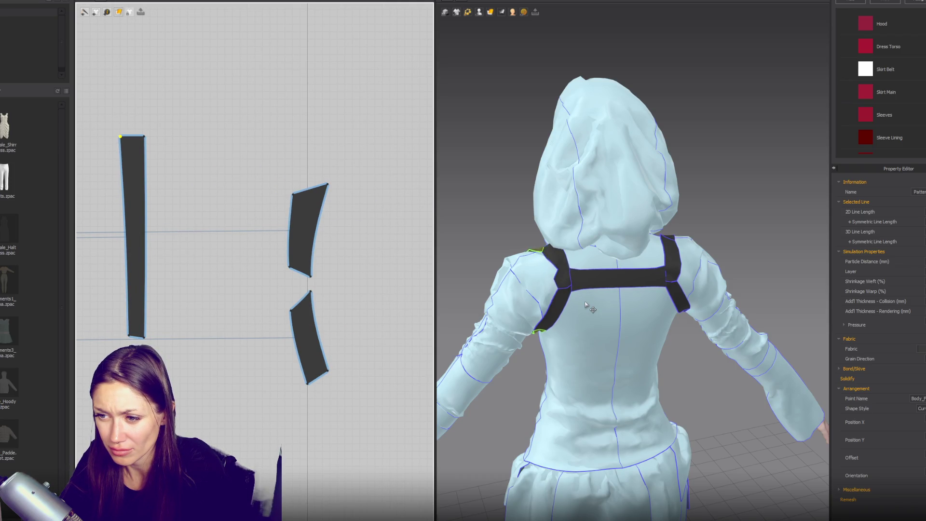
- Undo an accidental corner reshape, then pull the lower strap piece's top corner down and straighten its bottom corner
left_click(319, 195)
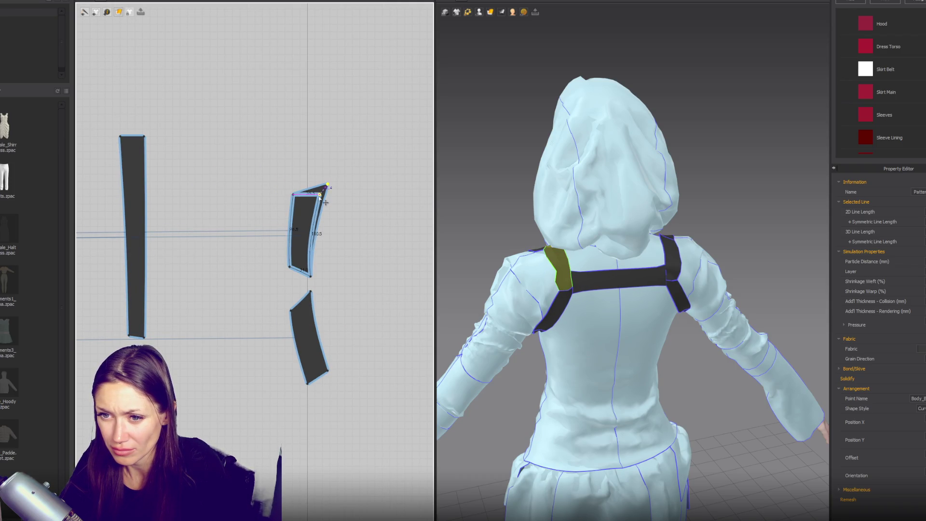
key("ctrl+z")
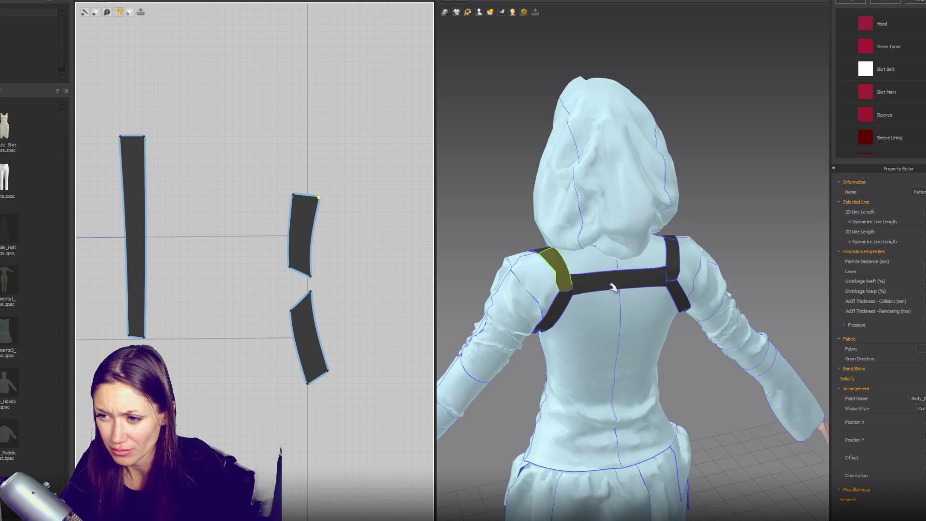
mouse_move(612, 288)
right_mouse_down()
mouse_move(601, 349)
mouse_move(593, 256)
mouse_move(607, 341)
mouse_move(646, 278)
right_mouse_up()
left_click_drag(314, 294, 293, 315)
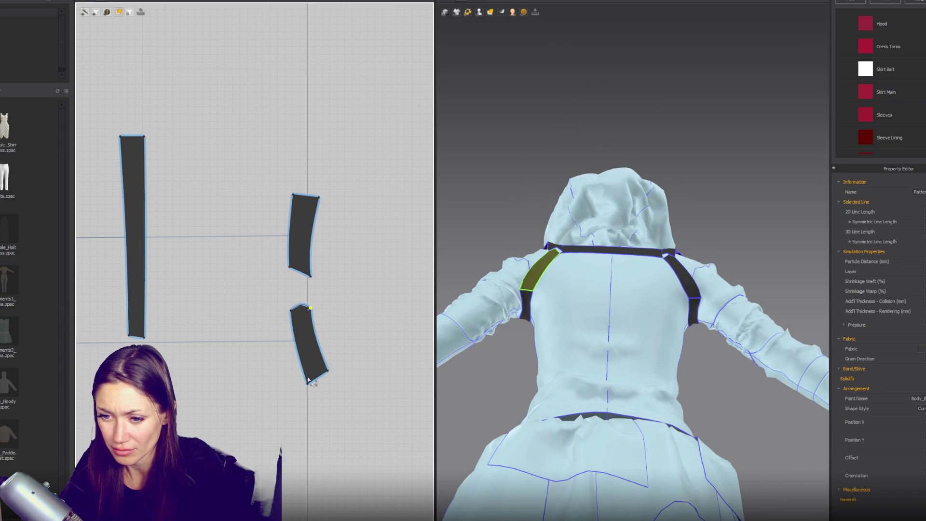
left_click_drag(309, 386, 317, 378)
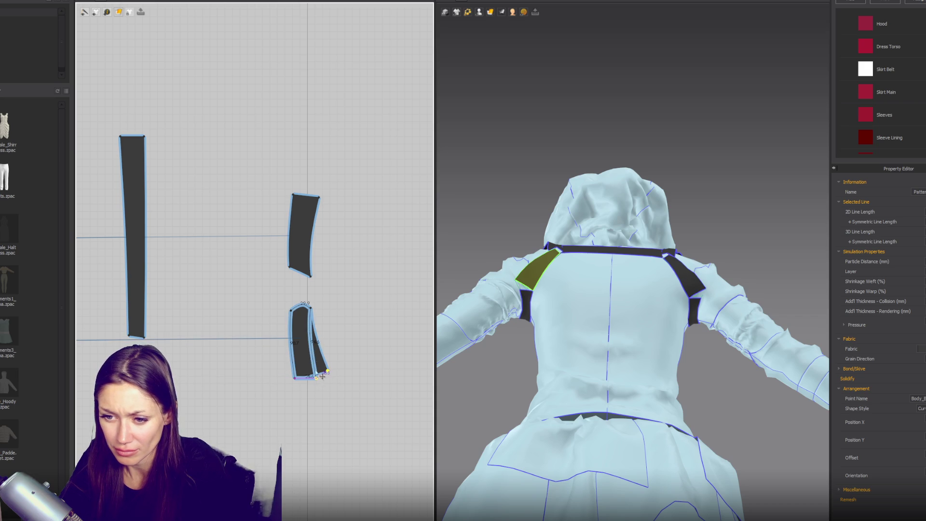
left_click(313, 311)
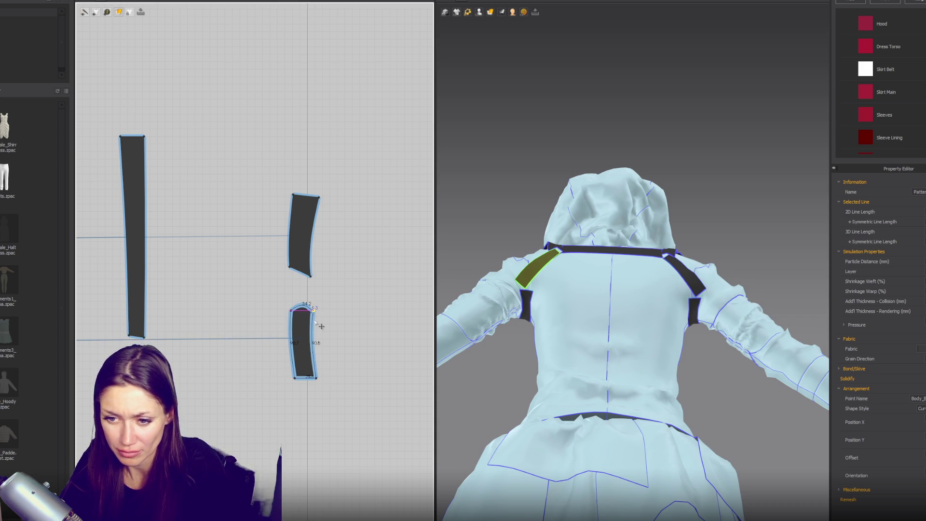
left_click(314, 340)
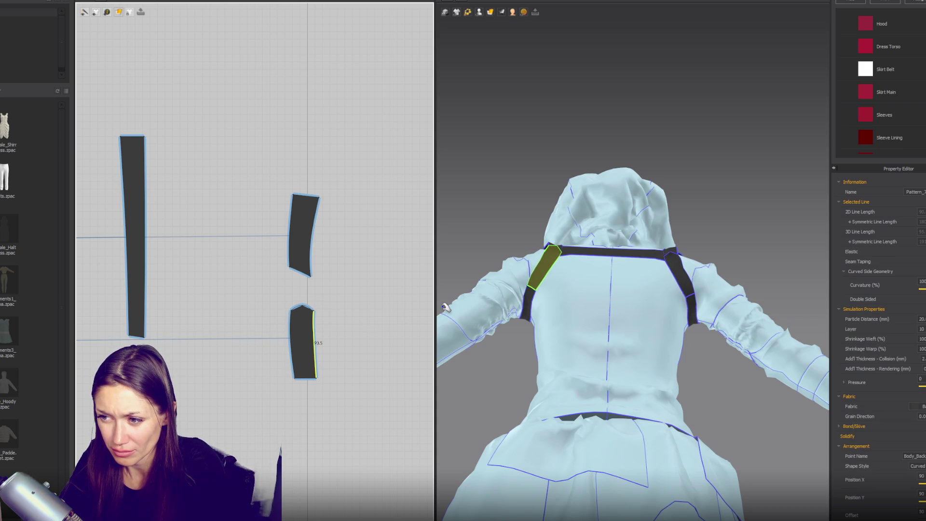
- Flatten the lower strap piece's curved top edge and lower its top-left corner to slant it
right_click_drag(529, 293, 482, 270)
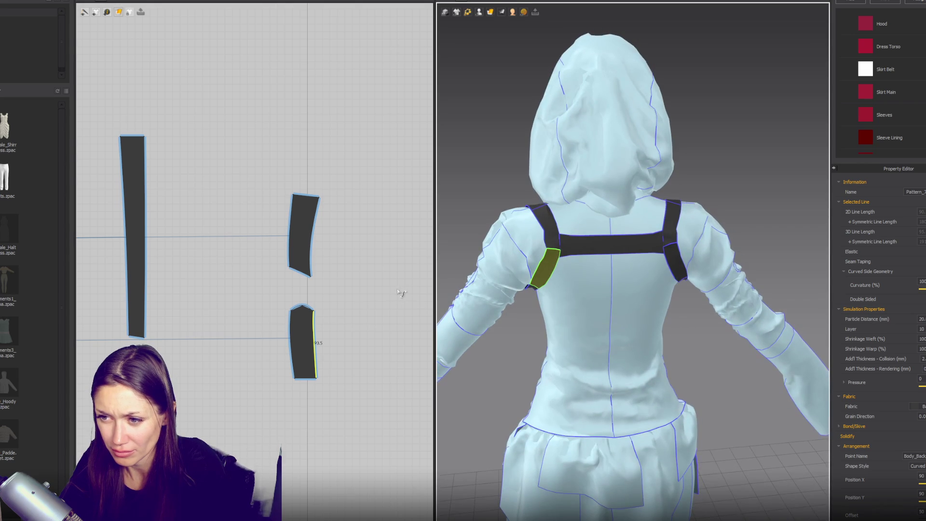
left_click(303, 308)
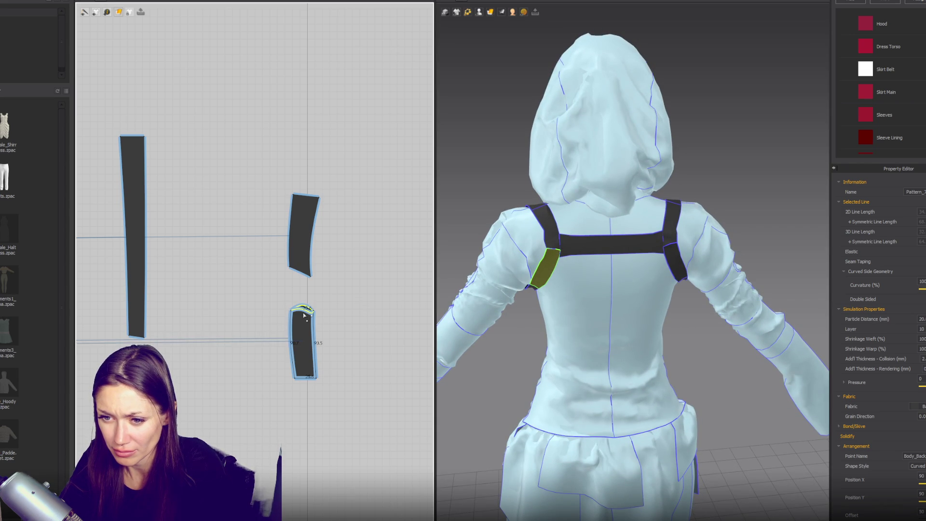
left_click(305, 314)
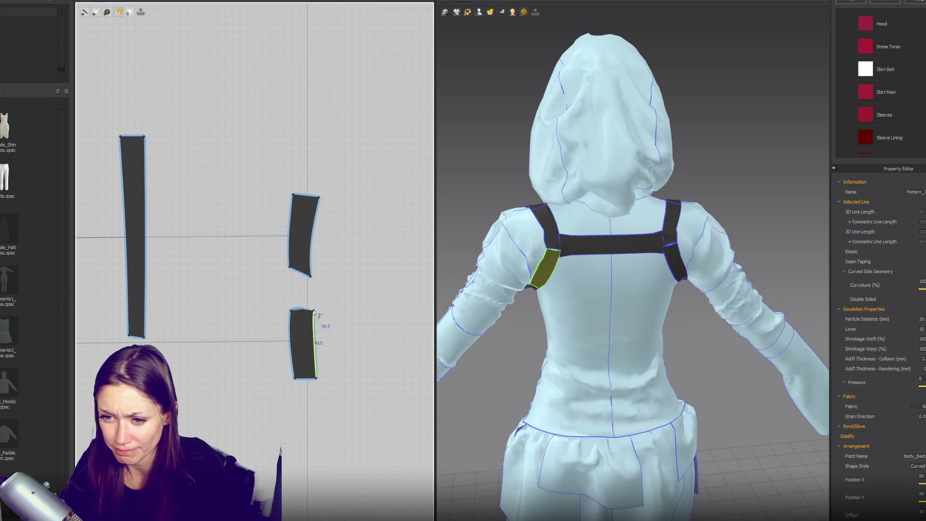
left_click(313, 311)
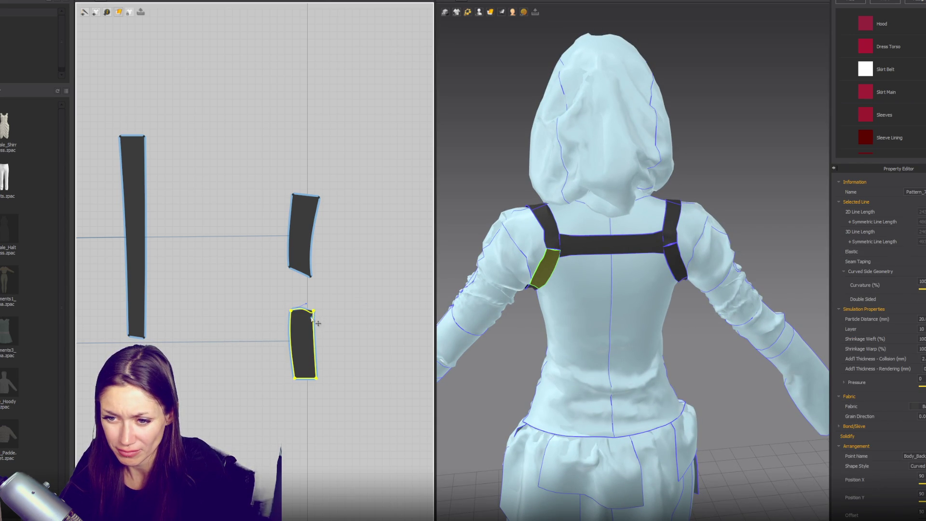
left_click_drag(306, 304, 306, 310)
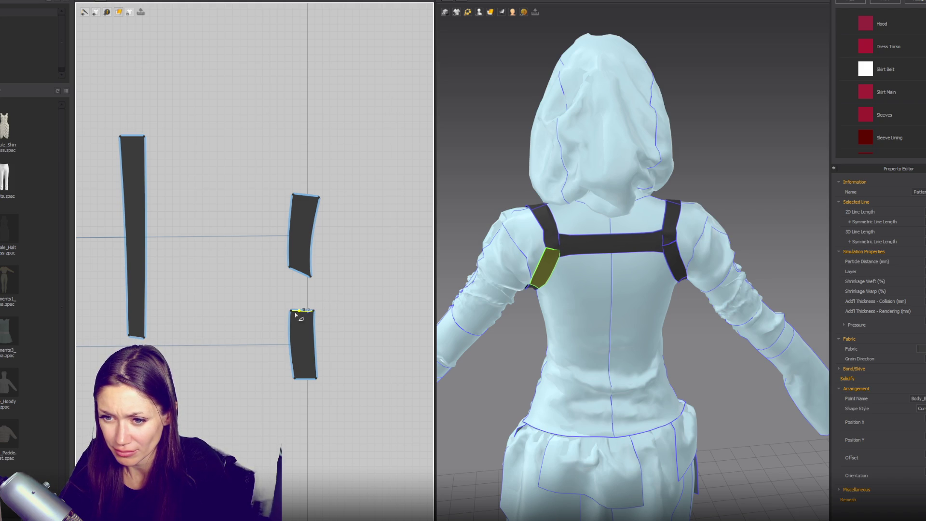
left_click_drag(291, 311, 303, 314)
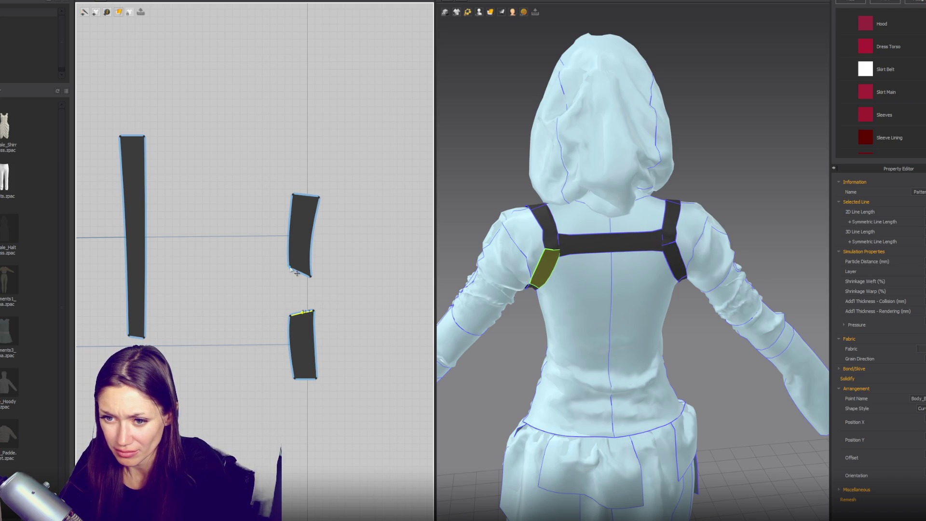
- Select the upper strap piece and cancel the curve change on its right edge
left_click(313, 248)
left_click(318, 249)
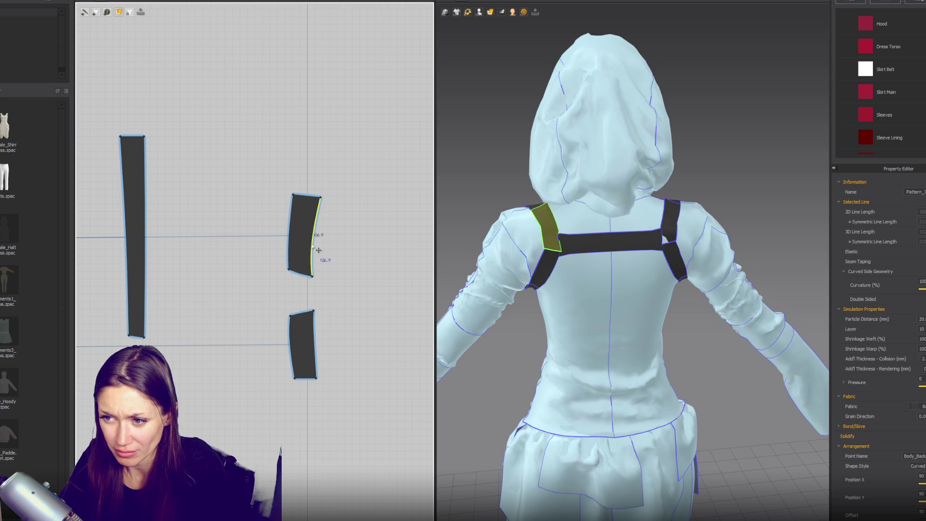
left_click(317, 239)
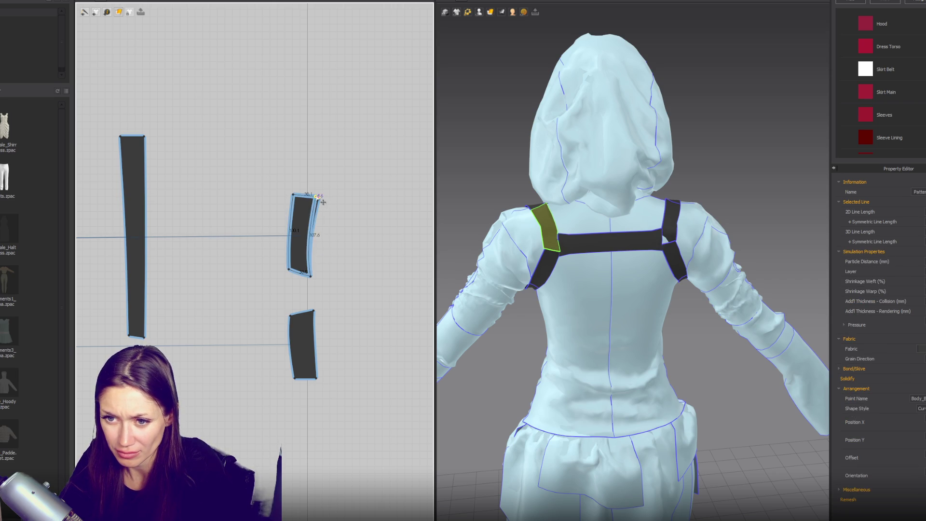
left_click(313, 281)
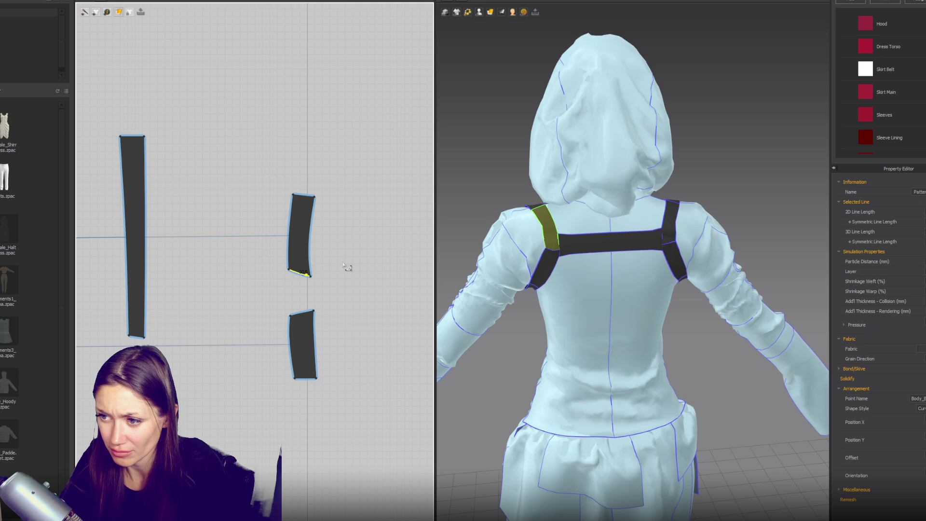
- From a front view, locate the long front strap piece in 2D and widen its right edge
right_click_drag(482, 255, 746, 244)
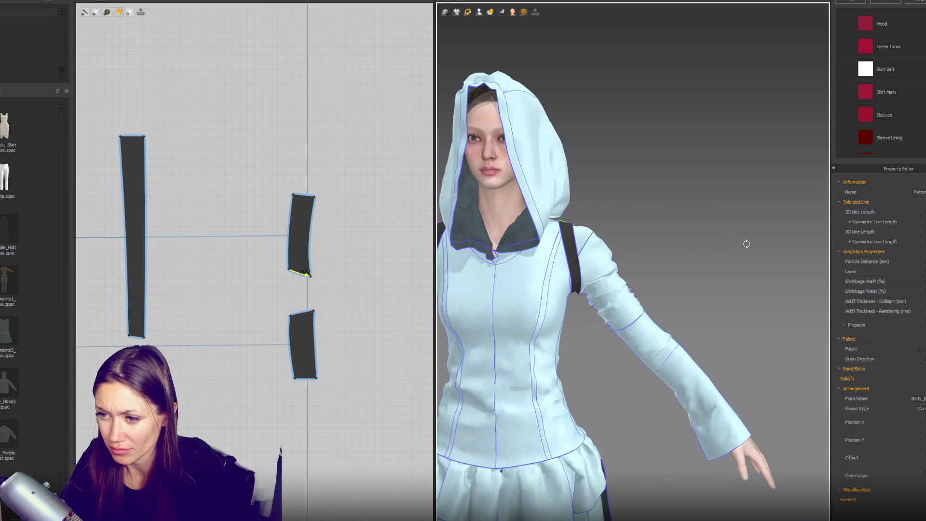
right_click_drag(593, 234, 683, 259)
left_click(673, 259)
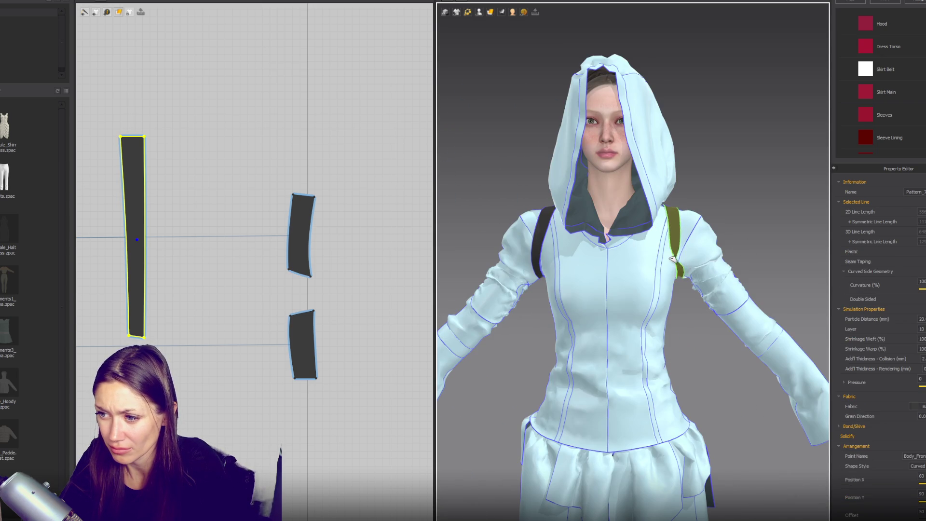
left_click(544, 257)
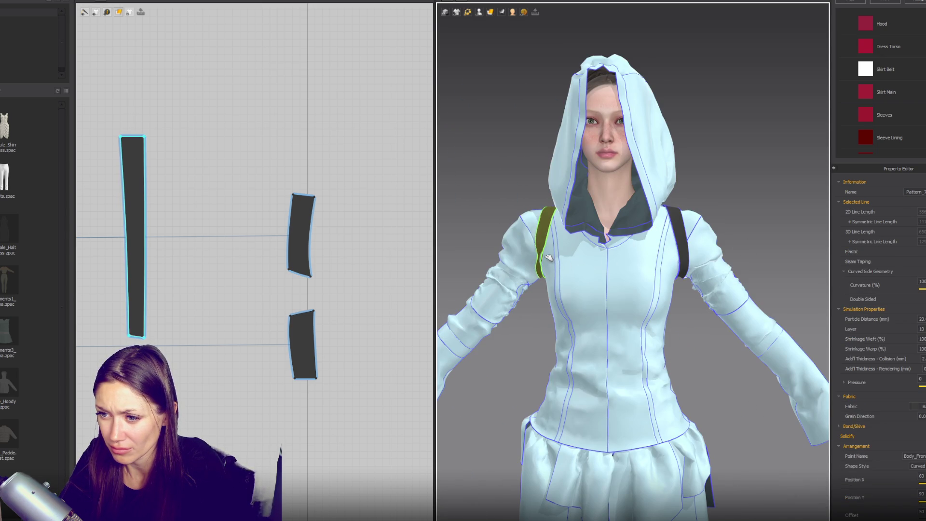
scroll(681, 277, "down", 3)
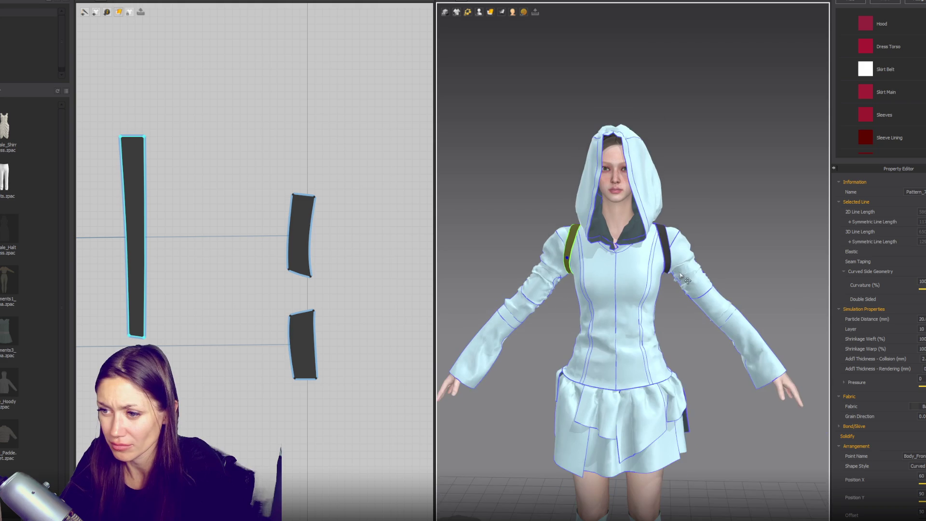
scroll(610, 306, "down", 3)
left_click(709, 247)
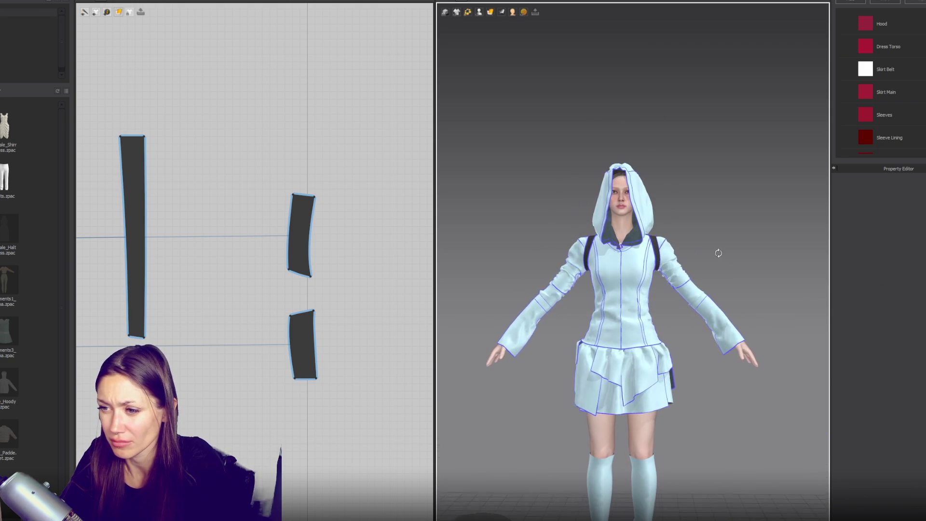
scroll(223, 233, "down", 2)
middle_click_drag(224, 233, 284, 248)
left_click(225, 251)
left_click_drag(233, 251, 248, 254)
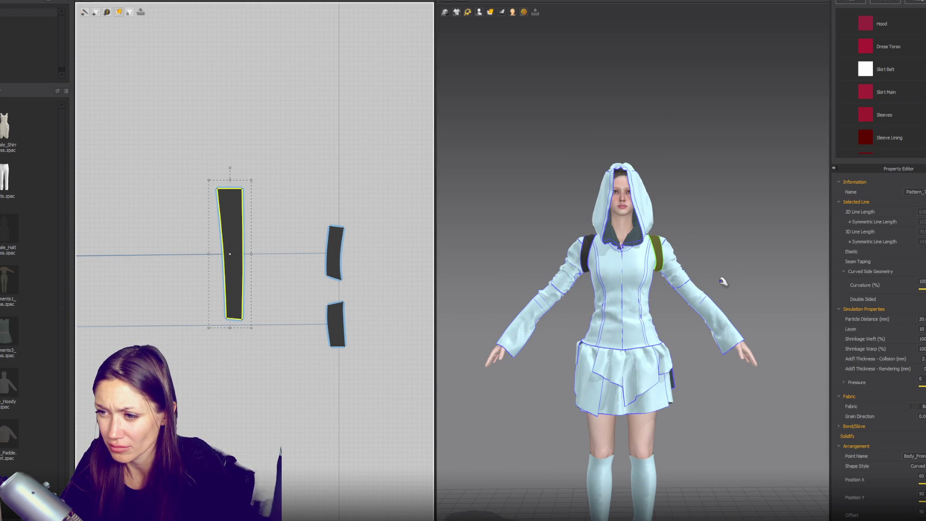
- Move the long piece's bottom corner inward so it tapers to a point
left_click(226, 319)
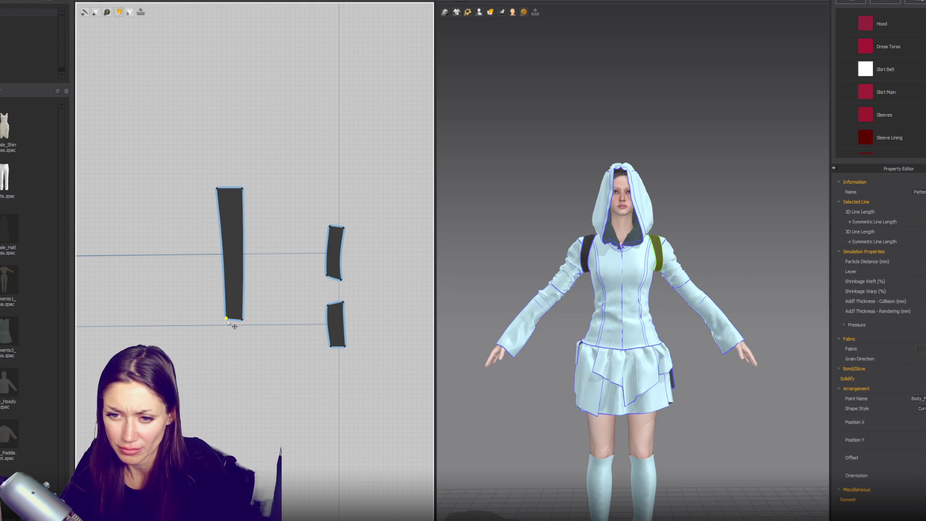
left_click_drag(241, 321, 236, 319)
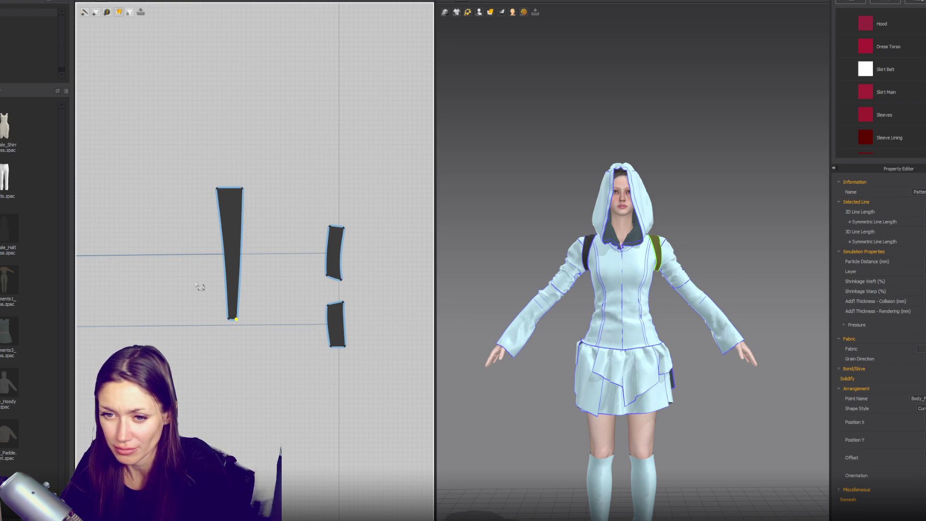
left_click(226, 259)
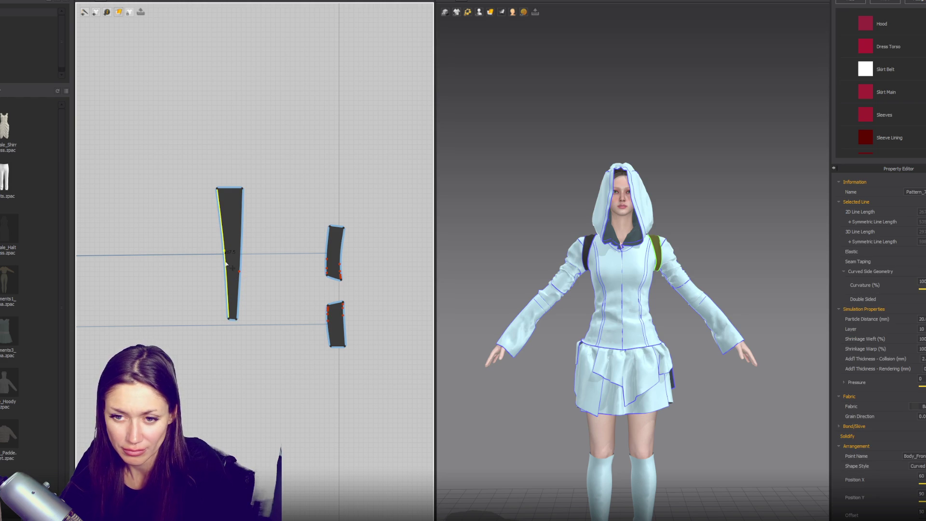
left_click(226, 259)
left_click(225, 252)
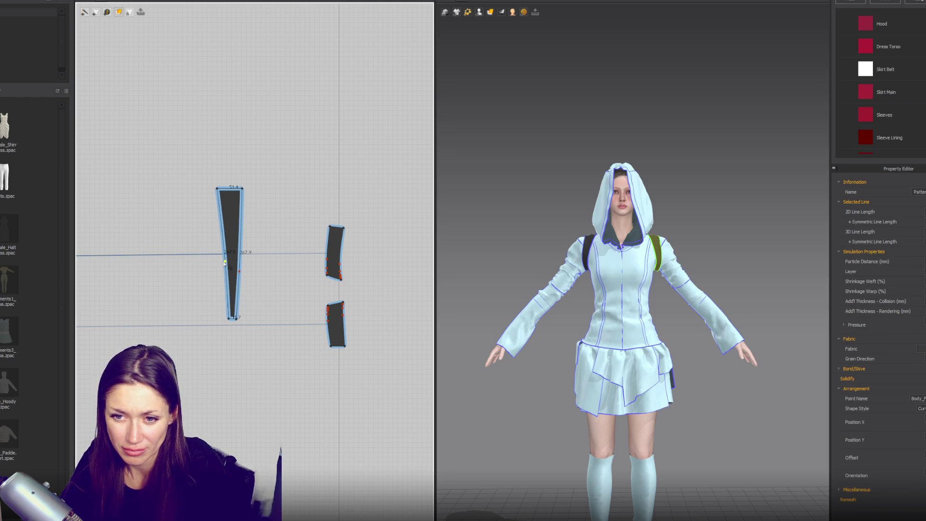
- Deselect the strap piece and orbit to look up at the avatar's back
scroll(225, 262, "up", 3)
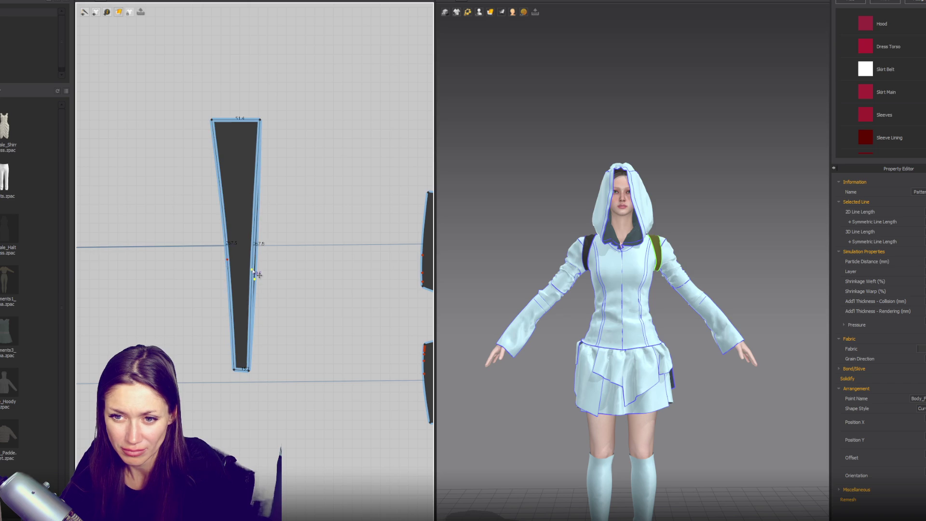
left_click(343, 309)
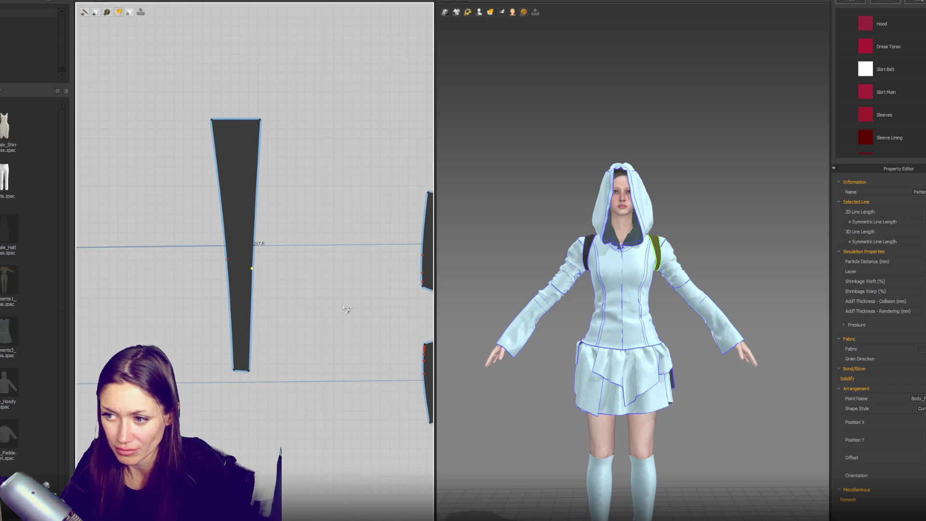
mouse_move(579, 290)
right_mouse_down()
mouse_move(803, 284)
mouse_move(773, 278)
right_mouse_up()
scroll(762, 276, "up", 5)
mouse_move(702, 320)
right_mouse_down()
mouse_move(689, 245)
mouse_move(632, 327)
right_mouse_up()
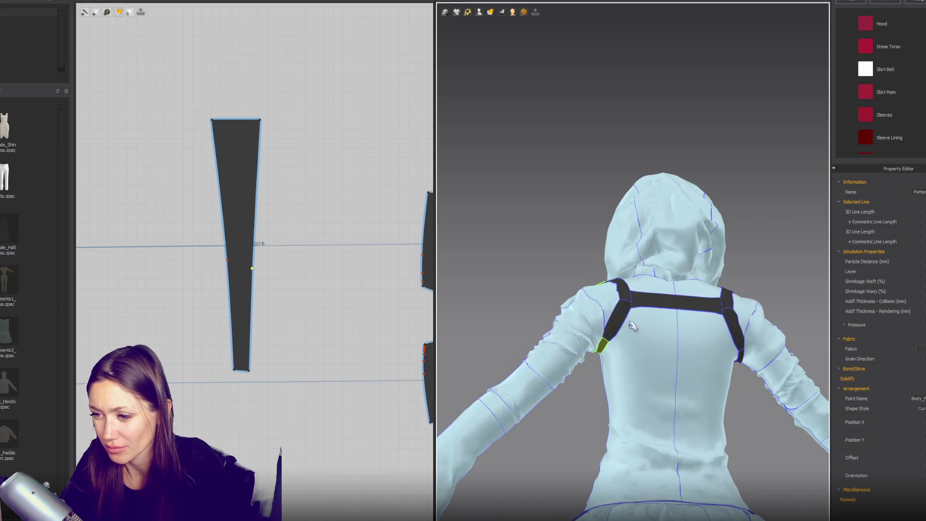
- Select the back strap pieces, then the front shoulder strap and torso side panel, to inspect their fit
left_click(614, 347)
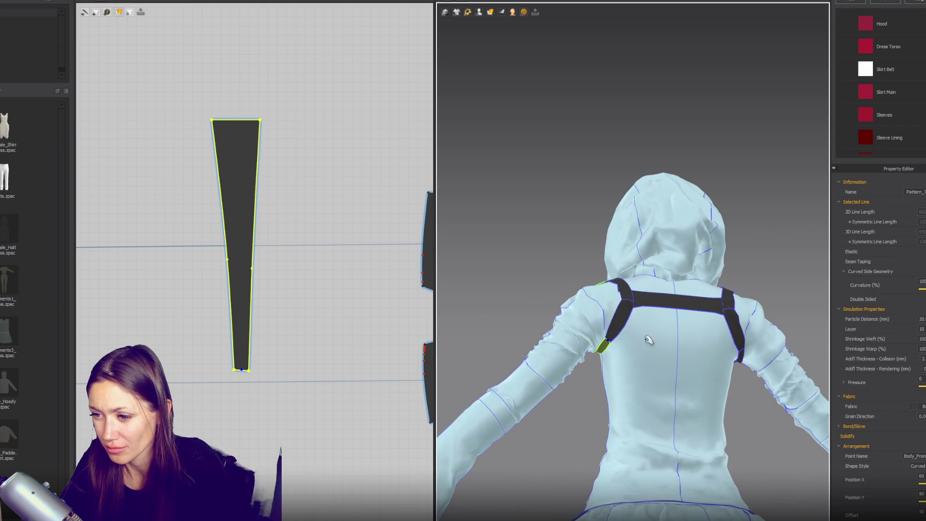
left_click(735, 348)
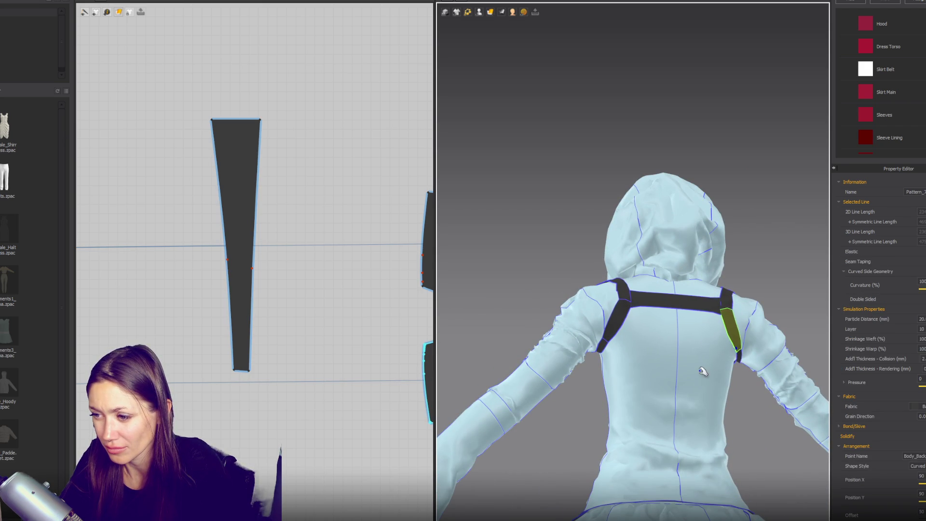
mouse_move(547, 313)
right_mouse_down()
mouse_move(699, 321)
mouse_move(641, 291)
right_mouse_up()
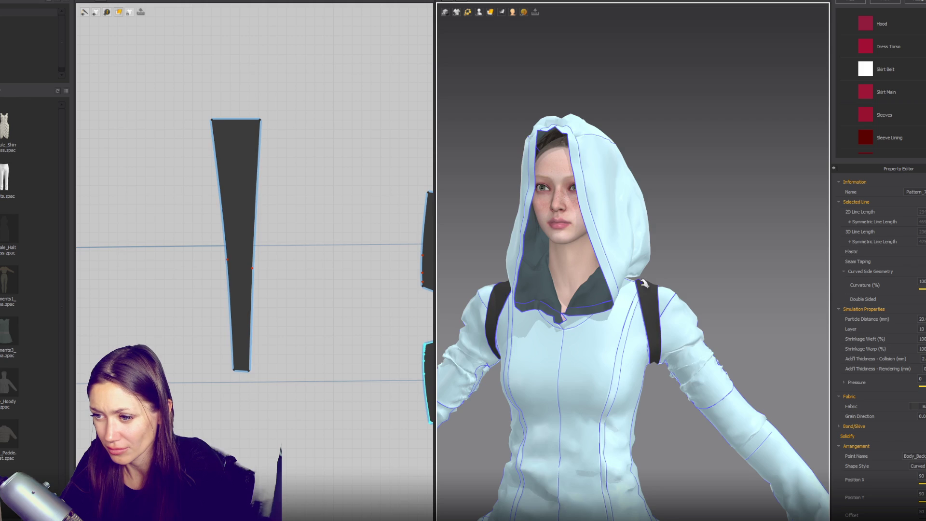
left_click(645, 284)
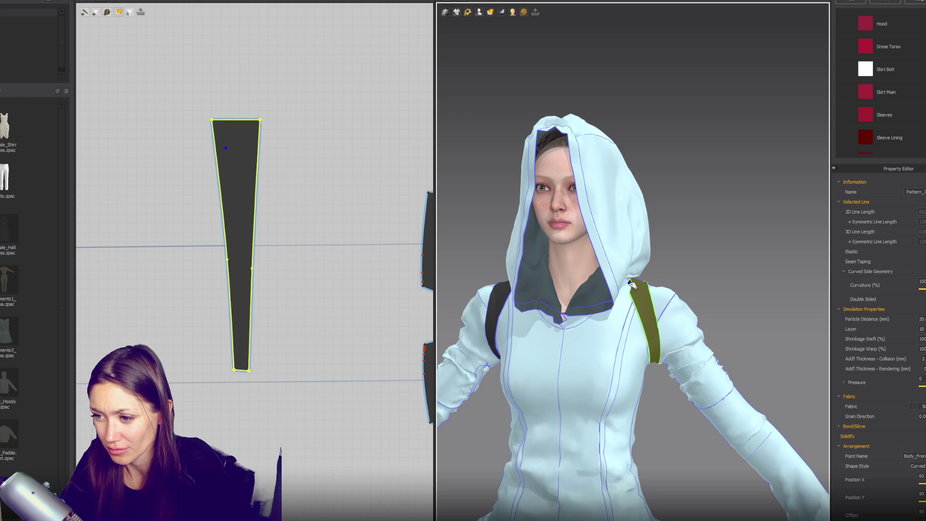
left_click(643, 351)
- Reset the 3D view to the front, then pan and zoom out to show the full-length avatar
key("2")
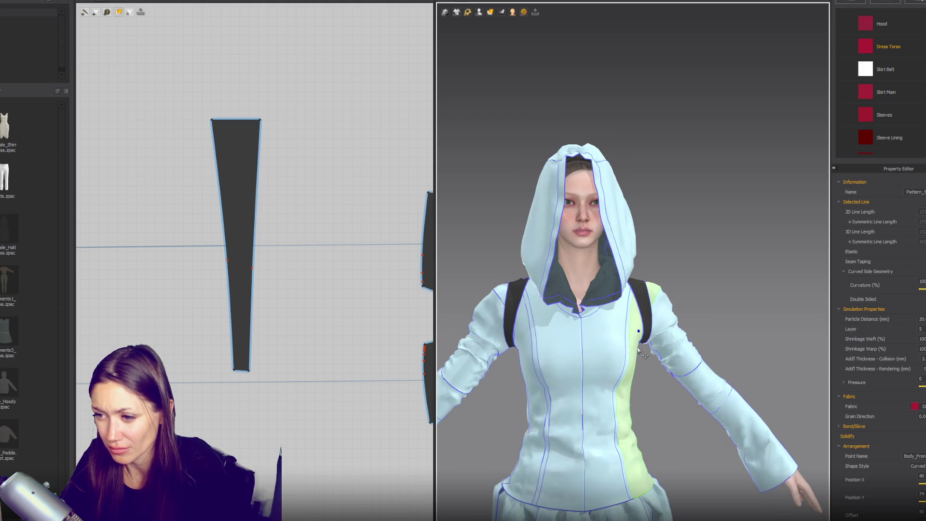
left_click(513, 322)
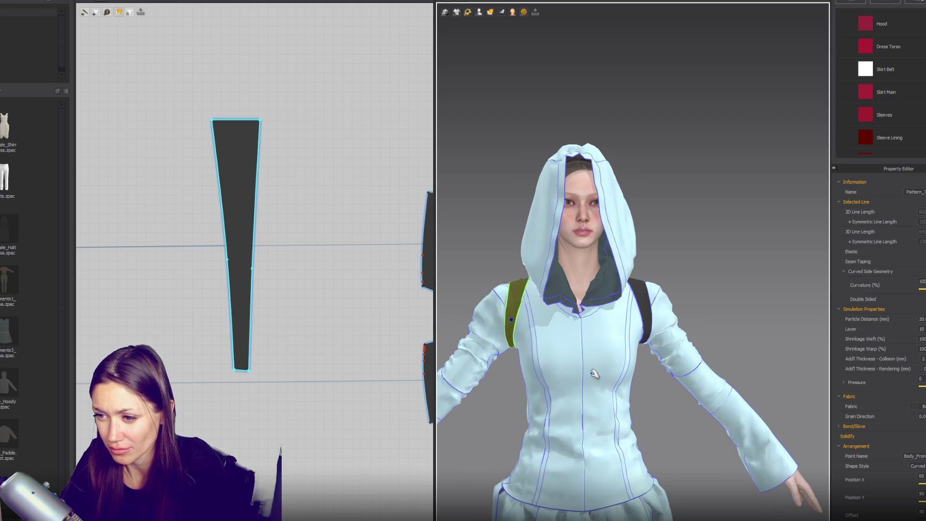
key("2")
left_click(729, 304)
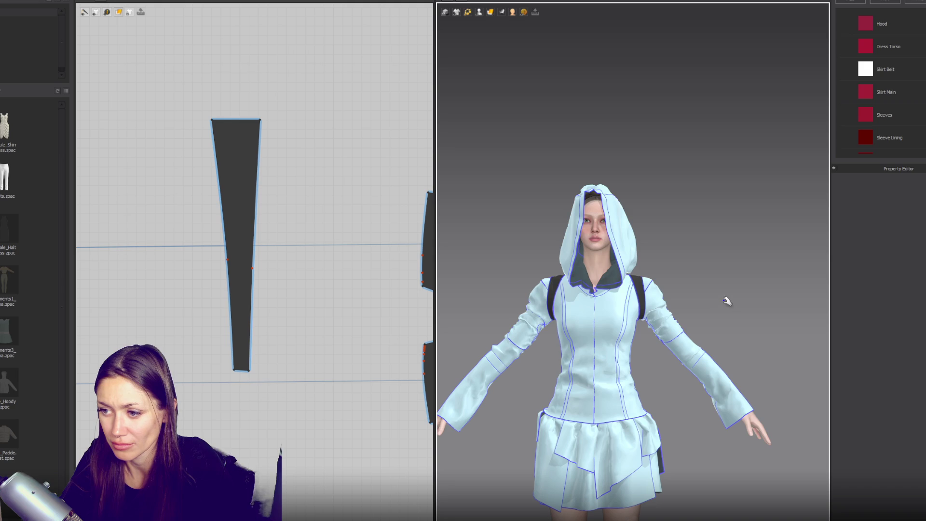
mouse_move(726, 305)
right_mouse_down()
mouse_move(517, 289)
mouse_move(738, 295)
mouse_move(727, 300)
right_mouse_up()
middle_click_drag(688, 314, 689, 300)
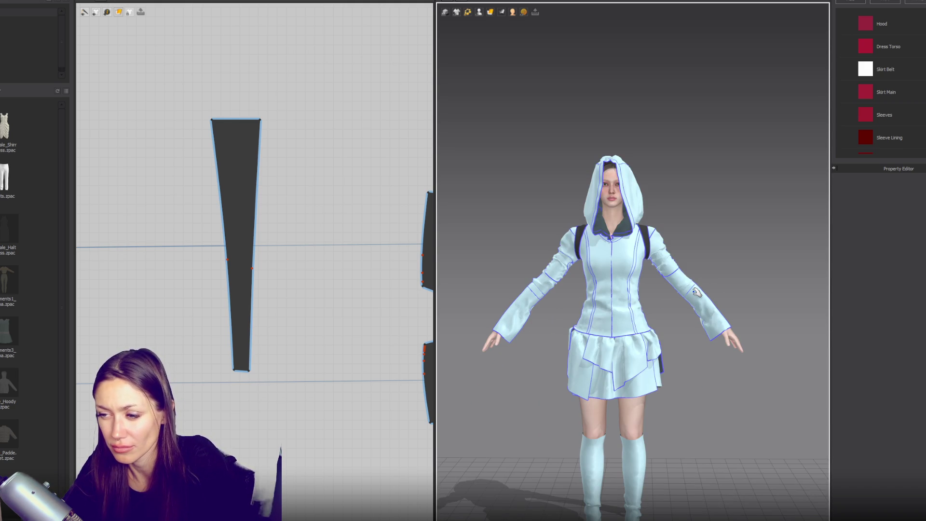
scroll(685, 300, "down", 2)
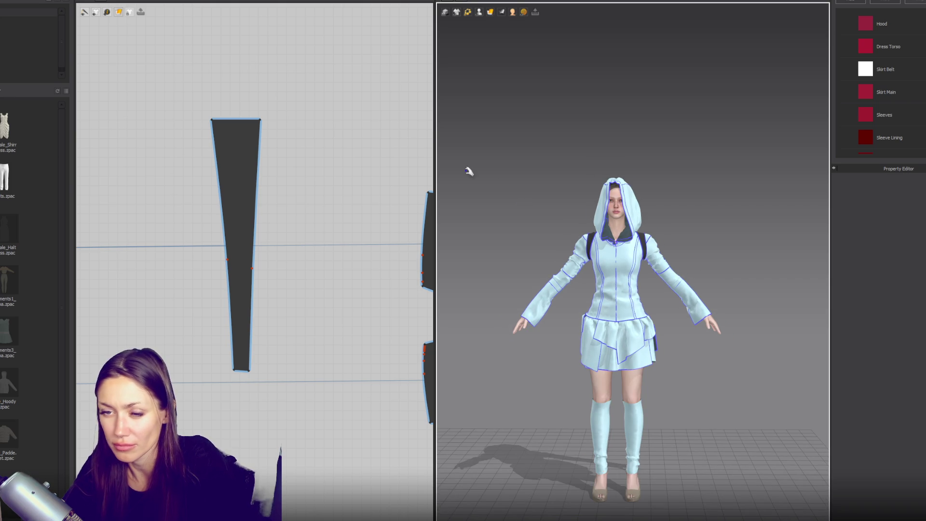
scroll(302, 214, "down", 8)
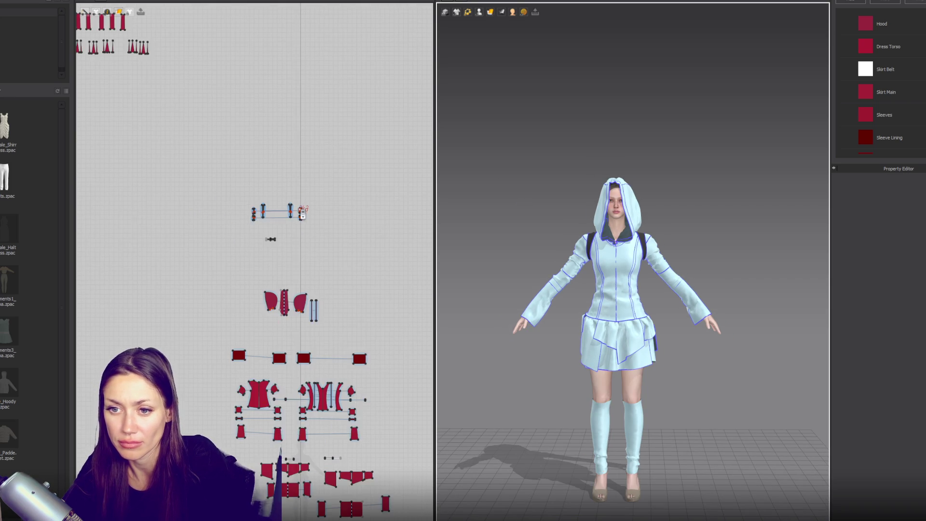
- Box-select all dress patterns and unfreeze them so the red fabric shows
scroll(302, 213, "down", 3)
left_click(107, 82)
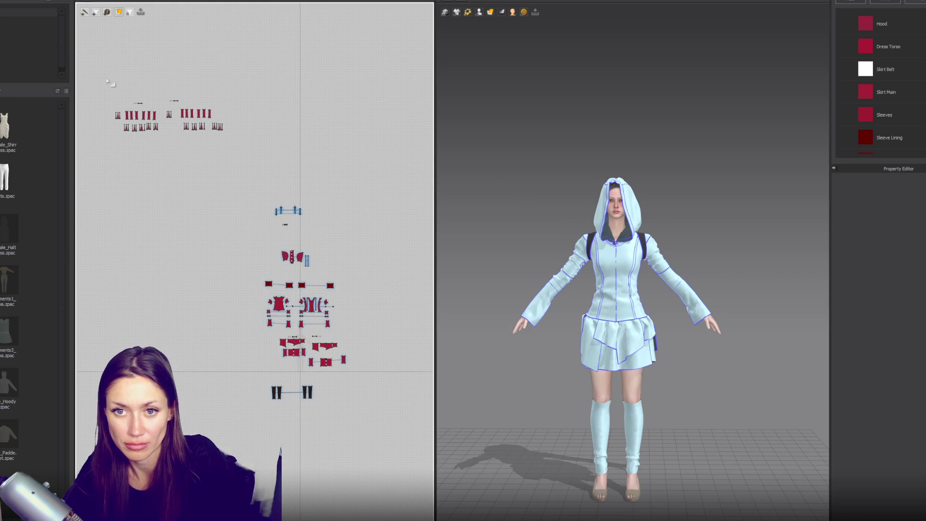
left_click_drag(277, 160, 277, 160)
left_click_drag(221, 170, 402, 468)
right_click(644, 262)
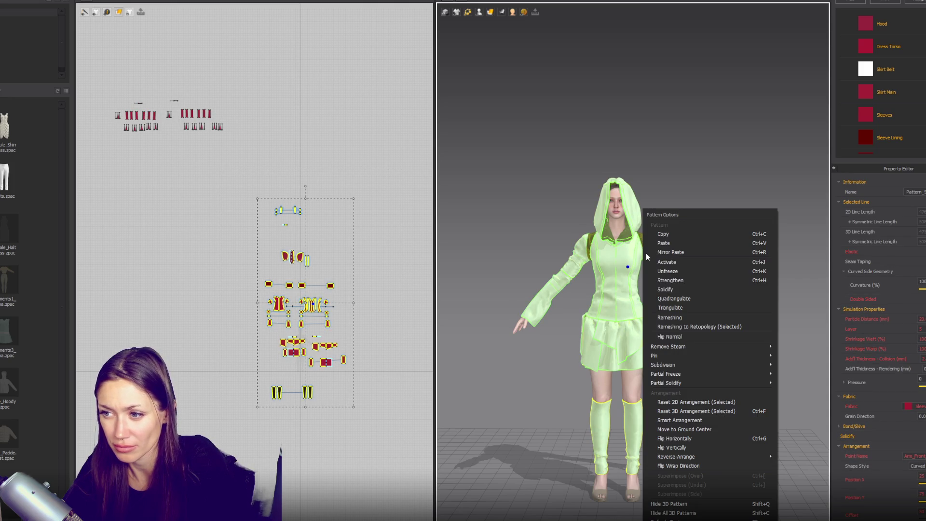
left_click(670, 271)
left_click(721, 263)
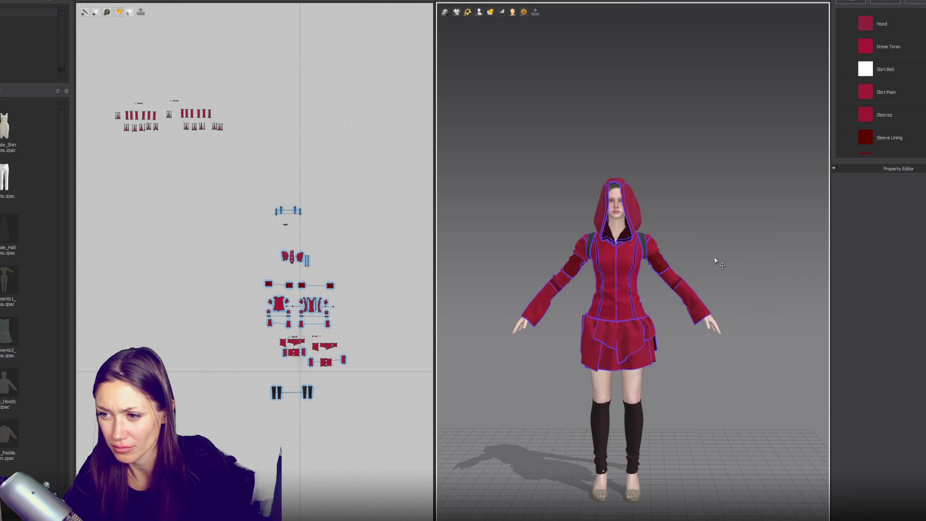
- Lower the particle distance of the strap pieces and small piece to below 20 mm
scroll(701, 264, "up", 3)
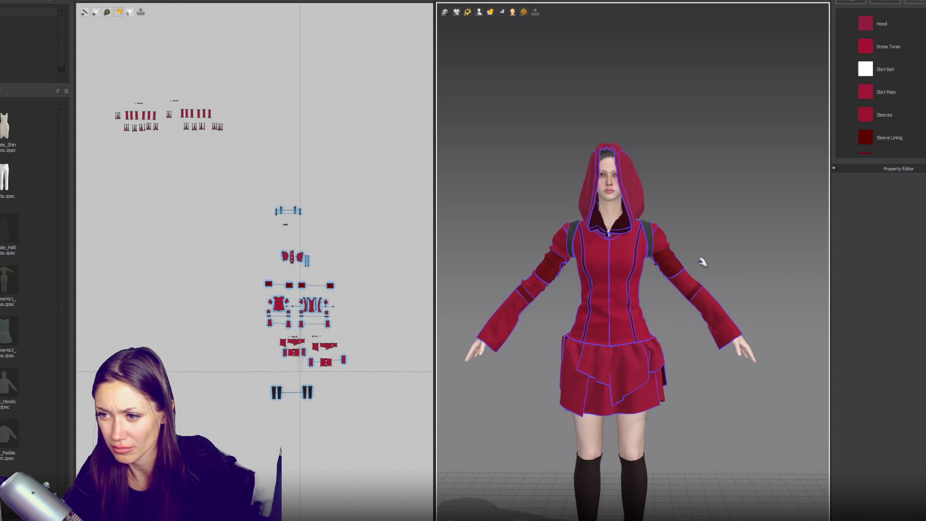
left_click(661, 245)
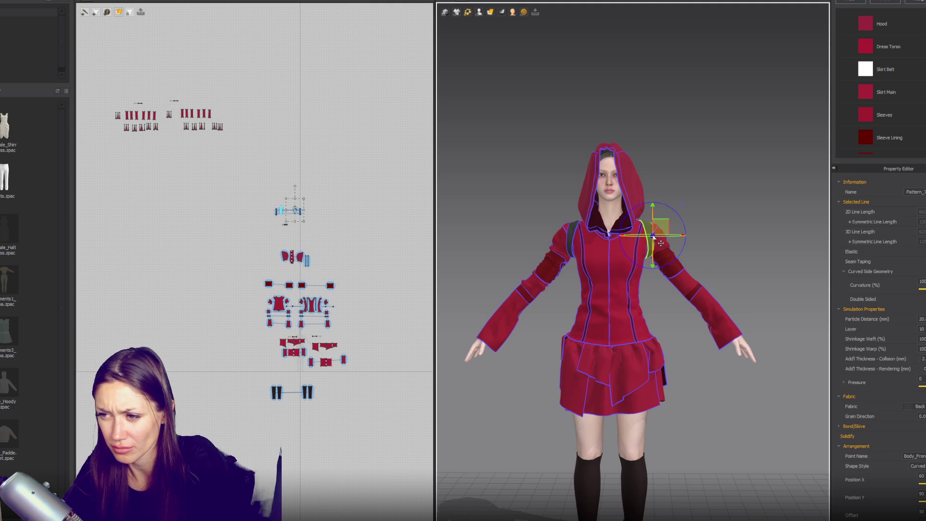
scroll(342, 220, "up", 3)
mouse_move(334, 154)
left_mouse_down()
mouse_move(186, 226)
mouse_move(187, 253)
left_mouse_up()
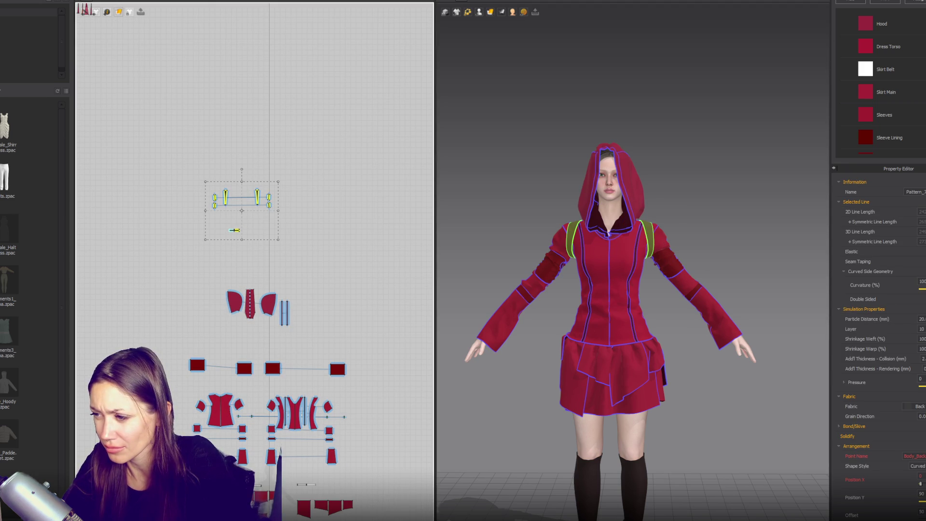
left_click(921, 319)
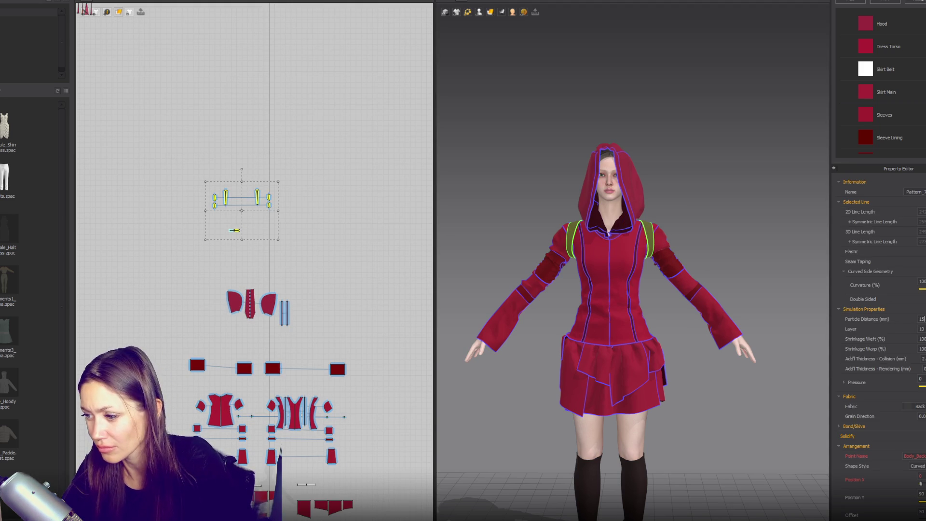
key("Return")
scroll(919, 135, "down", 3)
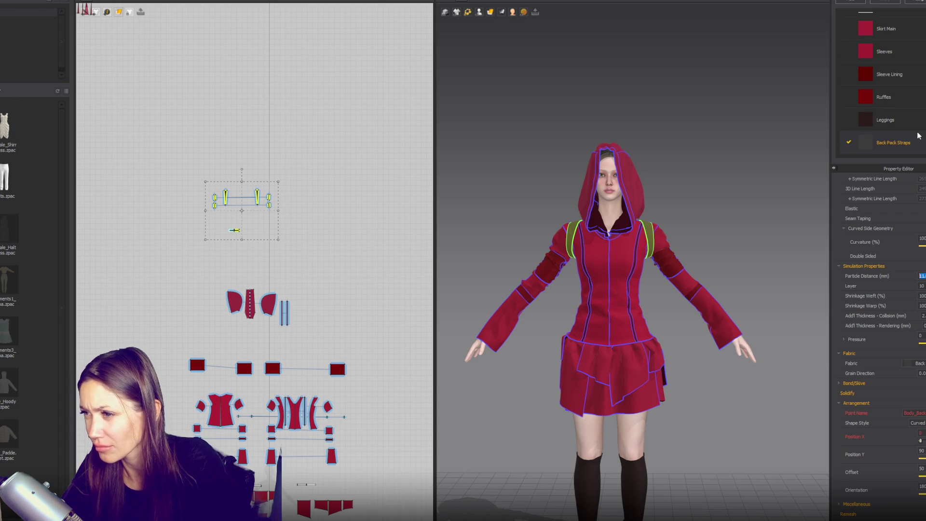
- Select the Back Pack Straps fabric pieces, then drag the strap on the avatar's back to the left
left_click(893, 142)
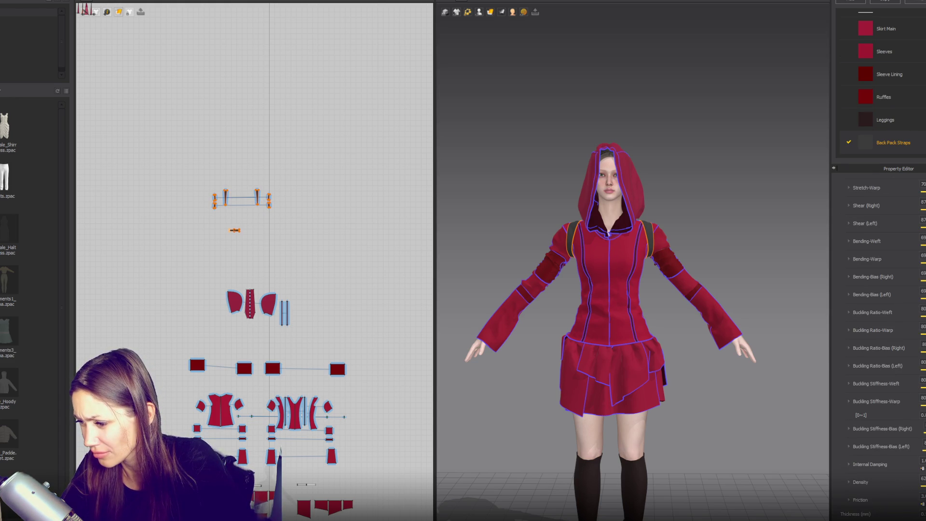
left_click(775, 244)
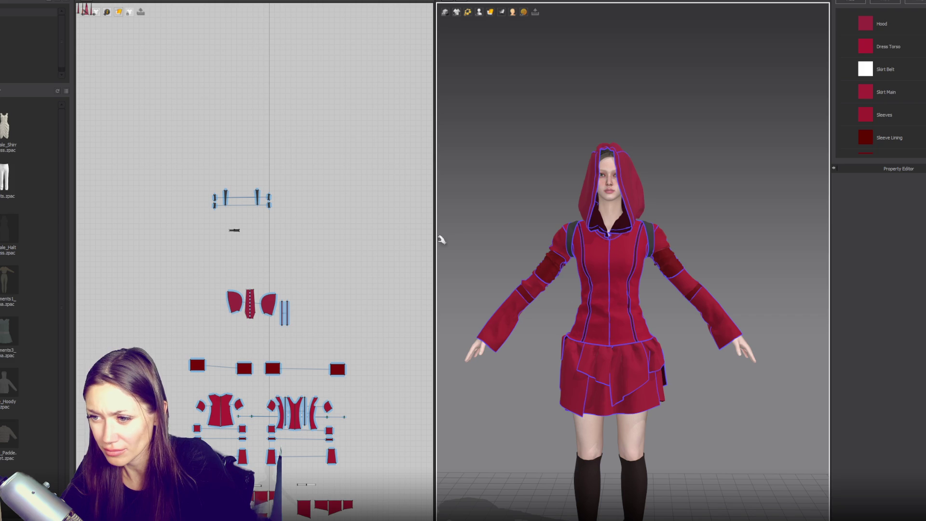
scroll(278, 244, "up", 3)
scroll(626, 251, "up", 2)
right_click_drag(603, 250, 821, 255)
left_click(660, 244)
mouse_move(658, 250)
left_mouse_down()
mouse_move(535, 227)
mouse_move(508, 253)
left_mouse_up()
- From the front, check how the shoulder straps sit beside the hood
mouse_move(509, 253)
right_mouse_down()
mouse_move(748, 244)
mouse_move(630, 256)
right_mouse_up()
left_click(599, 246)
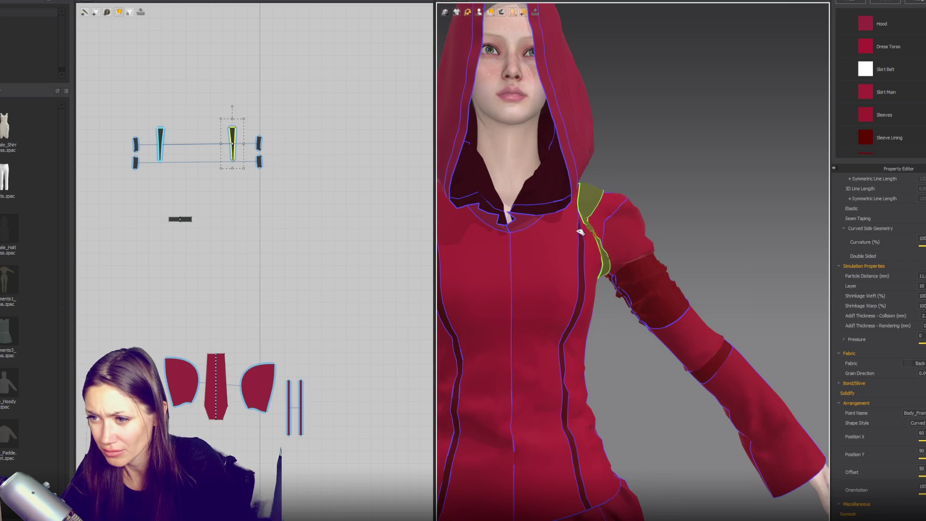
scroll(603, 246, "down", 2)
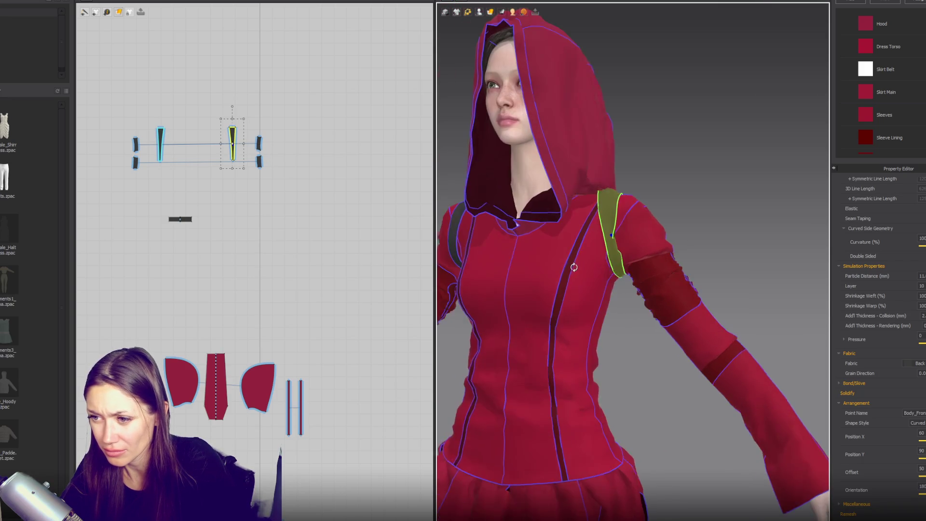
left_click(594, 167)
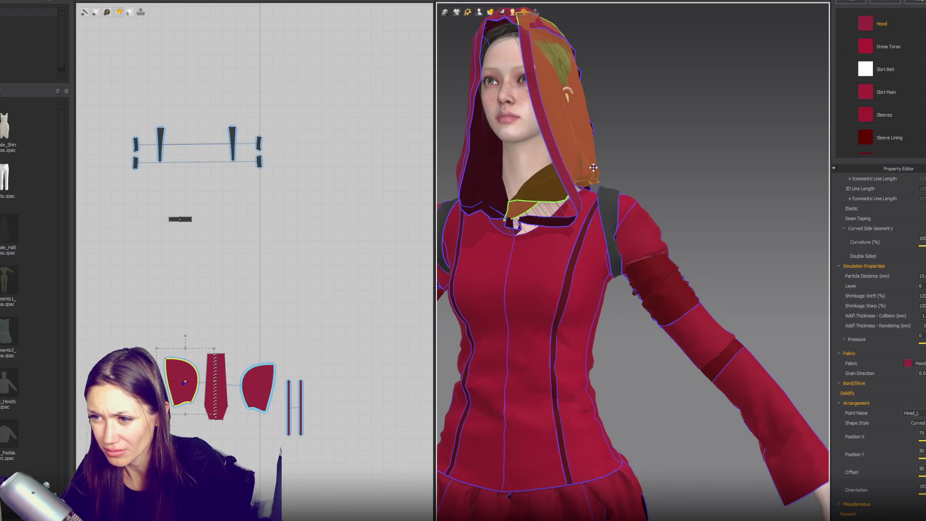
left_click(608, 236)
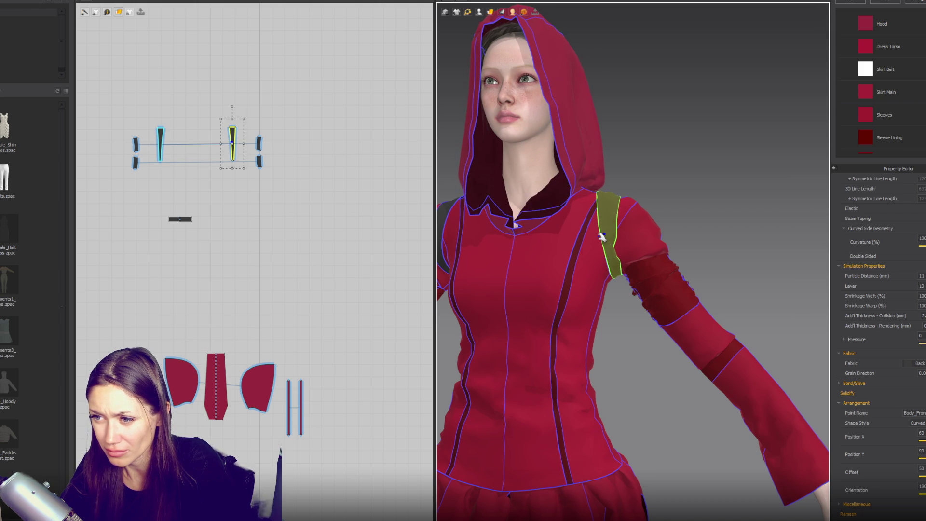
right_click_drag(602, 236, 530, 231)
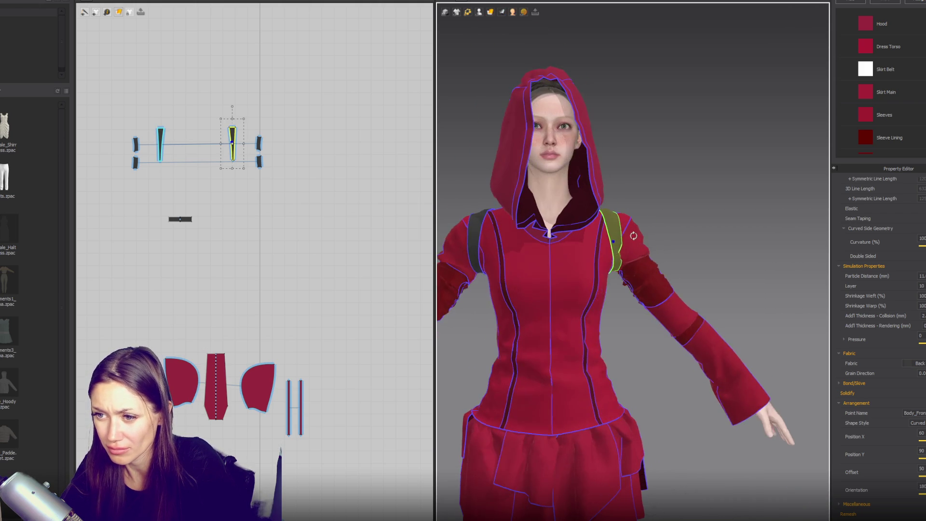
left_click(481, 238)
- Check the right shoulder strap over the torso, then box-select the lower group of pattern pieces
left_click(499, 237)
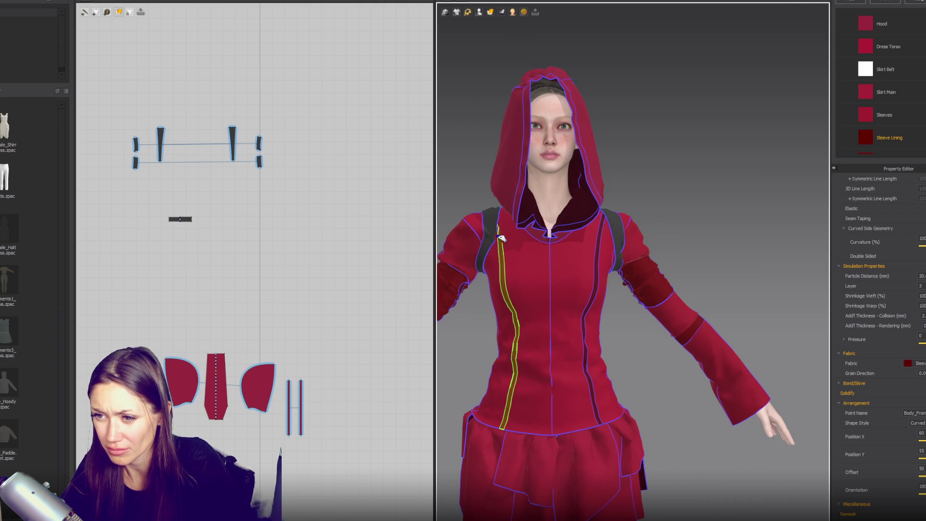
scroll(611, 239, "down", 3)
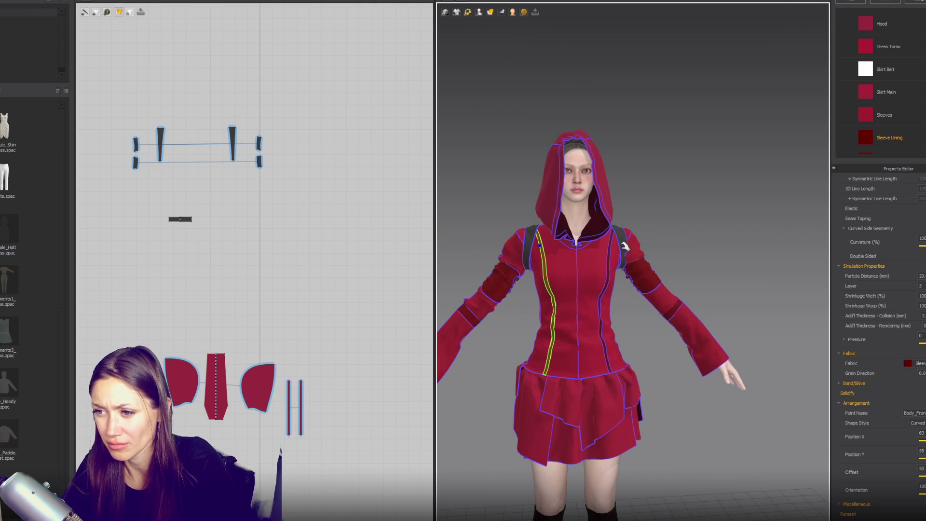
left_click(623, 244)
scroll(630, 282, "down", 5)
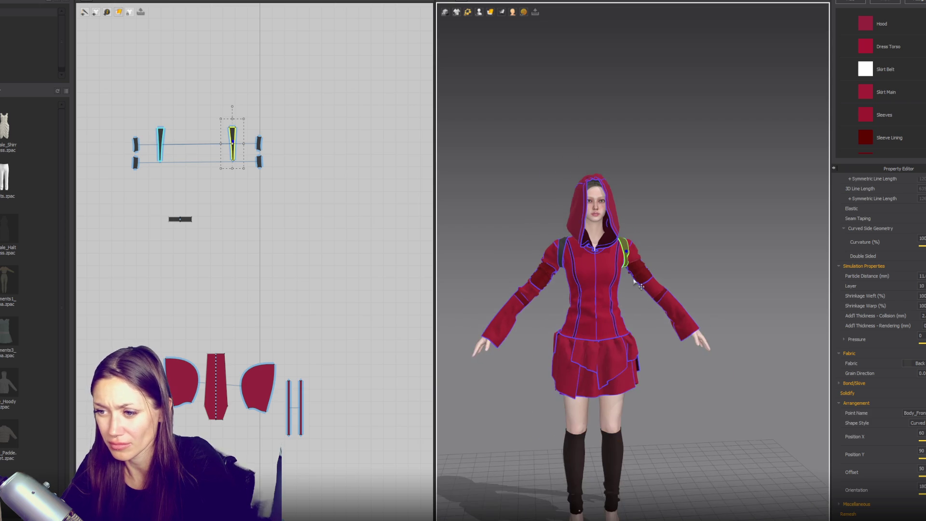
left_click(695, 283)
right_click_drag(714, 283, 712, 285)
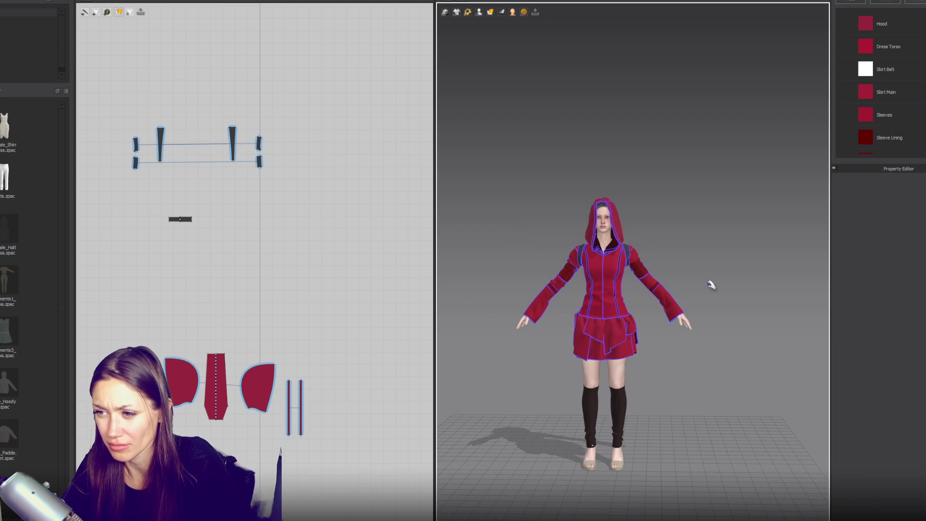
scroll(213, 274, "down", 5)
left_click_drag(209, 264, 347, 451)
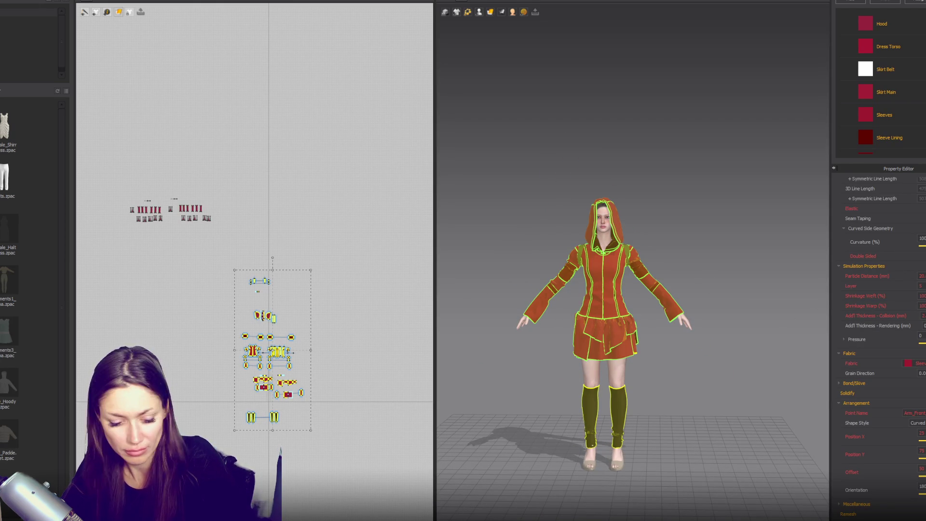
- Set the lower dress pattern pieces to a particle distance of 15
scroll(343, 318, "up", 5)
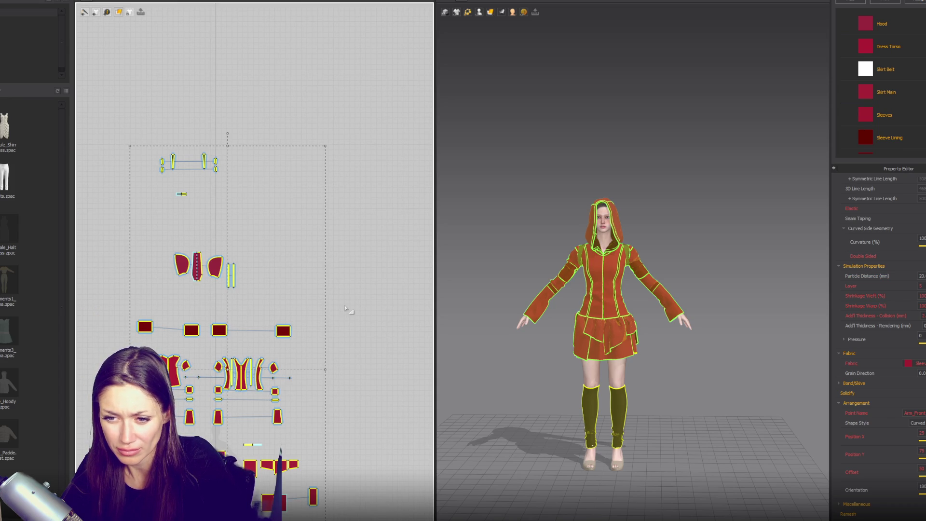
left_click(281, 316)
scroll(282, 316, "down", 3)
left_click_drag(174, 220, 346, 464)
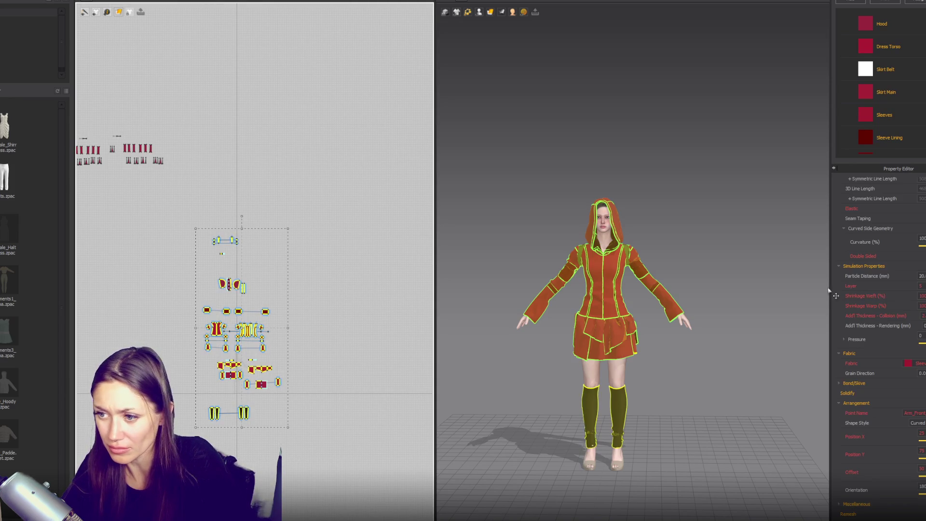
double_click(921, 276)
type("15")
key("Return")
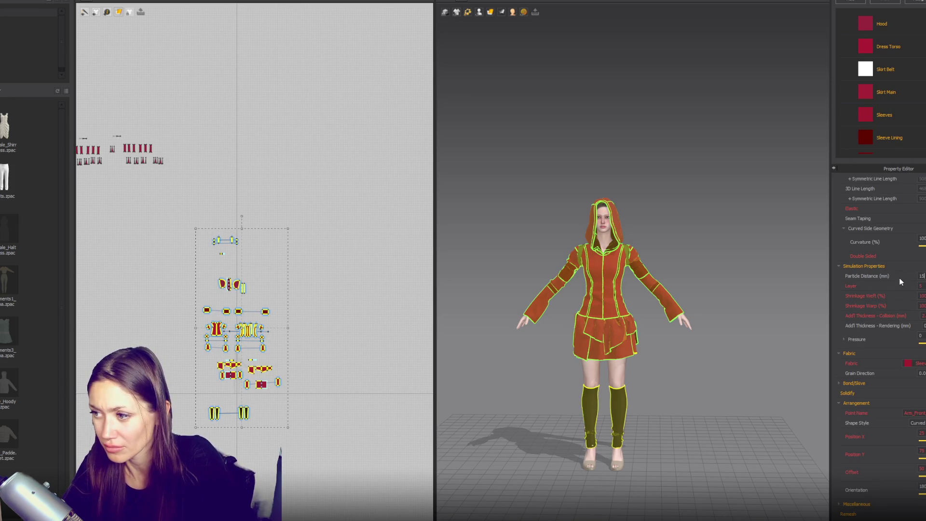
- Set the four small arm bands and thin strips to a particle distance of 5
scroll(320, 348, "up", 2)
left_click(268, 287)
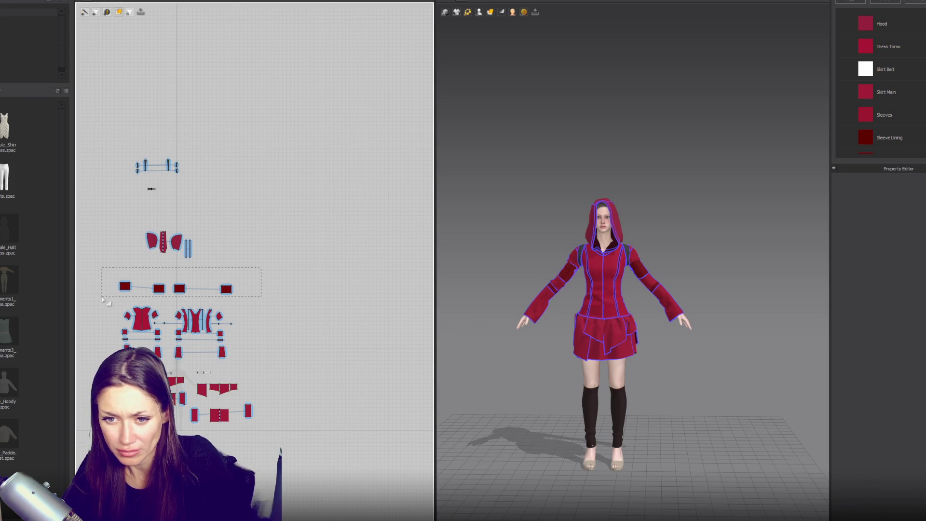
left_click_drag(103, 299, 103, 299)
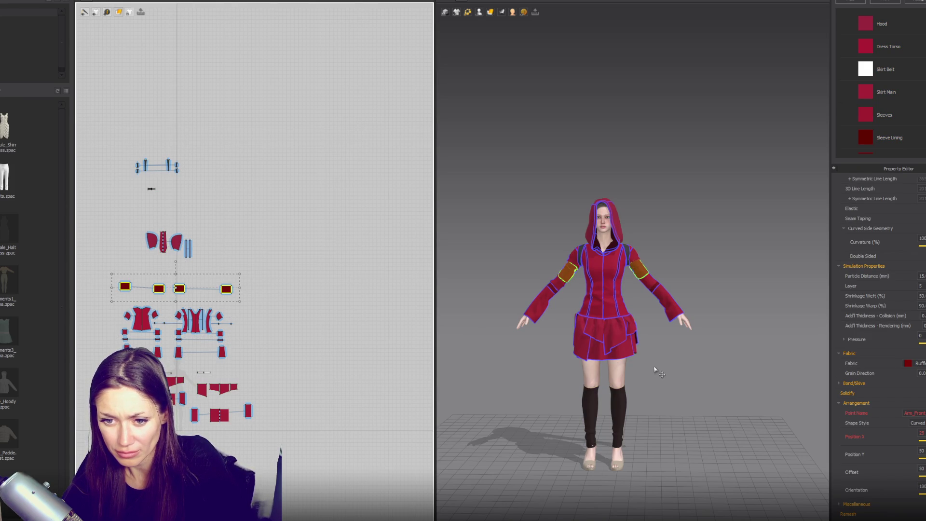
scroll(394, 263, "up", 5)
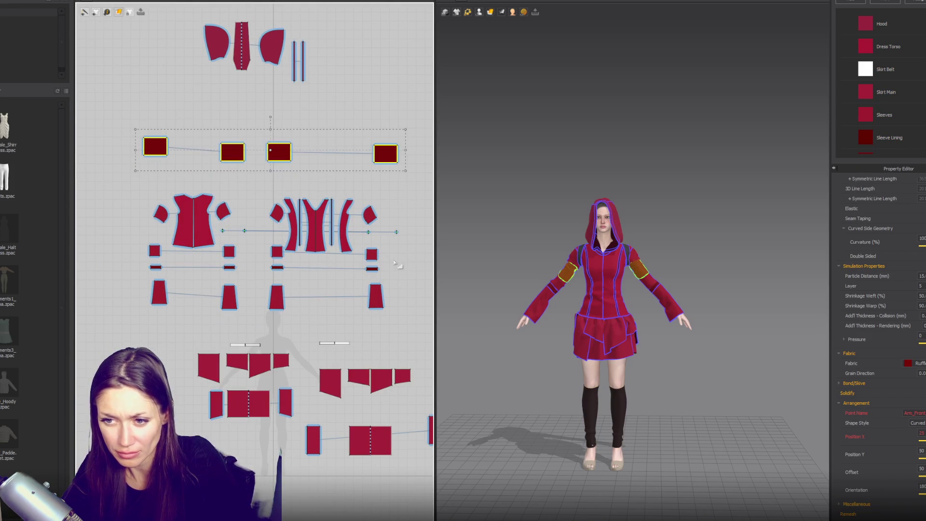
left_click_drag(124, 274, 93, 274, "shift")
double_click(920, 276)
type("5")
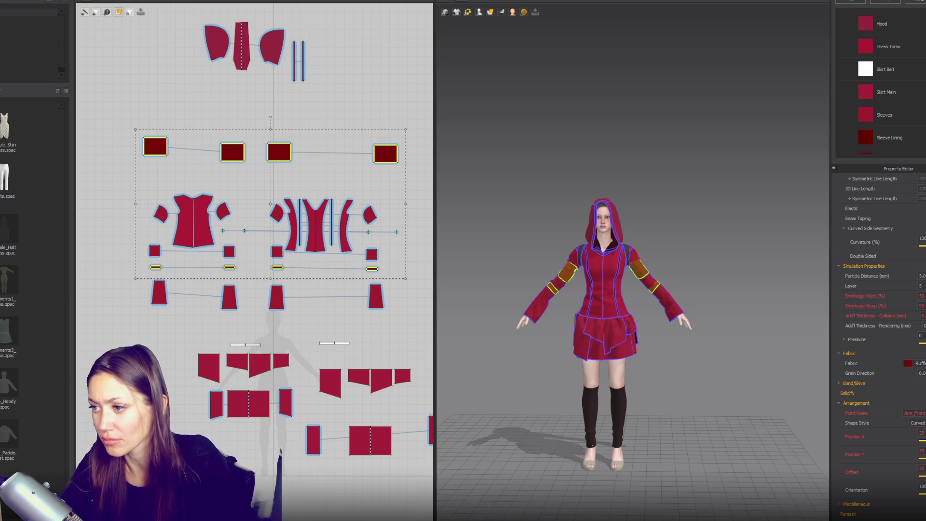
left_click(566, 130)
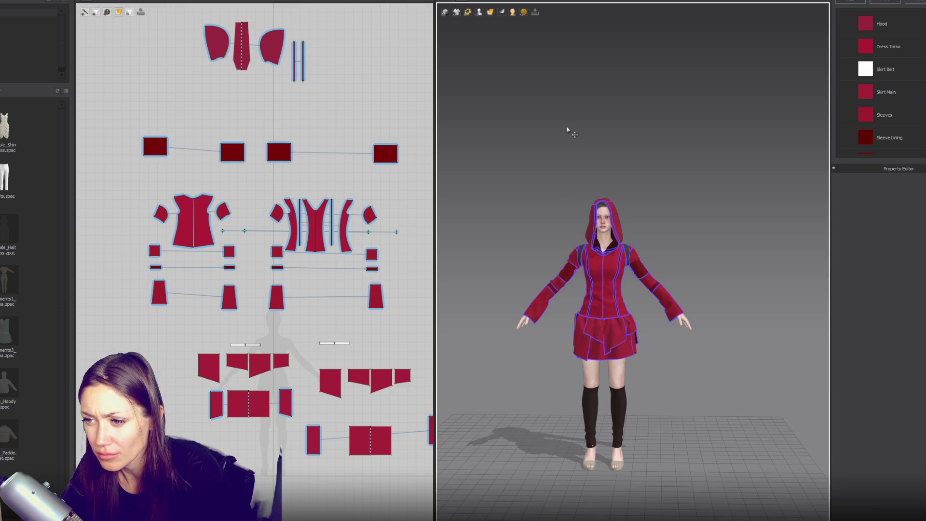
- Pull the left hood panel outward away from the head
scroll(589, 137, "up", 3)
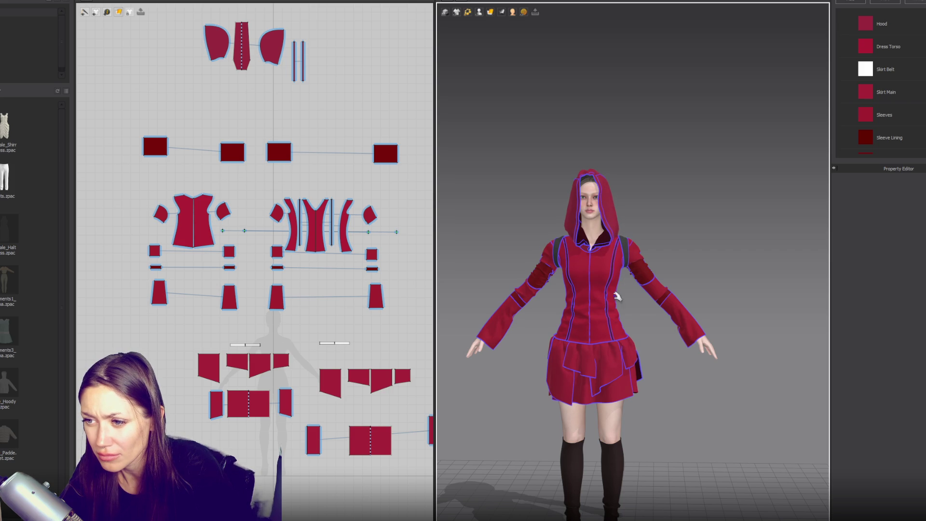
left_click(564, 231)
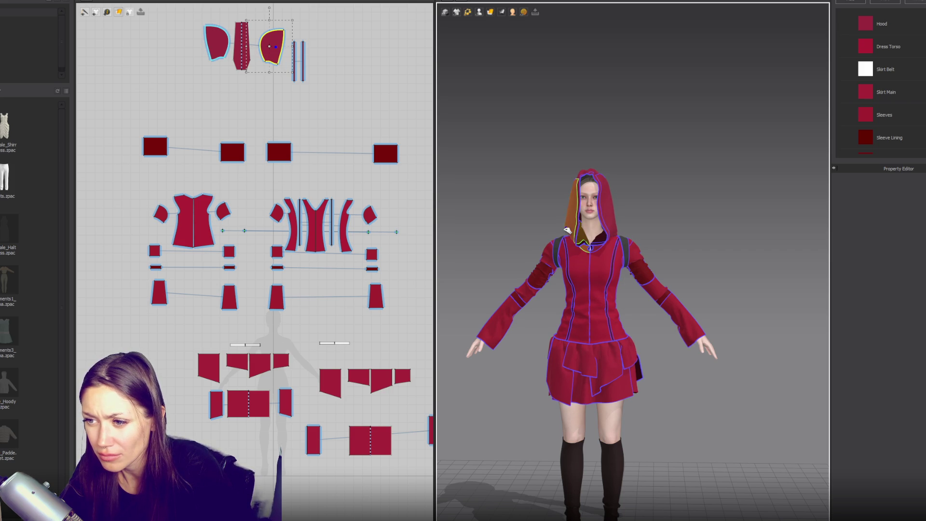
left_click_drag(562, 231, 550, 233)
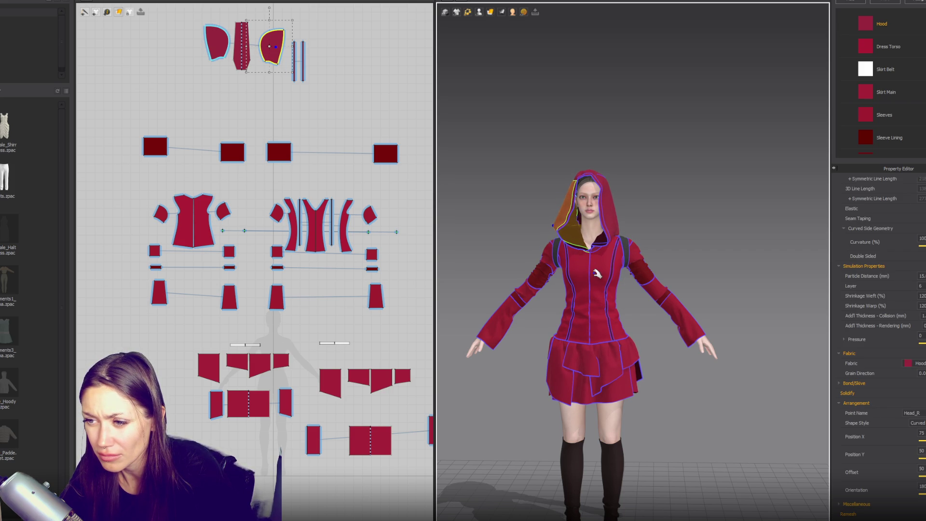
scroll(299, 161, "down", 5)
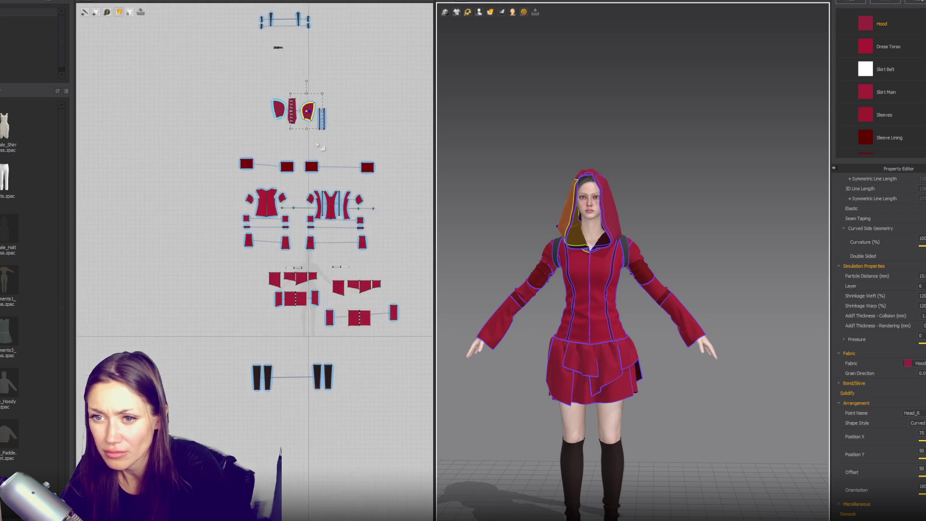
scroll(299, 161, "up", 2)
- Select all the hood pieces and set their Layer to 20
left_click(238, 128)
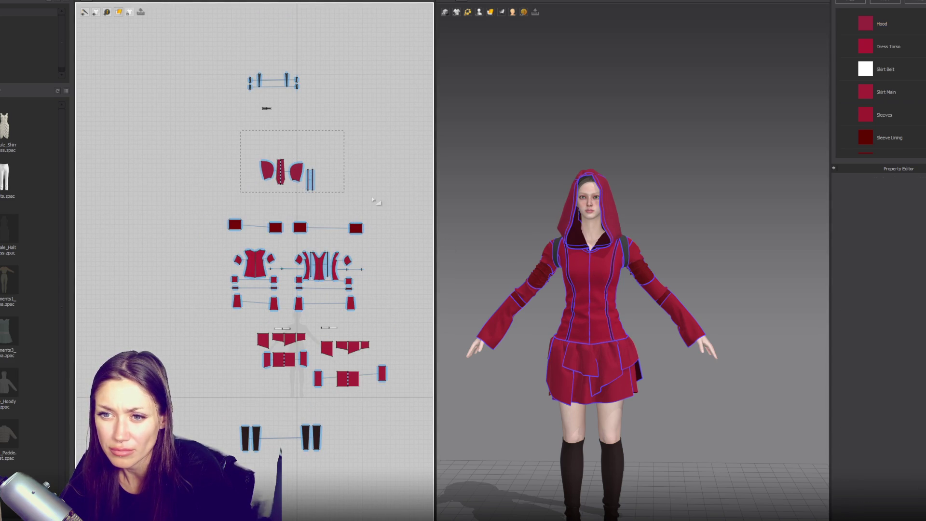
left_click_drag(373, 200, 374, 200)
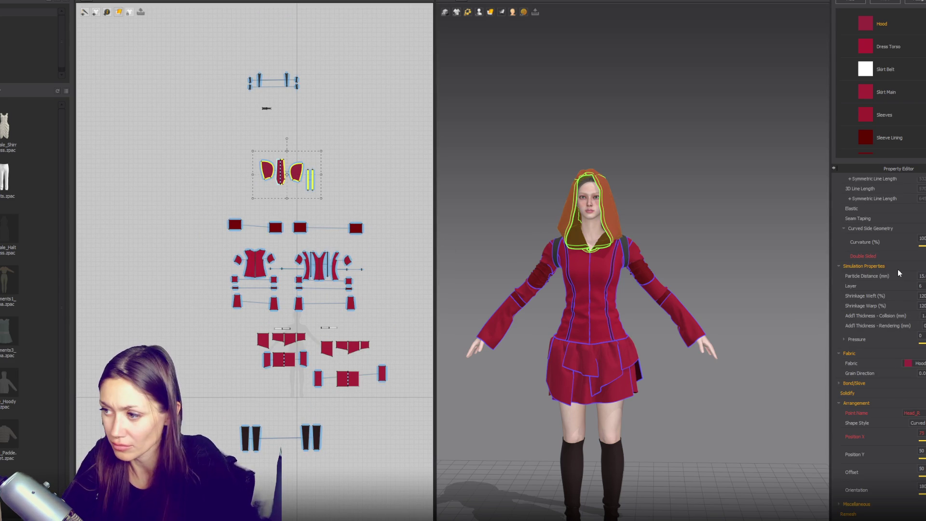
left_click(894, 287)
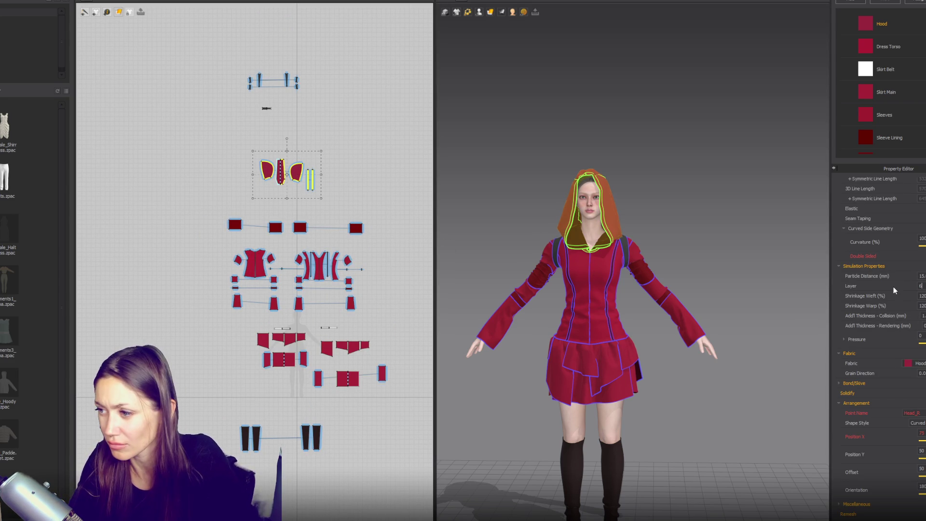
type("20")
left_click(780, 264)
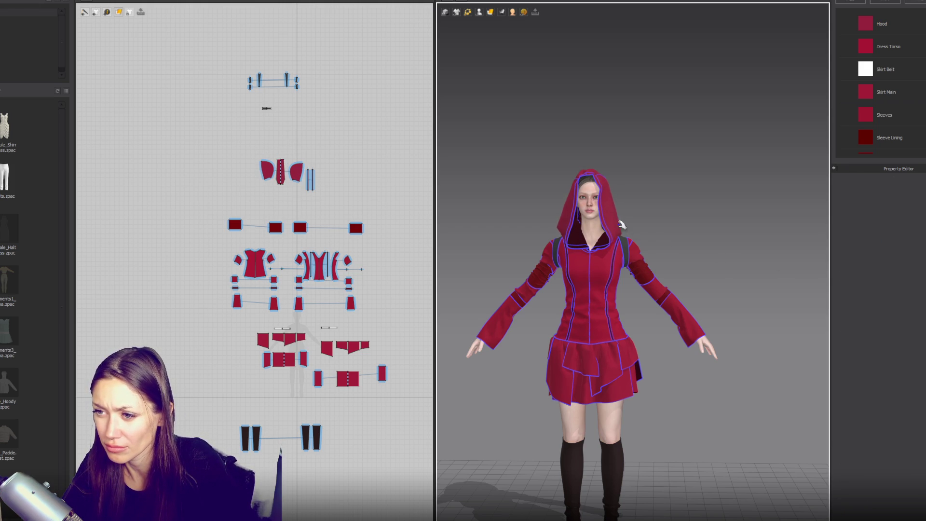
- Check the hood's panels and front seam, then orbit to view the hood from the side
left_click(629, 227)
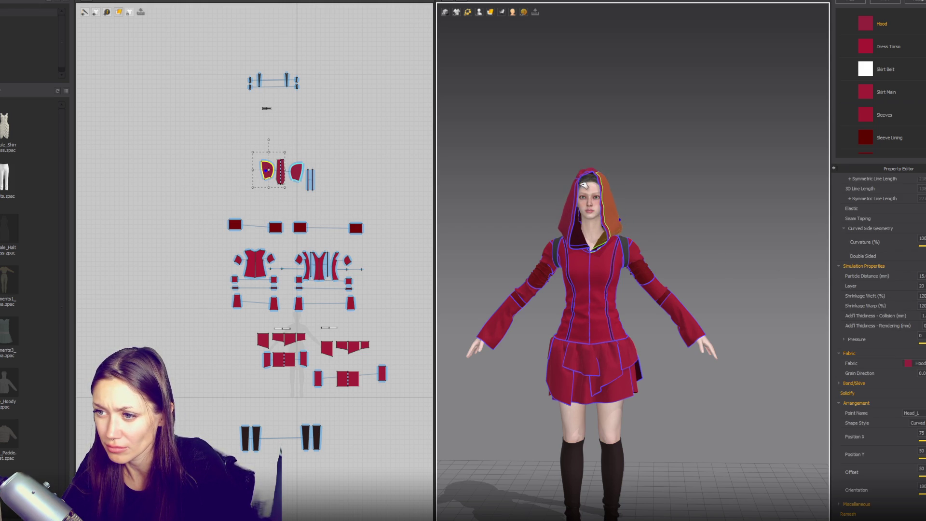
left_click(587, 194)
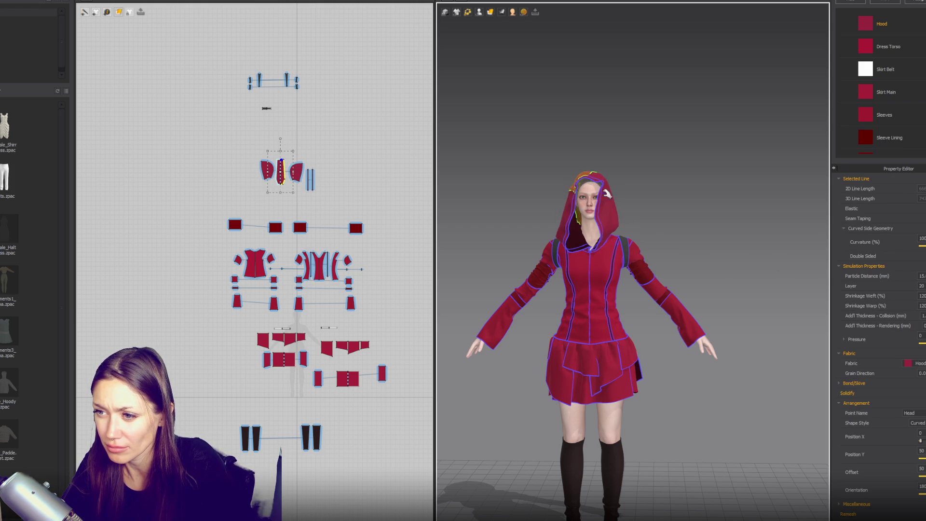
left_click(613, 203)
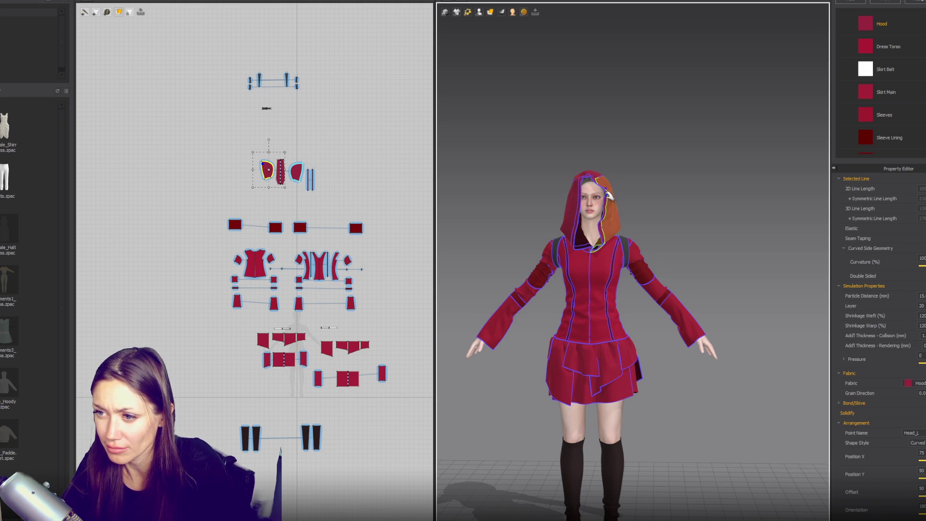
mouse_move(606, 246)
right_mouse_down()
mouse_move(720, 236)
mouse_move(578, 221)
mouse_move(627, 224)
right_mouse_up()
scroll(653, 227, "up", 3)
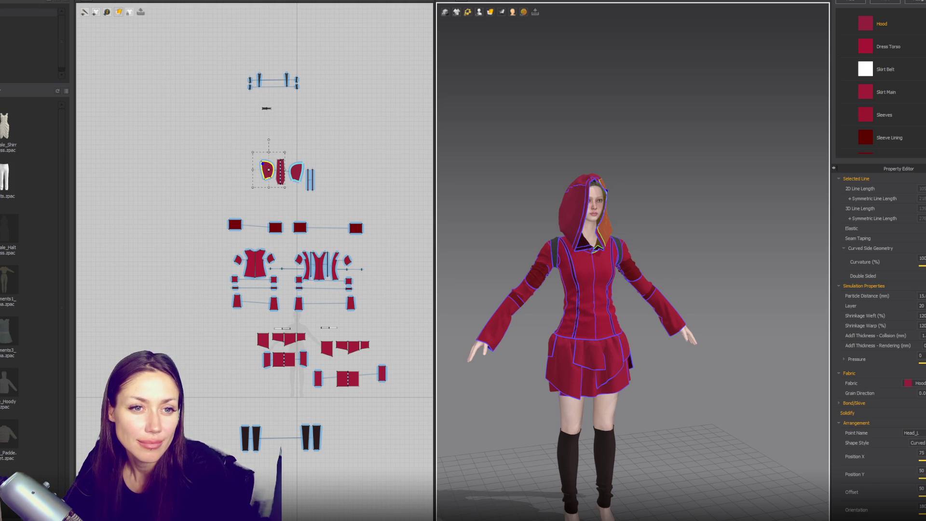
left_click(677, 177)
mouse_move(677, 177)
right_mouse_down()
mouse_move(649, 207)
mouse_move(705, 198)
mouse_move(706, 213)
right_mouse_up()
scroll(704, 213, "up", 3)
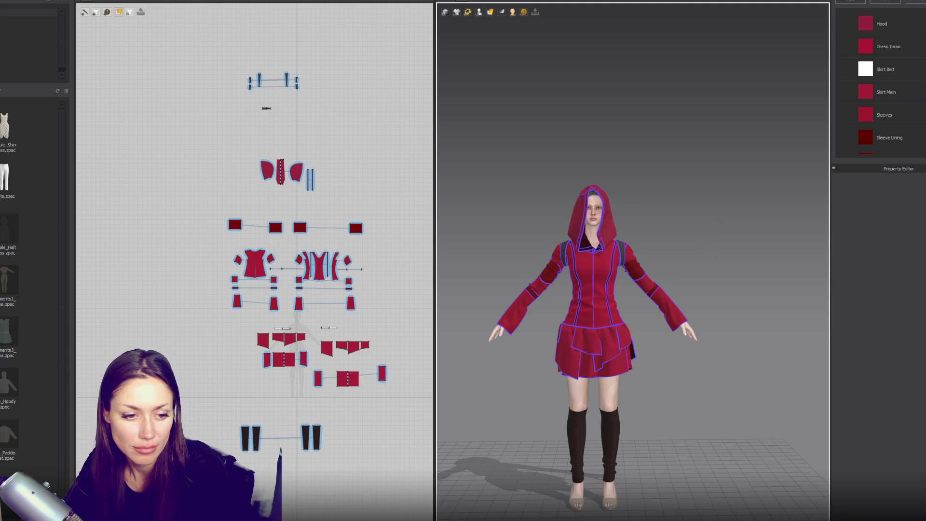
scroll(610, 252, "up", 3)
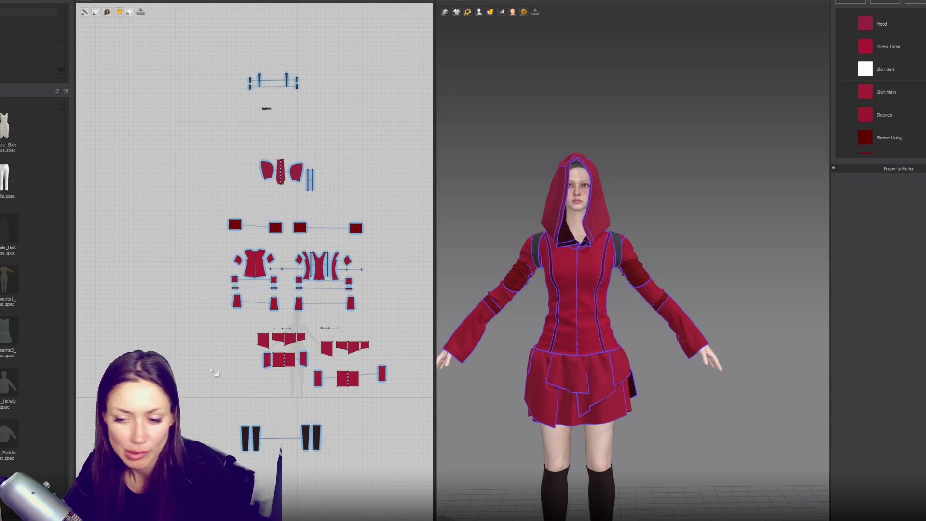
scroll(588, 260, "up", 5)
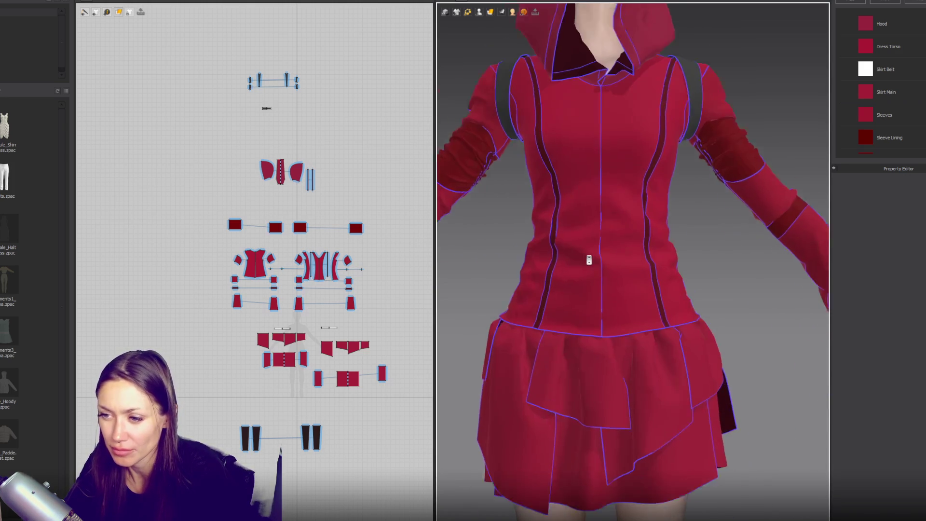
scroll(336, 269, "up", 4)
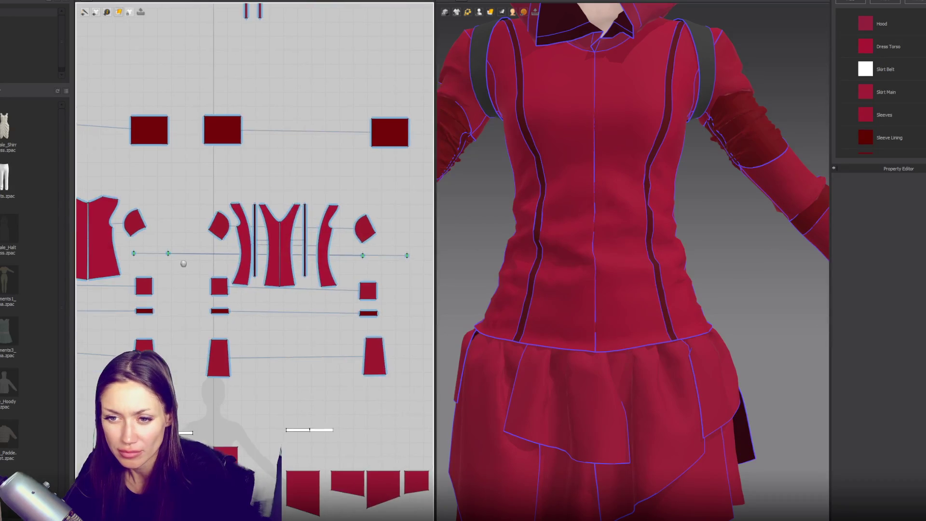
scroll(279, 261, "up", 4)
- Draw a belt rectangle below the torso pieces and sew its ends to the vertical strips
left_click(119, 12)
left_click(130, 25)
mouse_move(234, 347)
left_mouse_down()
mouse_move(345, 359)
mouse_move(333, 356)
left_mouse_up()
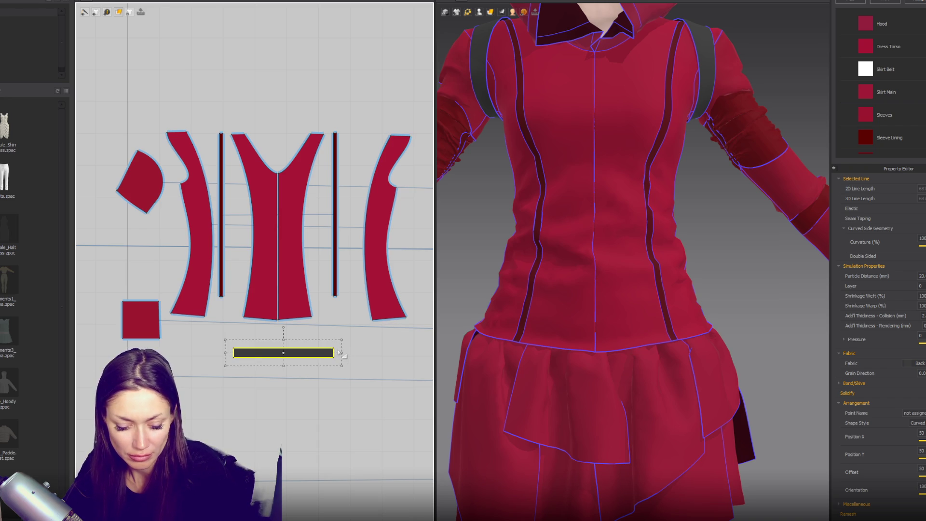
key("n")
left_click(334, 355)
left_click(333, 261)
left_click(234, 352)
left_click(224, 270)
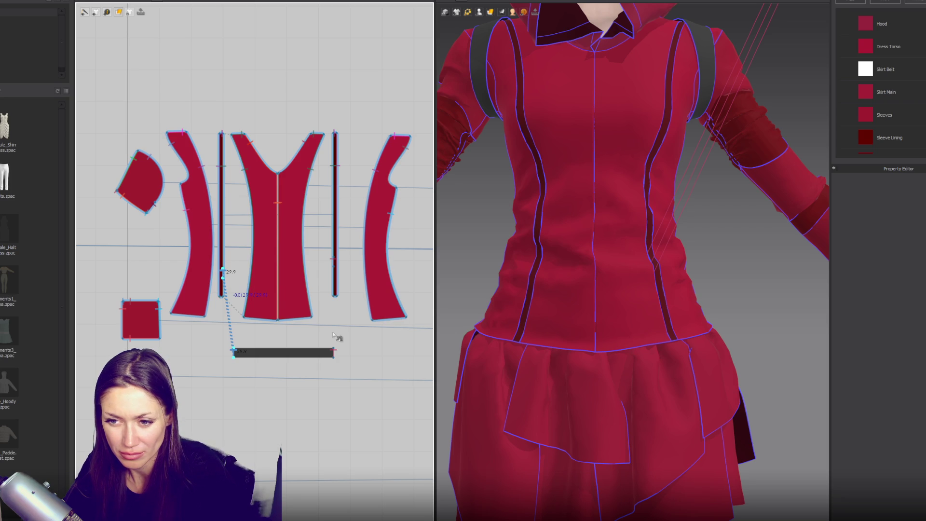
left_click(305, 349)
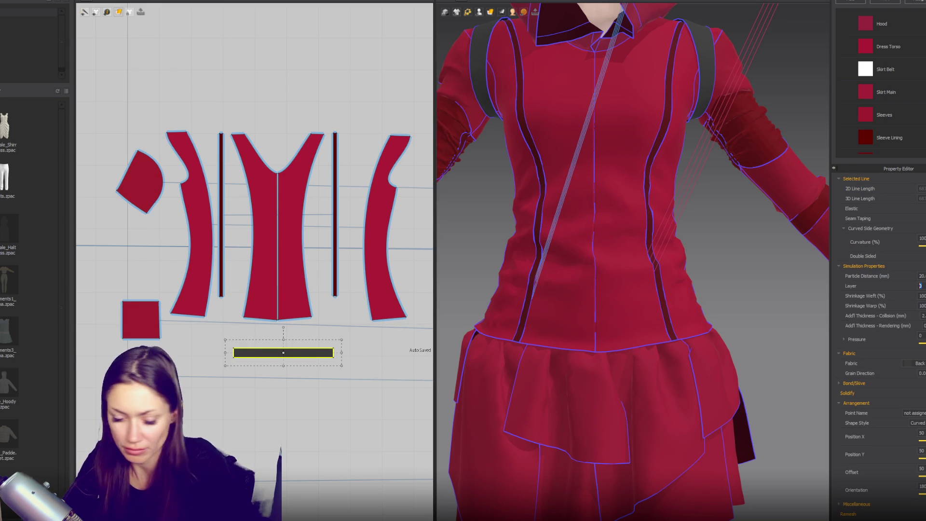
left_click(757, 330)
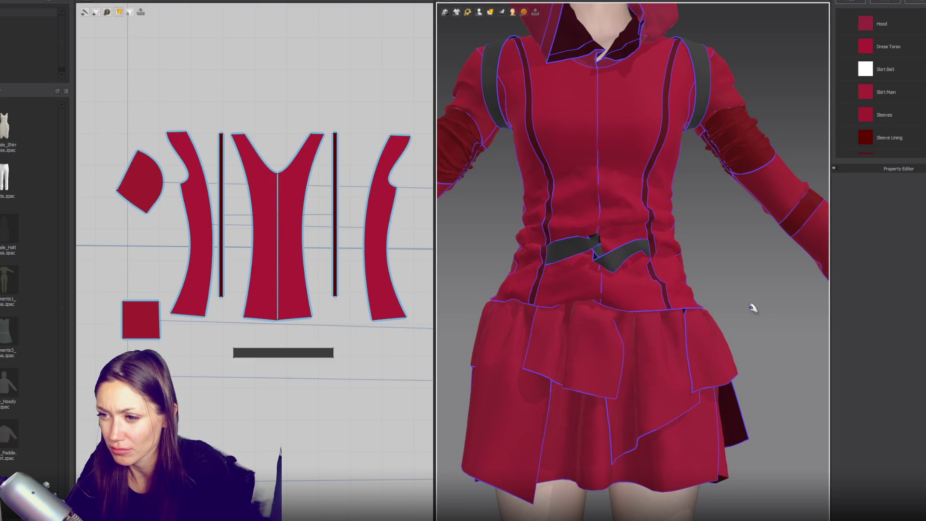
- Undo recent changes, place the belt at the front waist arrangement point, and simulate
key("ctrl+z")
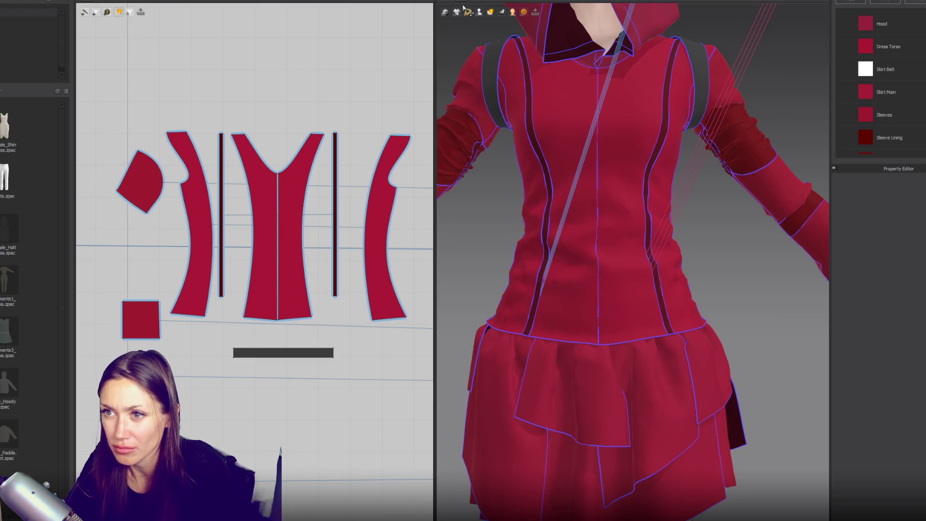
mouse_move(478, 12)
left_click(485, 31)
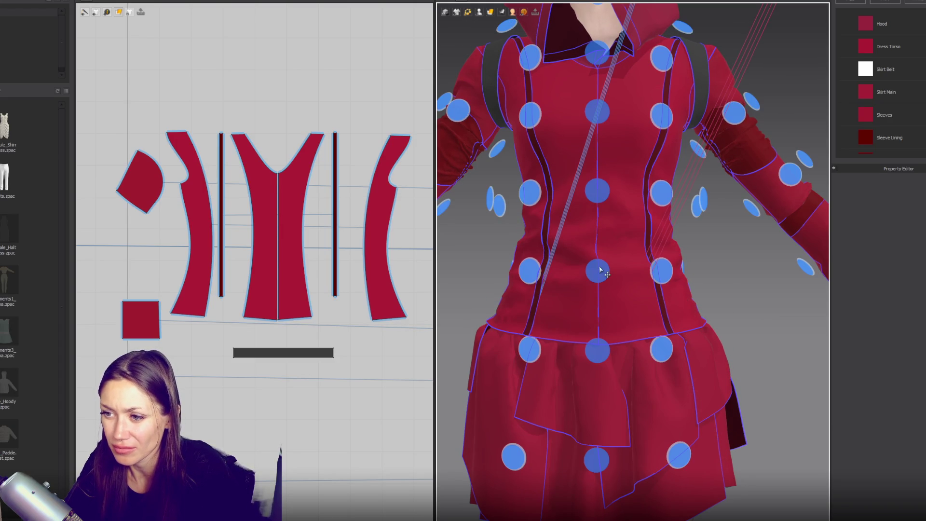
left_click(565, 274)
key("space")
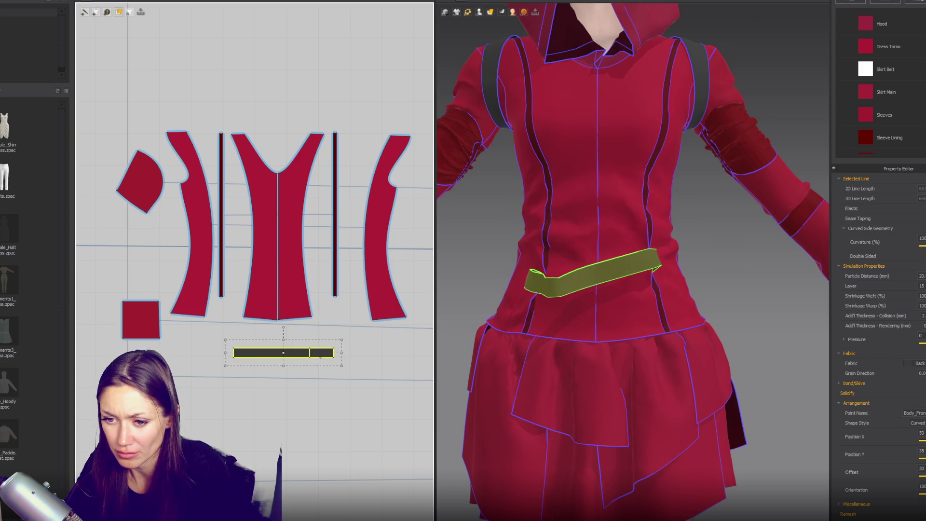
- Shorten the belt from its right end and give it the dark red Sleeve Lining fabric
left_click_drag(343, 352, 319, 352)
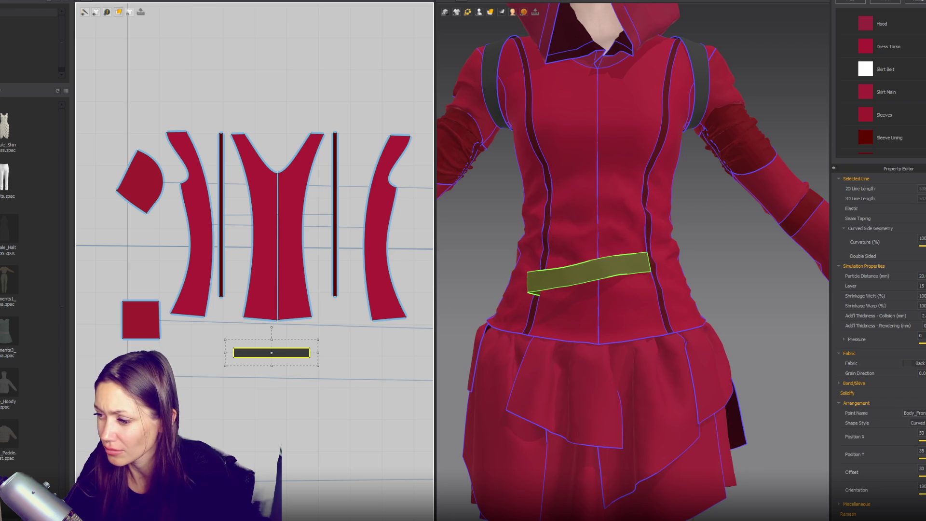
left_click(913, 363)
left_click(916, 408)
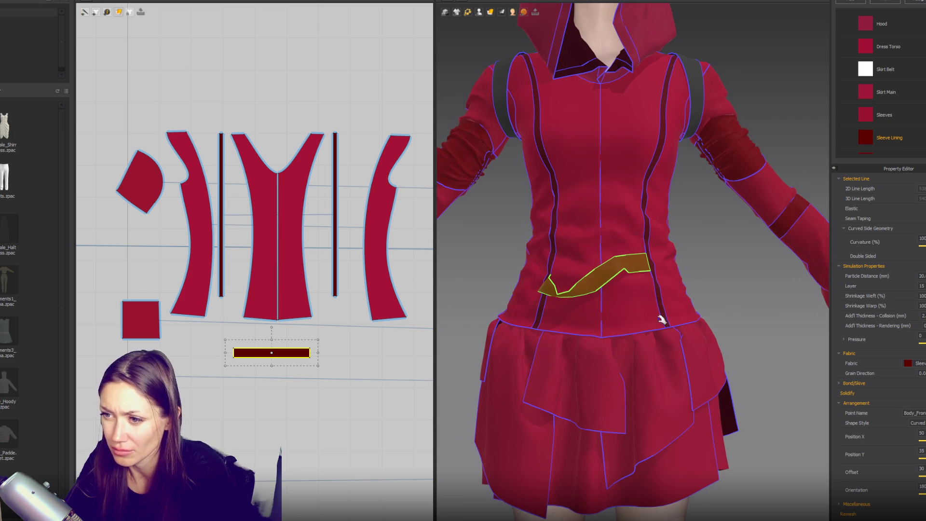
left_click_drag(313, 353, 315, 352)
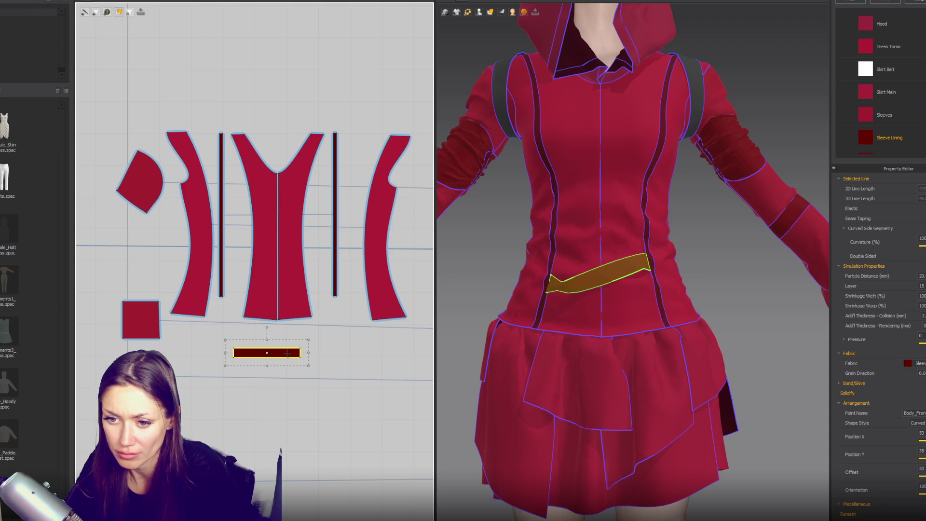
- Move the dark red belt piece lower and paste two copies stacked above and below it
left_click_drag(293, 364, 319, 463)
key("ctrl+c")
key("ctrl+v")
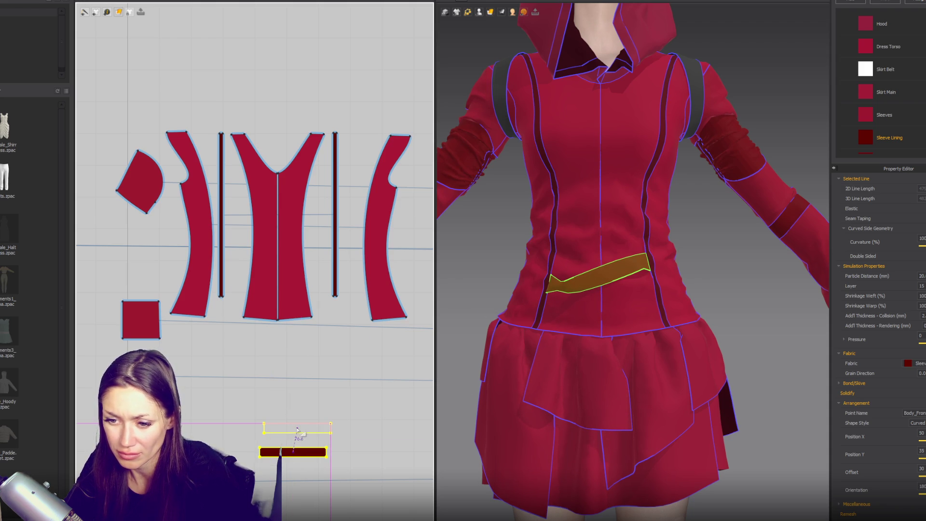
left_click(301, 433)
left_click(314, 455)
key("ctrl+c")
key("ctrl+v")
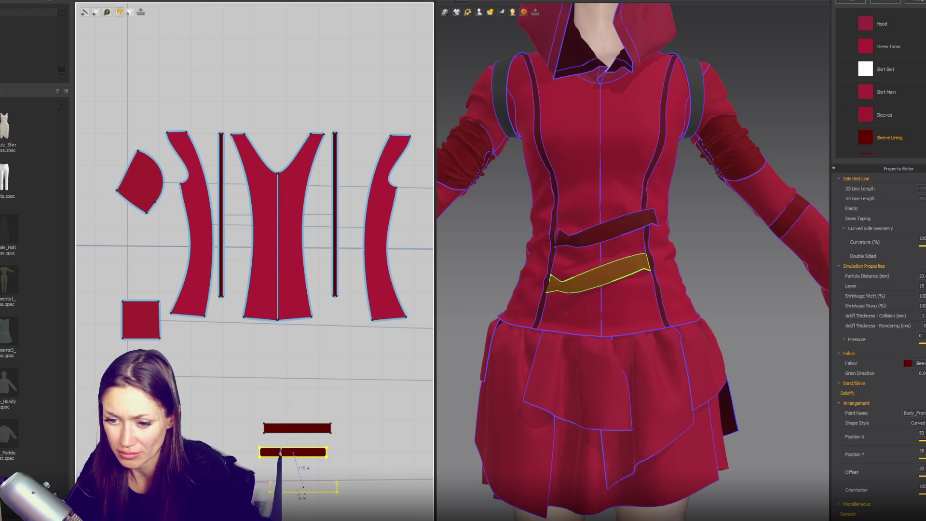
left_click(292, 486)
- Segment-sew the thin side strip's lower end to a belt end
key("z")
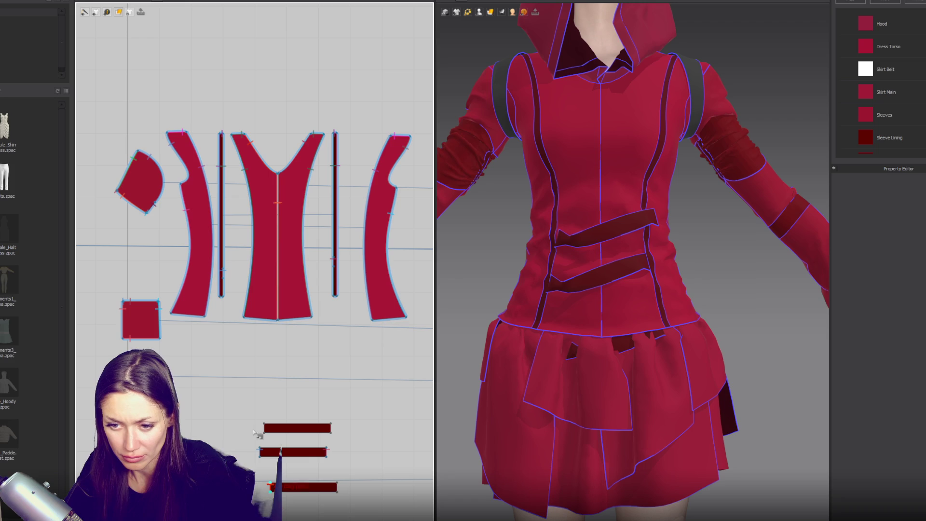
left_click(222, 284)
left_click(336, 485)
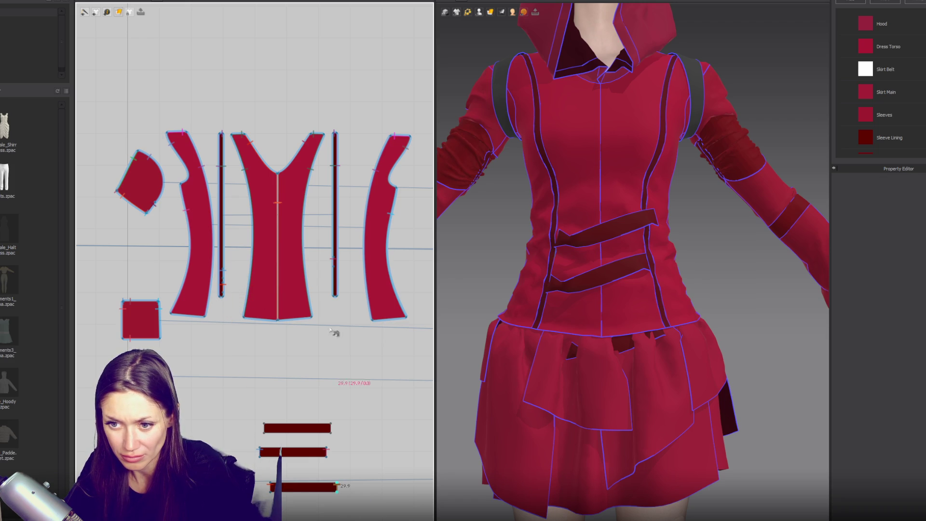
left_click(332, 286)
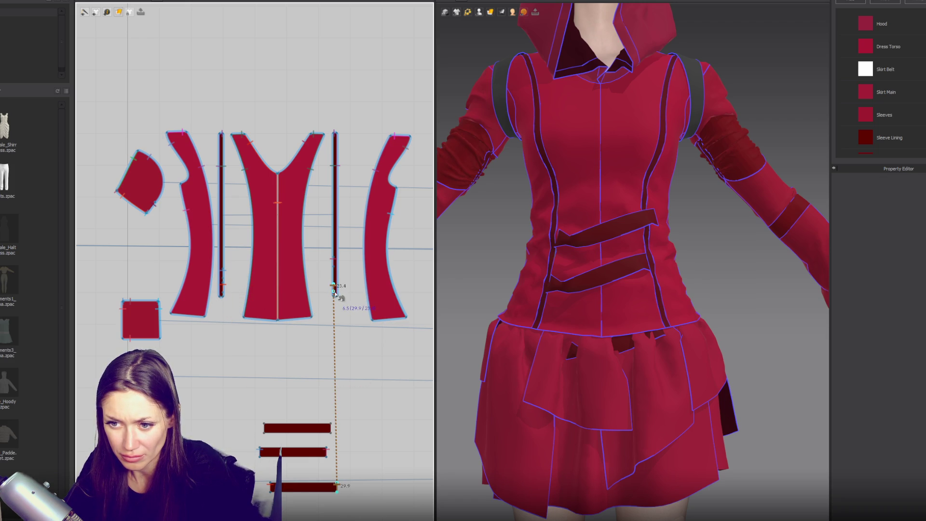
scroll(336, 296, "up", 3)
left_click(336, 298)
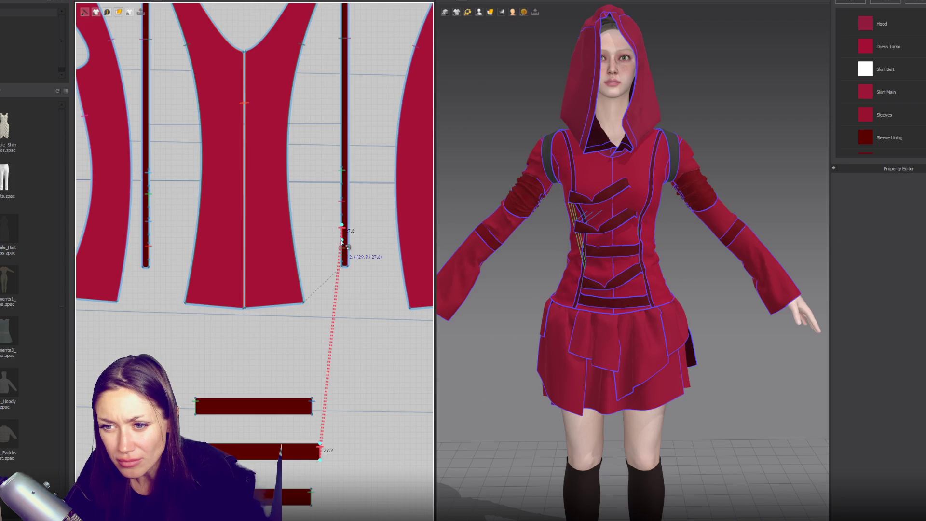
left_click(342, 244)
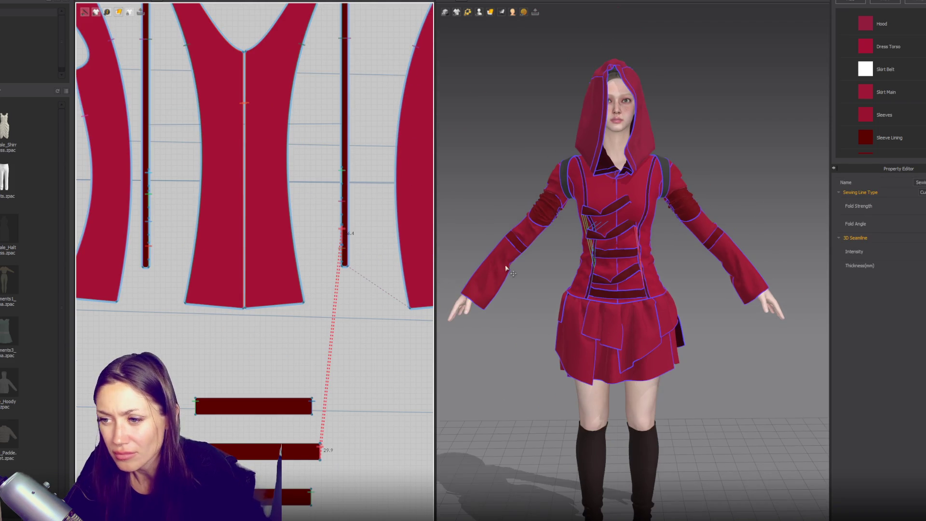
- Place one new strap on the back waist arrangement point and select both straps
left_click(622, 235)
key("4")
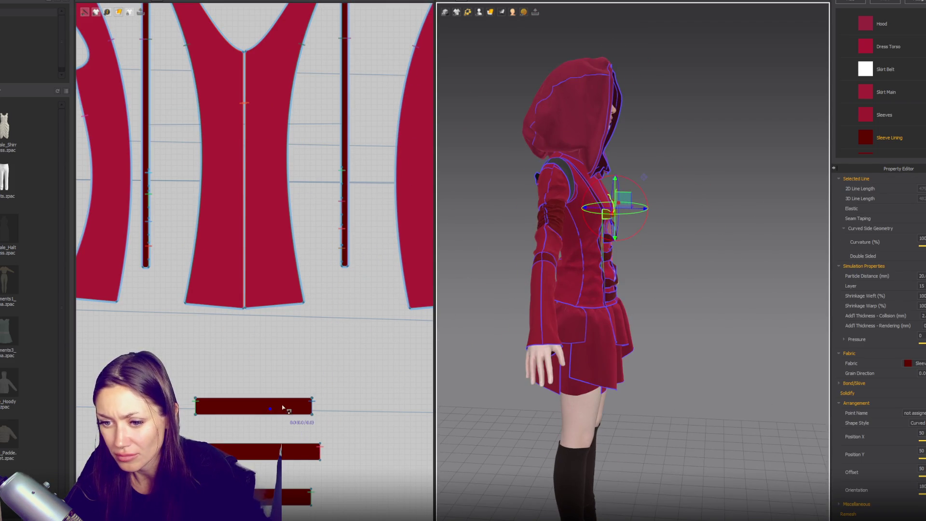
left_click(299, 406)
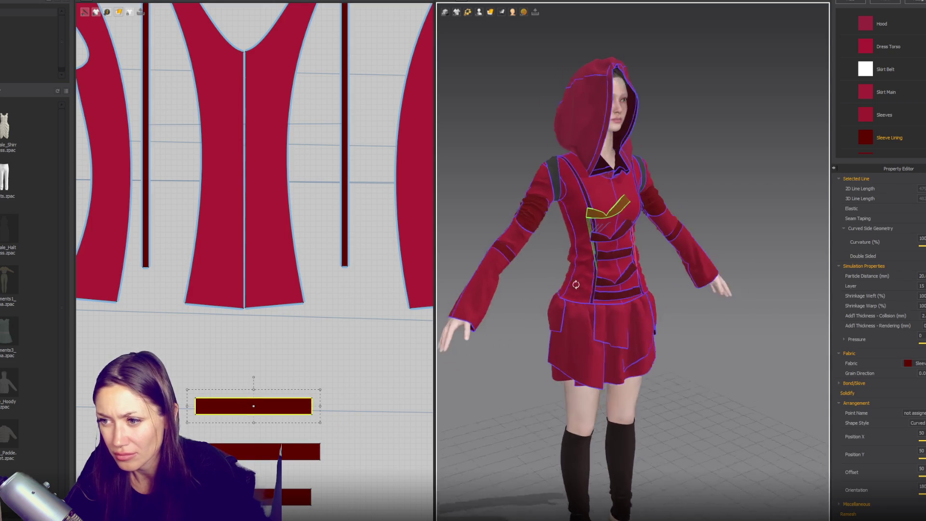
key("2")
left_click(490, 12)
left_click(506, 59)
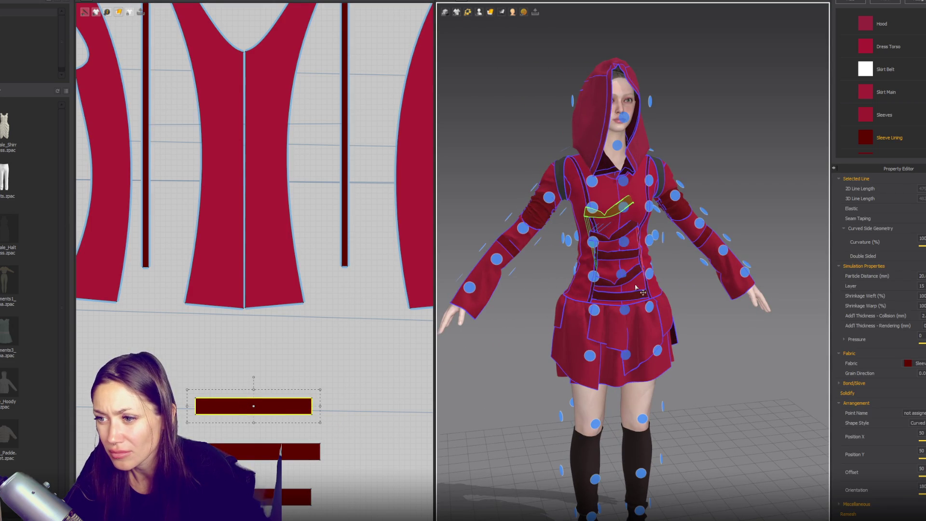
left_click(624, 249)
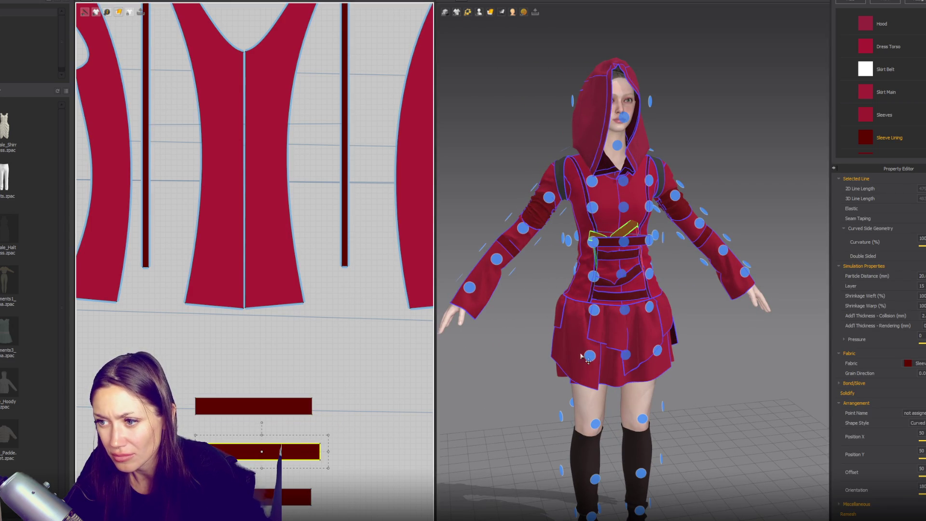
key("8")
left_click(611, 239)
key("2")
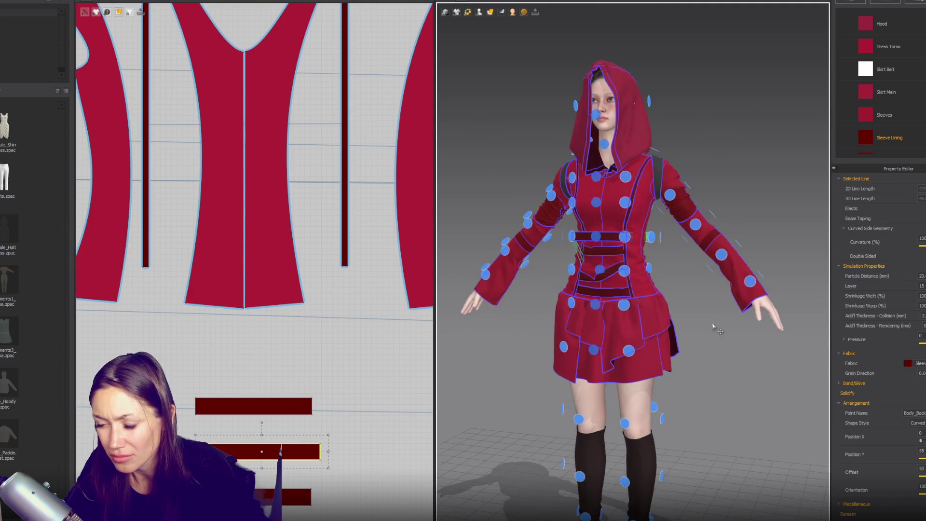
left_click(252, 403, "shift")
- Widen both selected straps considerably and simulate them around the waist
left_click_drag(329, 428, 375, 428)
key("shift+f")
key("space")
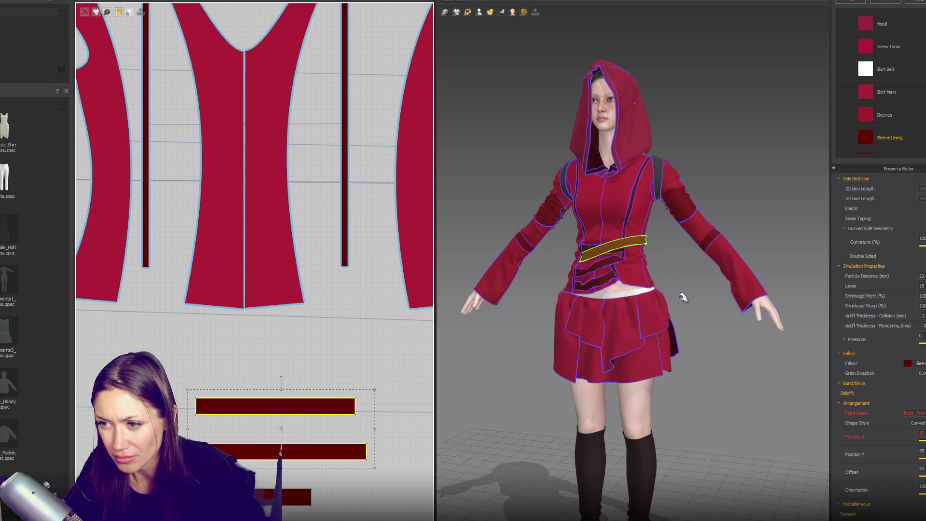
key("ctrl+z")
- Inspect the draped straps around the torso and select one on the avatar
scroll(683, 297, "up", 5)
mouse_move(683, 297)
right_mouse_down()
mouse_move(645, 290)
mouse_move(800, 299)
mouse_move(610, 261)
right_mouse_up()
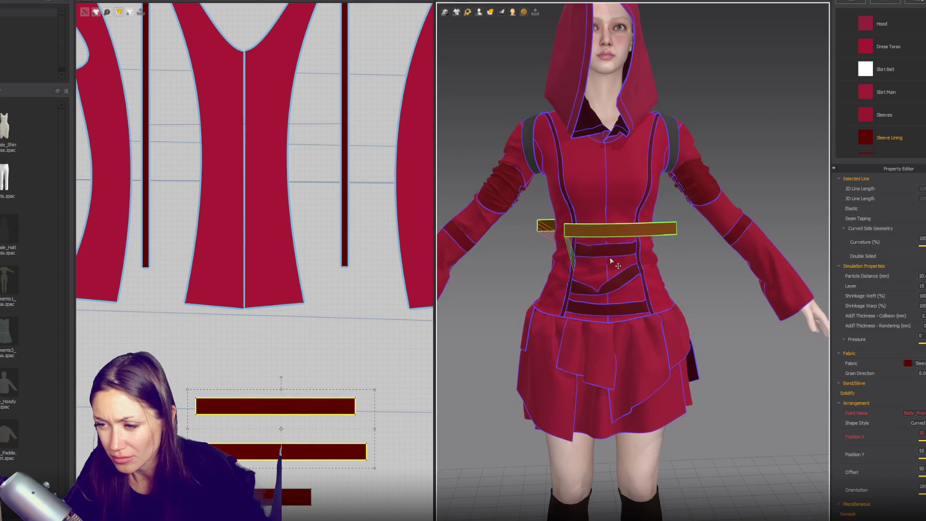
mouse_move(548, 247)
right_mouse_down()
mouse_move(677, 263)
mouse_move(564, 263)
mouse_move(511, 244)
mouse_move(685, 242)
mouse_move(675, 242)
right_mouse_up()
left_click(677, 263)
scroll(298, 396, "down", 1)
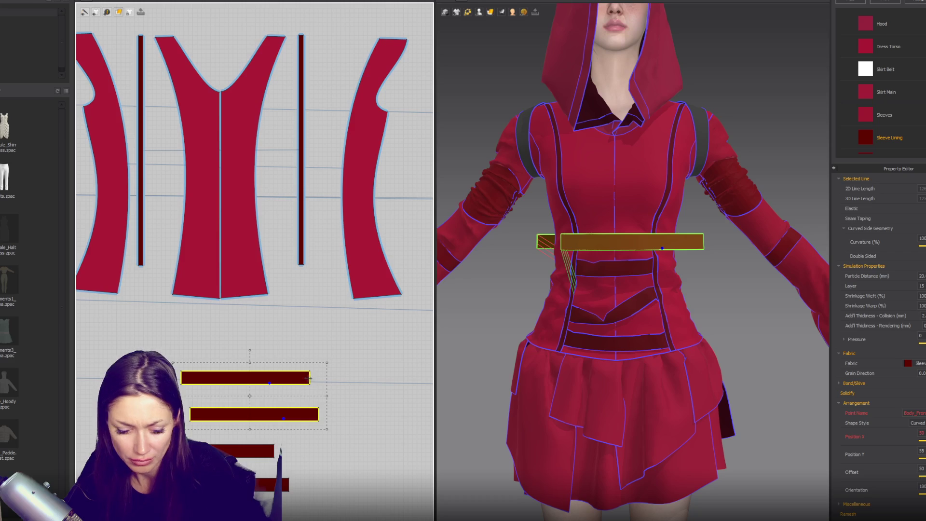
key("n")
right_click_drag(587, 268, 608, 256)
- Sew the Dress Torso panel edge to the strap's edge
left_click(603, 252)
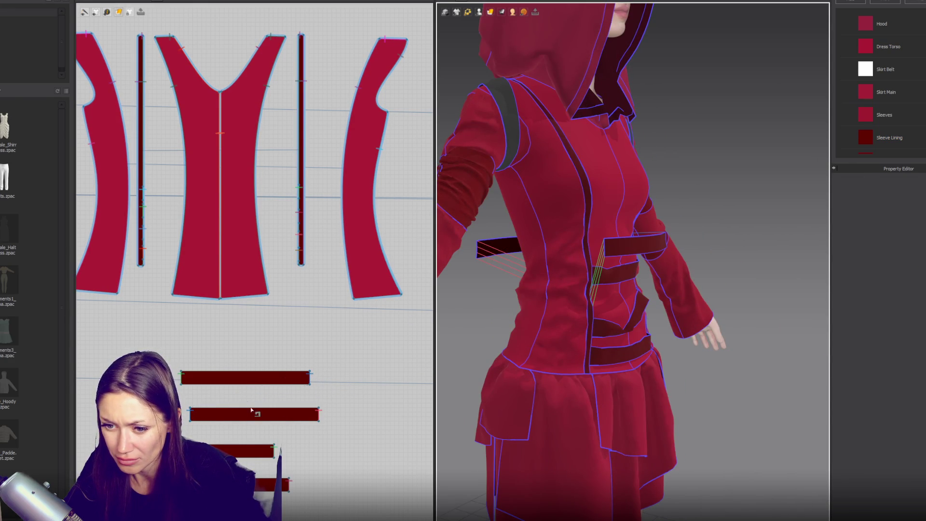
left_click(192, 416)
scroll(184, 381, "down", 2)
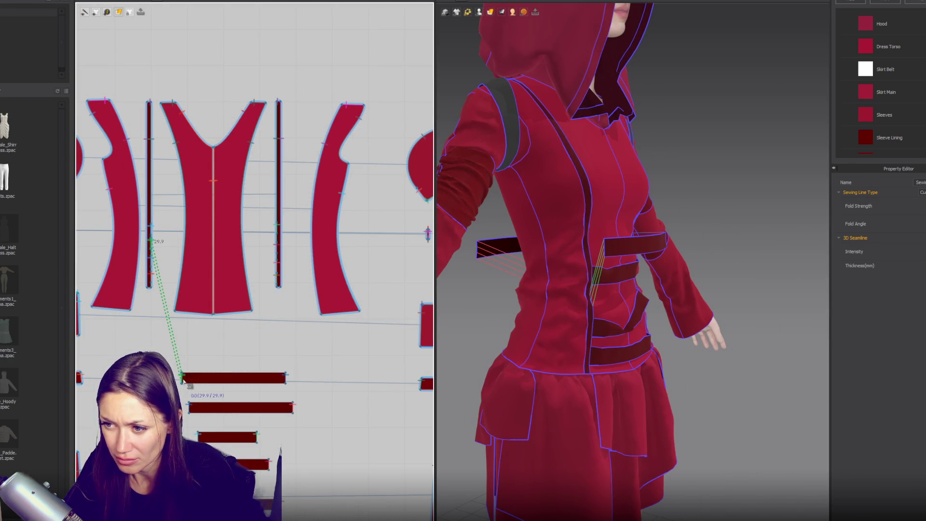
left_click(285, 380)
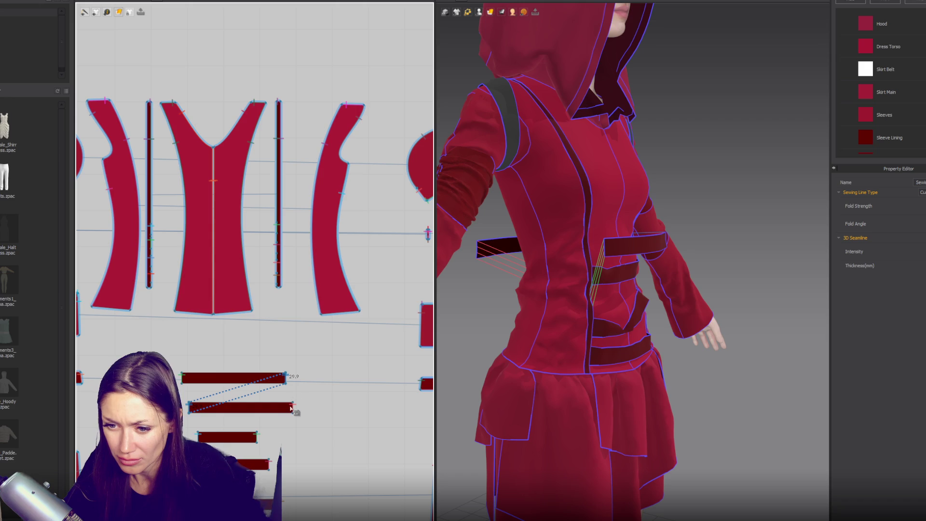
key("Escape")
- Check the back strap and its sewing line from behind the avatar
right_click_drag(649, 295, 745, 297)
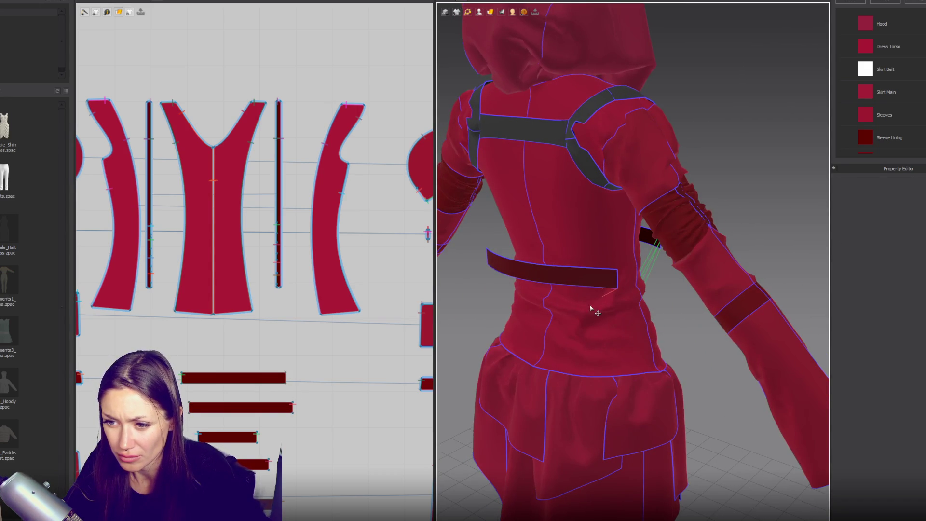
left_click(563, 283)
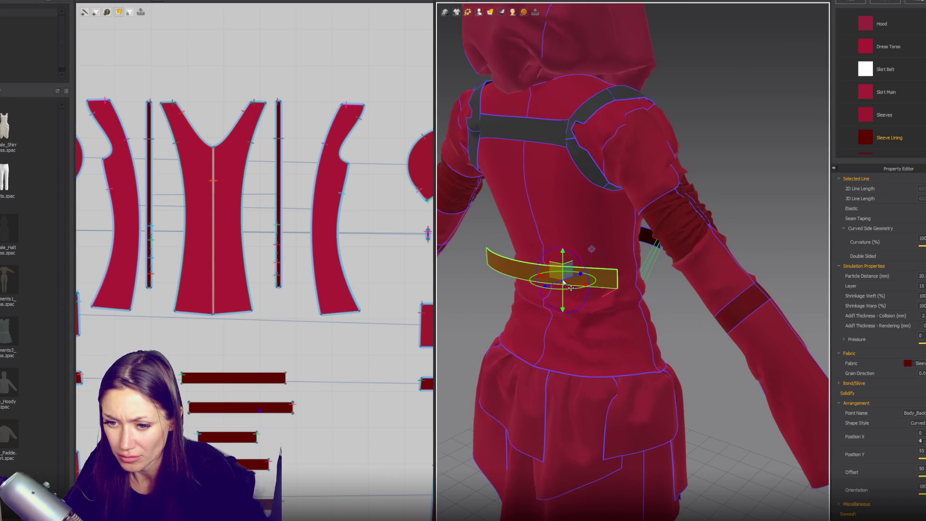
left_click(296, 413)
right_click_drag(582, 379, 479, 361)
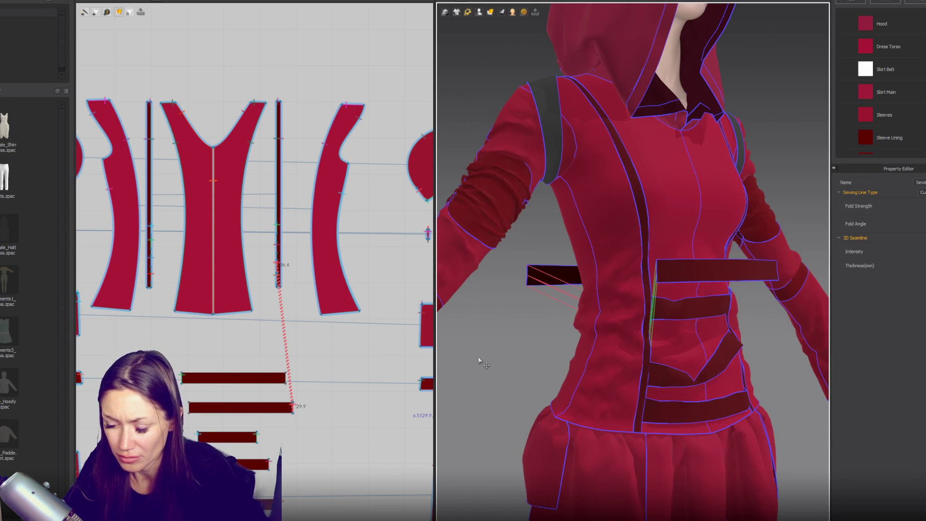
left_click(479, 360)
mouse_move(603, 319)
right_mouse_down()
mouse_move(609, 275)
mouse_move(601, 270)
right_mouse_up()
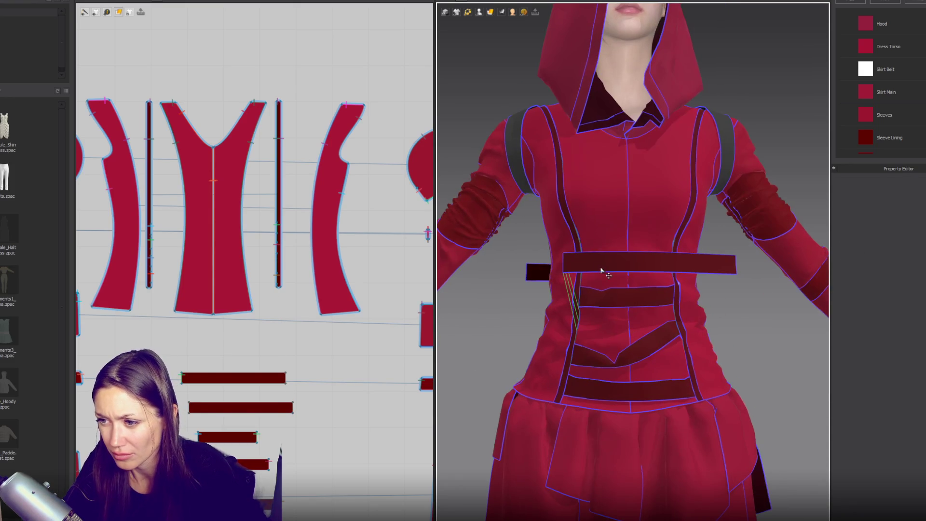
- Move the belt straps lower down the torso into stacked positions
left_click_drag(264, 374, 241, 354)
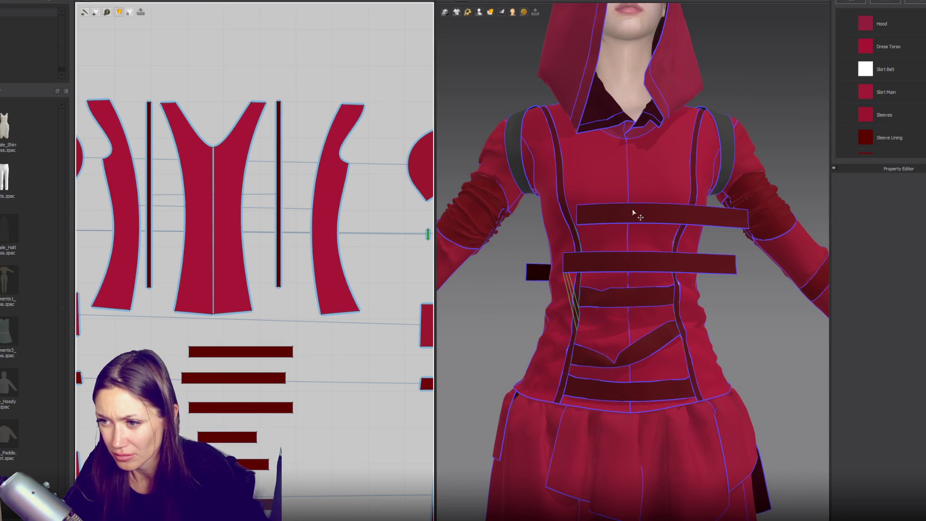
left_click(634, 213)
right_click_drag(633, 213, 684, 214)
left_click_drag(685, 215, 668, 231)
left_click_drag(649, 262, 647, 298)
mouse_move(632, 245)
left_mouse_down()
mouse_move(622, 284)
mouse_move(605, 285)
mouse_move(622, 282)
left_mouse_up()
right_click_drag(622, 282, 658, 281)
left_click_drag(658, 281, 639, 282)
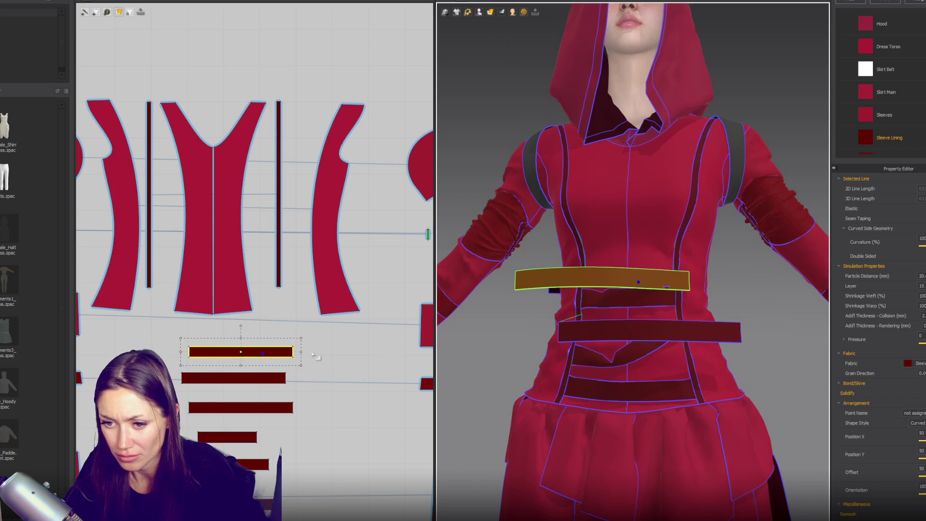
- Sew each belt end crosswise to the neighbouring strip ends and simulate the crisscross
key("z")
left_click(294, 356)
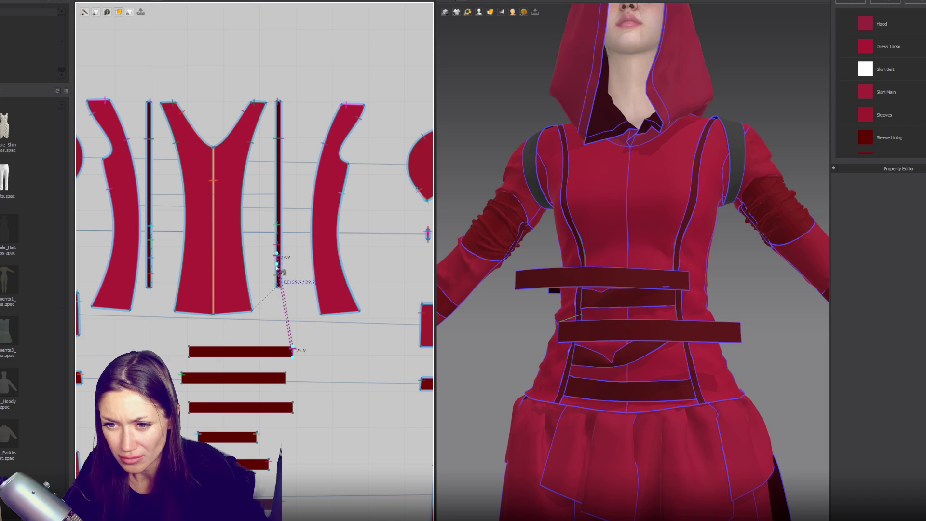
left_click(278, 265)
left_click(191, 354)
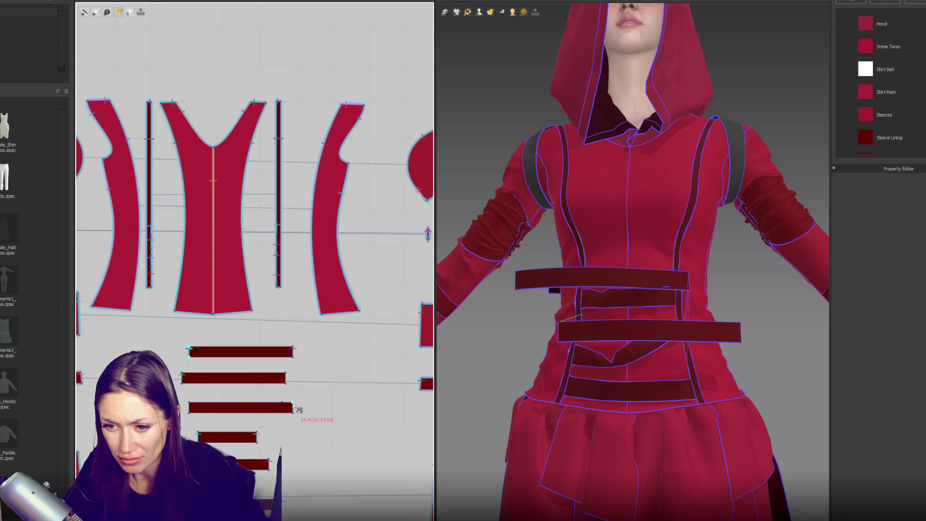
left_click(293, 409)
mouse_move(482, 396)
right_mouse_down()
mouse_move(594, 382)
mouse_move(747, 397)
right_mouse_up()
left_click(191, 407)
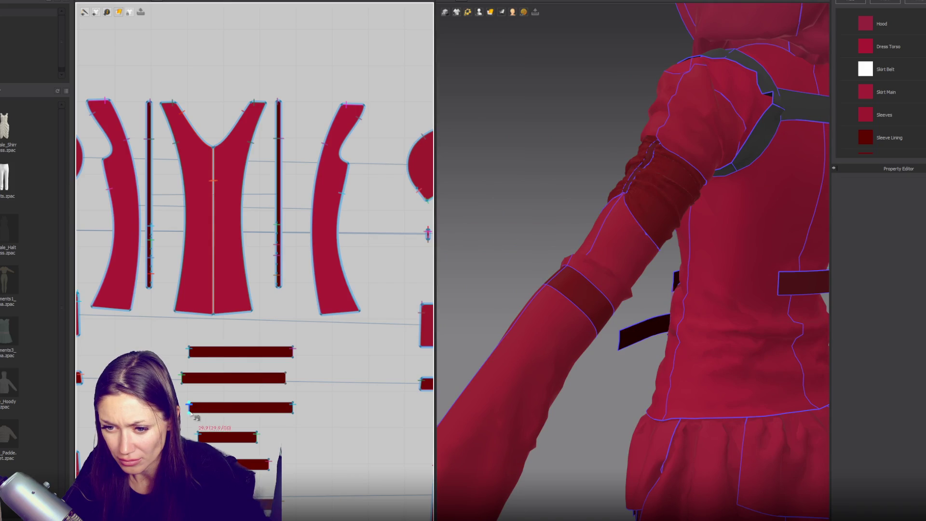
left_click(288, 386)
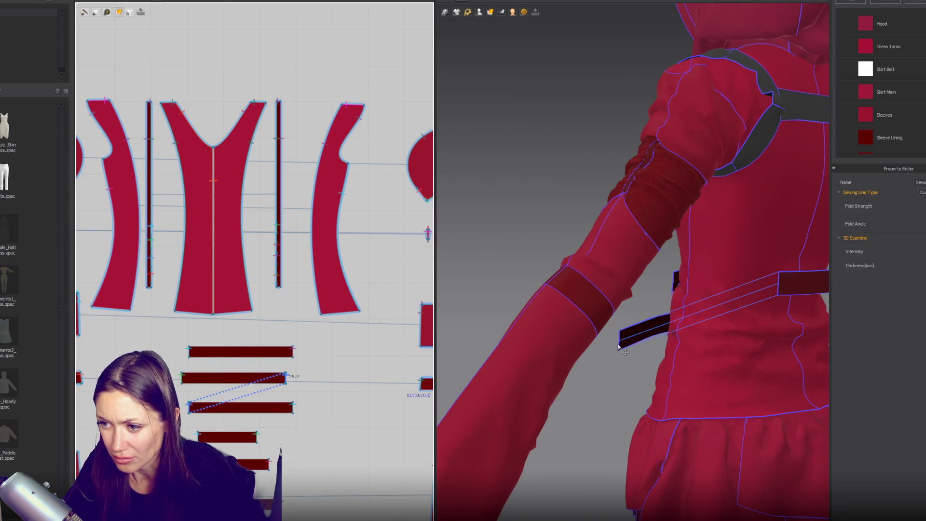
right_click_drag(675, 344, 779, 344)
key("Escape")
key("space")
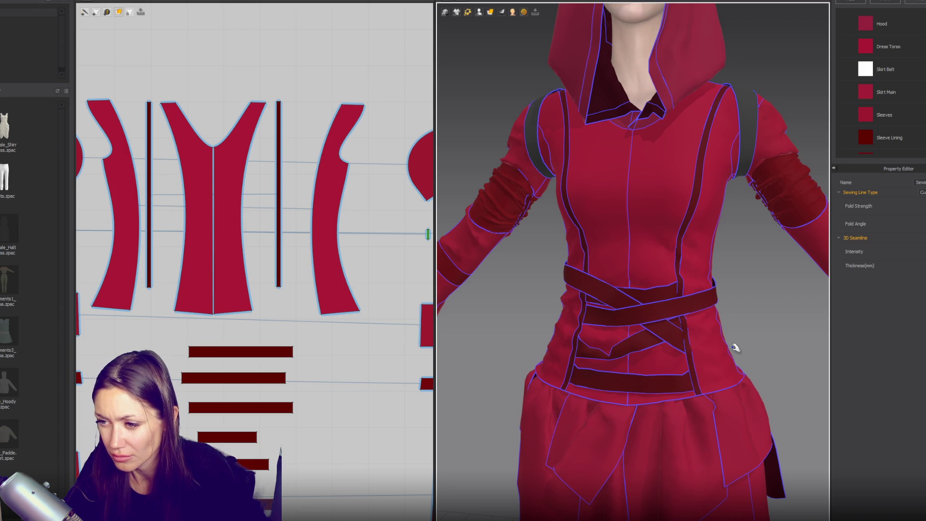
- Start a seam on the left strip's edge and dismiss the disproportionate seam warning
scroll(719, 328, "down", 10)
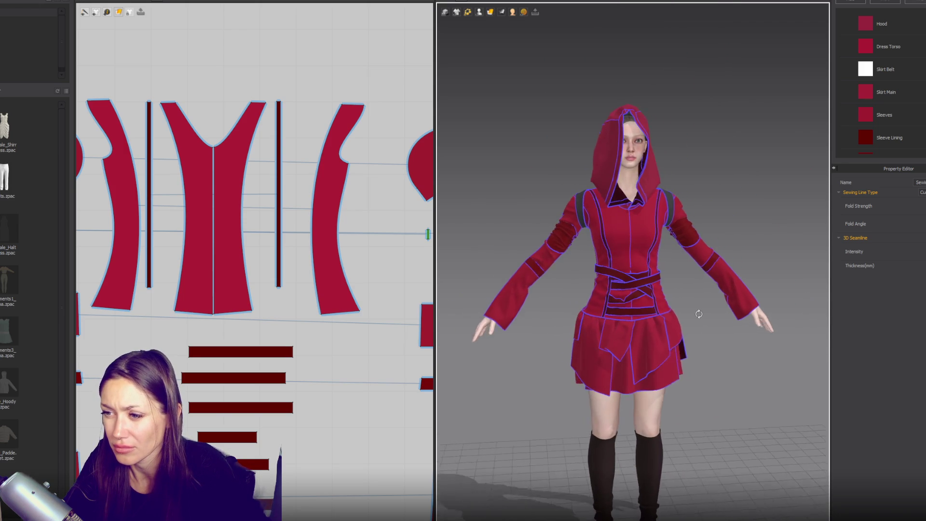
key("b")
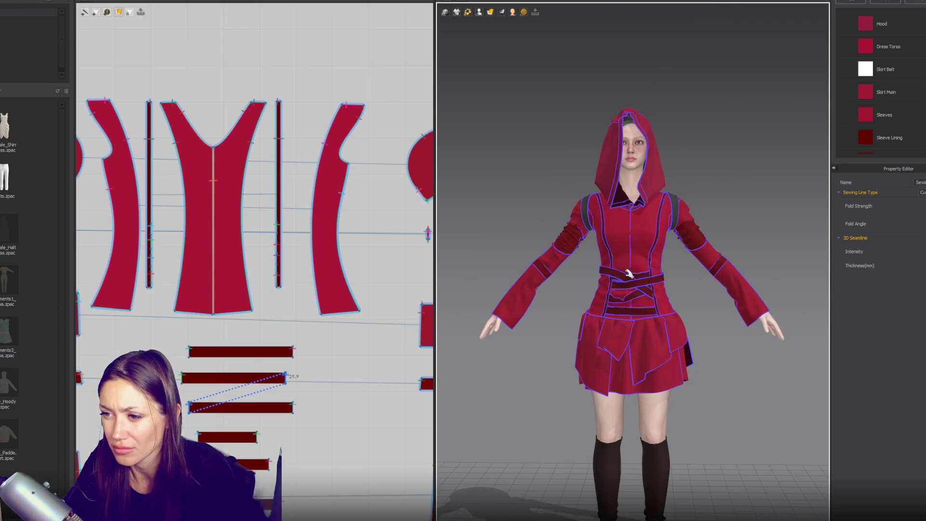
scroll(622, 274, "up", 10)
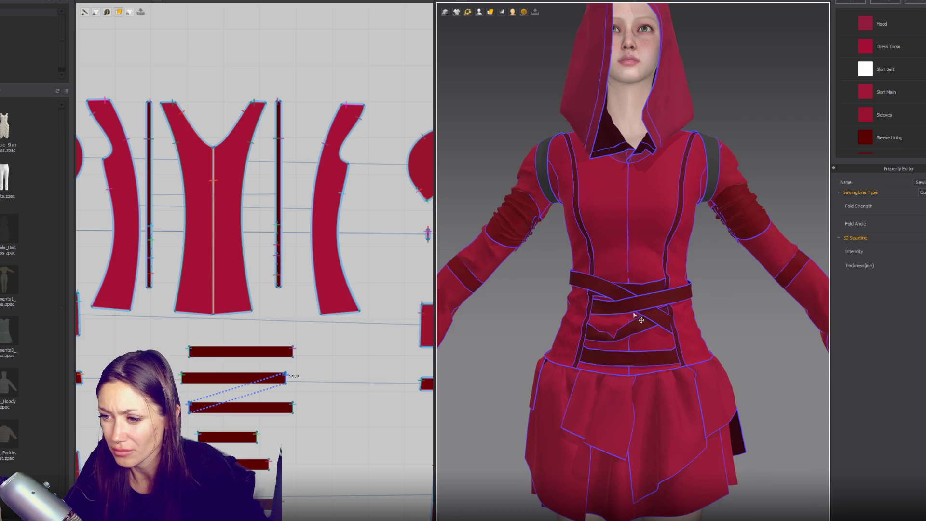
scroll(196, 252, "up", 5)
scroll(196, 252, "down", 3)
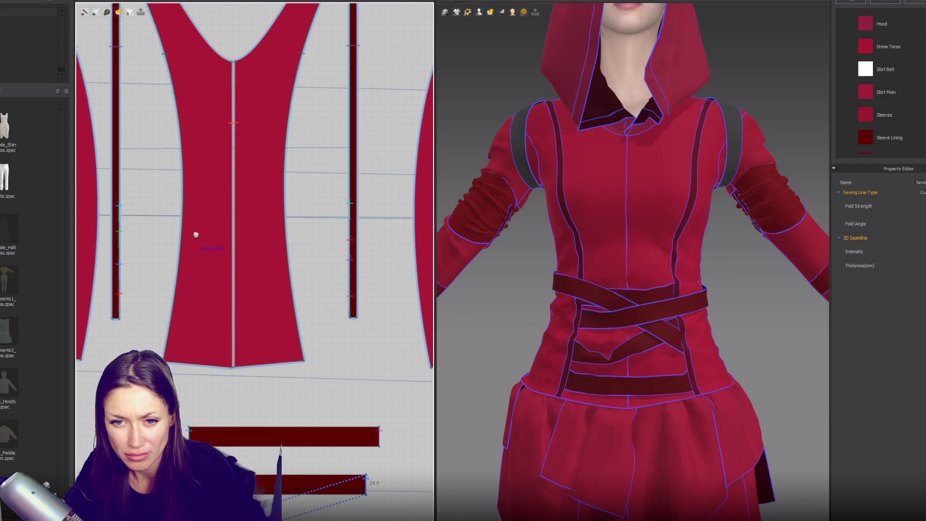
left_click(120, 274)
left_click(437, 268)
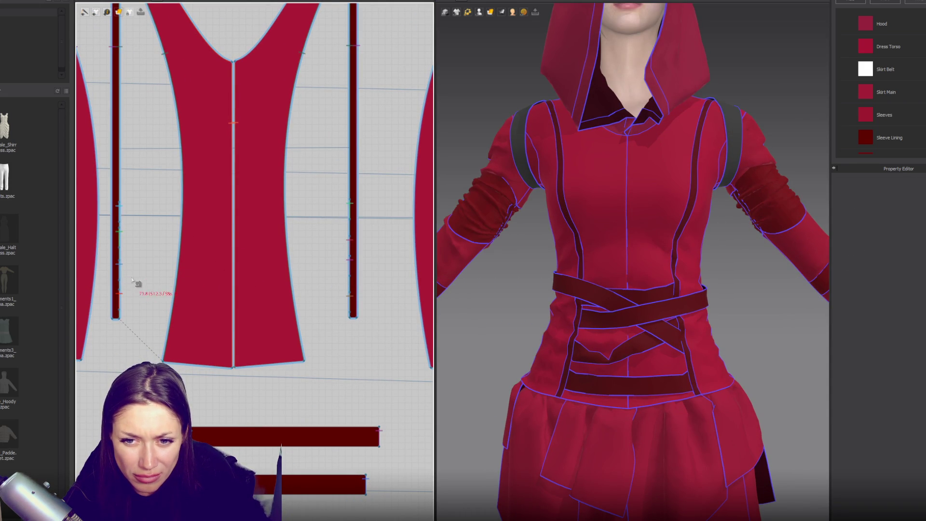
- Select the Sewing_422371 seam on the strip edge and move its end point along the strip
scroll(121, 282, "up", 3)
scroll(122, 283, "up", 2)
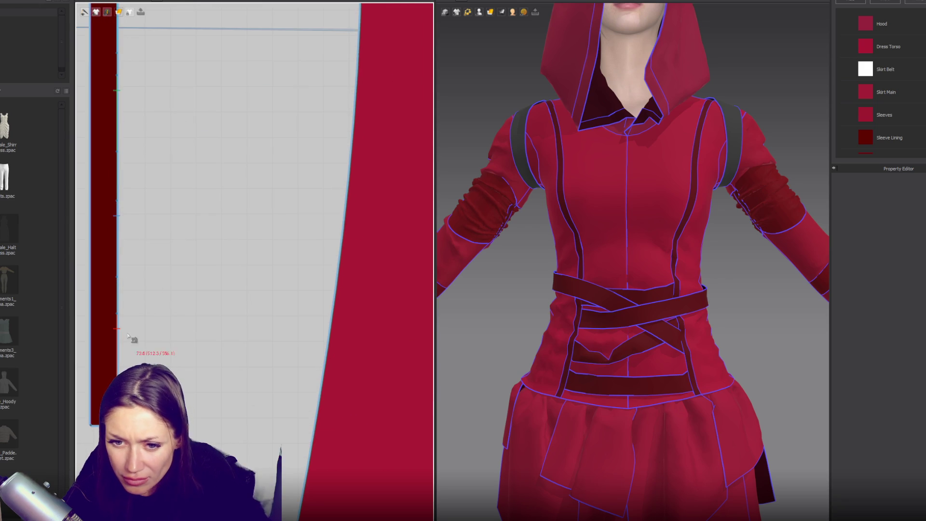
left_click(118, 305)
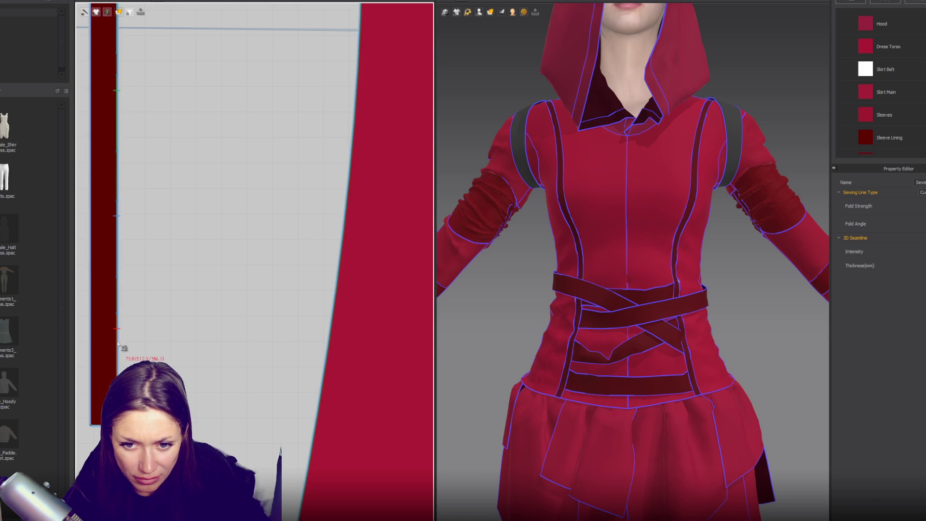
scroll(118, 343, "down", 5)
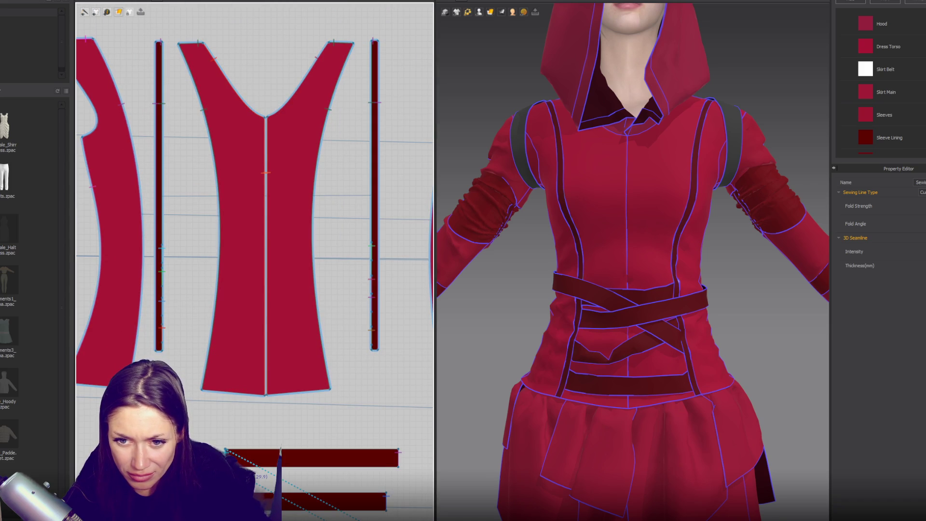
scroll(170, 307, "up", 4)
left_click(152, 319)
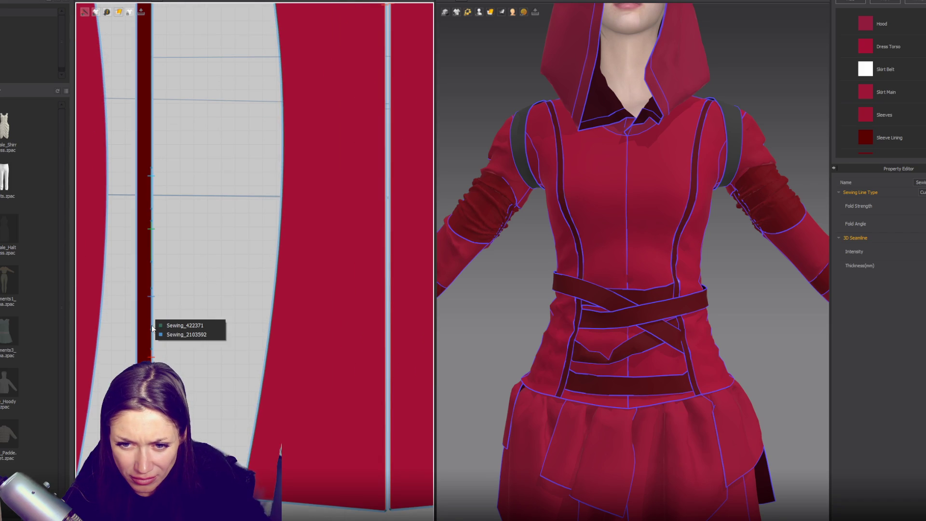
left_click(169, 326)
scroll(216, 345, "down", 3)
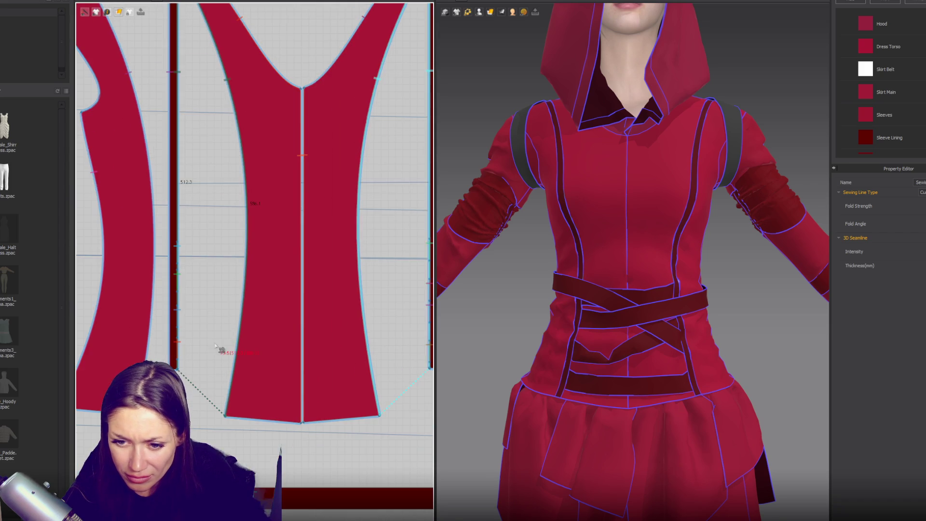
scroll(267, 437, "down", 3)
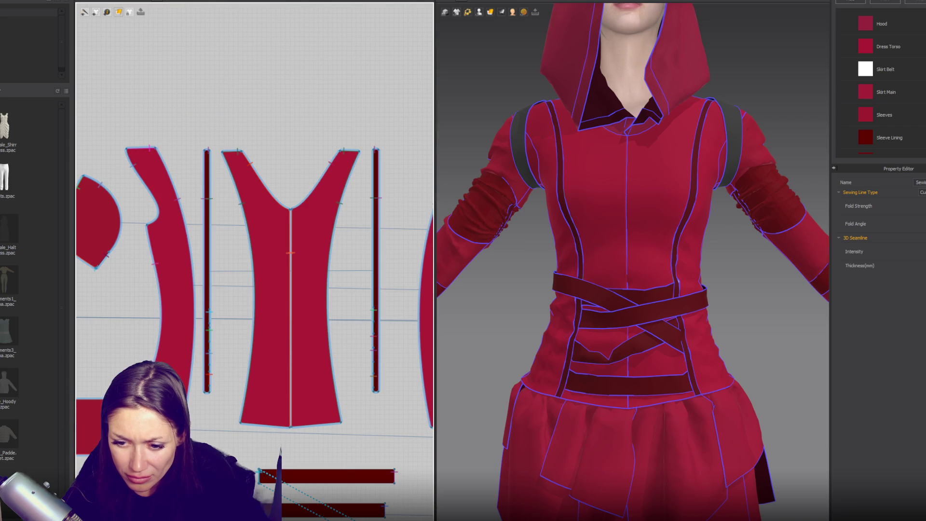
scroll(212, 430, "up", 5)
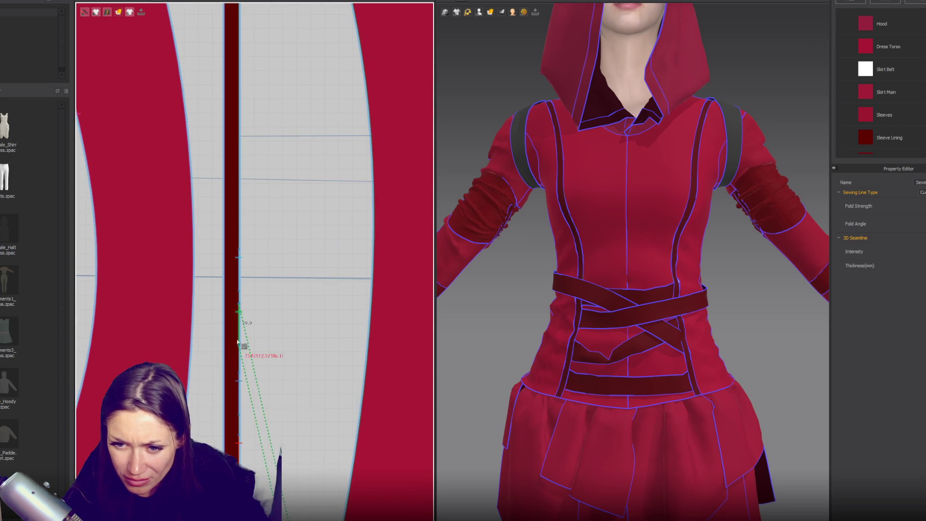
left_click(238, 356)
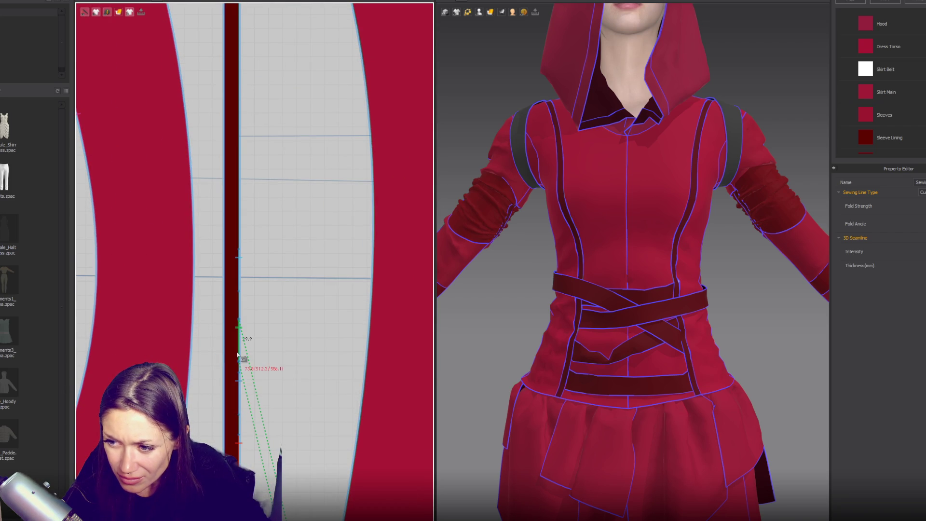
key("Escape")
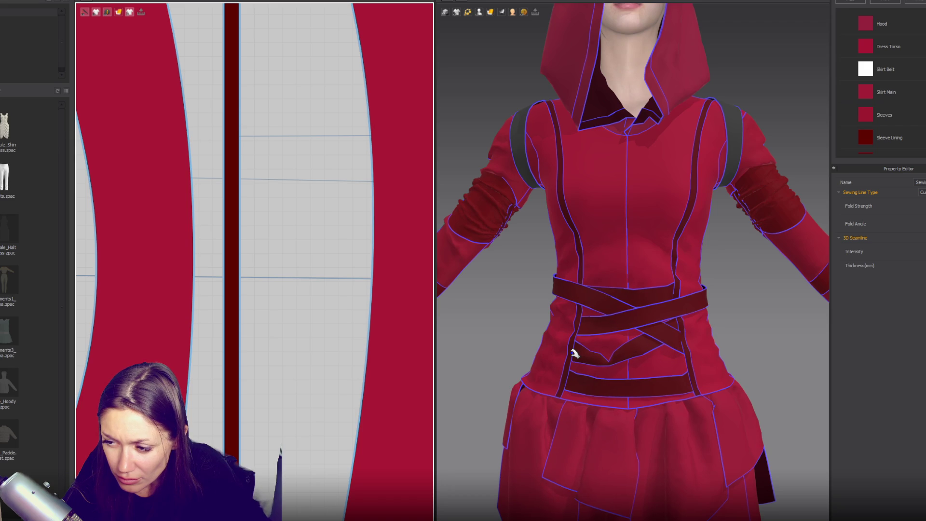
- Shorten the three upper belt strips together
scroll(471, 332, "down", 5)
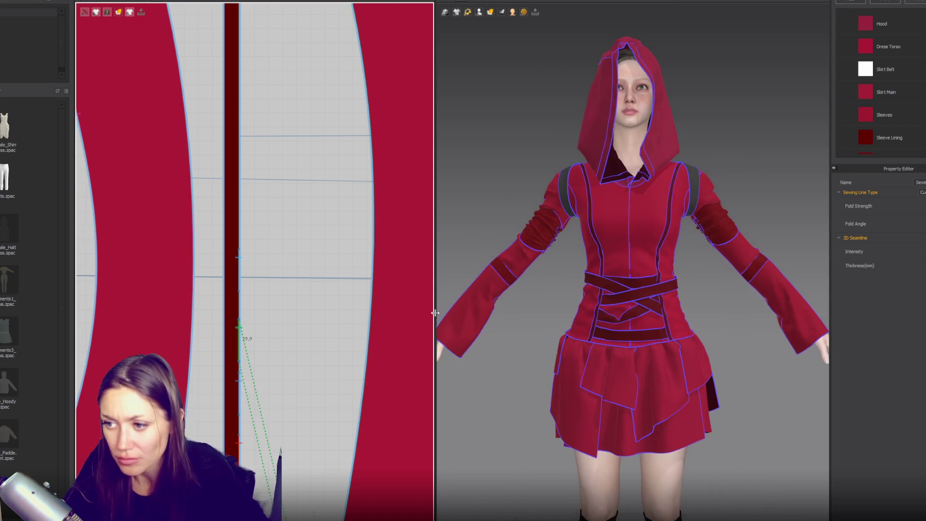
scroll(281, 259, "down", 10)
key("a")
left_click(204, 230)
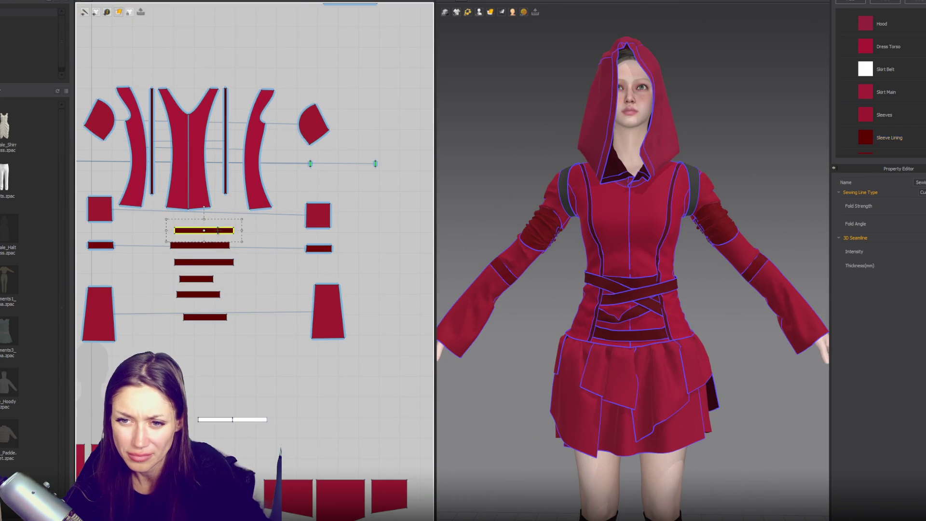
left_click(200, 245, "shift")
left_click(204, 262, "shift")
left_click_drag(239, 247, 236, 247)
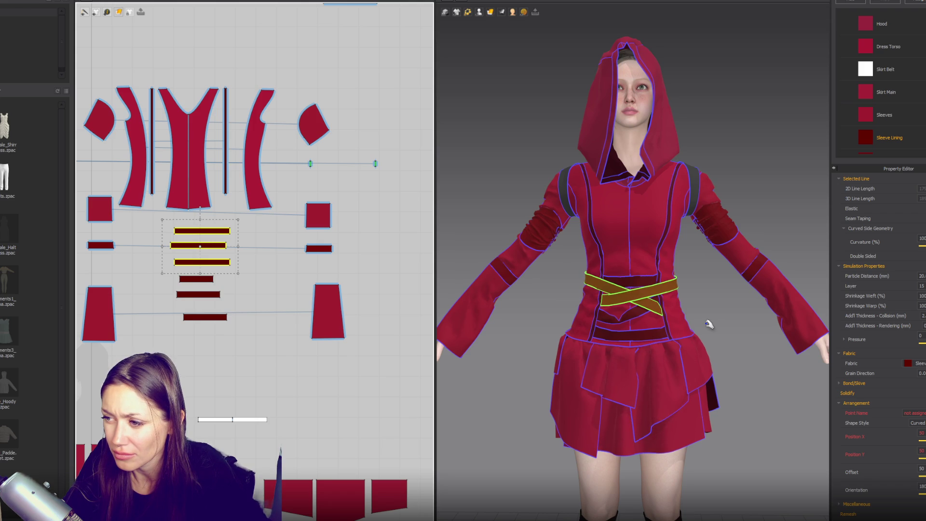
left_click(707, 323)
- Copy a belt strip and paste the new short strap among the belt strips
scroll(704, 338, "down", 5)
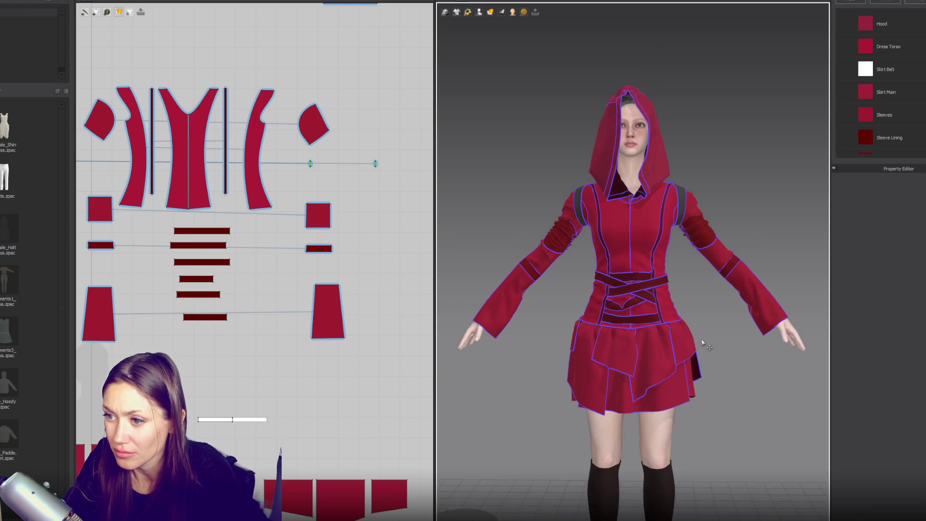
scroll(688, 330, "up", 3)
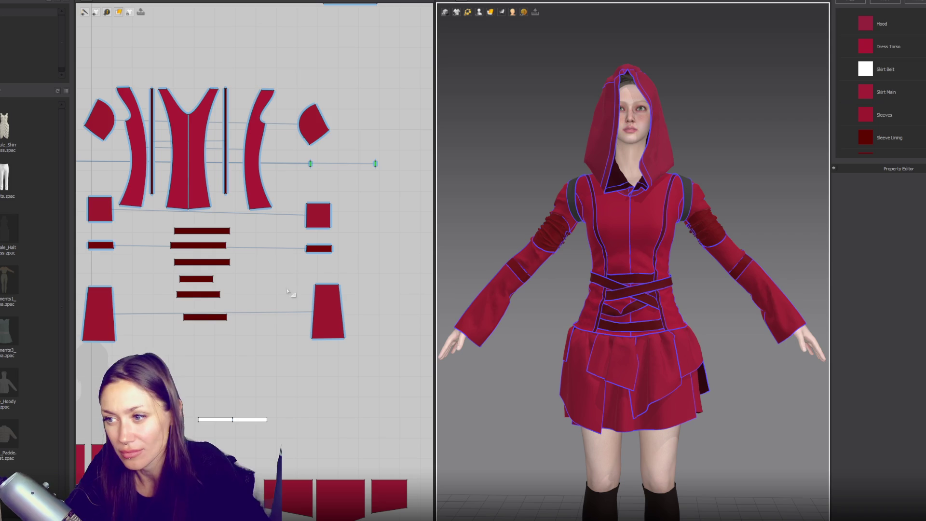
scroll(279, 310, "up", 5)
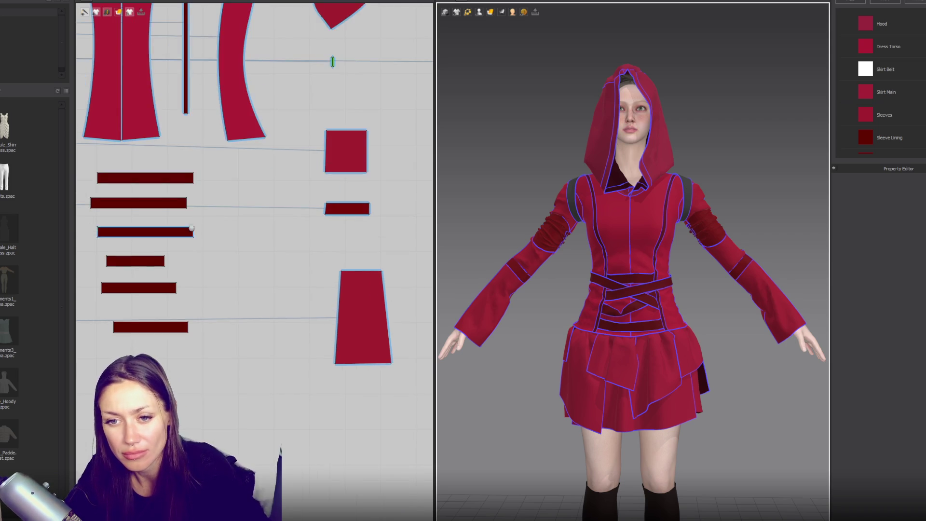
left_click(240, 283)
left_click(240, 283)
left_click(638, 279)
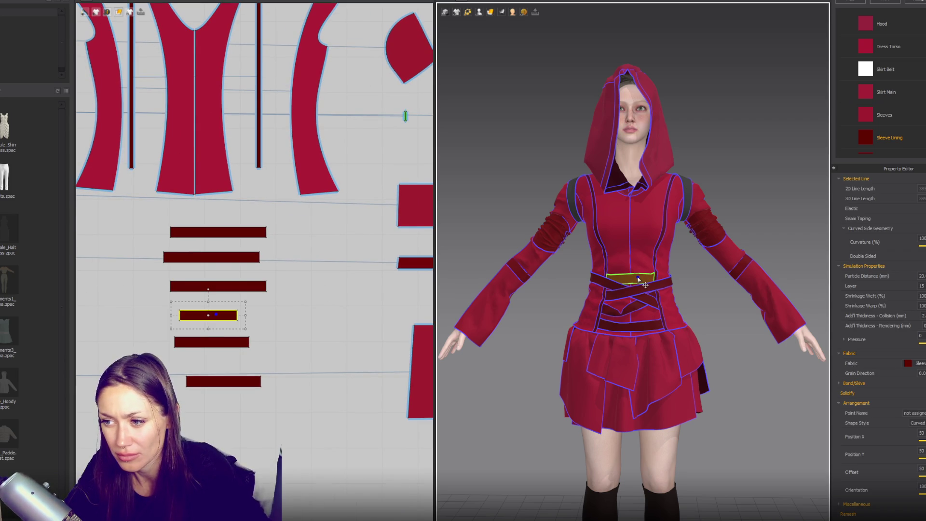
key("ctrl+c")
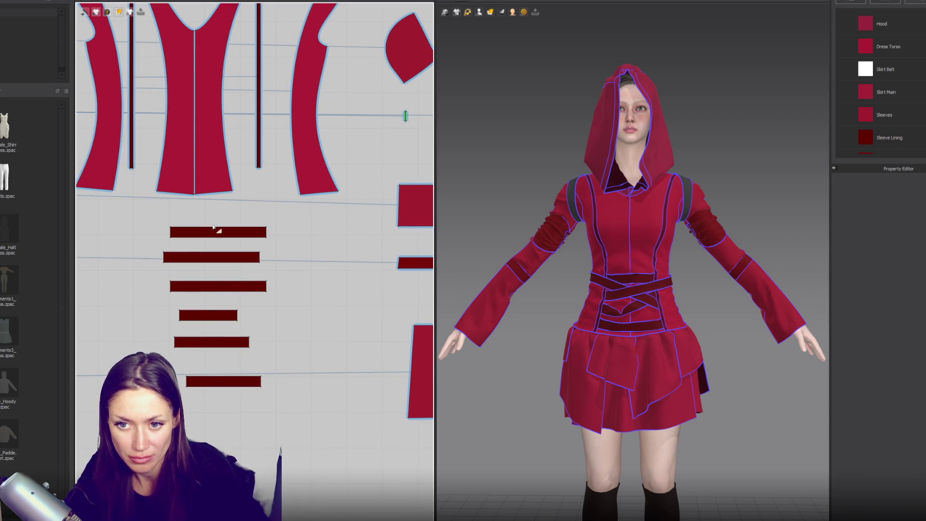
key("ctrl+v")
left_click(212, 213)
scroll(211, 336, "up", 2)
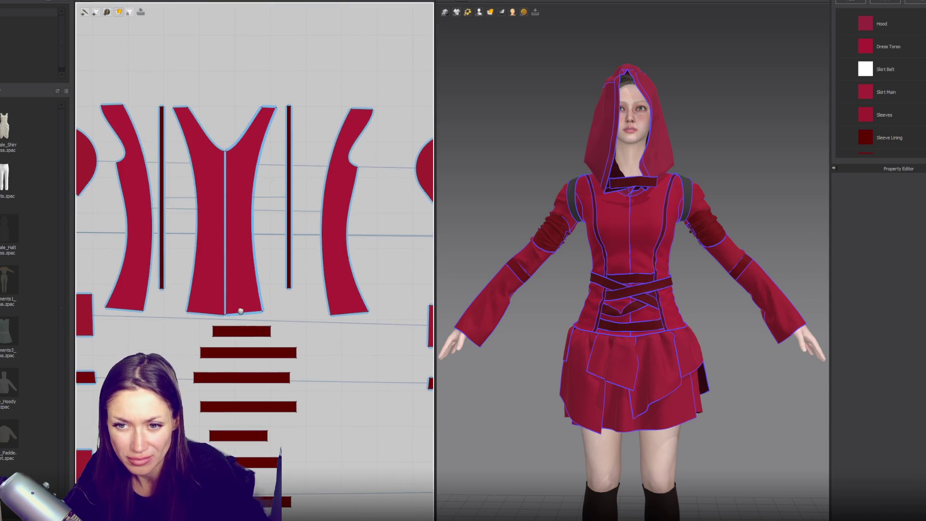
- Sew the short strap's left end to the left side strip and its right end to the right one
left_click(205, 346)
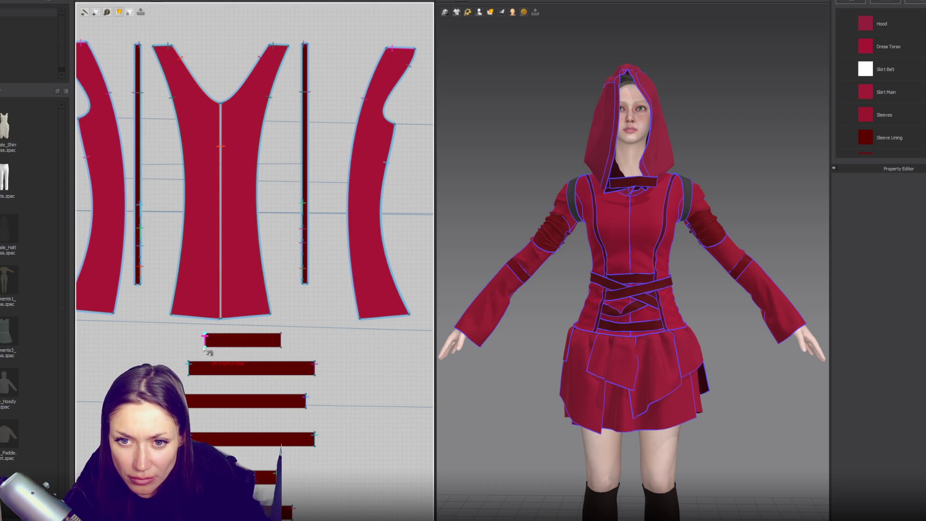
left_click(140, 173)
left_click(141, 189)
left_click(282, 346)
left_click(303, 153)
left_click(302, 164)
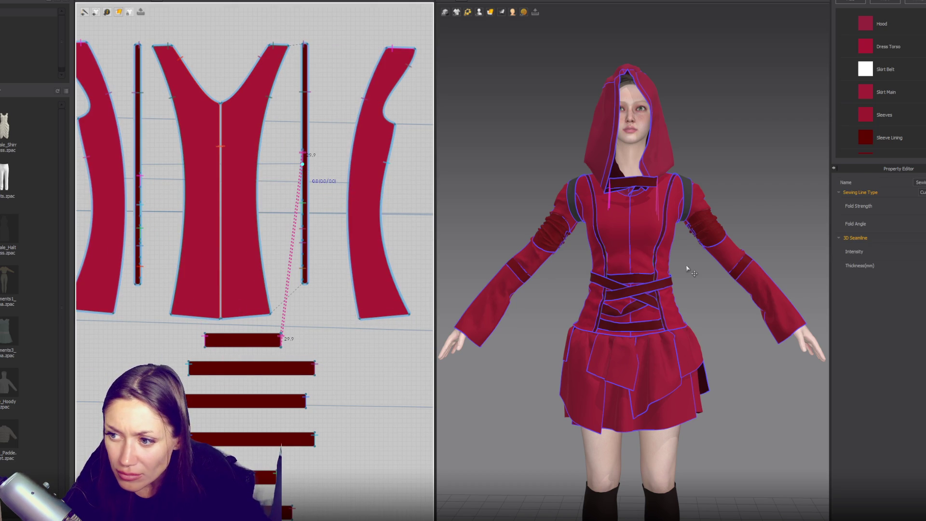
left_click(665, 186)
left_click(479, 12)
- Place the new strap on the Body_Front arrangement point and simulate it onto the chest
left_click(482, 31)
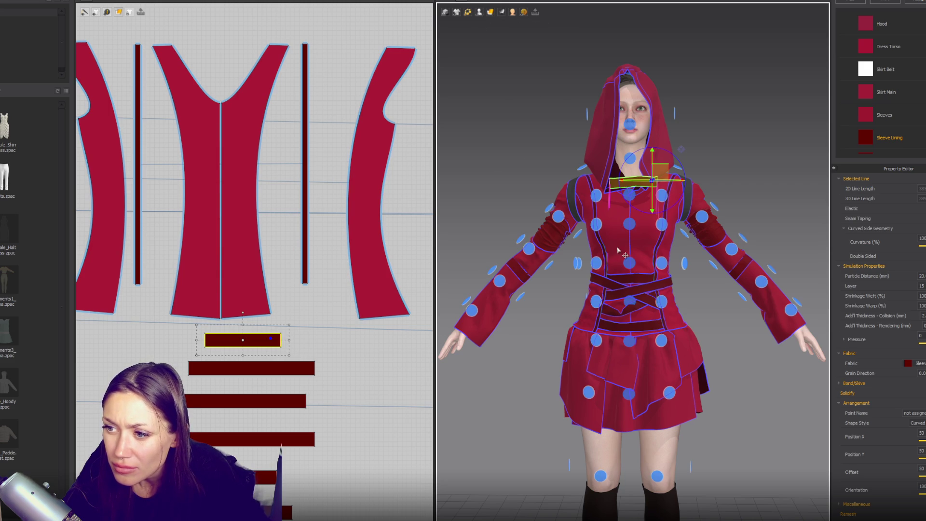
left_click(629, 263)
key("shift+f")
key("space")
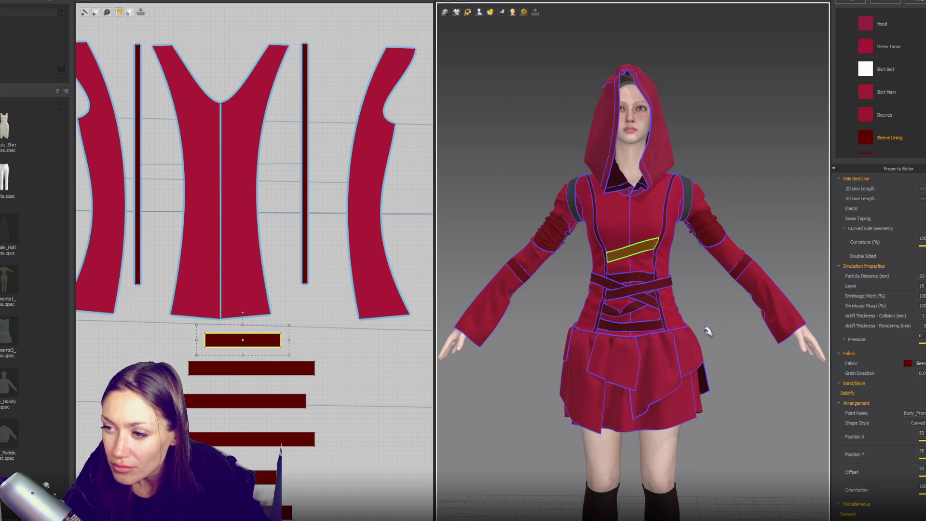
left_click(721, 331)
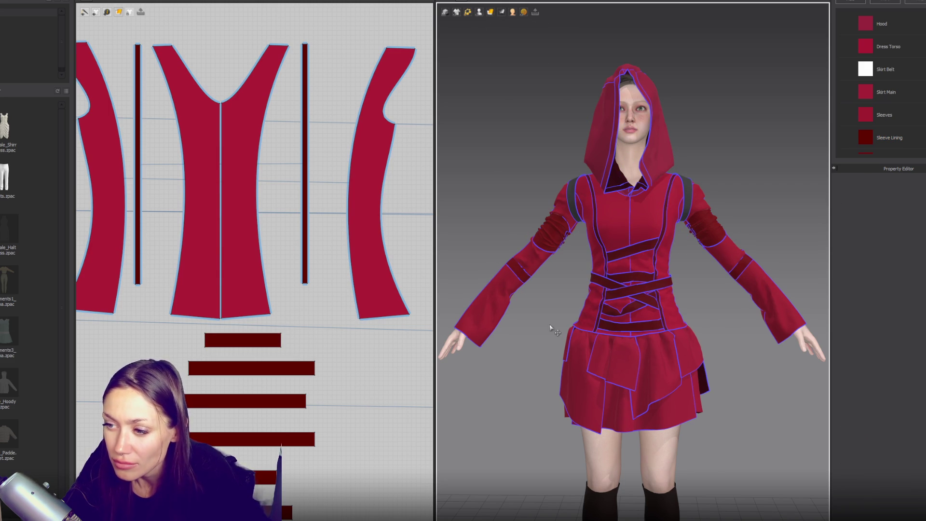
- Try editing the seam between the side strip and bodice, then cancel the unfinished seam
key("b")
left_click(302, 152)
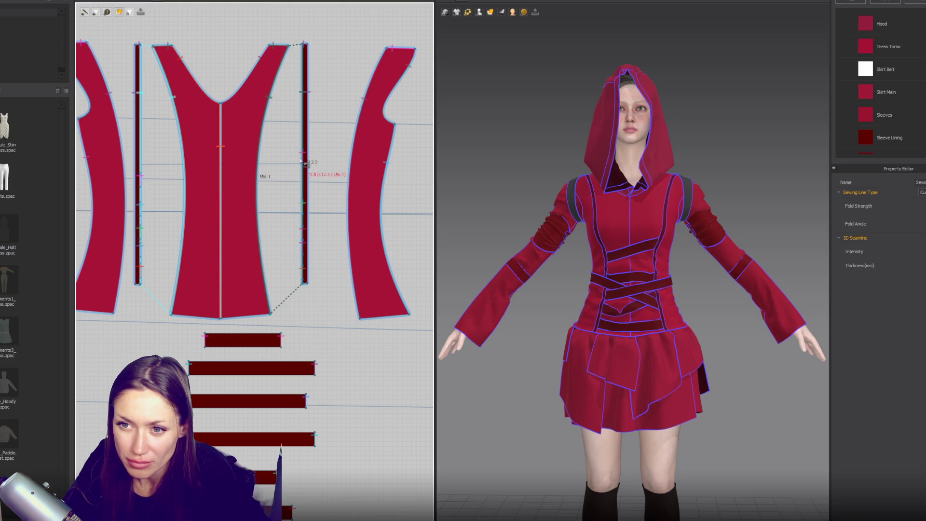
left_click(304, 167)
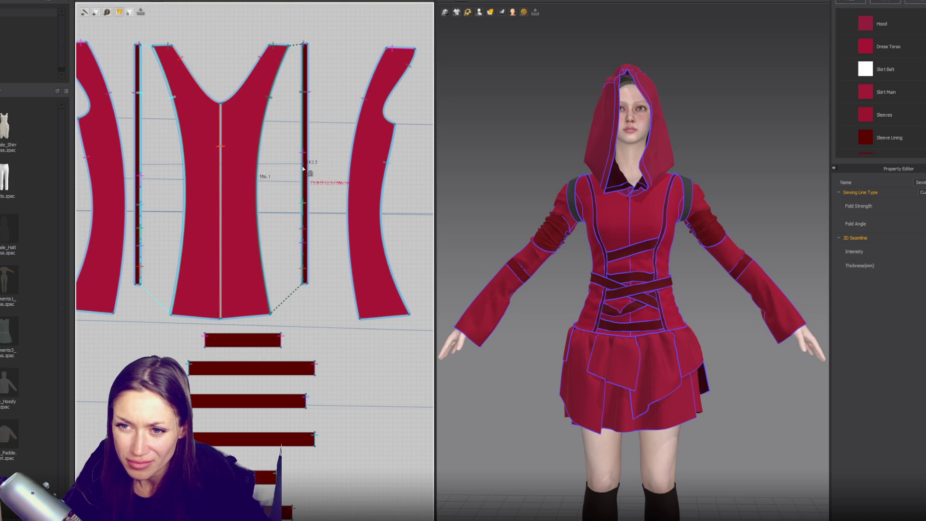
left_click(304, 165)
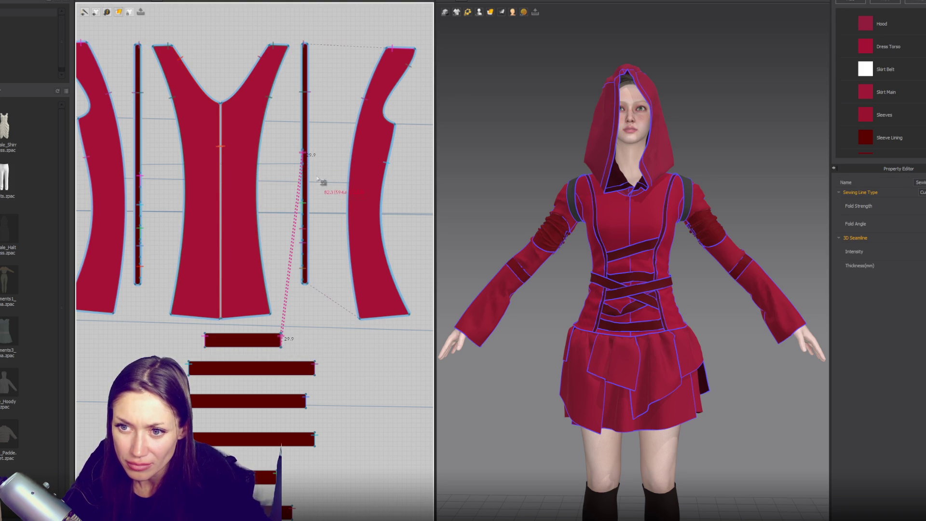
scroll(317, 178, "up", 5)
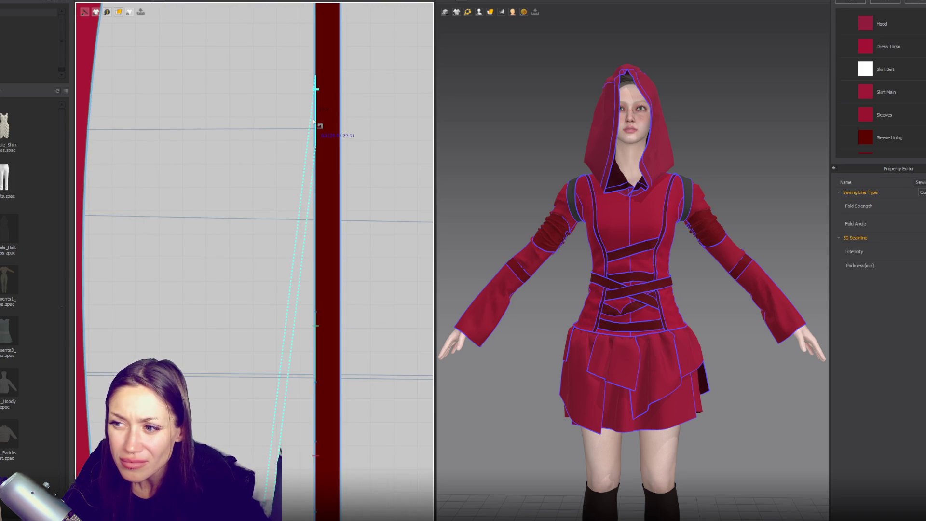
key("Escape")
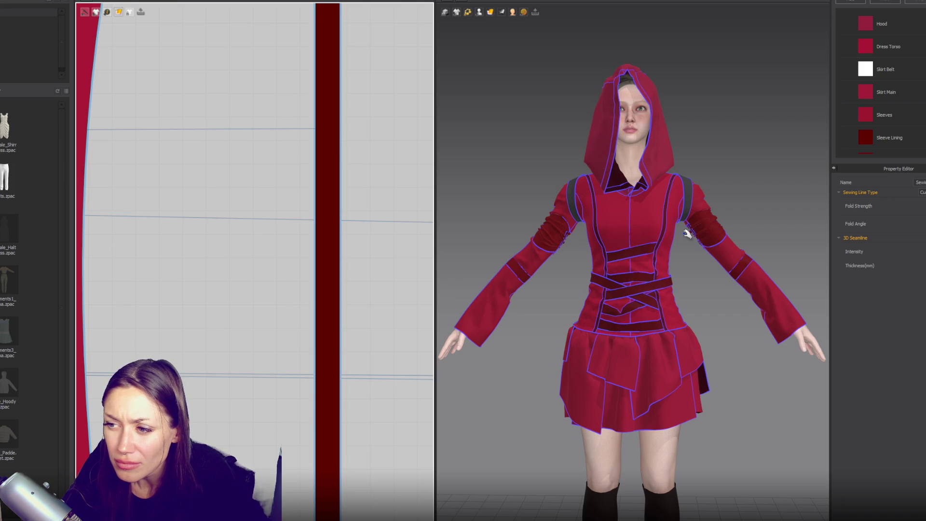
left_click(675, 269)
- Slide the strap's seam segment lower down the side strip and resimulate
left_click(646, 254)
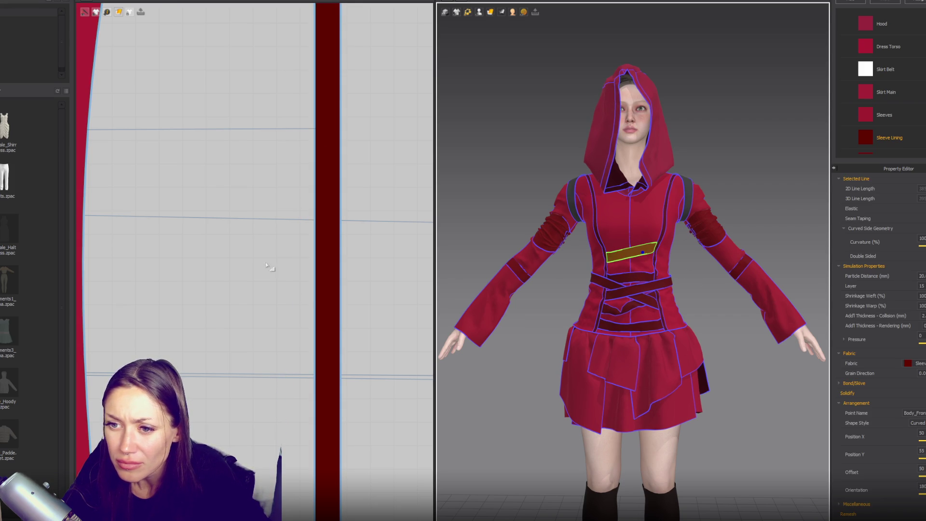
scroll(270, 269, "down", 5)
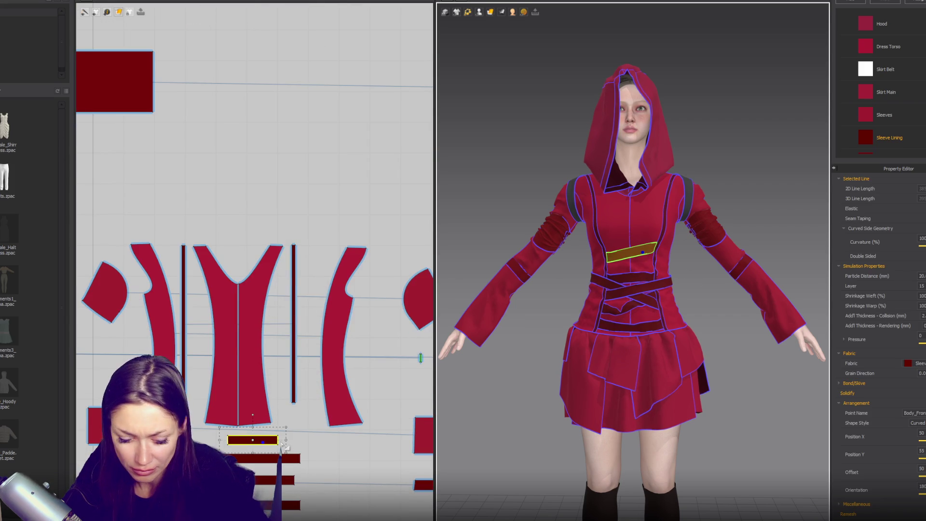
left_click(281, 446)
left_click(280, 446)
scroll(280, 446, "up", 8)
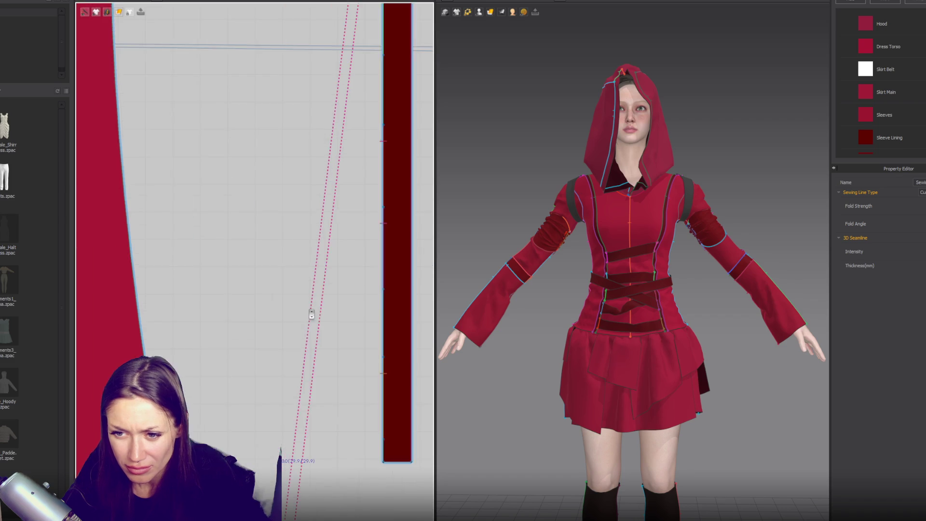
middle_click_drag(337, 182, 310, 430)
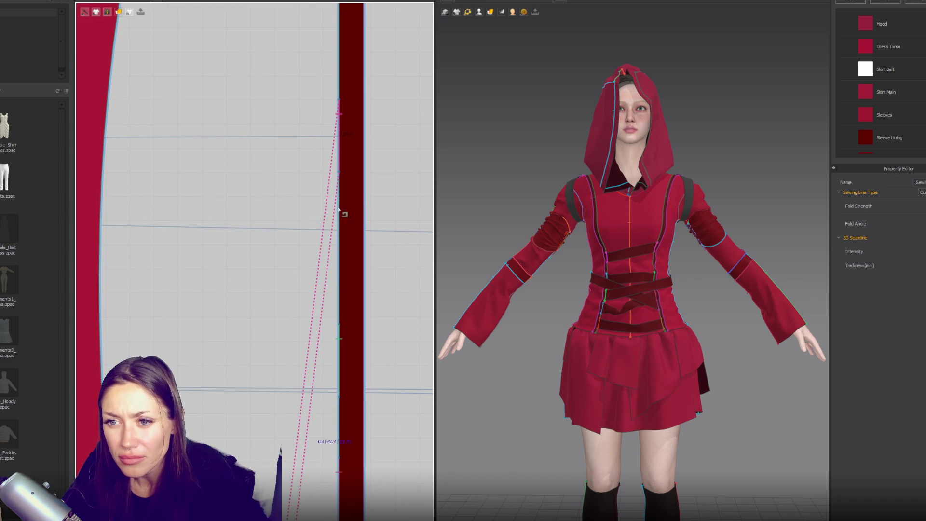
left_click_drag(339, 166, 334, 277)
left_click(369, 275)
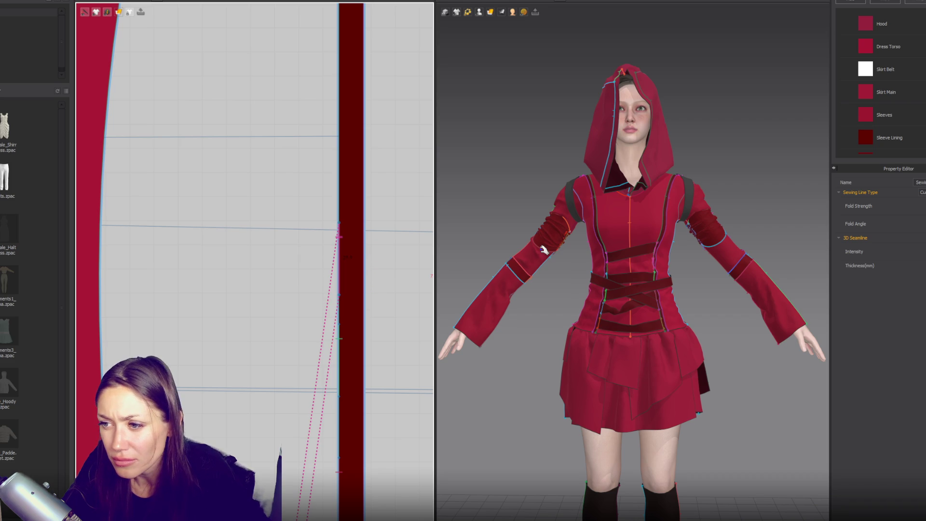
key("space")
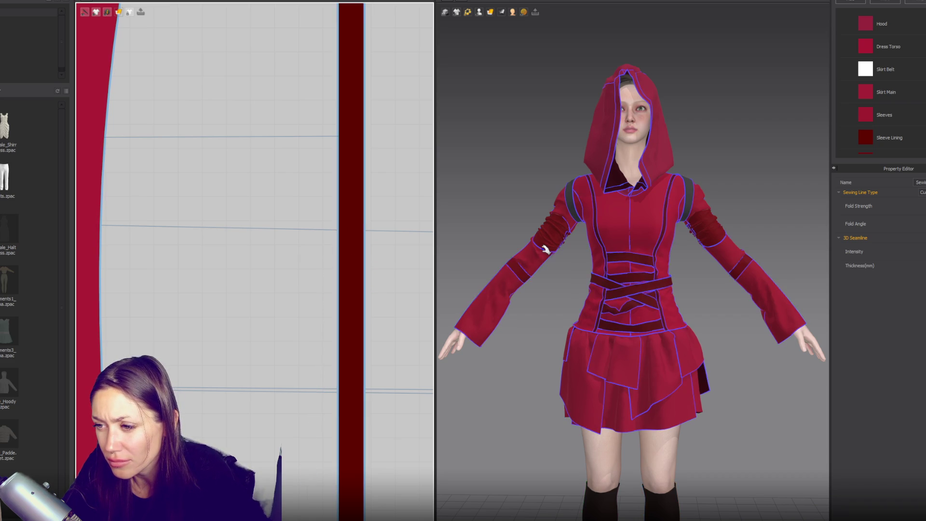
scroll(706, 319, "down", 4)
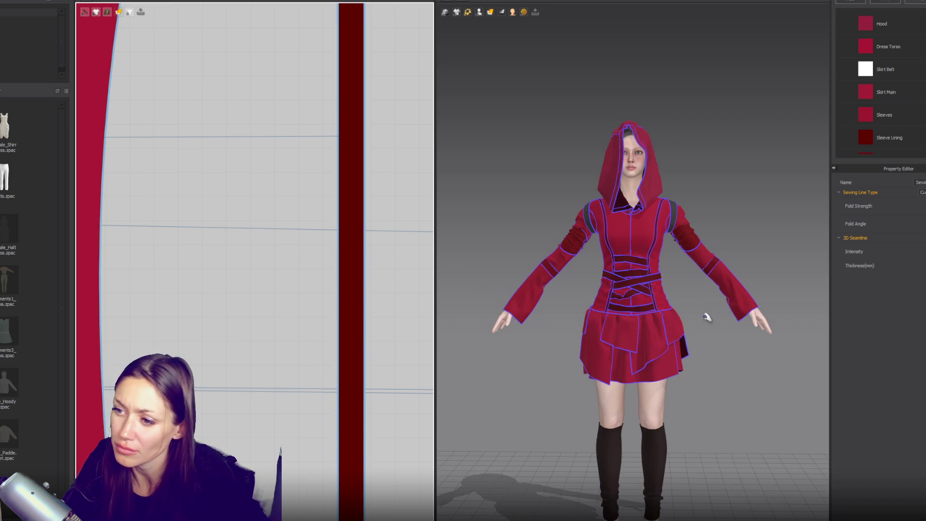
scroll(709, 319, "down", 2)
mouse_move(753, 347)
right_mouse_down()
mouse_move(816, 201)
mouse_move(517, 345)
mouse_move(769, 345)
mouse_move(751, 334)
mouse_move(724, 346)
mouse_move(724, 186)
mouse_move(748, 351)
right_mouse_up()
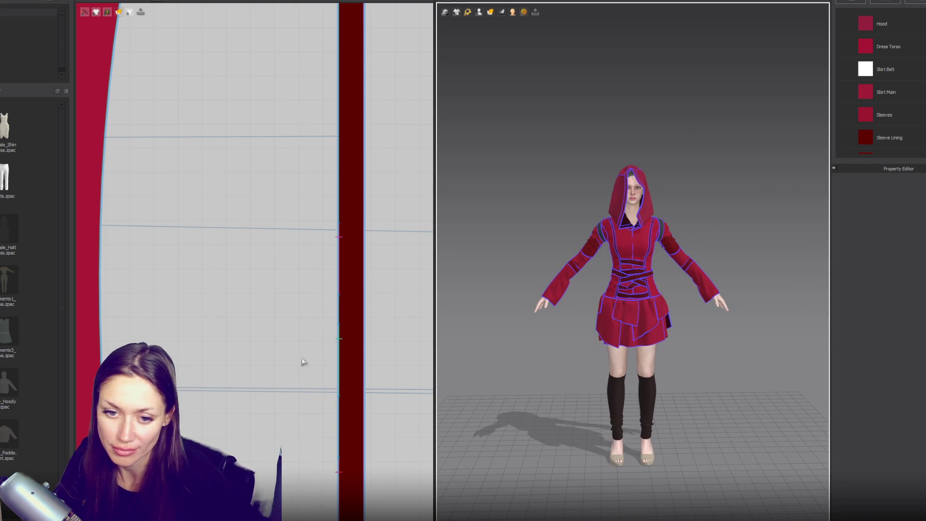
scroll(263, 306, "down", 4)
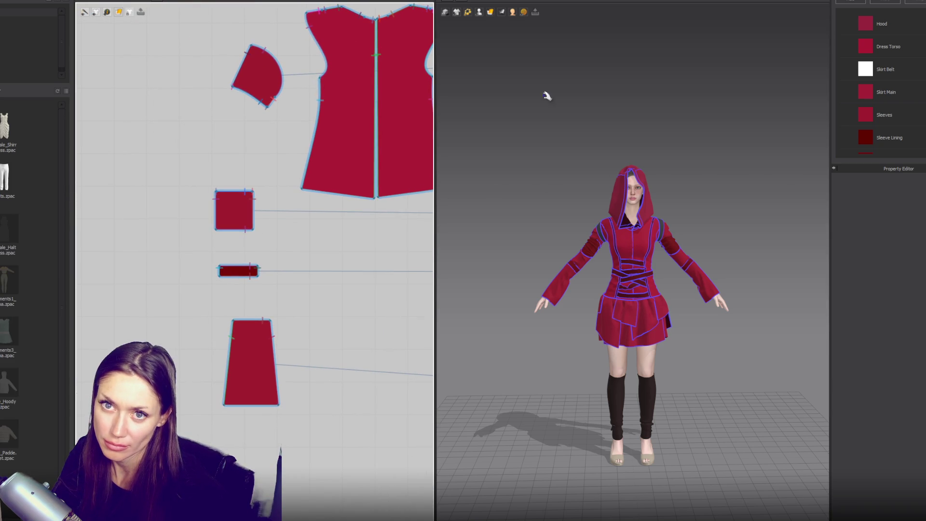
- Pick the Rectangle tool and frame empty pattern space and the avatar's sleeve and hand
left_click(118, 12)
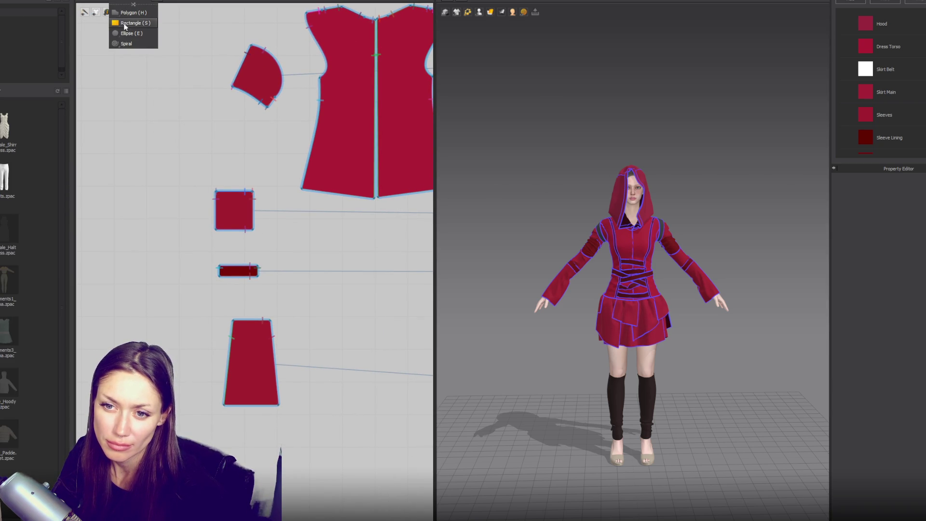
scroll(274, 185, "down", 2)
scroll(275, 185, "down", 2)
mouse_move(401, 200)
right_mouse_down()
mouse_move(381, 321)
mouse_move(386, 313)
right_mouse_up()
scroll(469, 324, "up", 5)
mouse_move(471, 325)
right_mouse_down()
mouse_move(612, 227)
mouse_move(696, 242)
right_mouse_up()
scroll(713, 255, "up", 3)
mouse_move(729, 264)
middle_mouse_down()
mouse_move(672, 243)
mouse_move(630, 248)
middle_mouse_up()
scroll(630, 248, "up", 2)
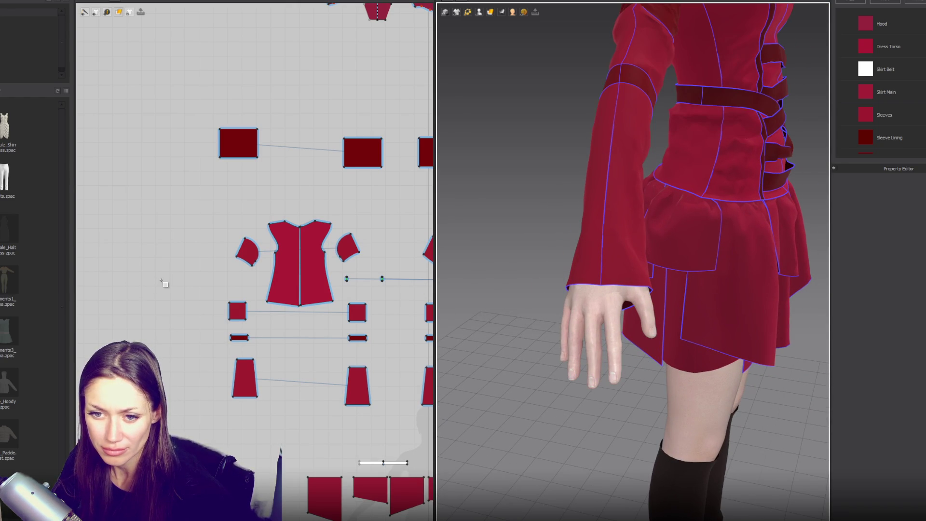
- Create a new rectangle piece beside the dress pattern and shrink it into a narrow strip
left_click(151, 265)
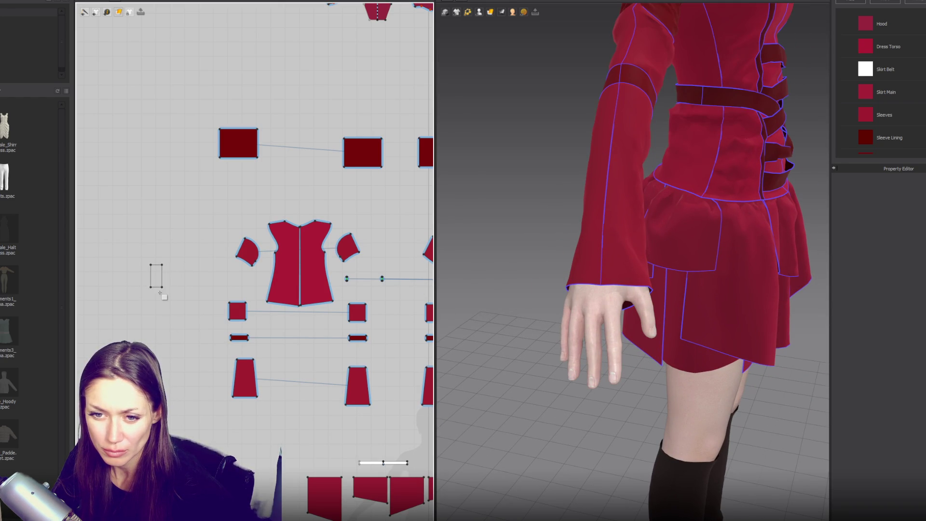
left_click_drag(161, 291, 161, 292)
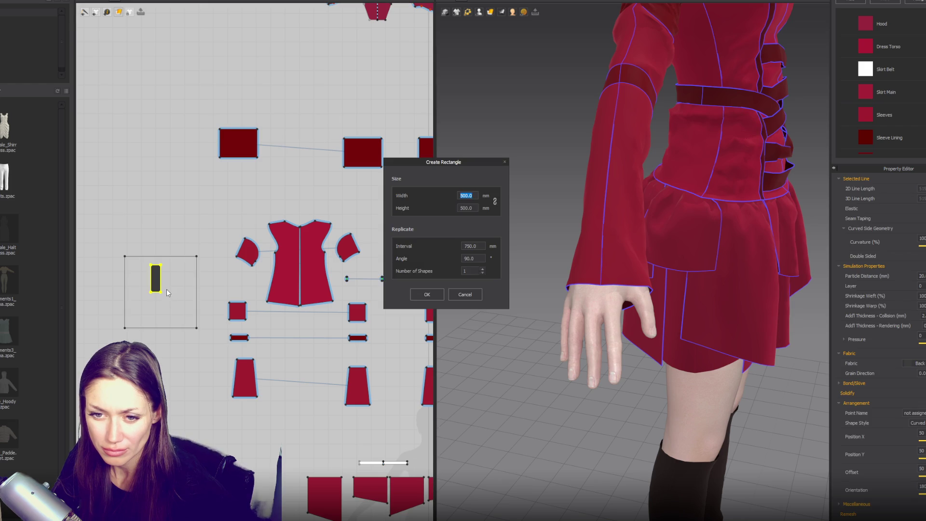
key("Return")
scroll(130, 302, "up", 2)
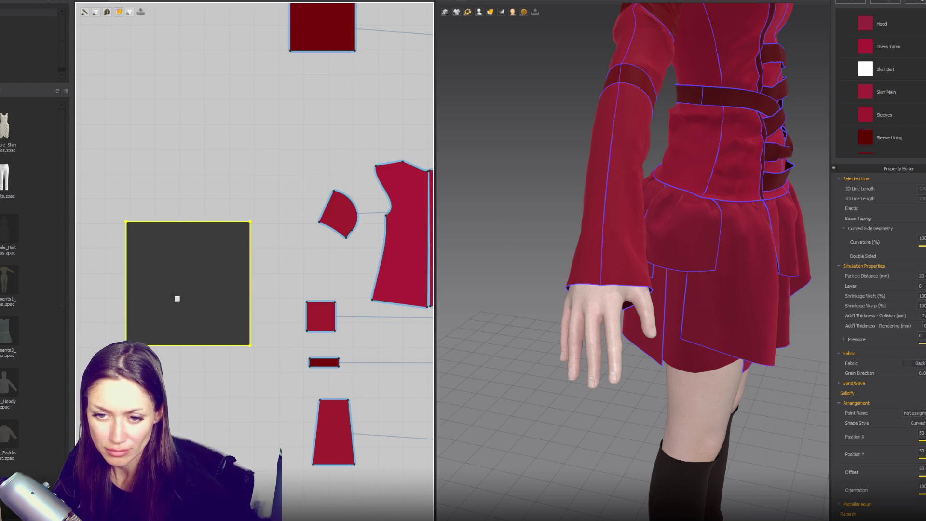
key("ctrl+z")
left_click(180, 260)
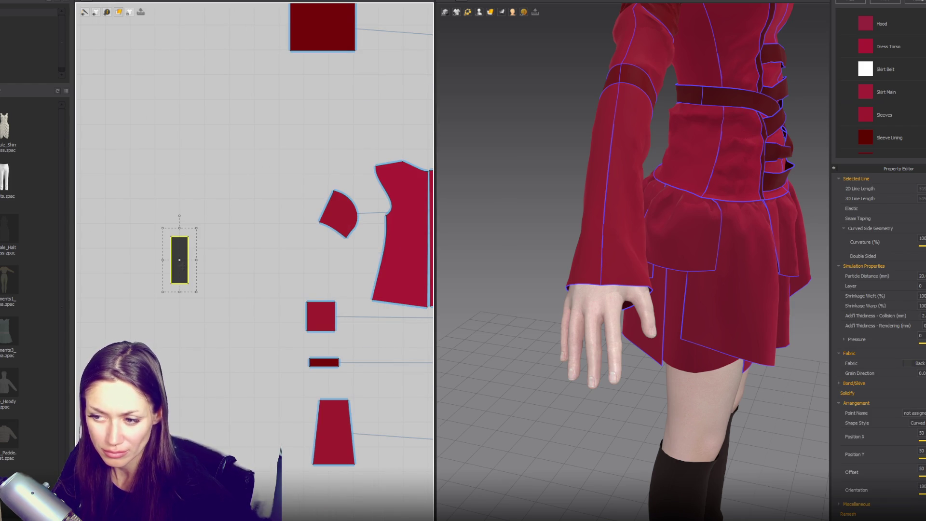
- Show arrangement points, place the rectangle at the wrist, and add a copy beside it
left_click(479, 12)
left_click(501, 60)
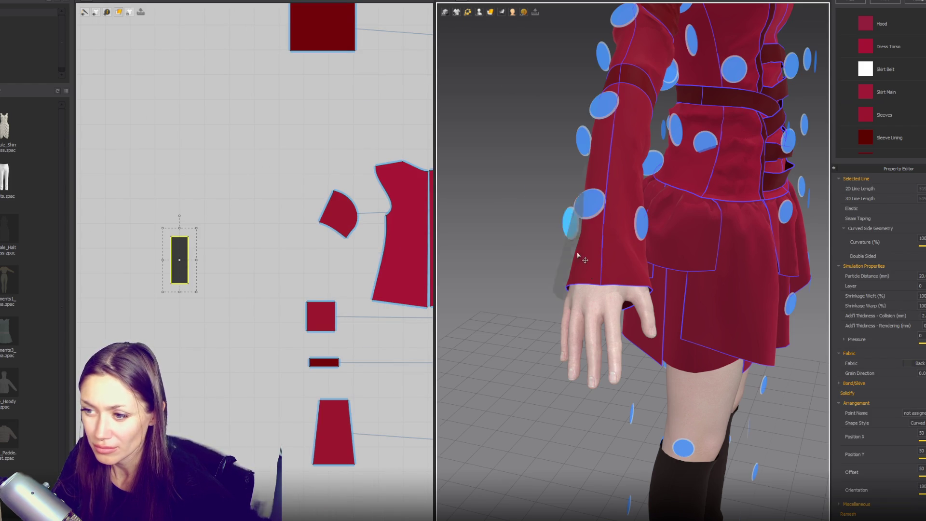
left_click(570, 222)
right_click_drag(570, 223, 677, 239)
right_click_drag(603, 223, 719, 248)
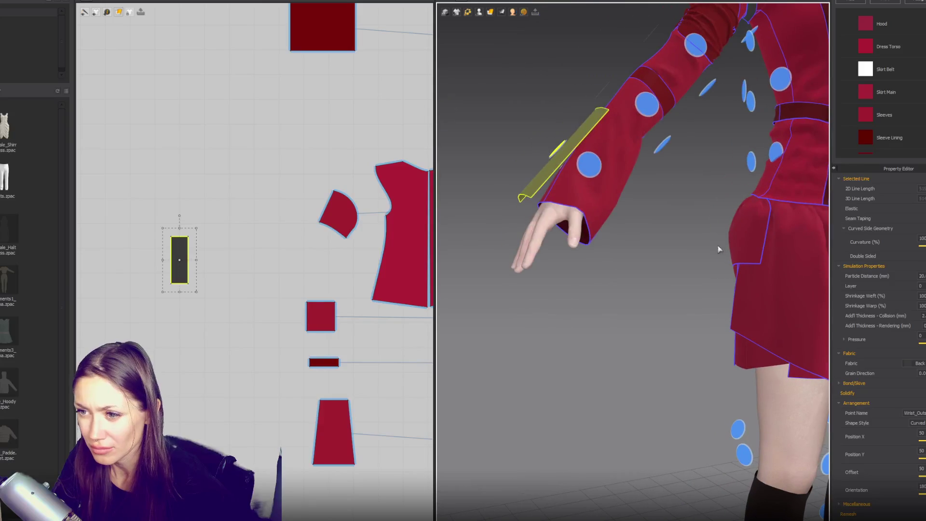
left_click_drag(179, 260, 225, 261)
left_click(226, 261)
scroll(196, 236, "up", 5)
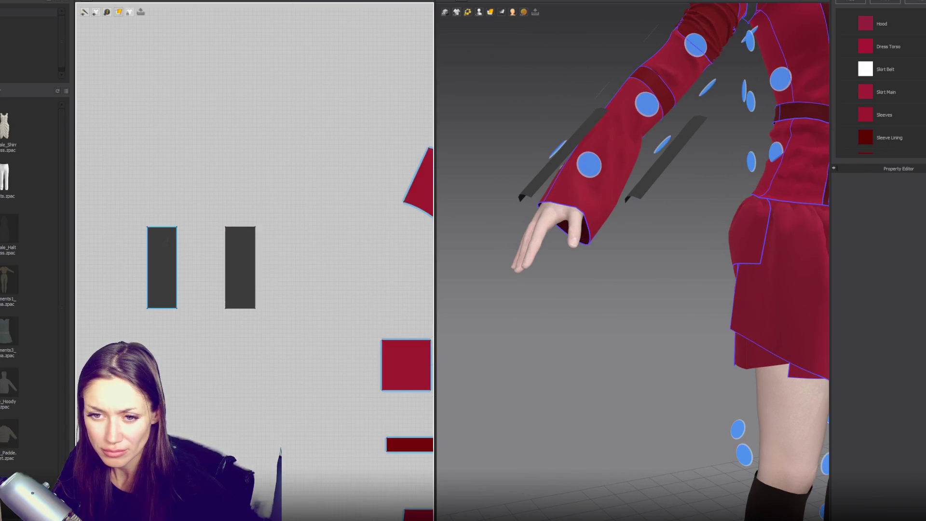
- Sew the two rectangles' matching edges together with segment seams
key("x")
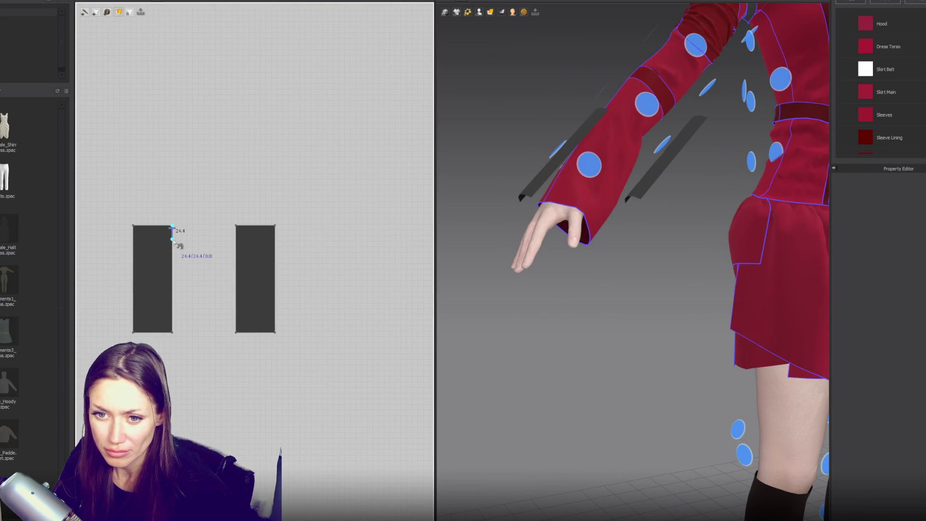
left_click(177, 240)
right_click_drag(626, 260, 550, 260)
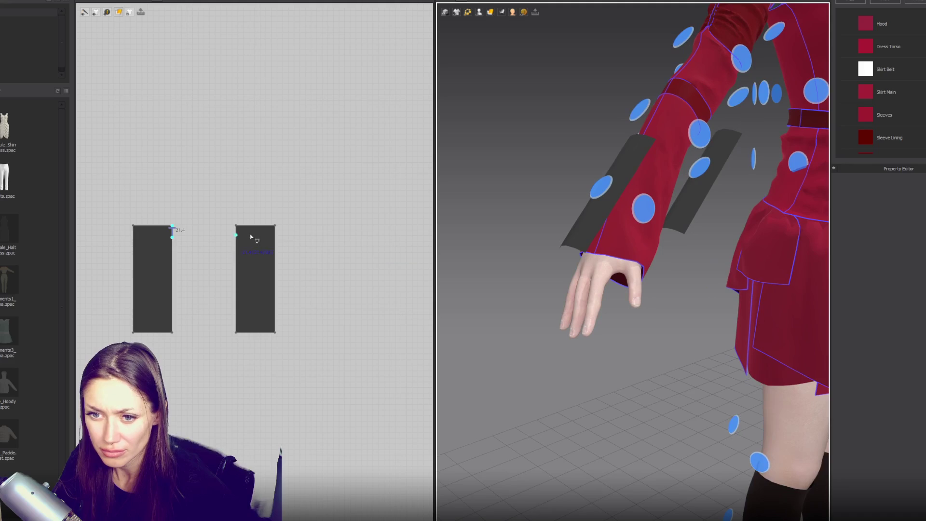
left_click(236, 238)
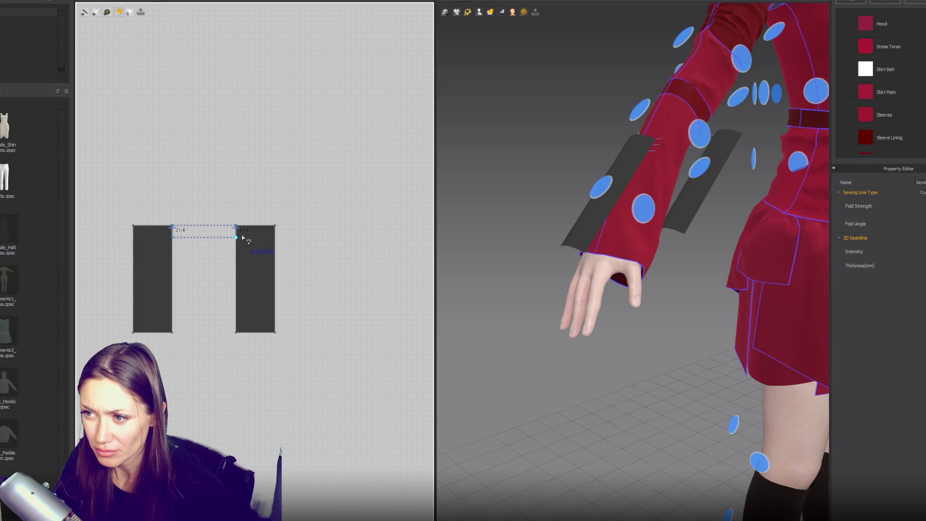
left_click(175, 329)
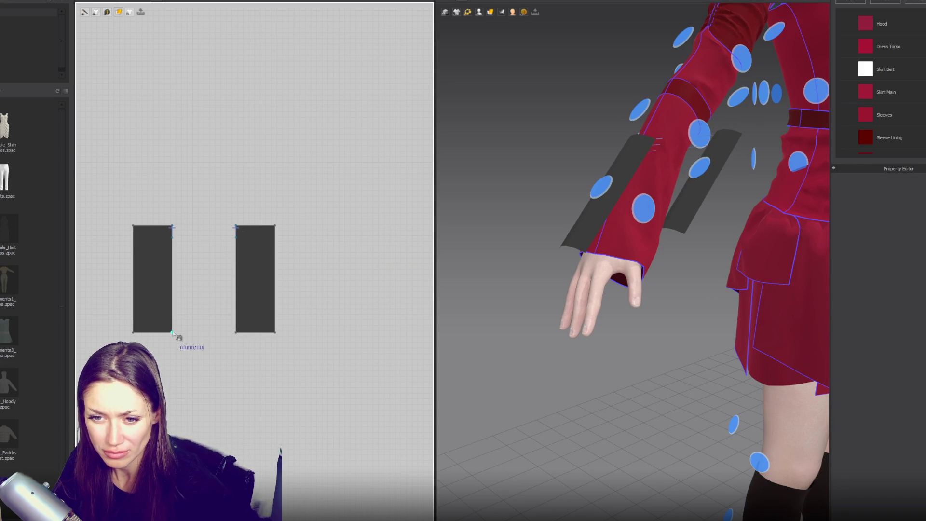
left_click(237, 327)
left_click(275, 226)
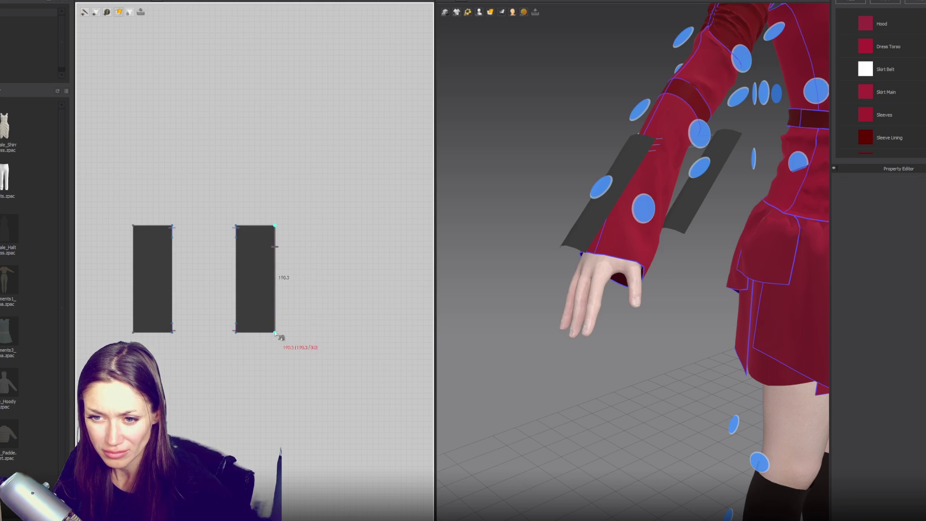
left_click(133, 331)
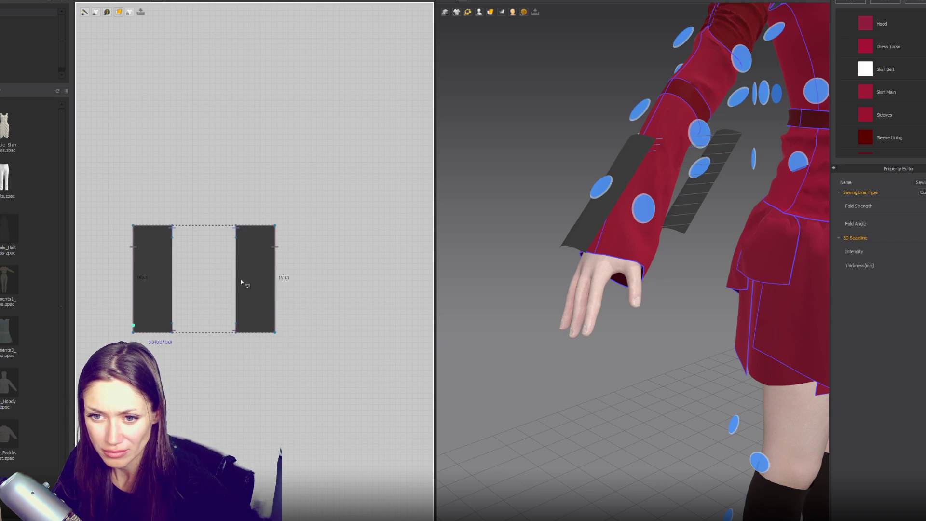
- Place the wrap pieces on the Arm_Inside arrangement point, then hide the arrangement points
right_click(500, 31)
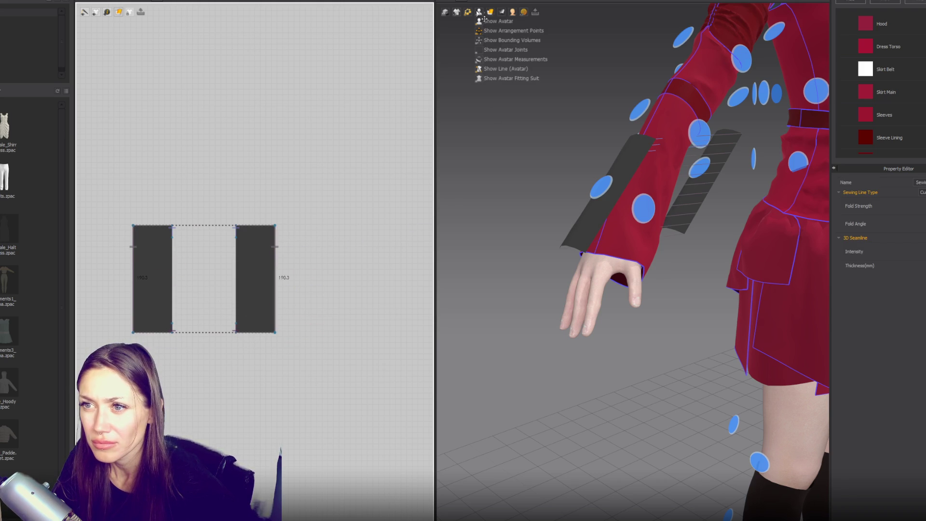
left_click(494, 44)
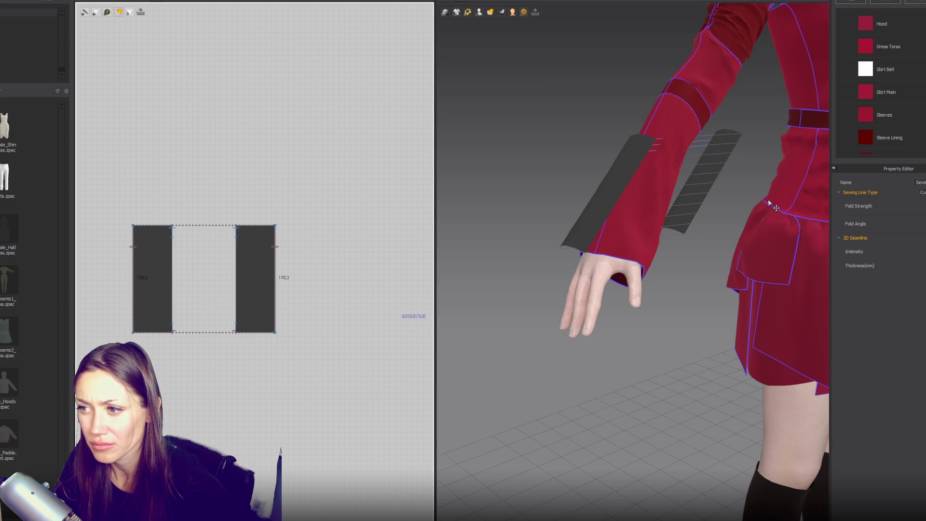
left_click(698, 192)
right_click_drag(698, 192, 539, 93)
left_click(481, 14)
left_click(482, 34)
right_click_drag(771, 157, 744, 210)
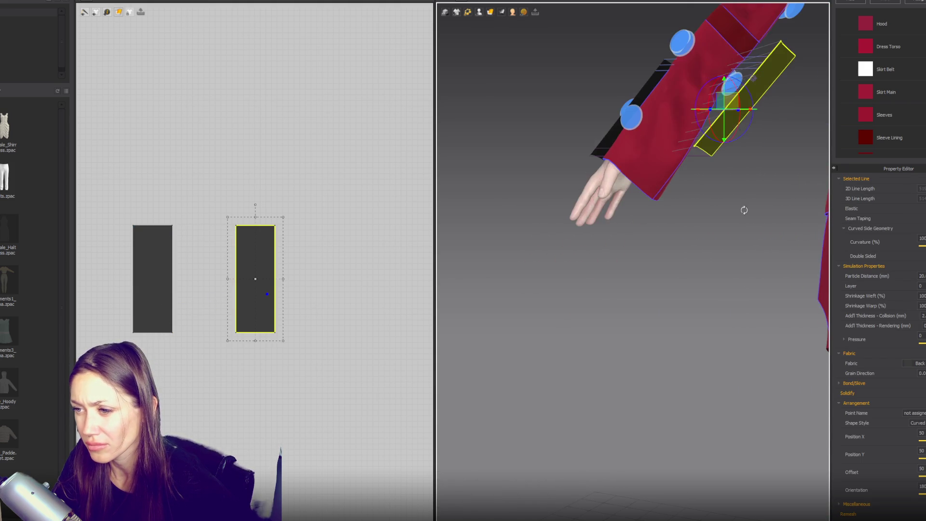
mouse_move(736, 79)
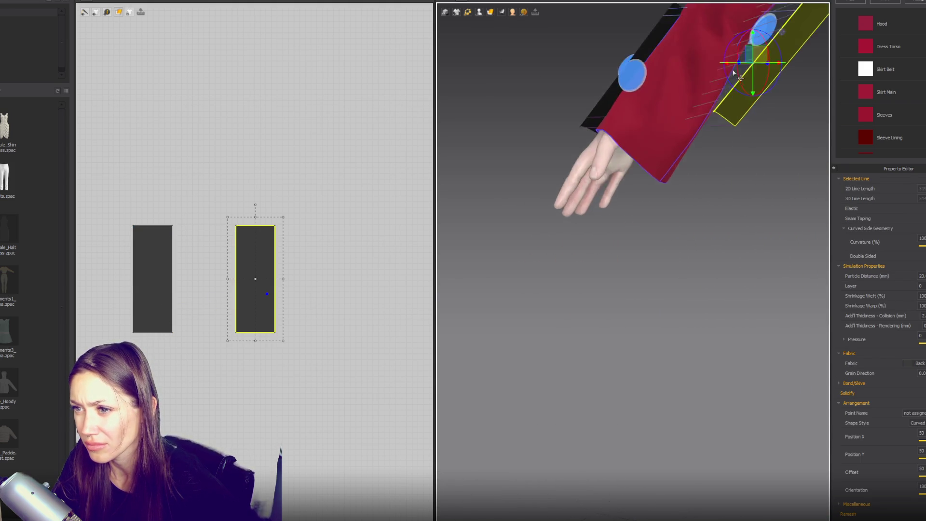
left_click(744, 98)
scroll(713, 144, "up", 5)
scroll(680, 200, "down", 5)
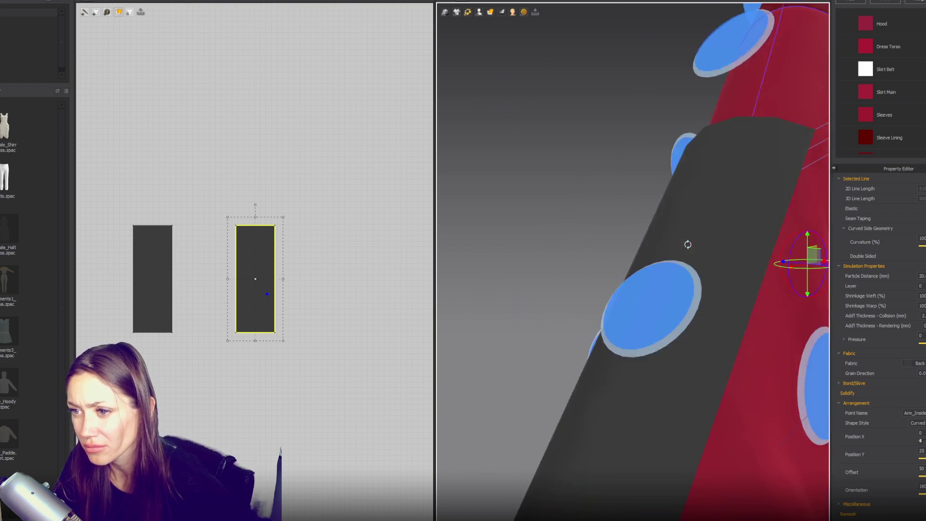
left_click(648, 232)
key("shift+a")
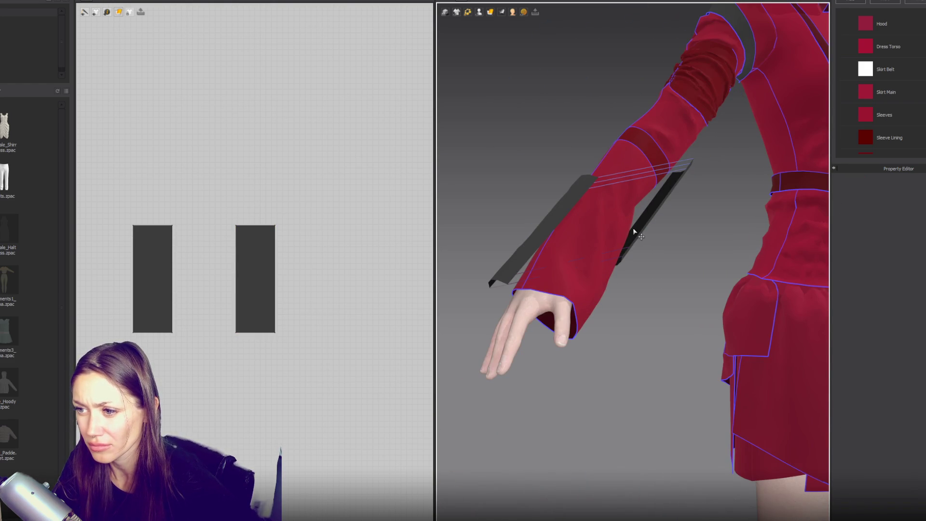
- Set the layer of both wrap patterns to -1
left_click(255, 282)
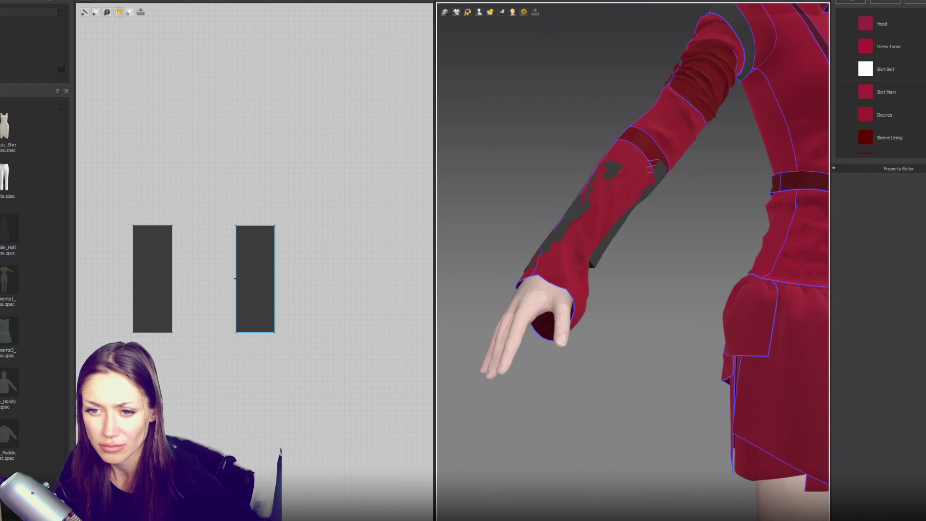
left_click(152, 279, "shift")
type("-1")
key("Return")
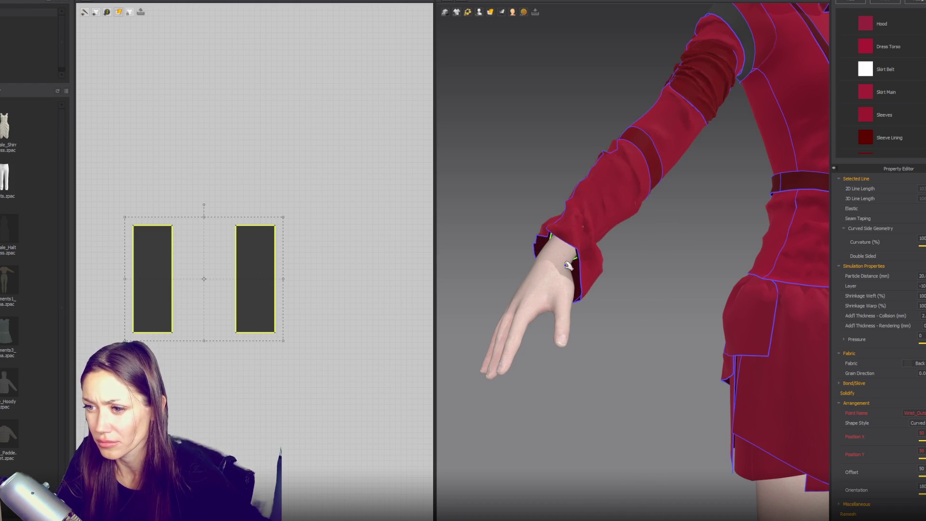
- Pull both wrap pieces down onto the wrist beneath the red sleeve
left_click(579, 256)
mouse_move(579, 256)
left_mouse_down()
mouse_move(608, 270)
mouse_move(537, 325)
left_mouse_up()
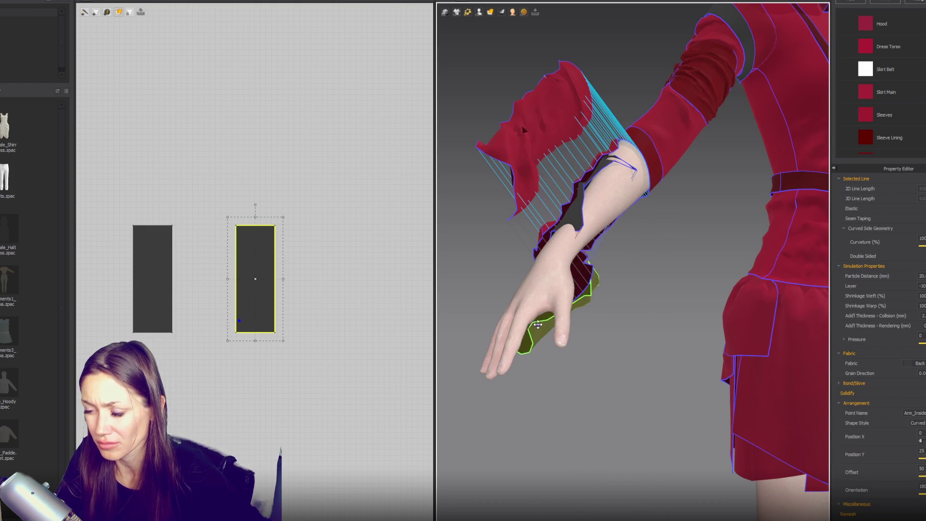
left_click_drag(602, 321, 561, 323)
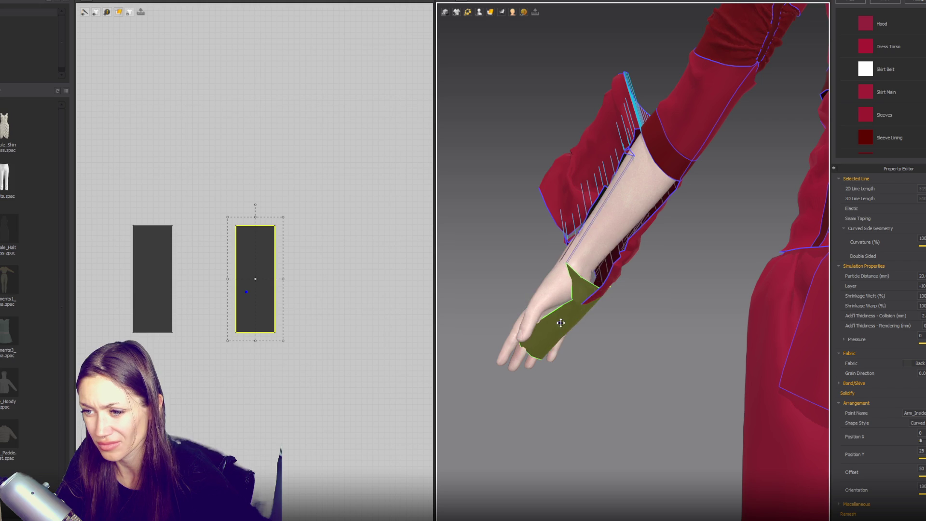
mouse_move(595, 207)
left_mouse_down()
mouse_move(561, 262)
mouse_move(569, 270)
left_mouse_up()
mouse_move(569, 270)
right_mouse_down()
mouse_move(578, 328)
mouse_move(555, 307)
mouse_move(566, 308)
right_mouse_up()
right_click_drag(667, 295, 588, 299)
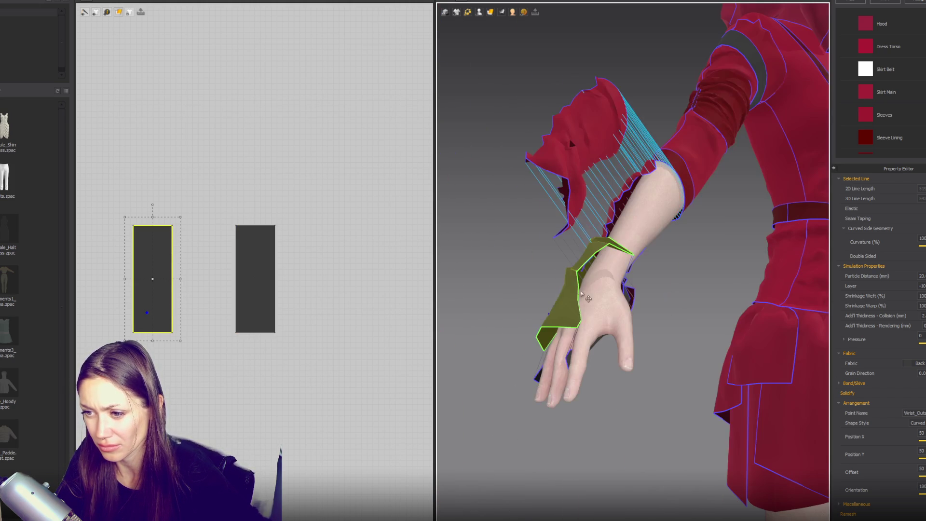
- Widen both wrap patterns together using the bounding box
left_click(575, 359)
right_click_drag(575, 360, 497, 359)
key("ctrl+a")
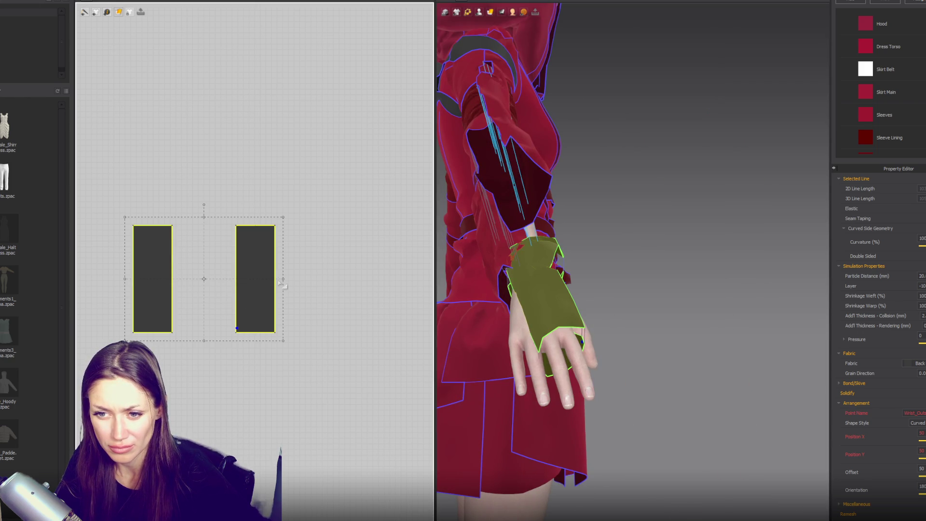
left_click_drag(284, 279, 349, 273)
left_click(349, 273)
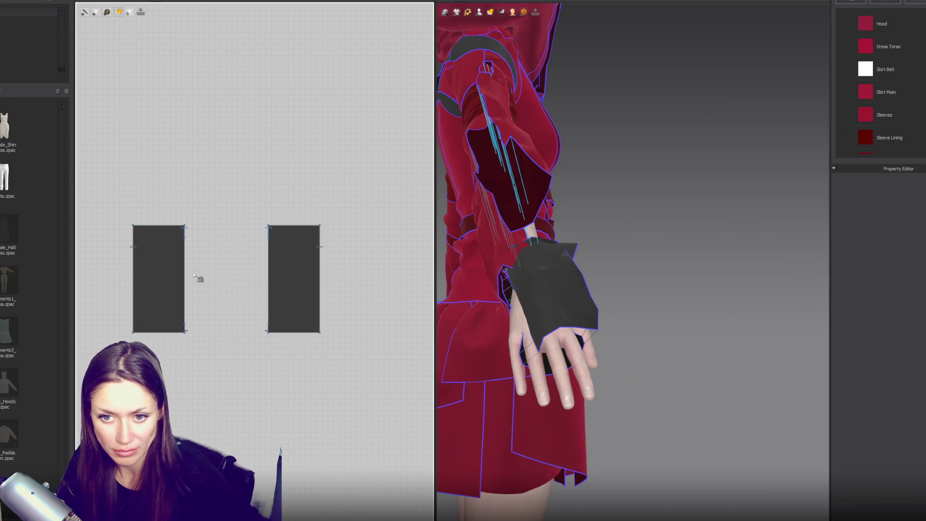
- Sew the inner edges only partway, leaving a thumb gap, and run the simulation
left_click(184, 225)
left_click(184, 297)
left_click(268, 226)
left_click(269, 240)
left_click(270, 297)
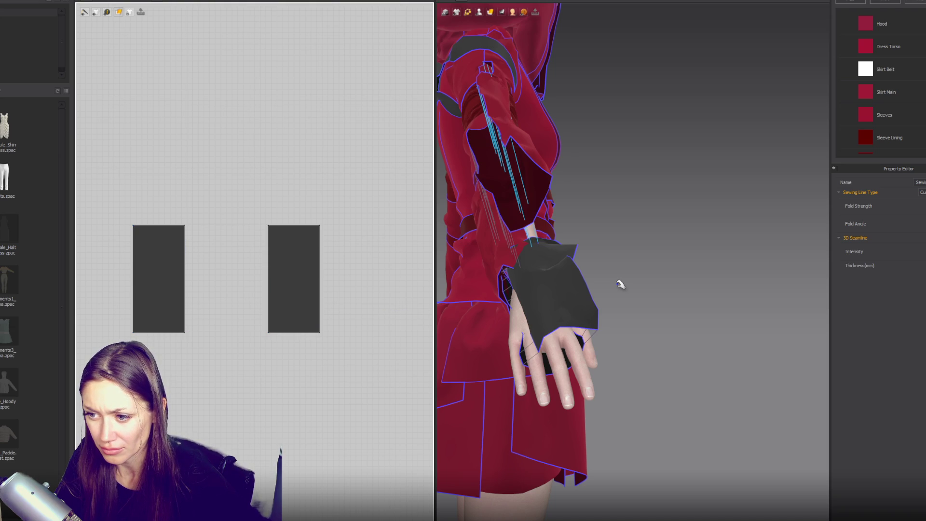
key("space")
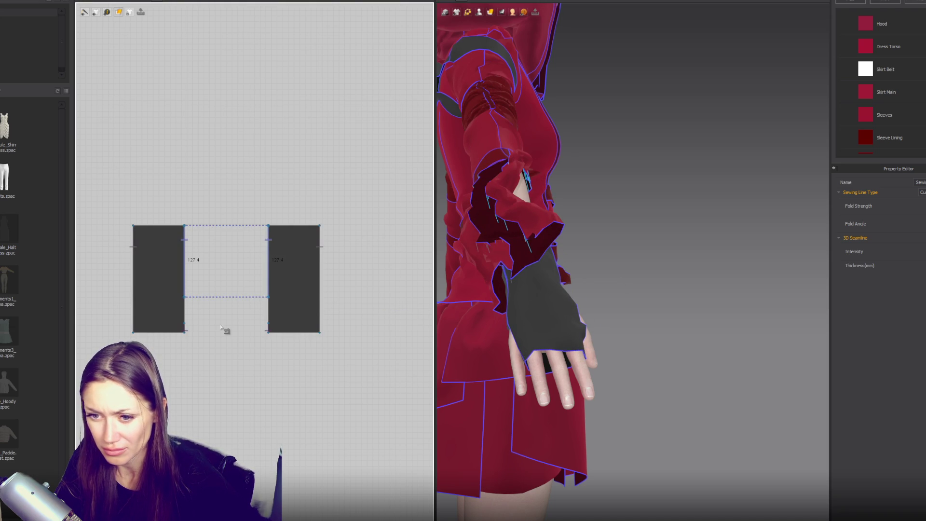
- Flare both pieces' bottom outer corners into trapezoids and tug the cloth onto the hand
key("a")
left_click(133, 332)
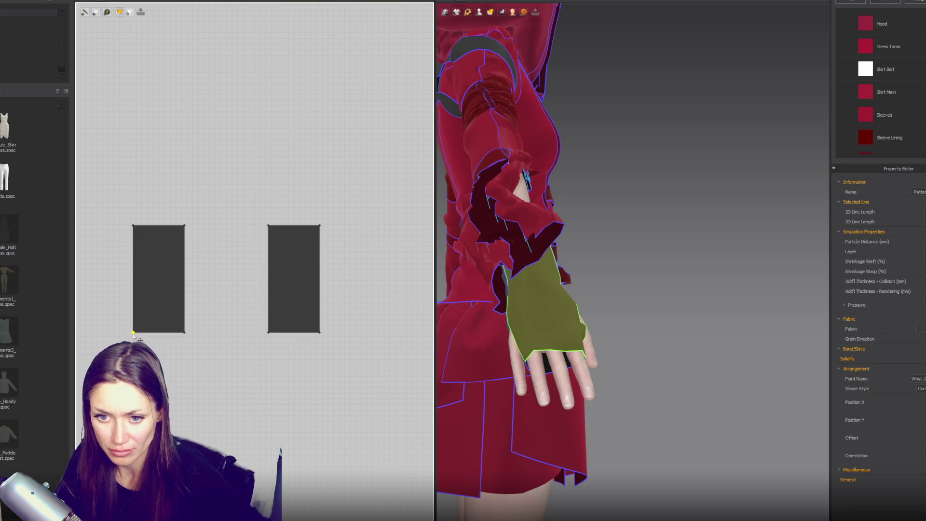
left_click_drag(123, 336, 123, 336)
left_click_drag(319, 332, 329, 332)
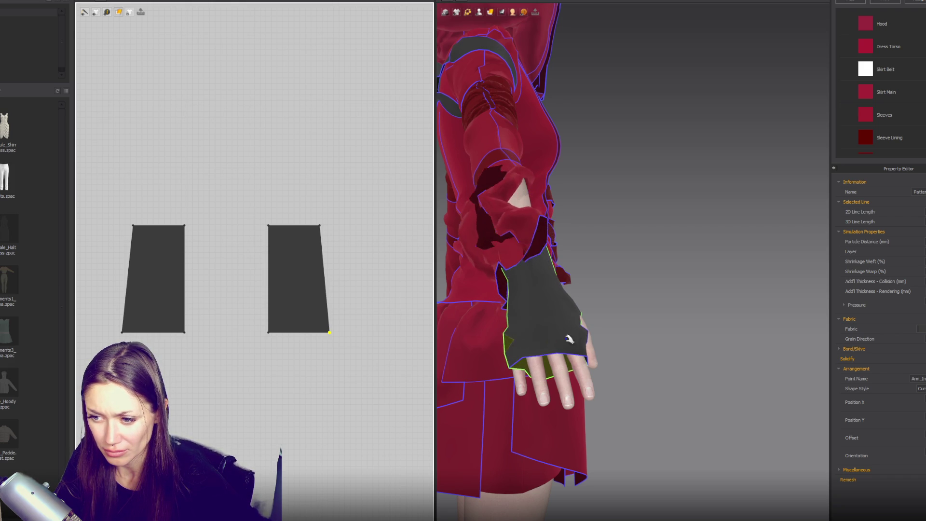
right_click_drag(569, 350, 680, 320)
mouse_move(565, 328)
left_mouse_down()
mouse_move(543, 316)
mouse_move(501, 326)
left_mouse_up()
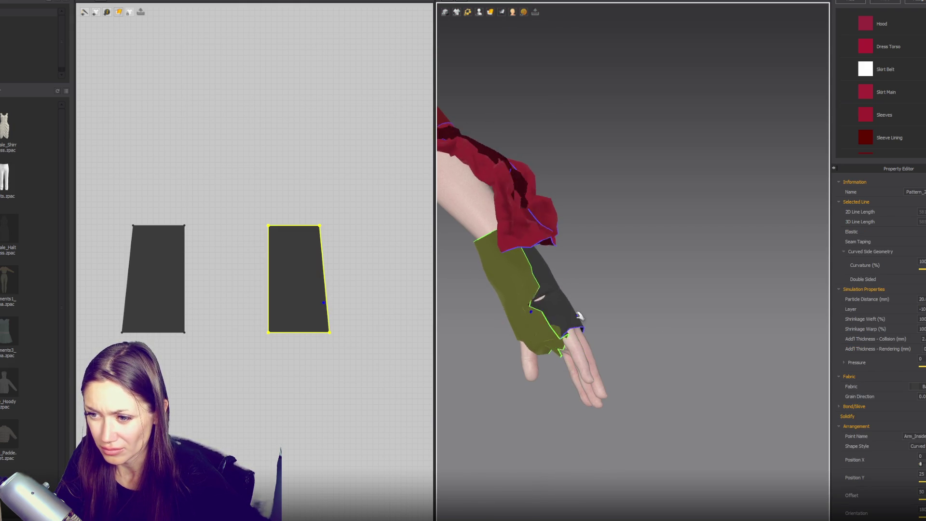
mouse_move(501, 327)
right_mouse_down()
mouse_move(615, 207)
mouse_move(432, 226)
mouse_move(602, 261)
mouse_move(537, 244)
mouse_move(760, 219)
mouse_move(539, 0)
right_mouse_up()
key("2")
scroll(526, 174, "up", 3)
scroll(553, 183, "up", 10)
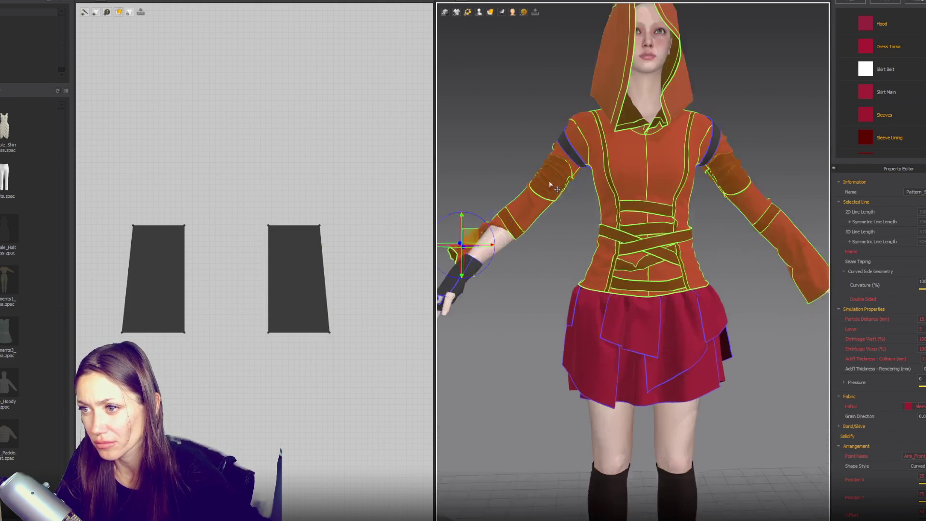
left_click(479, 11)
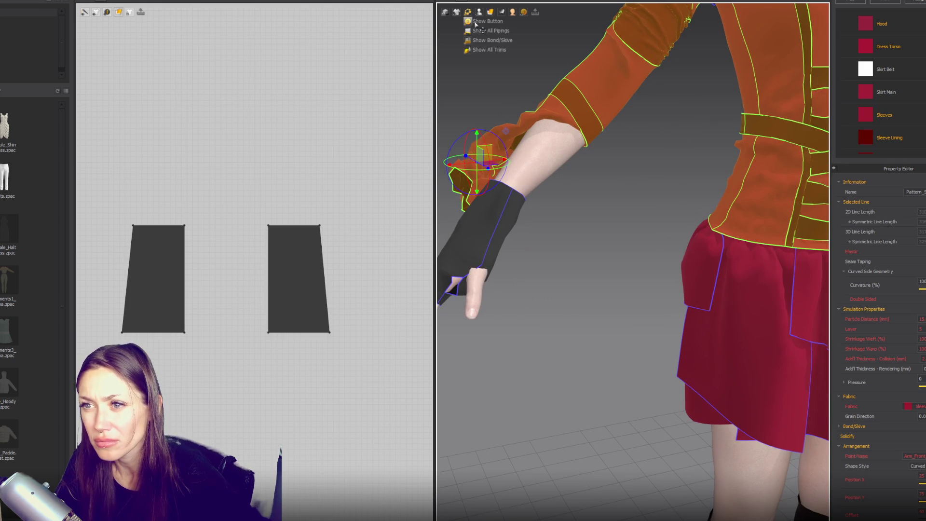
left_click(487, 44)
left_click(581, 150)
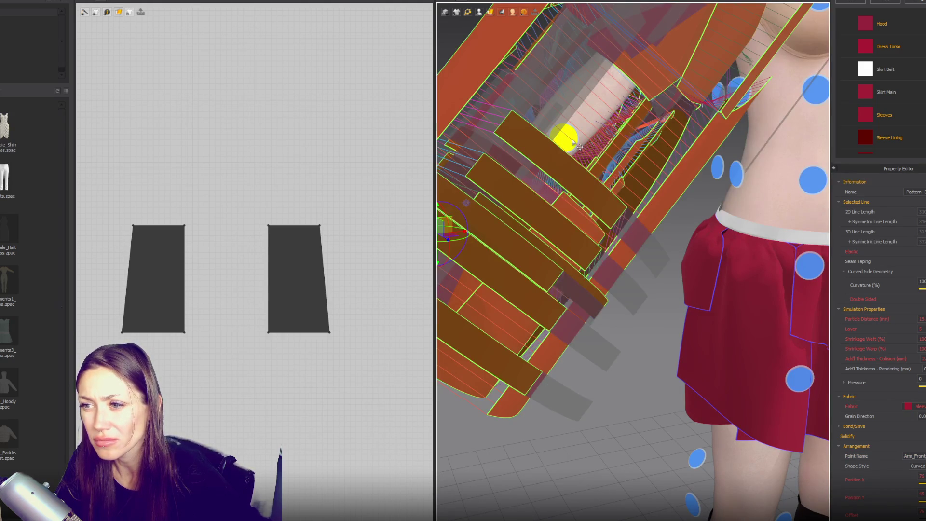
left_click(548, 176)
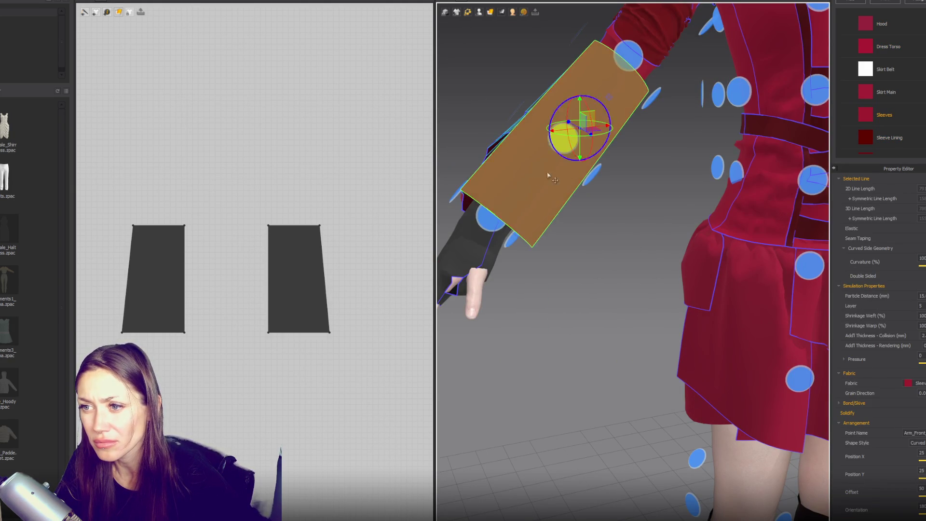
right_click_drag(548, 176, 624, 184)
mouse_move(695, 203)
right_mouse_down()
mouse_move(609, 188)
mouse_move(676, 231)
mouse_move(626, 212)
right_mouse_up()
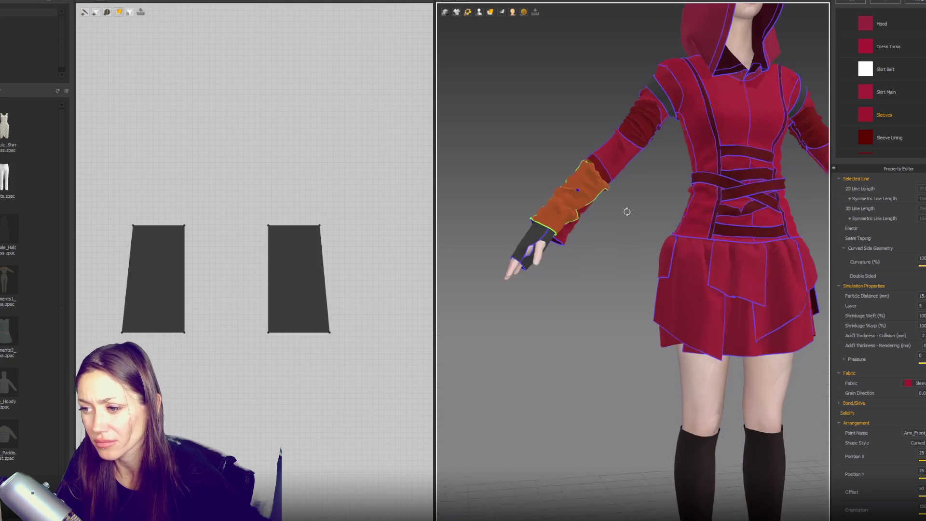
left_click(554, 238)
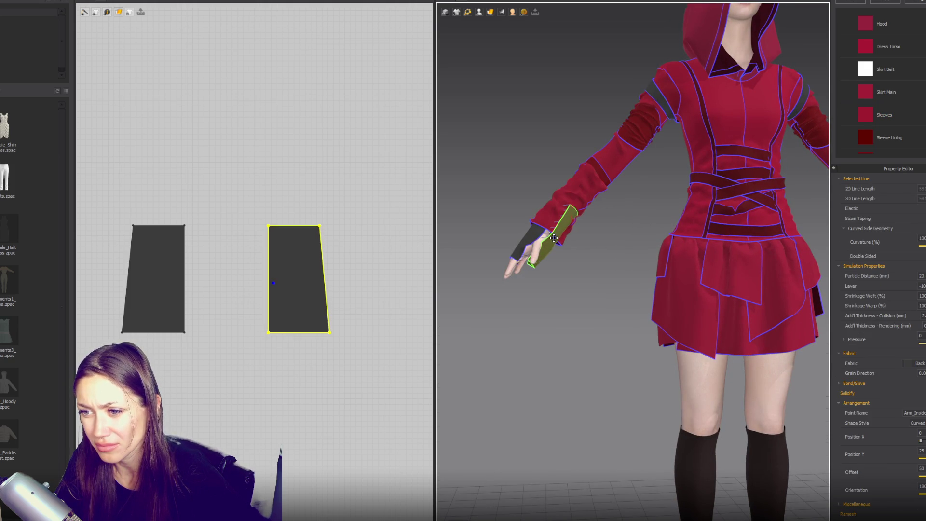
key("space")
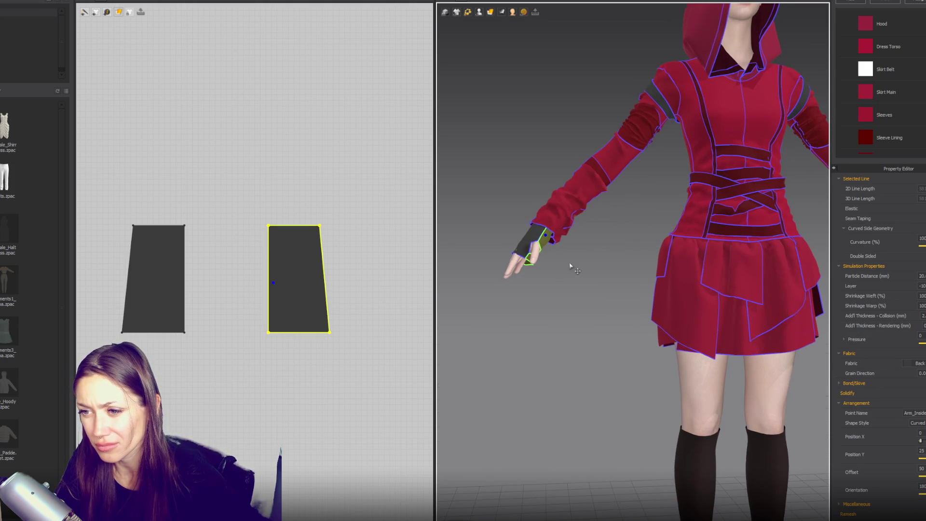
right_click_drag(570, 266, 662, 268)
scroll(653, 289, "up", 5)
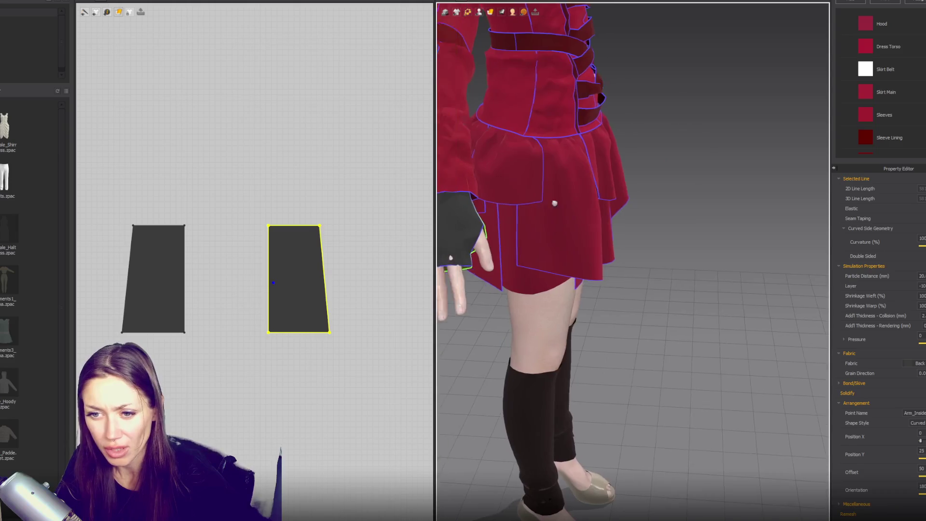
- Select the left wrap piece and add a point near the bottom of its inner edge
right_click_drag(554, 203, 487, 208)
scroll(212, 314, "up", 5)
left_click(140, 308)
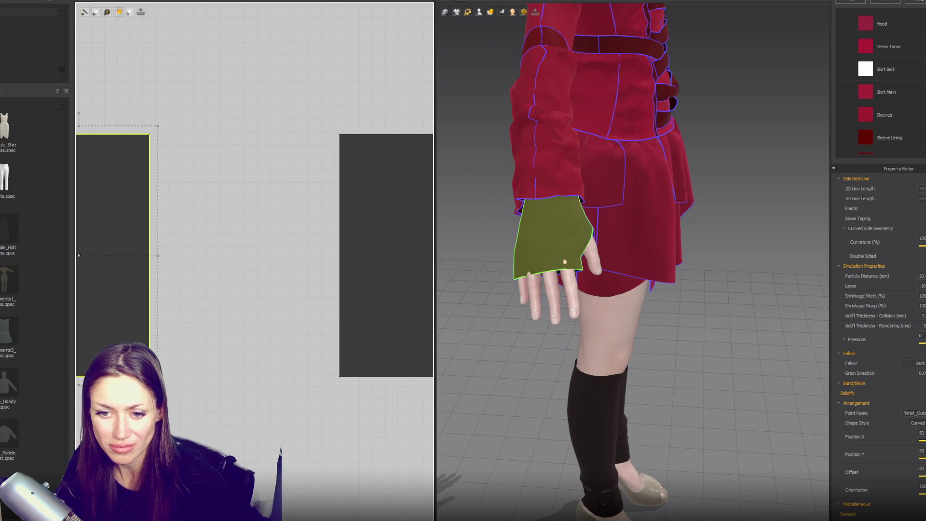
scroll(200, 341, "down", 3)
left_click(172, 365)
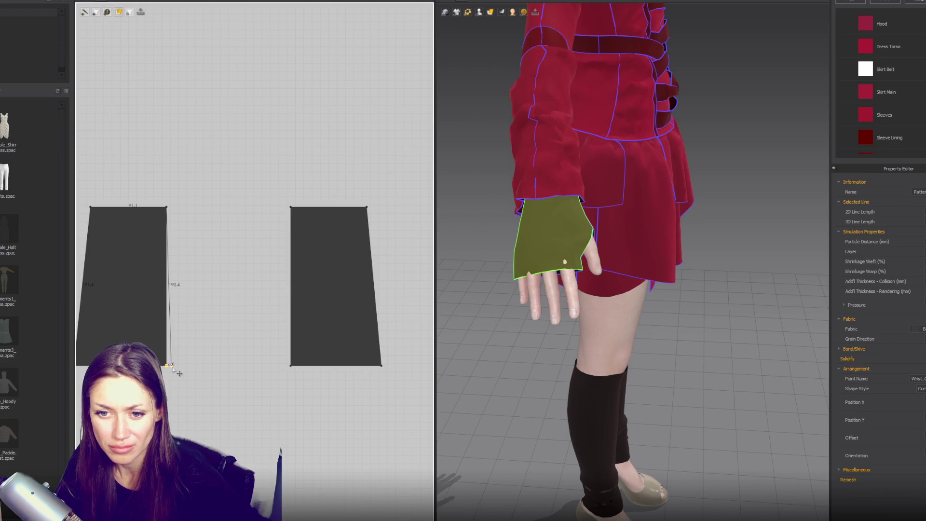
left_click(172, 321)
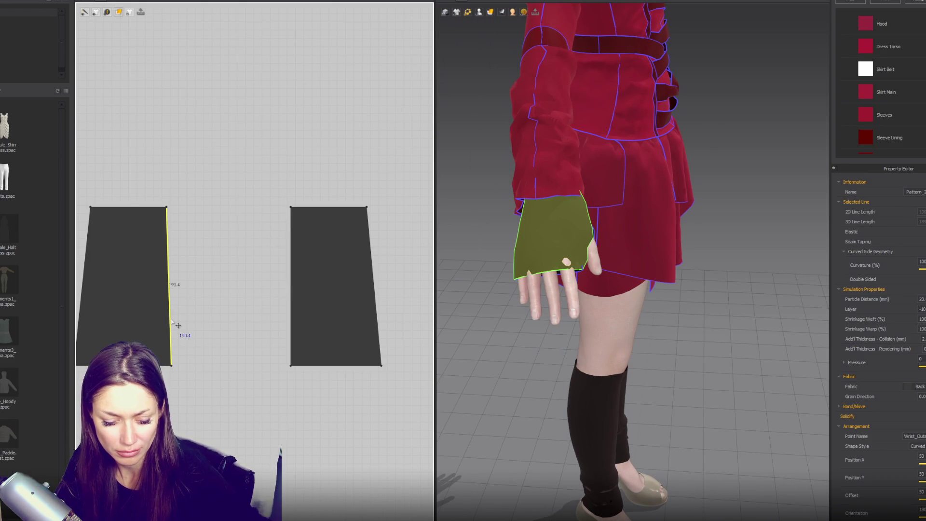
left_click_drag(171, 322, 172, 355)
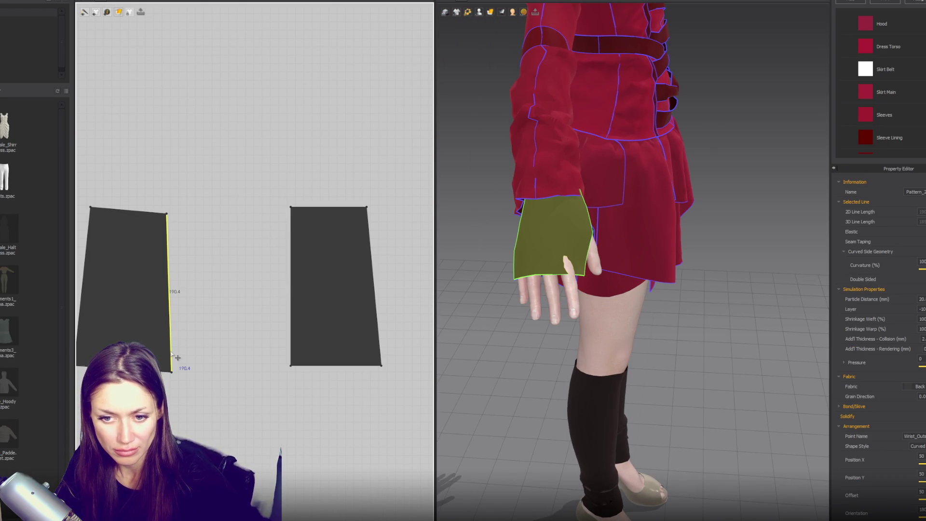
key("ctrl+z")
left_click(171, 351)
left_click(172, 351)
- Add matching points on both inner edges and pull them inward to form a notch
left_click(192, 315)
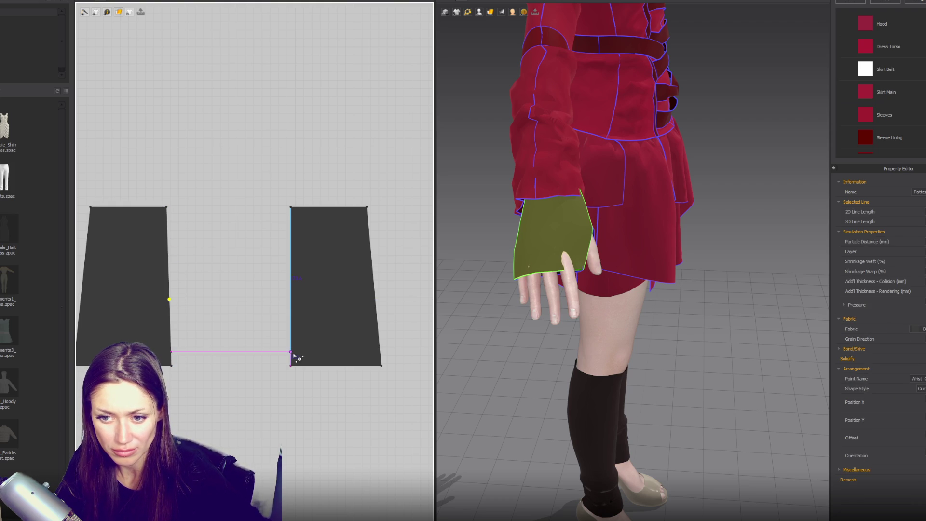
left_click(291, 299)
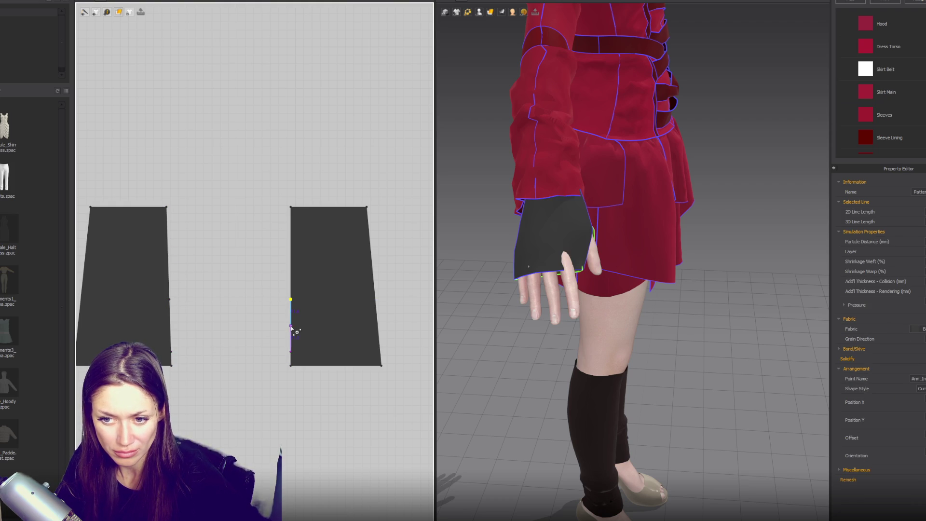
left_click(254, 328)
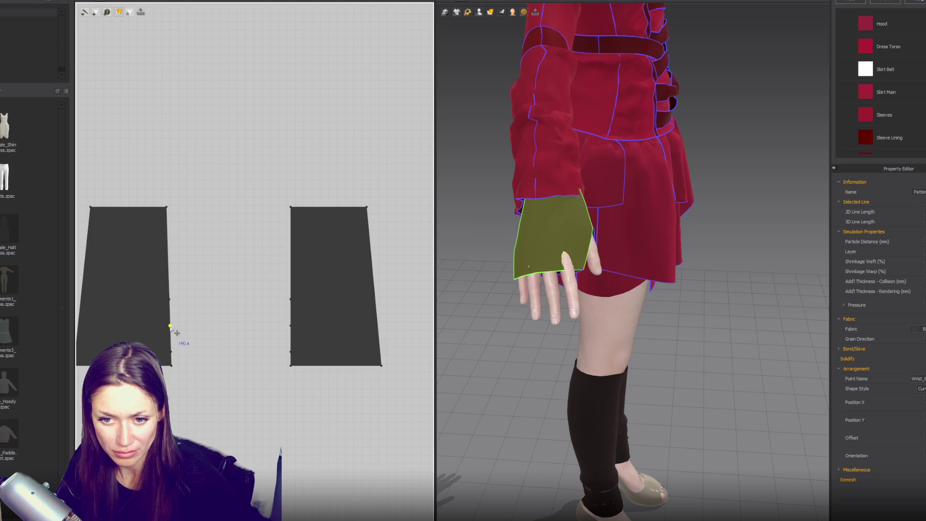
left_click_drag(169, 326, 164, 326)
left_click_drag(291, 327, 297, 327)
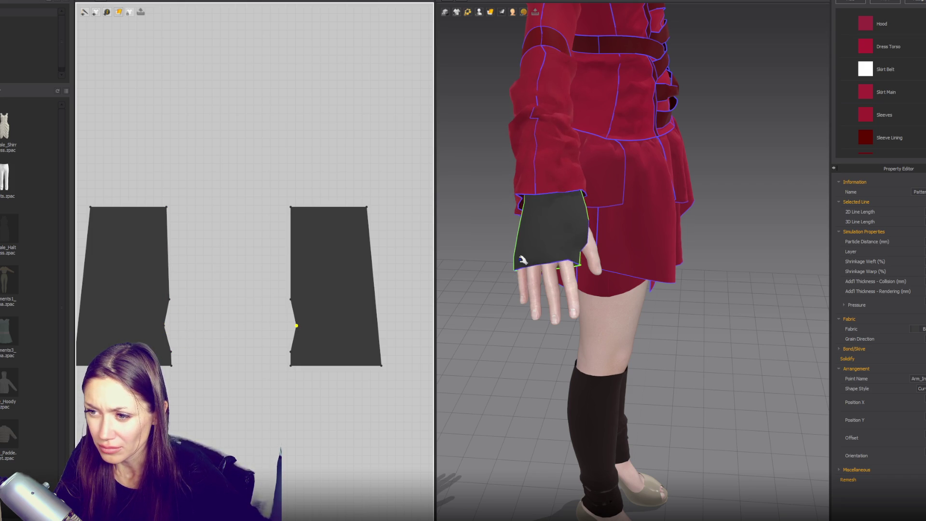
- Delete the old seam and sew the upper inner edges together down to the notch
mouse_move(522, 260)
right_mouse_down()
mouse_move(587, 254)
mouse_move(571, 237)
right_mouse_up()
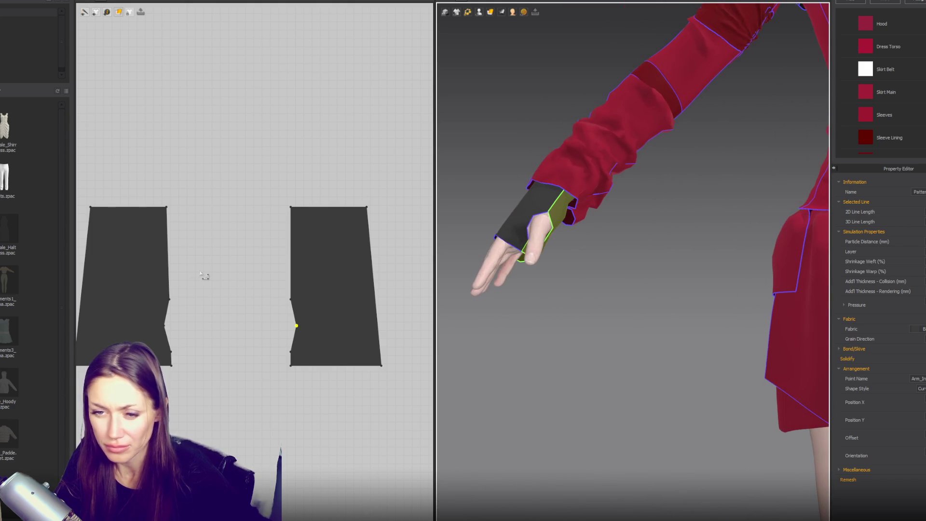
left_click(168, 313)
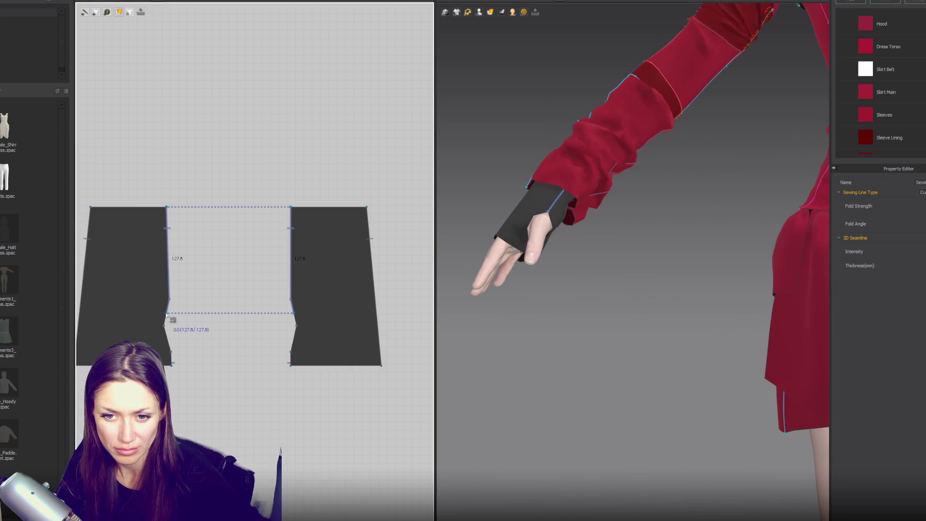
key("Delete")
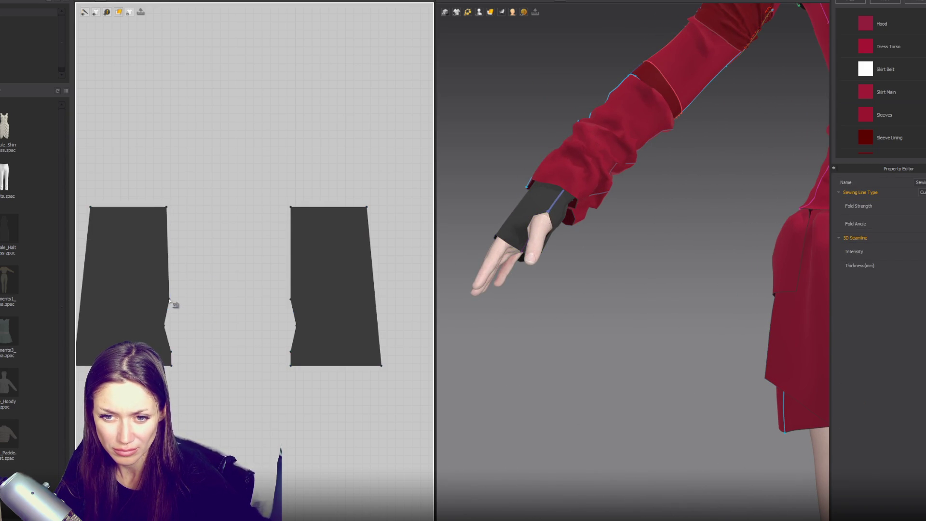
left_click(170, 307)
left_click(174, 316)
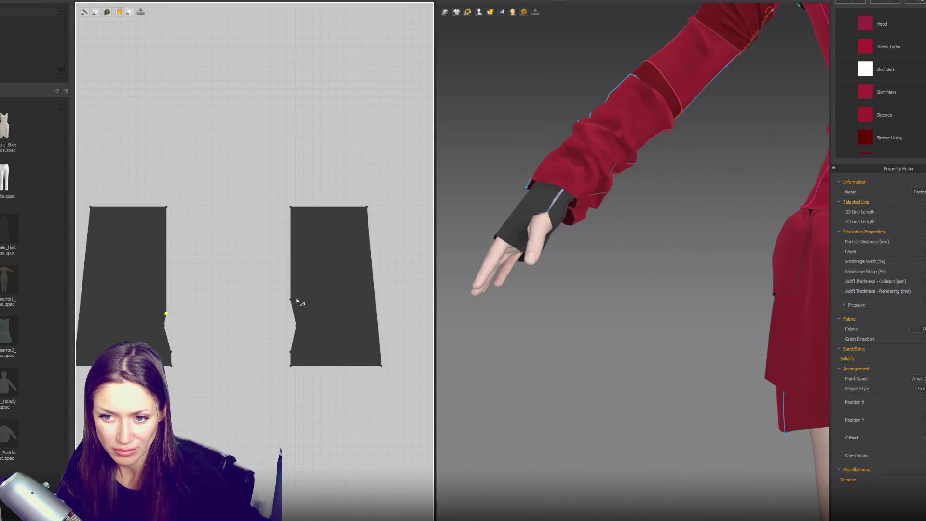
left_click(294, 314)
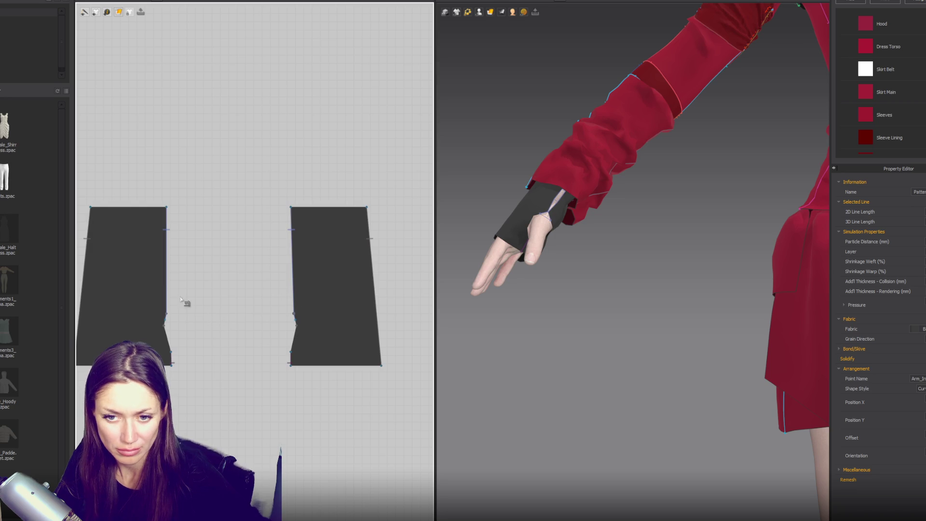
left_click(165, 320)
left_click(166, 314)
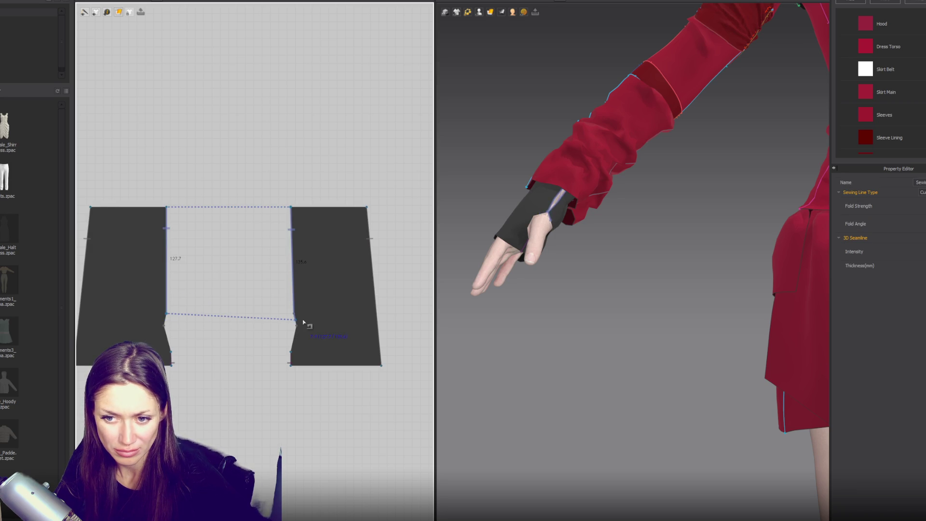
left_click(293, 314)
- Adjust both notch points and sew the edges below the thumb opening
left_click(296, 327)
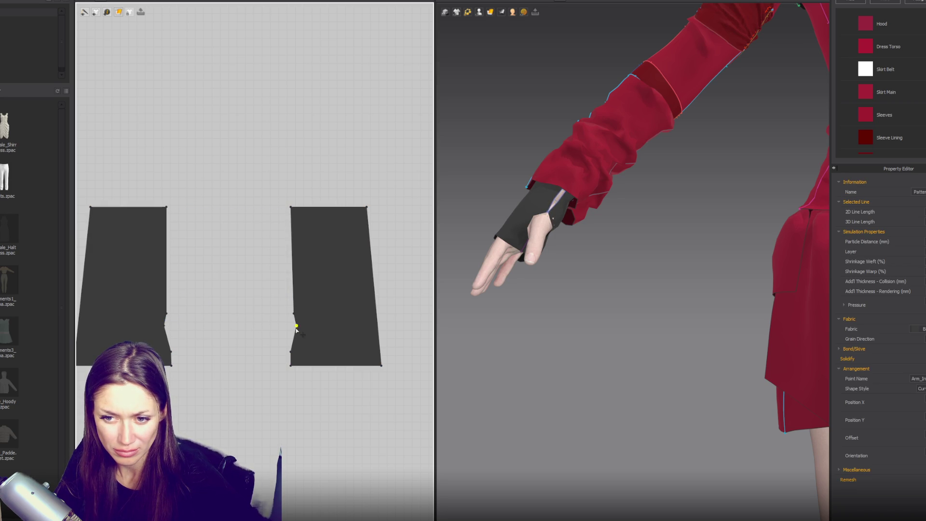
left_click_drag(299, 336, 299, 335)
left_click_drag(164, 327, 164, 329)
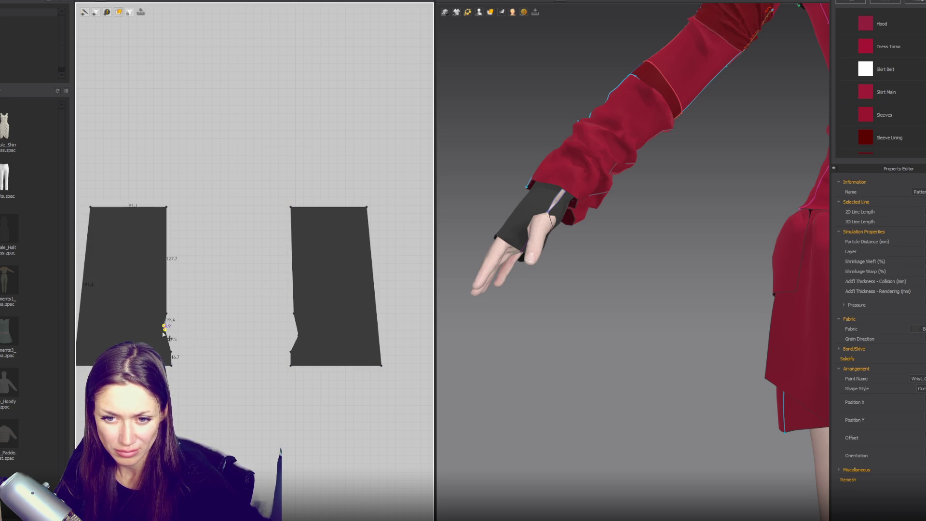
left_click(171, 356)
left_click(610, 253)
- Select both wrap patterns, place a copy in the layout, and put it on the other arm
scroll(583, 236, "down", 5)
mouse_move(583, 235)
right_mouse_down()
mouse_move(692, 250)
mouse_move(633, 257)
mouse_move(605, 244)
mouse_move(560, 242)
right_mouse_up()
scroll(605, 243, "down", 5)
scroll(560, 241, "up", 5)
scroll(491, 208, "down", 5)
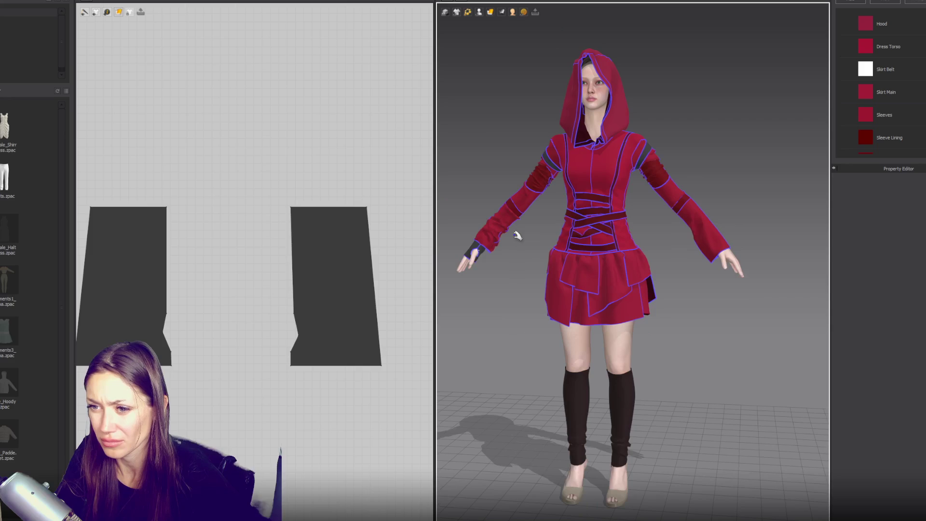
left_click(472, 248)
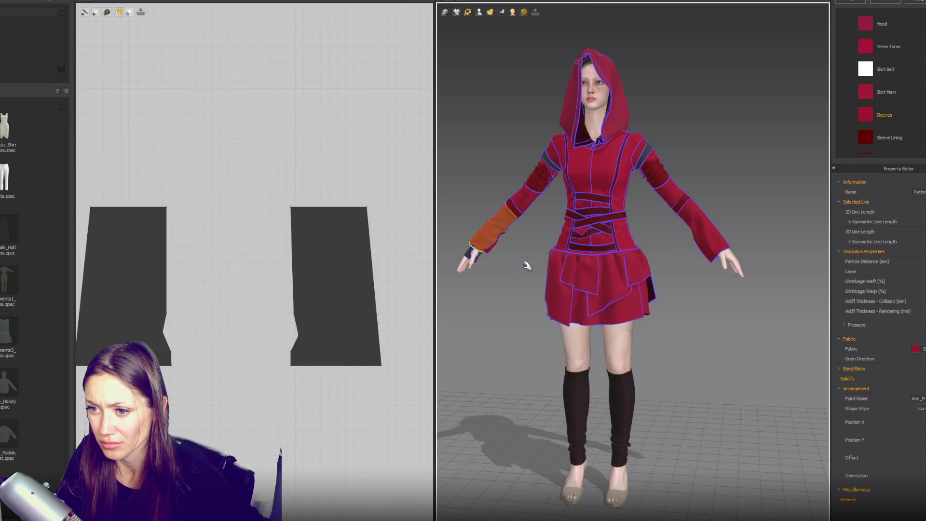
scroll(515, 271, "down", 3)
left_click(340, 272)
left_click(128, 284, "shift")
scroll(251, 250, "down", 4)
left_click_drag(243, 265, 250, 380)
left_click(675, 319)
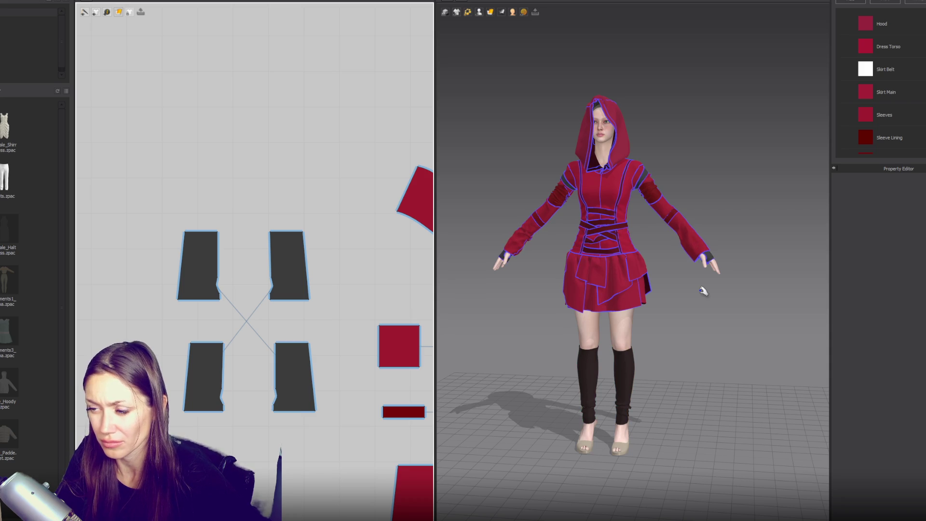
- Check the copied wraps at the other sleeve's cuff and reset the camera to front view
left_click(722, 248)
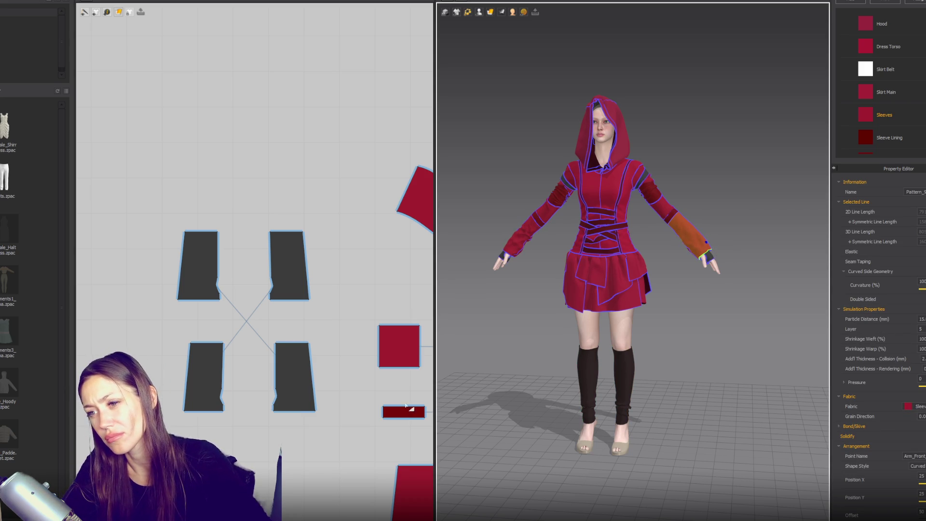
left_click(522, 292)
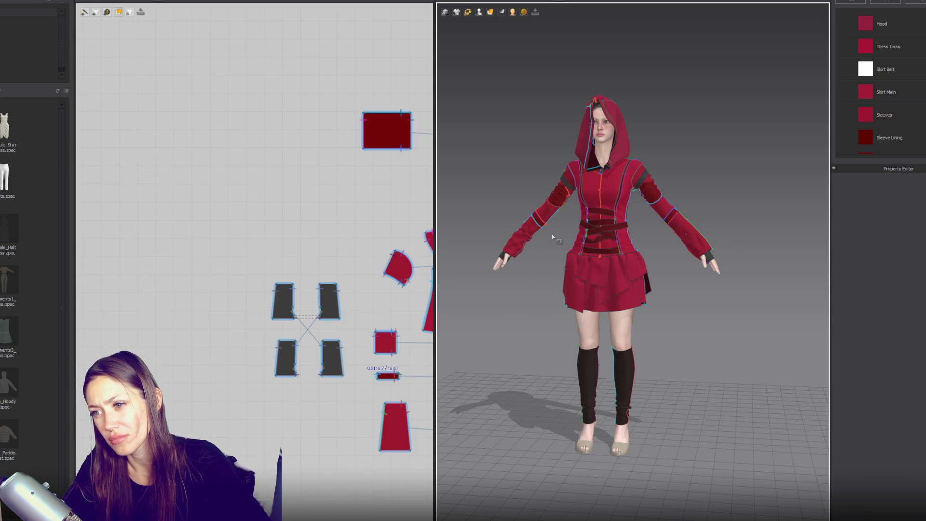
key("2")
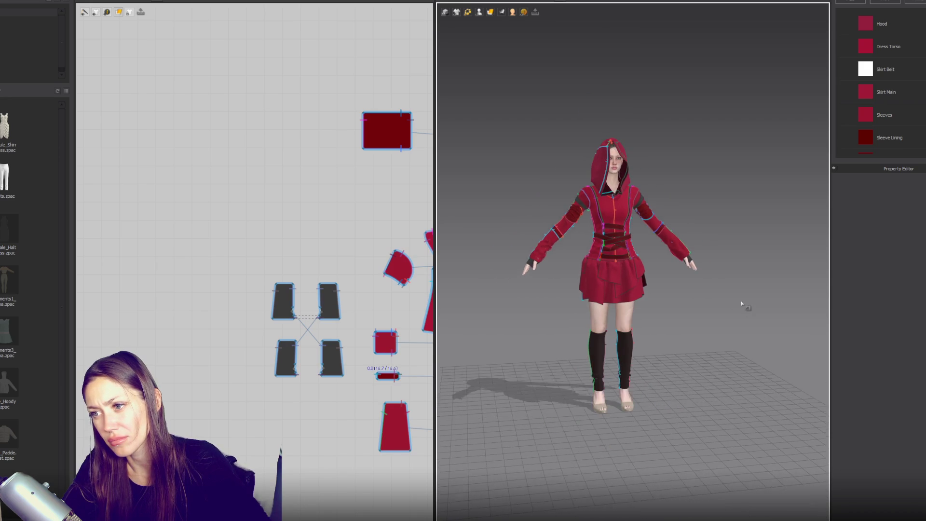
scroll(701, 235, "up", 3)
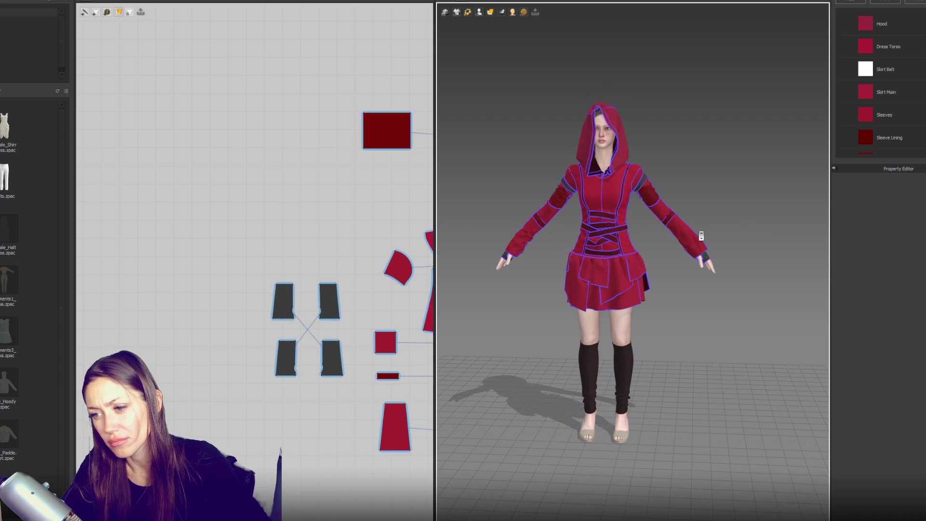
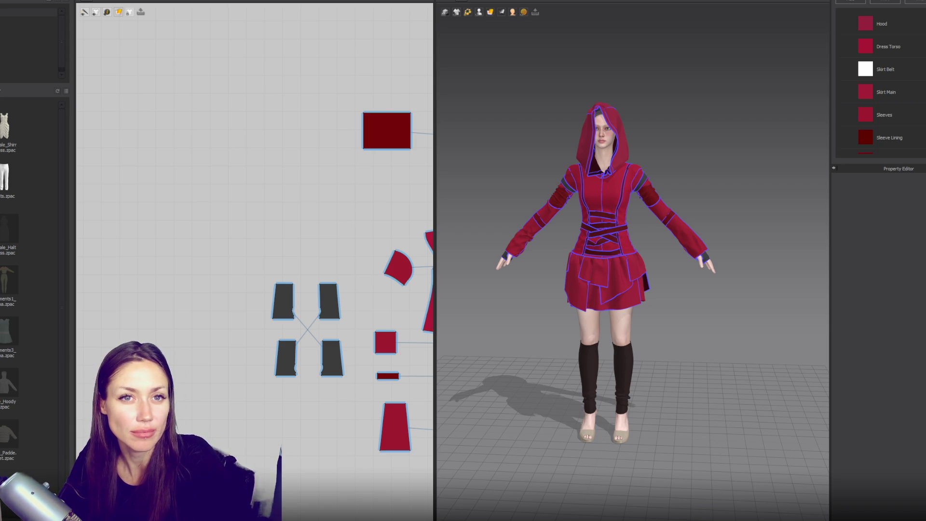
- Start a new empty project and open the Female_V2 avatar folder
key("alt+f")
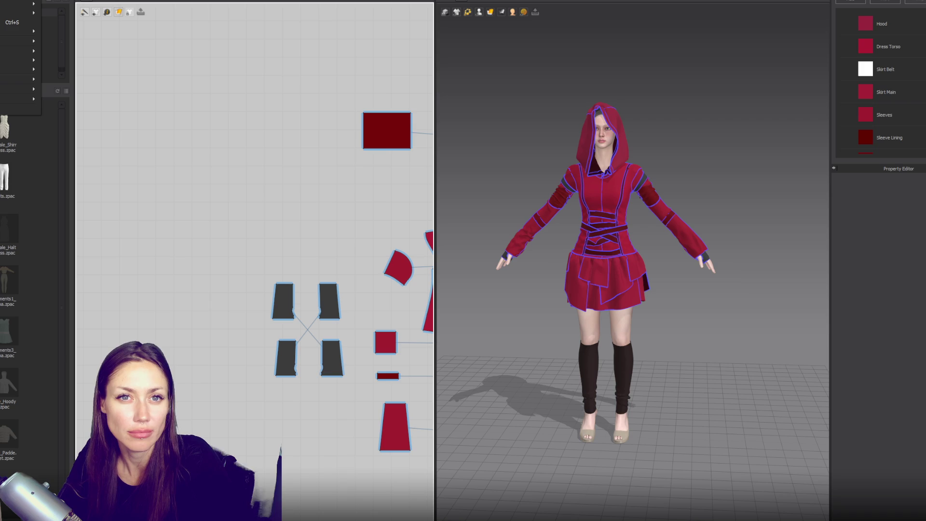
key("n")
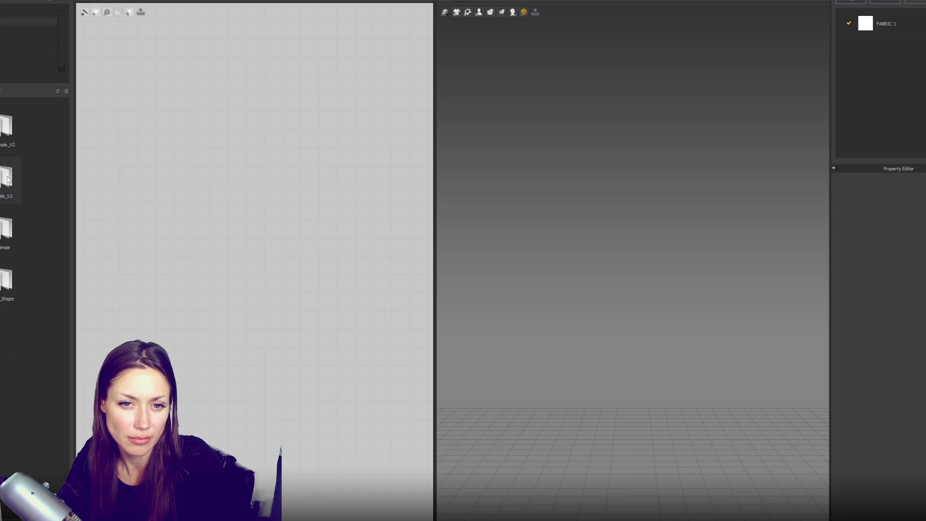
double_click(3, 130)
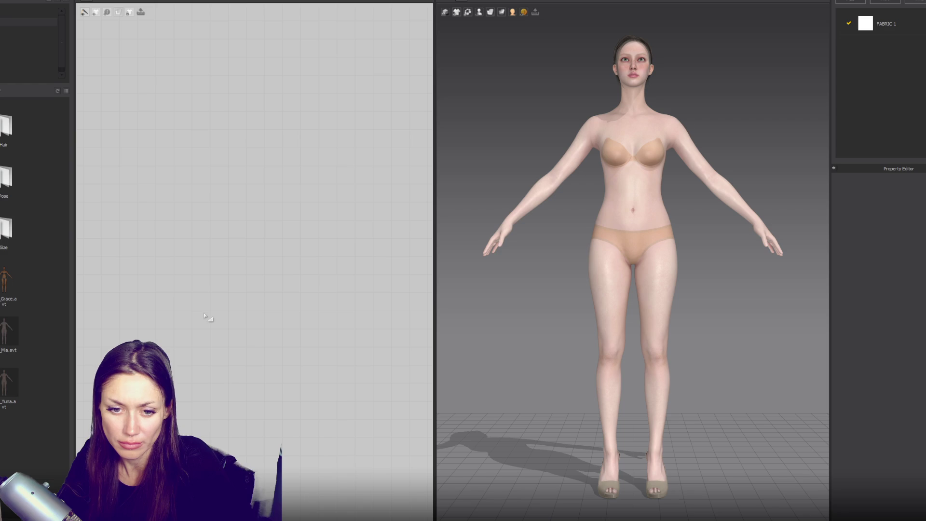
- Load the Female_V2 avatar, widen the 3D view, and draw a tall rectangular pattern piece
mouse_move(2, 387)
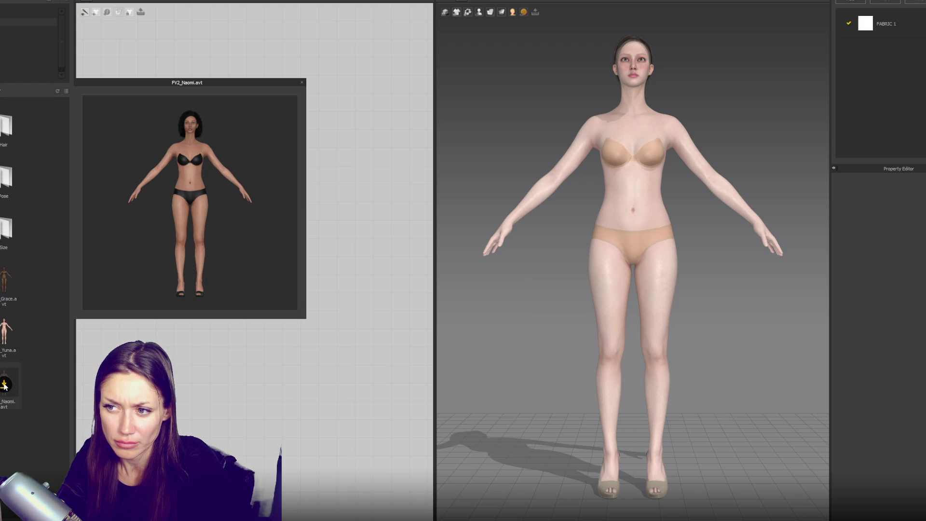
mouse_move(572, 220)
right_mouse_down()
mouse_move(589, 86)
mouse_move(465, 130)
mouse_move(331, 124)
mouse_move(549, 132)
mouse_move(533, 259)
right_mouse_up()
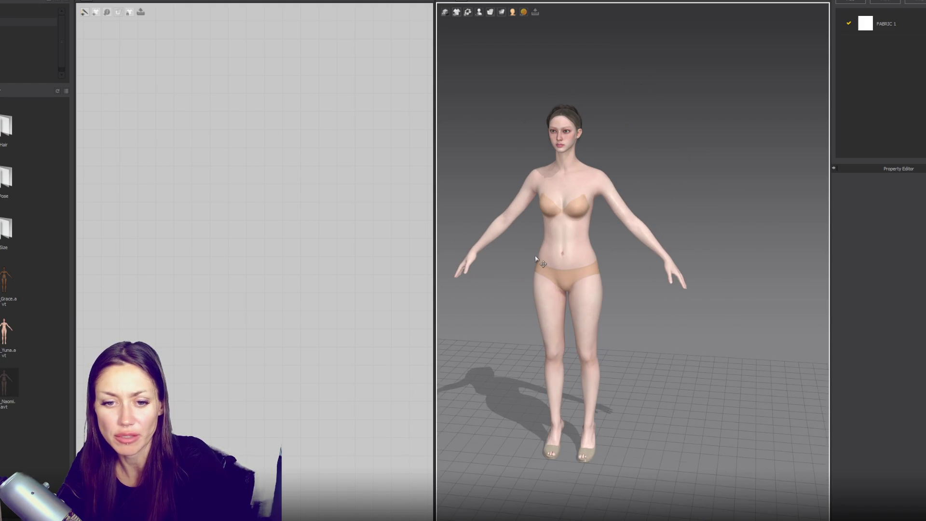
scroll(540, 260, "up", 1)
left_click_drag(438, 215, 384, 221)
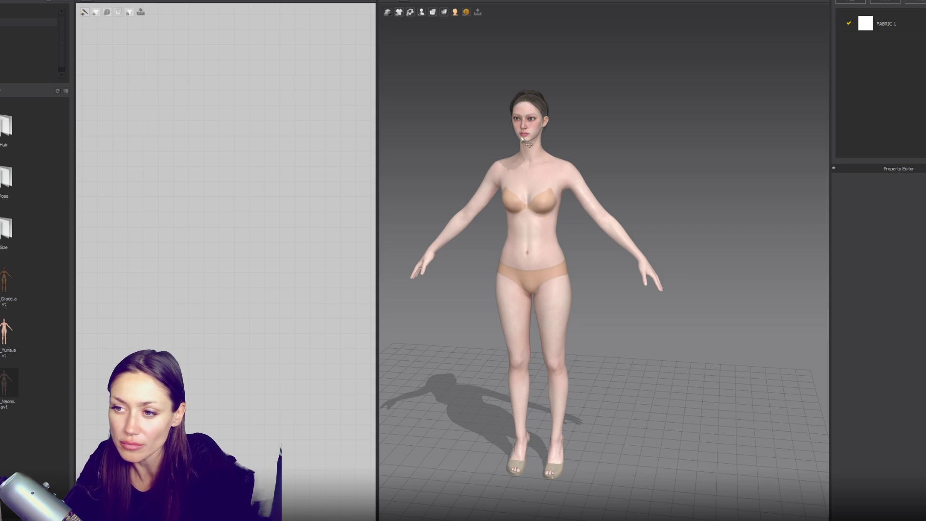
left_click_drag(176, 170, 247, 361)
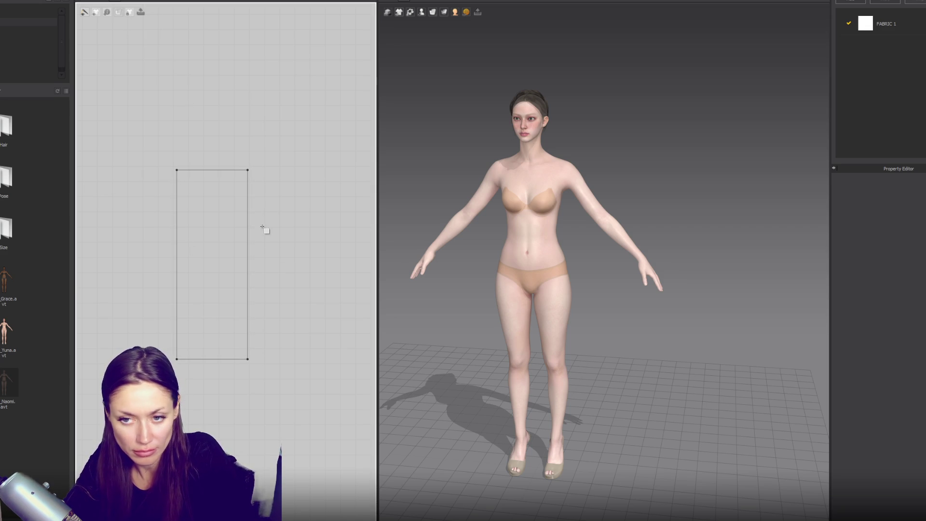
- Slant the neckline corner, mirror-paste the panel, and merge the halves into a V-neck front
key("a")
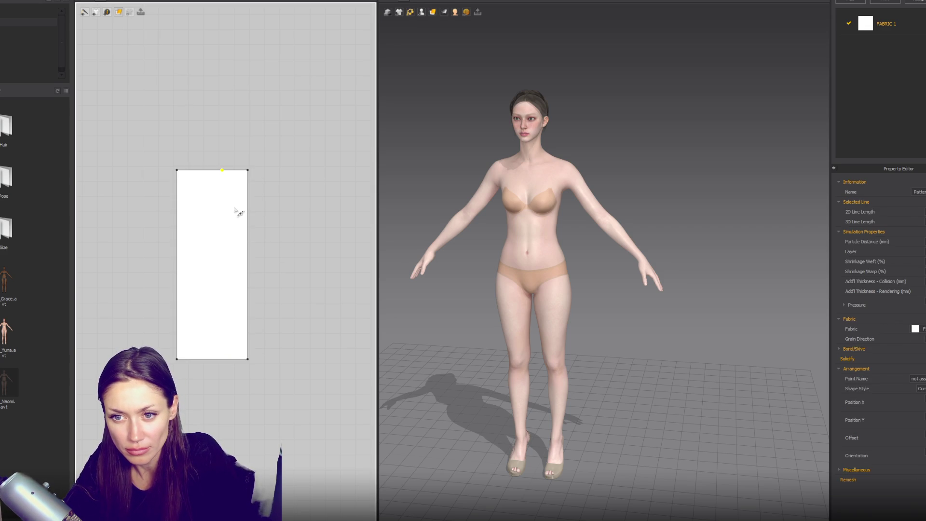
mouse_move(248, 171)
left_mouse_down()
mouse_move(249, 337)
mouse_move(248, 241)
left_mouse_up()
key("ctrl+c")
key("ctrl+r")
left_click(295, 265)
left_click(257, 274)
right_click(257, 274)
left_click(272, 375)
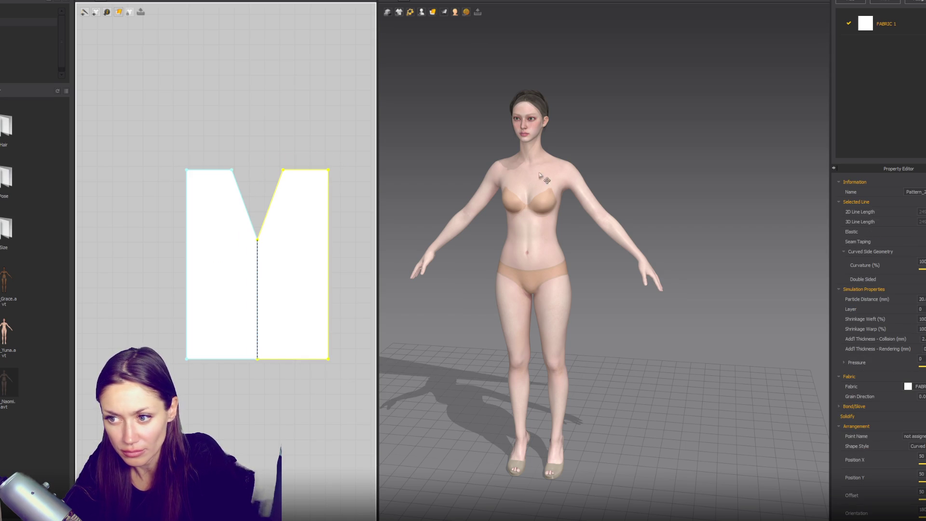
- Wrap the front panel onto the avatar's body-front arrangement point
left_click(421, 12)
left_click(434, 39)
left_click(519, 231)
mouse_move(519, 232)
right_mouse_down()
mouse_move(665, 254)
mouse_move(572, 255)
right_mouse_up()
- Move the front panel over the avatar silhouette in the pattern window
left_click(304, 265)
scroll(336, 370, "down", 5)
right_click_drag(336, 370, 206, 302)
left_click_drag(175, 251, 278, 349)
scroll(279, 348, "up", 4)
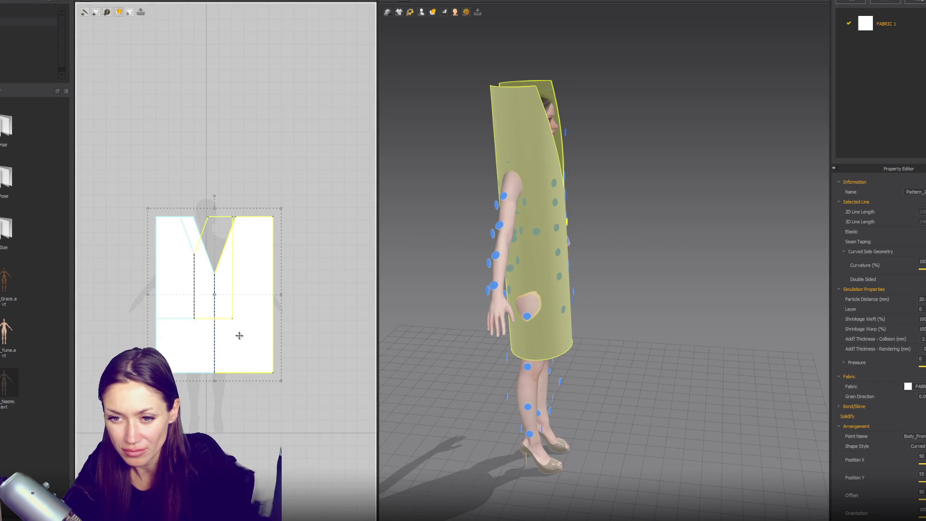
- Shrink the panel back to its smaller size and re-place it on the torso front
key("ctrl+z")
mouse_move(186, 255)
left_mouse_down()
mouse_move(219, 290)
mouse_move(218, 279)
left_mouse_up()
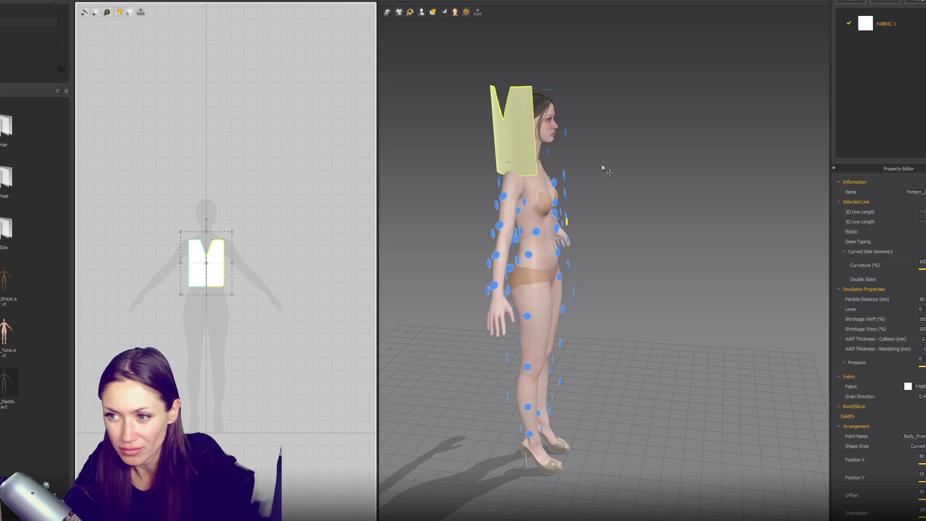
key("2")
left_click(534, 212)
key("6")
- Add points on the side edges and angle the upper edges inward as sloped shoulders
scroll(184, 241, "up", 3)
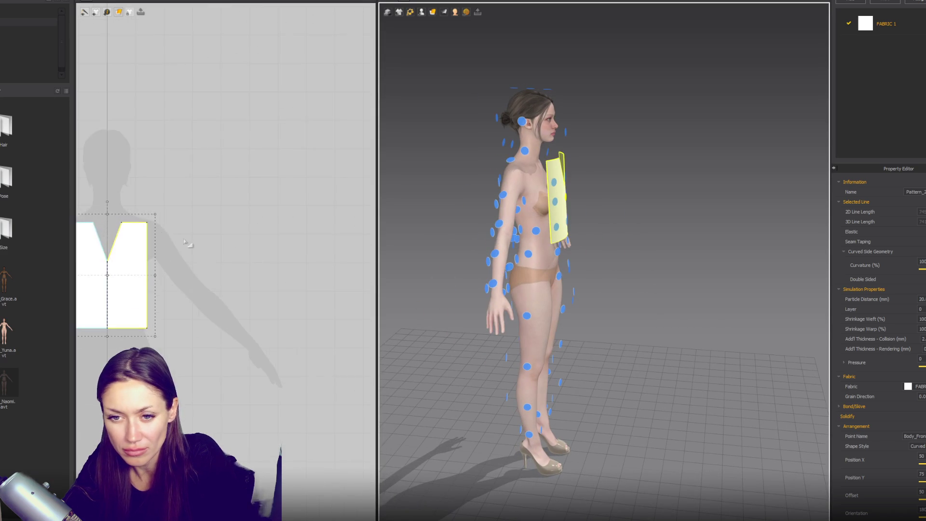
right_click_drag(184, 242, 308, 227)
scroll(282, 236, "up", 2)
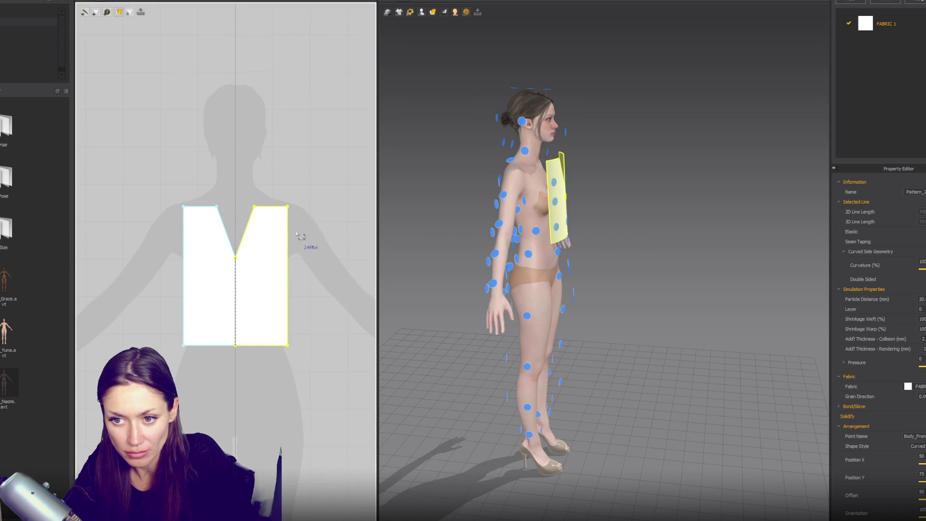
left_click(287, 260)
mouse_move(288, 232)
left_mouse_down()
mouse_move(279, 237)
mouse_move(259, 202)
mouse_move(267, 203)
left_mouse_up()
- Copy the shaped panel and place the copy beside it as the back panel
left_click(264, 248)
key("ctrl+c")
key("ctrl+v")
scroll(351, 279, "down", 3)
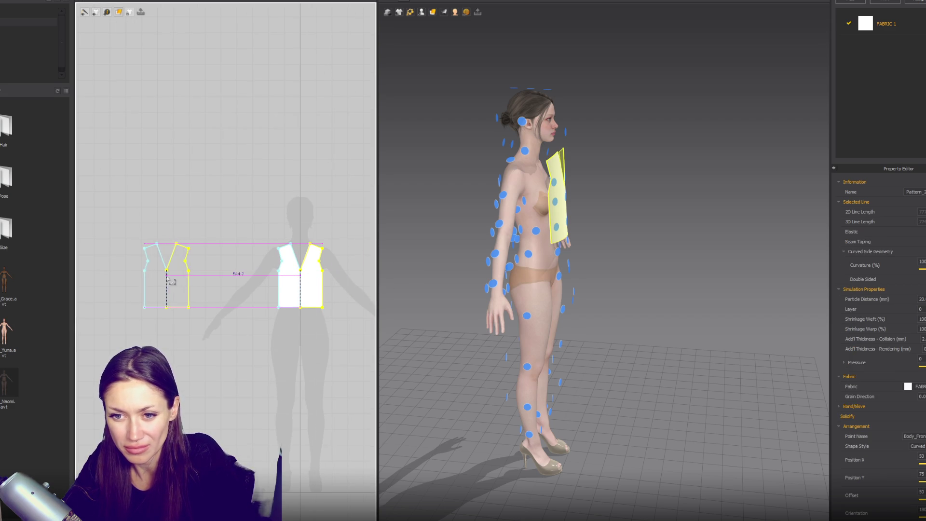
left_click(167, 277)
scroll(297, 268, "up", 2)
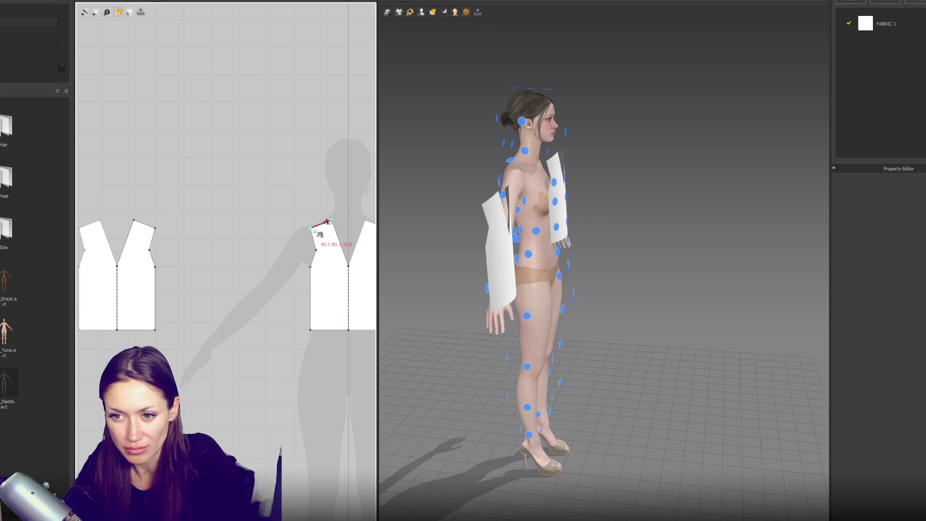
- Sew the shoulder edges together and place the back panel on the avatar's back
left_click(132, 225)
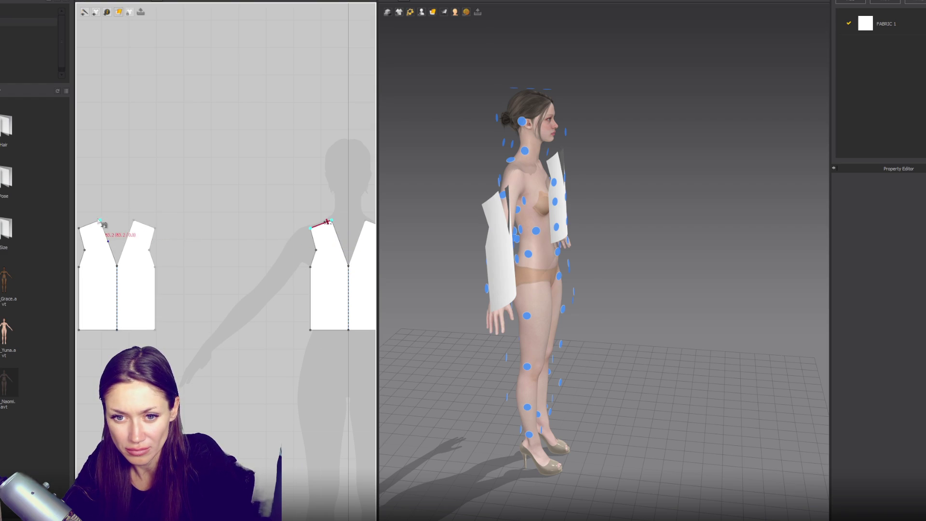
left_click(89, 224)
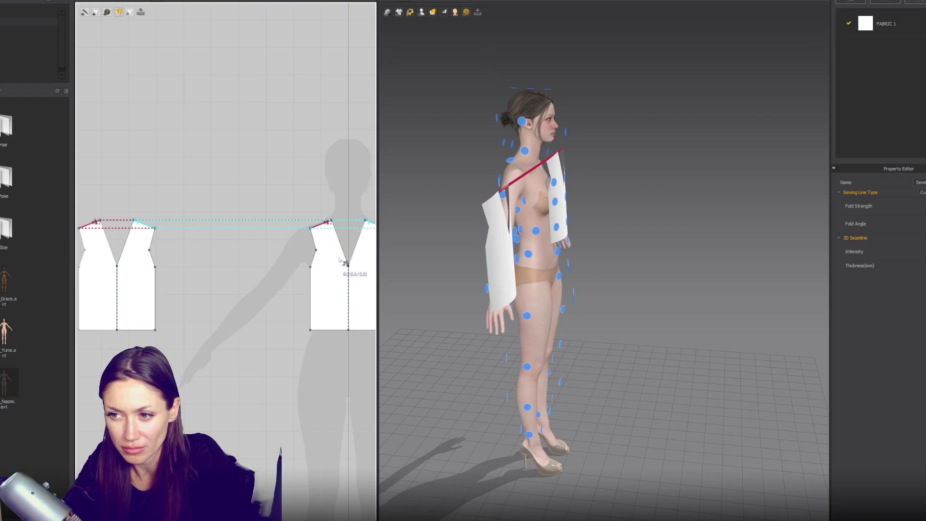
key("8")
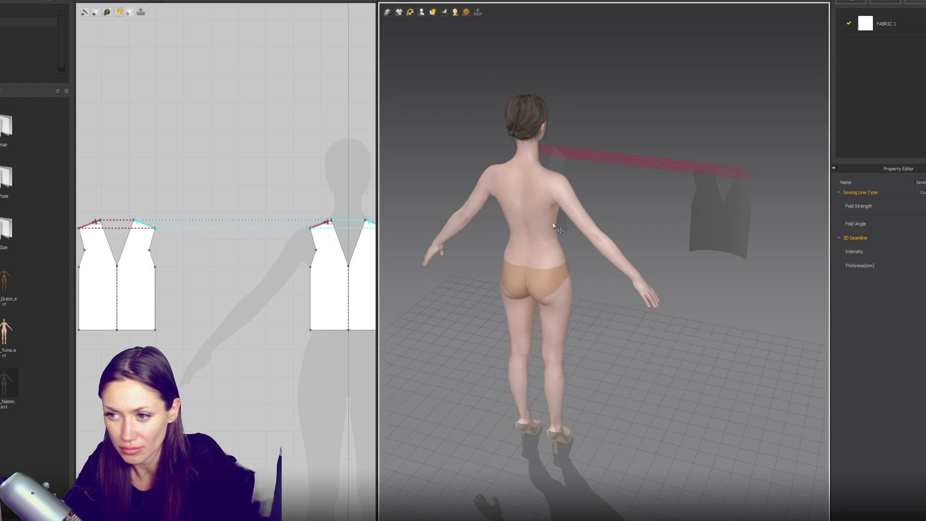
left_click(695, 212)
mouse_move(410, 13)
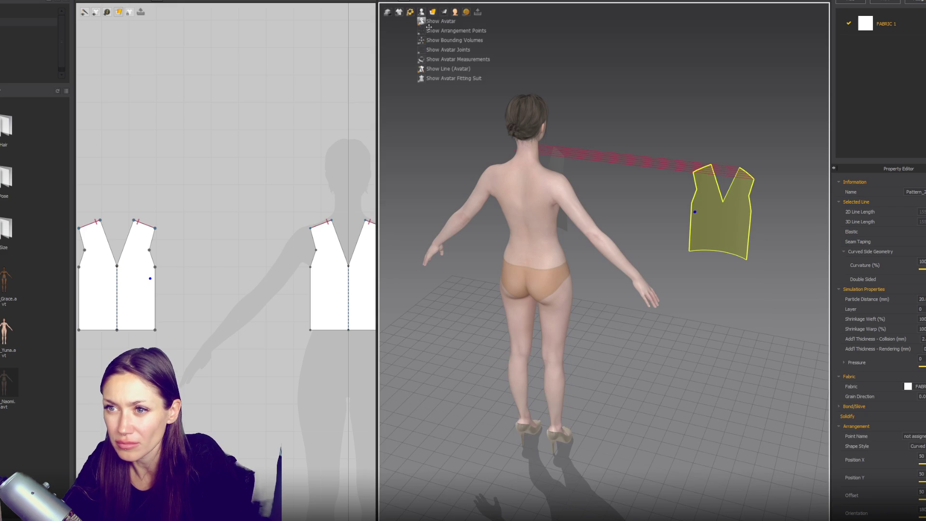
left_click(430, 40)
left_click(514, 195)
- Sew the side edges and simulate the top draping on the avatar
key("2")
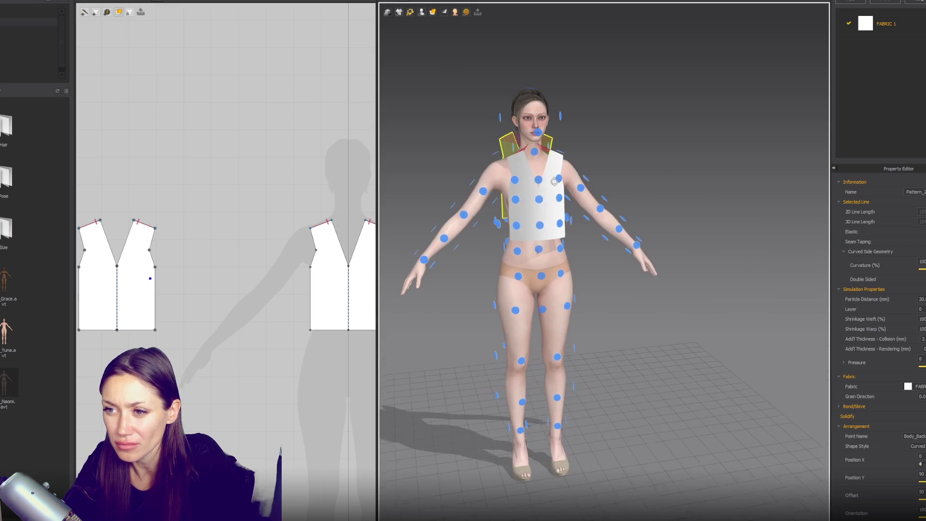
key("Escape")
left_click(310, 284)
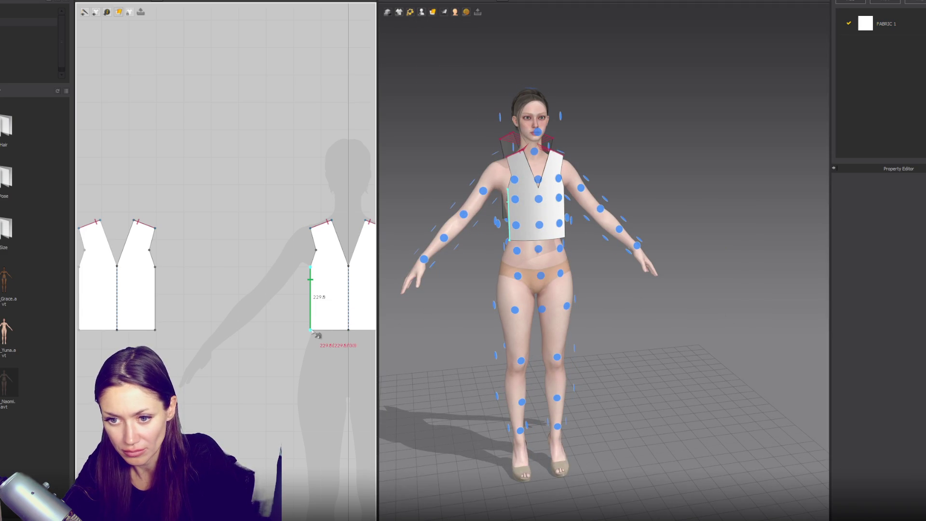
left_click(155, 290)
key("space")
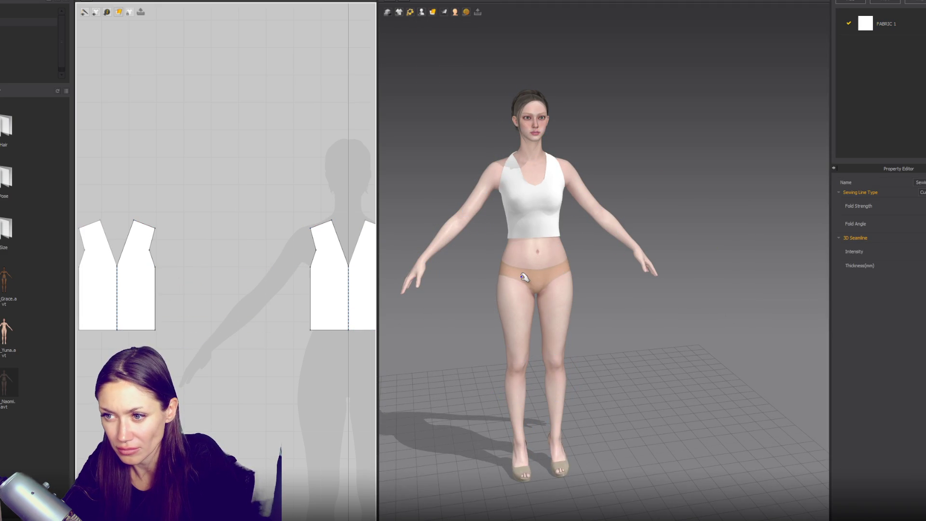
right_click_drag(524, 277, 638, 277)
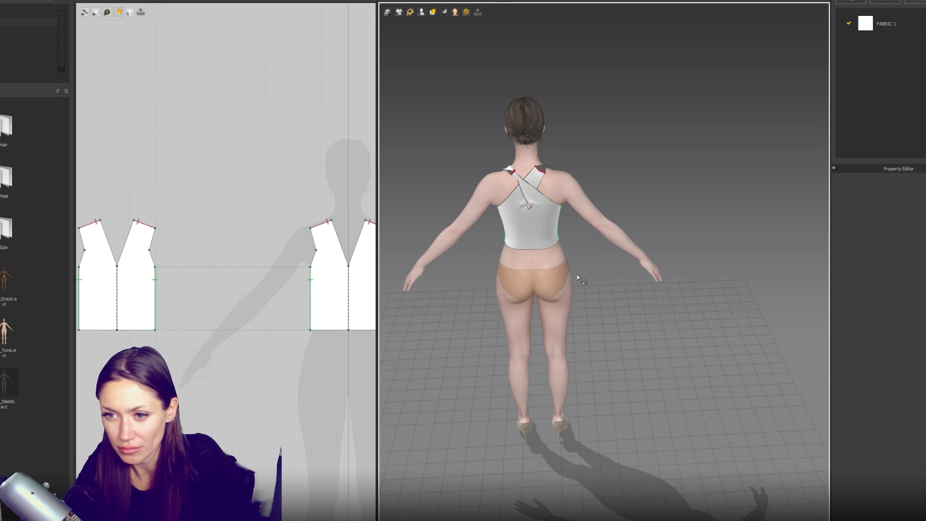
- Remove the crossed shoulder seams, re-sew right shoulder to left, and re-simulate
left_click(145, 223)
key("Escape")
left_click(320, 224)
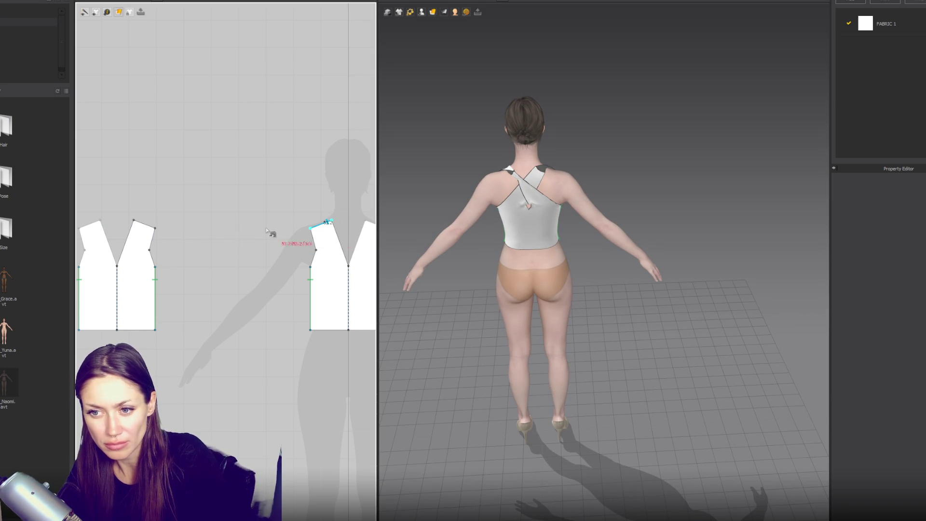
left_click(152, 228)
key("space")
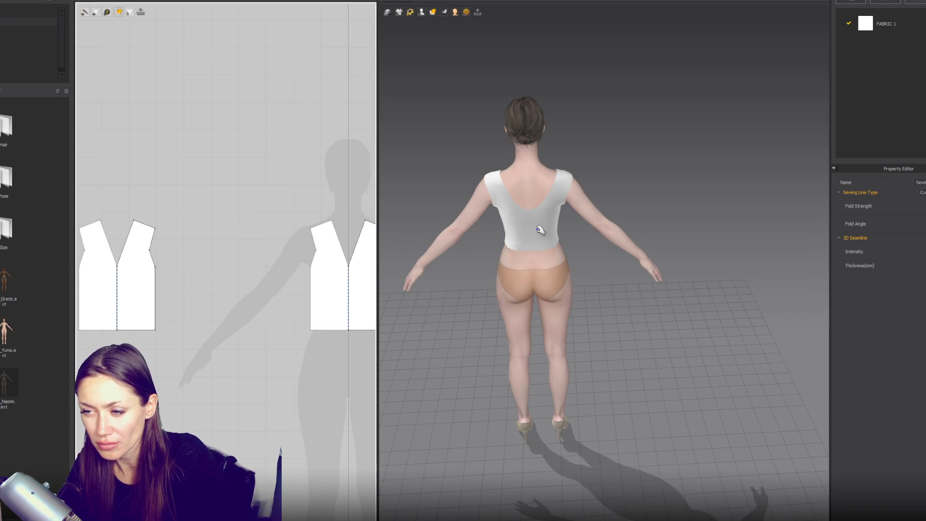
key("2")
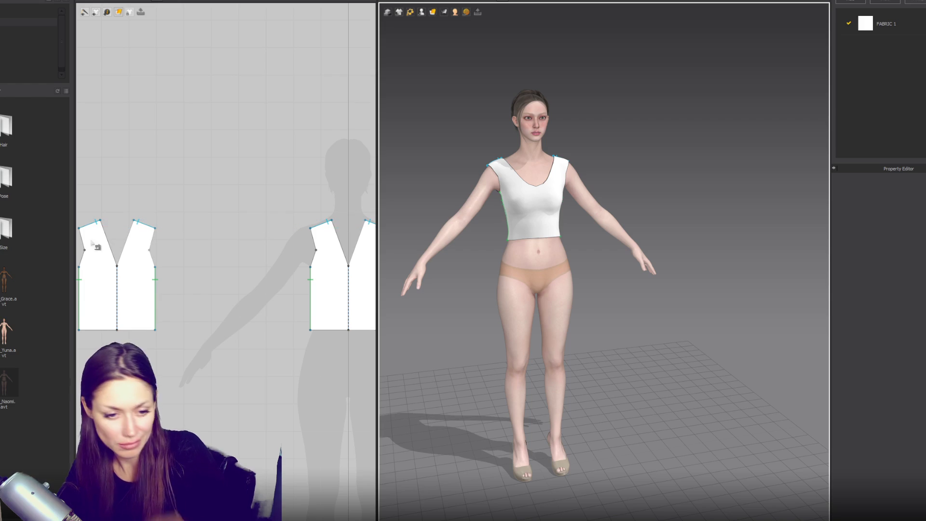
- Check the side seam and pull out the right panel's edge to widen it
left_click(307, 296)
left_click(300, 297)
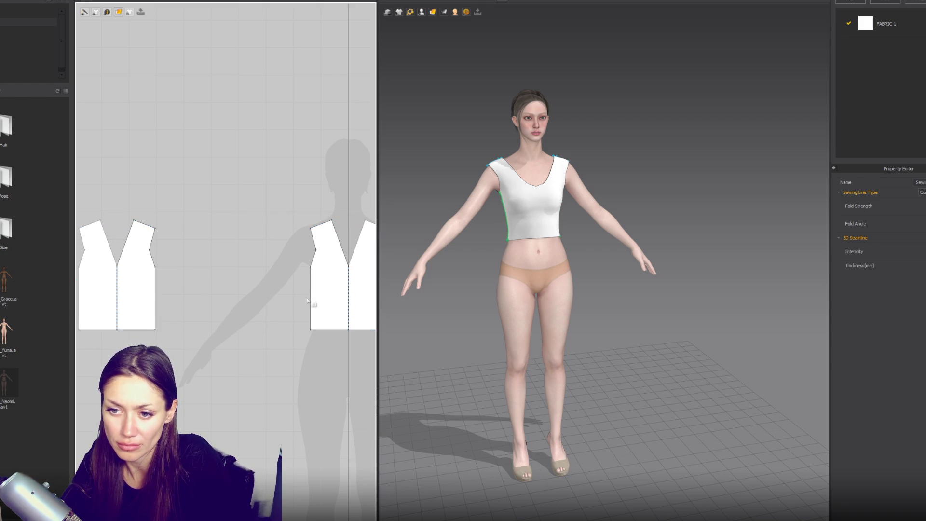
left_click(316, 298)
left_click_drag(301, 274, 292, 274)
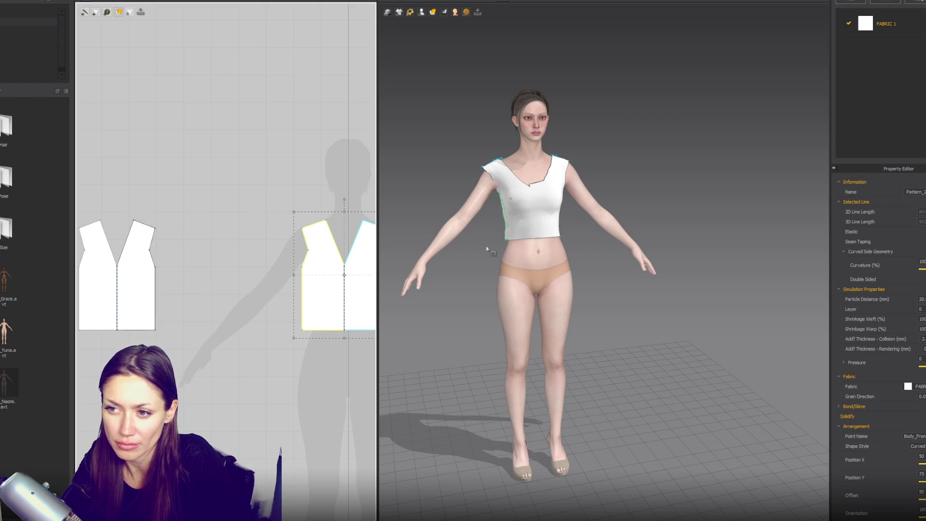
- Select both sides of the front V-neckline and drag its bottom point upward
scroll(313, 270, "down", 2)
right_click_drag(314, 263, 269, 263)
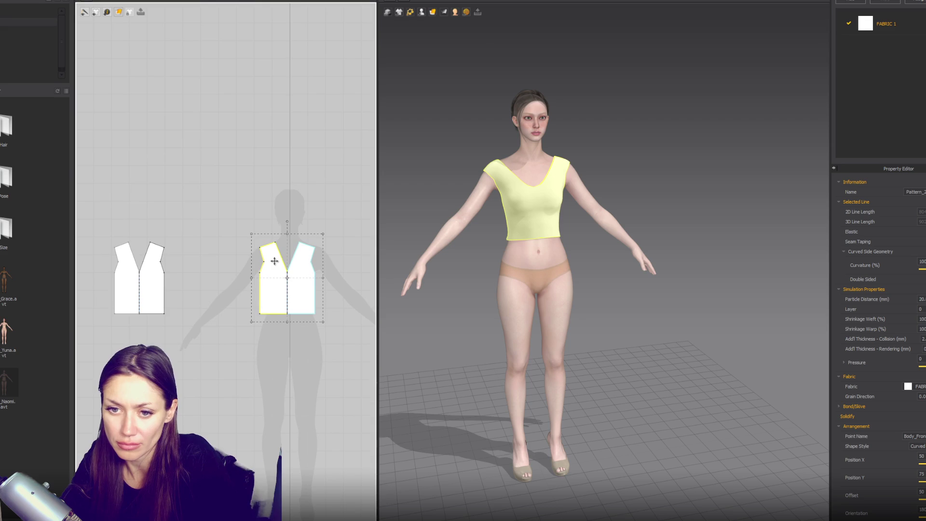
scroll(304, 261, "up", 1)
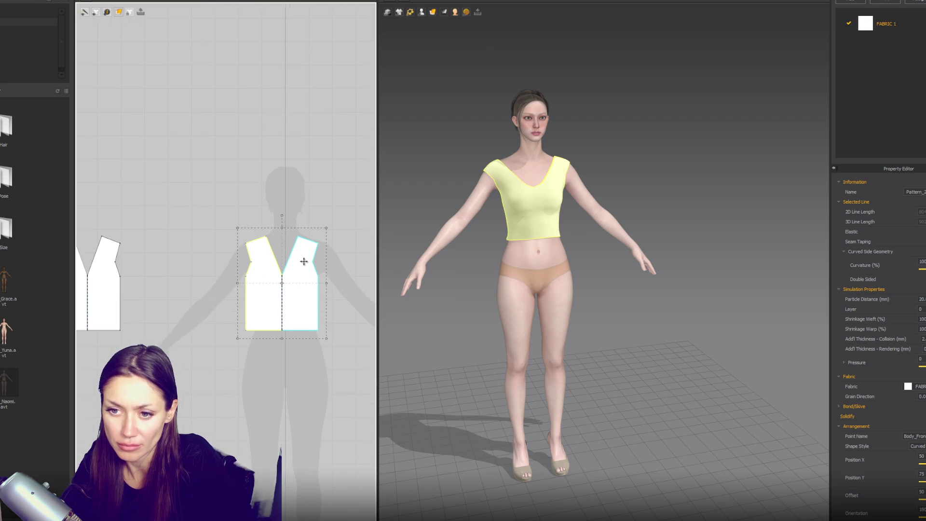
left_click(278, 268)
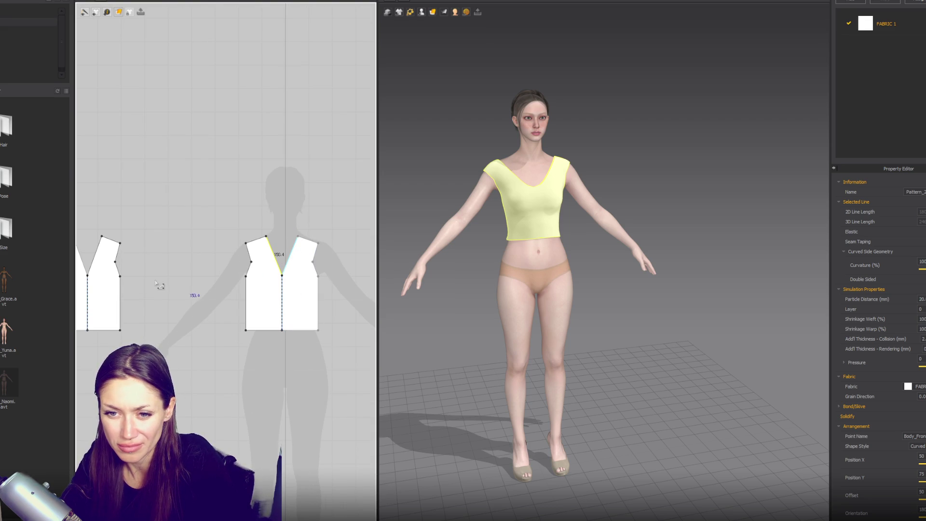
left_click(96, 280)
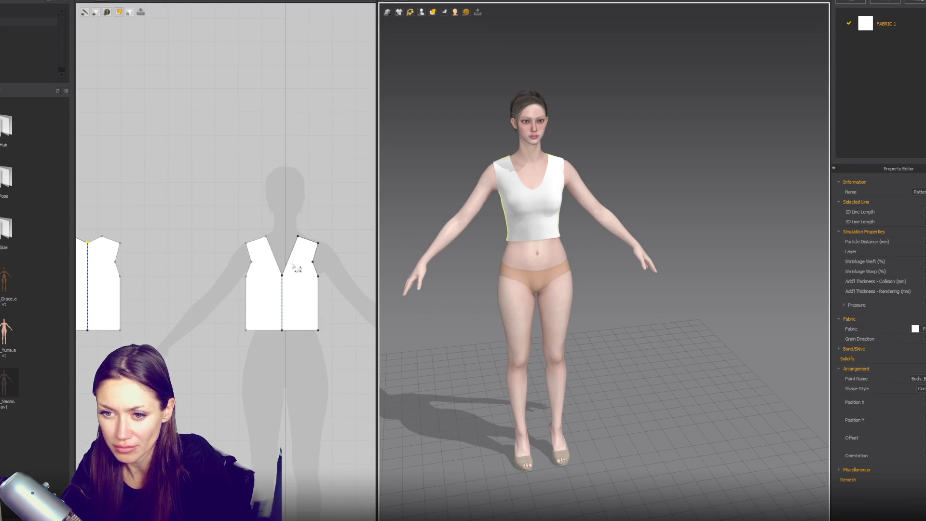
left_click(296, 265)
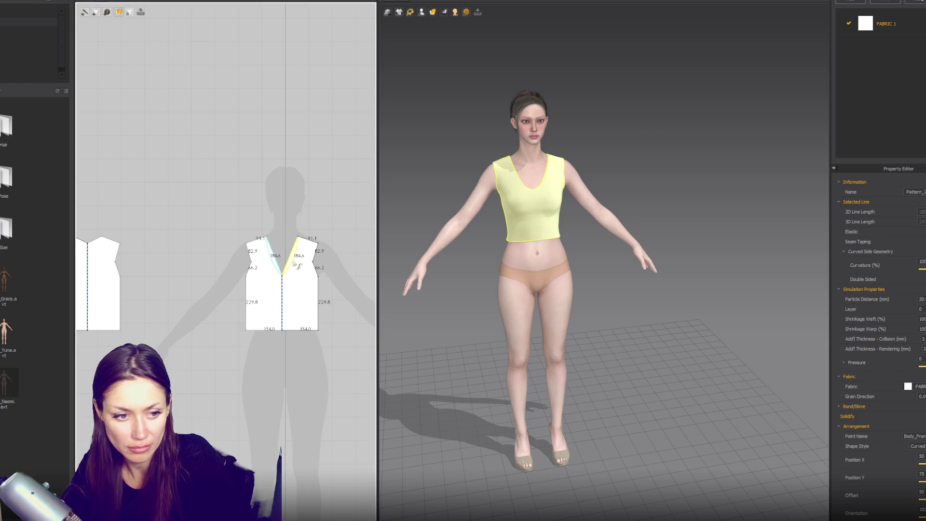
left_click(285, 278)
left_click_drag(289, 284, 288, 274)
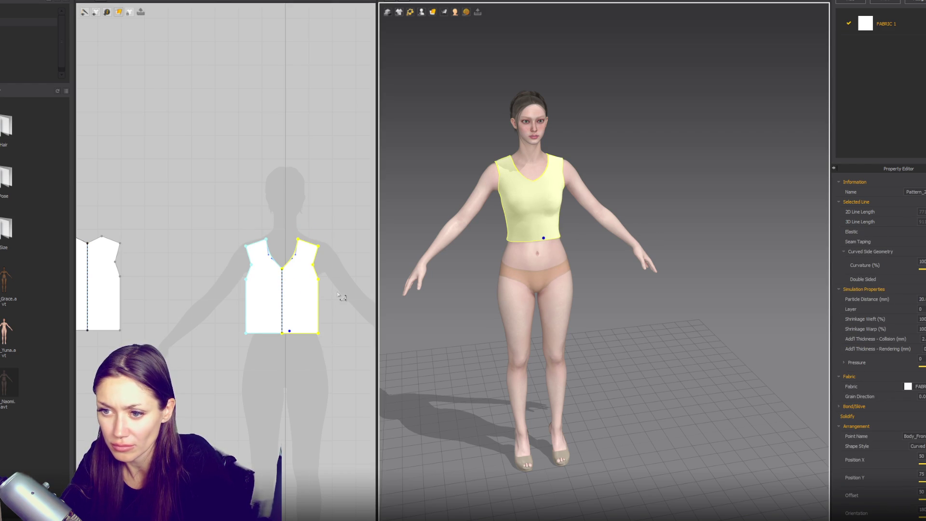
left_click(292, 334)
- Lengthen the front and back pieces and flare their hem corners outward
mouse_move(317, 334)
left_mouse_down()
mouse_move(340, 400)
mouse_move(289, 338)
mouse_move(292, 425)
left_mouse_up()
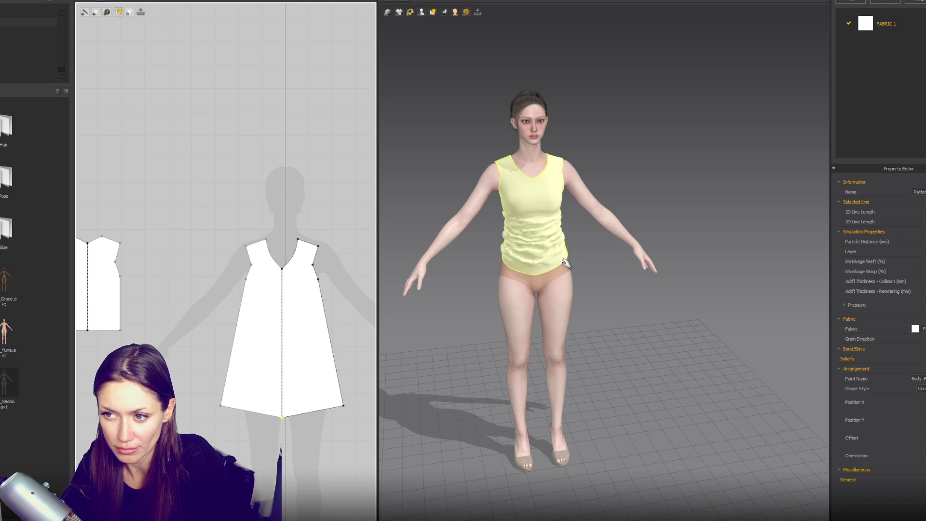
left_click_drag(343, 406, 363, 418)
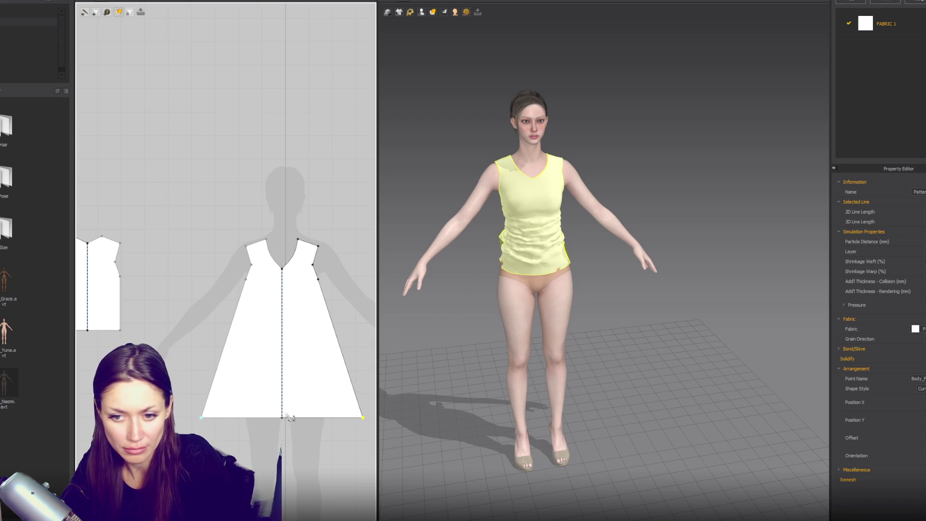
left_click_drag(282, 420, 283, 439)
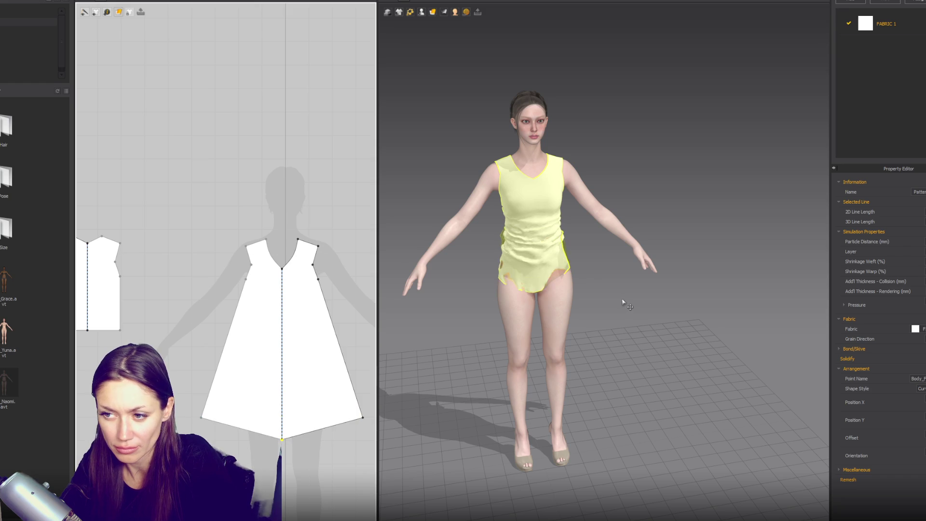
mouse_move(597, 277)
right_mouse_down()
mouse_move(586, 225)
mouse_move(476, 213)
right_mouse_up()
scroll(290, 257, "down", 3)
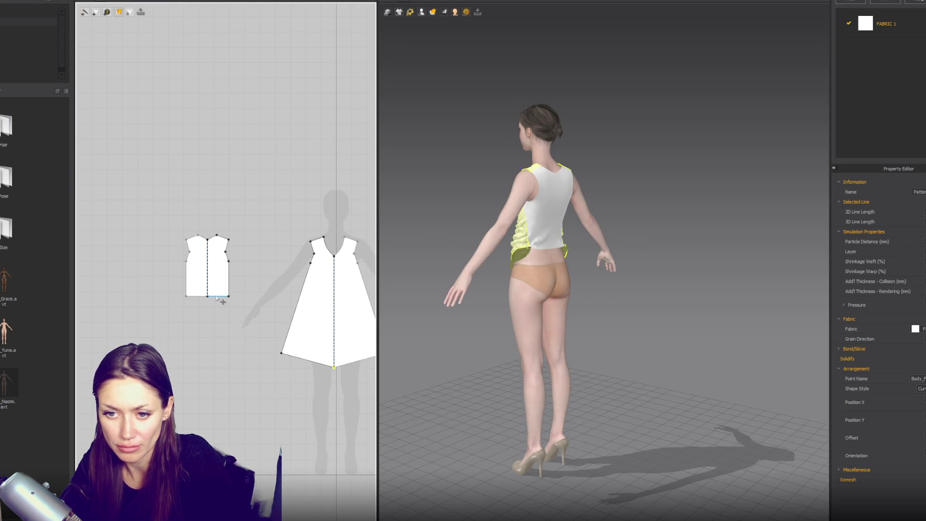
mouse_move(228, 298)
left_mouse_down()
mouse_move(250, 351)
mouse_move(271, 358)
mouse_move(261, 353)
left_mouse_up()
left_click_drag(215, 303, 215, 373)
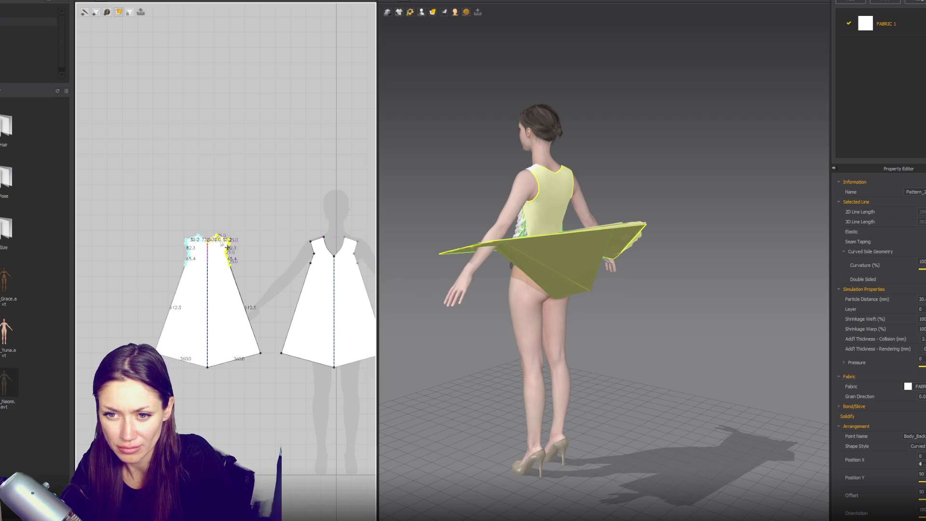
- Simulate, tug the hem to test the drape, and flatten the back piece's dipped hem
key("space")
left_click_drag(504, 227, 513, 307)
mouse_move(510, 341)
right_mouse_down()
mouse_move(630, 374)
mouse_move(511, 337)
right_mouse_up()
mouse_move(509, 337)
left_mouse_down()
mouse_move(510, 355)
mouse_move(503, 318)
mouse_move(464, 423)
mouse_move(507, 331)
mouse_move(511, 410)
mouse_move(506, 397)
left_mouse_up()
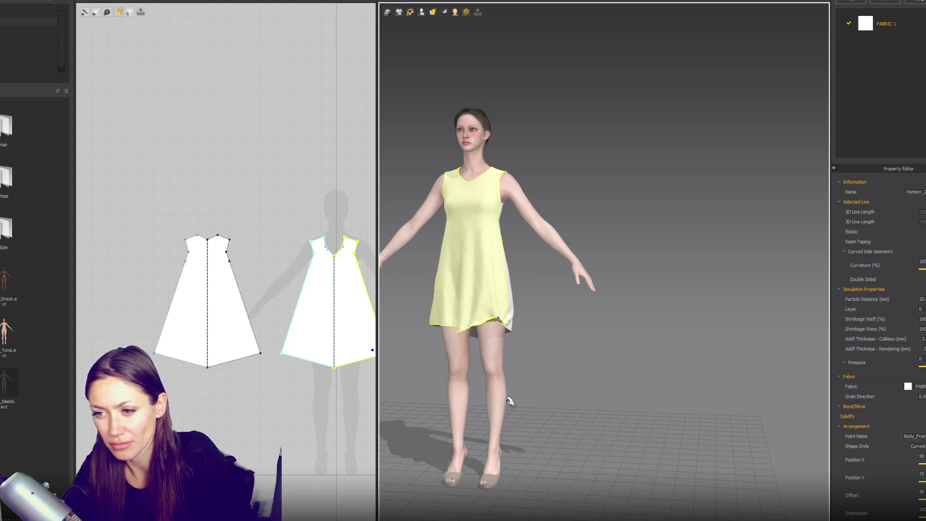
left_click_drag(503, 324, 685, 360)
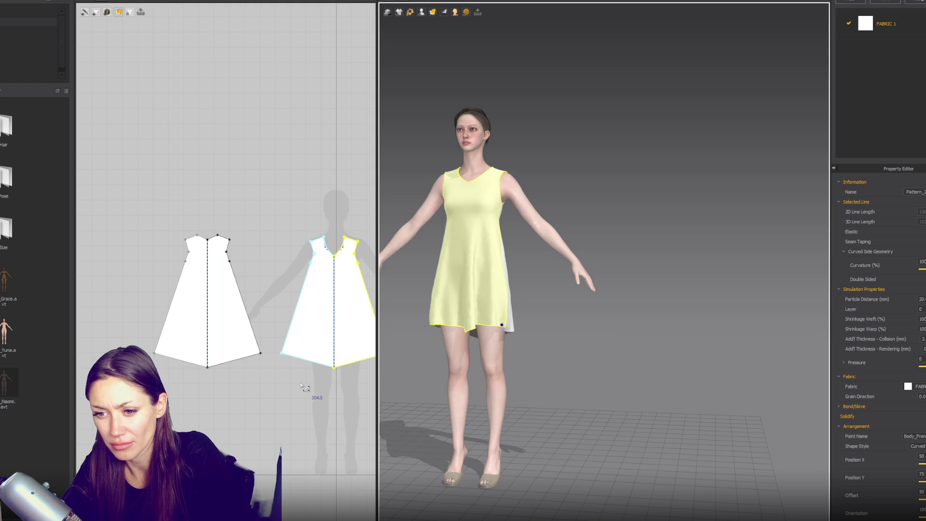
left_click(214, 367)
left_click_drag(215, 368, 210, 352)
- Flatten the front hem, lower its centre point, and curve the front hem lines slightly
left_click(341, 366)
left_click_drag(341, 358, 341, 352)
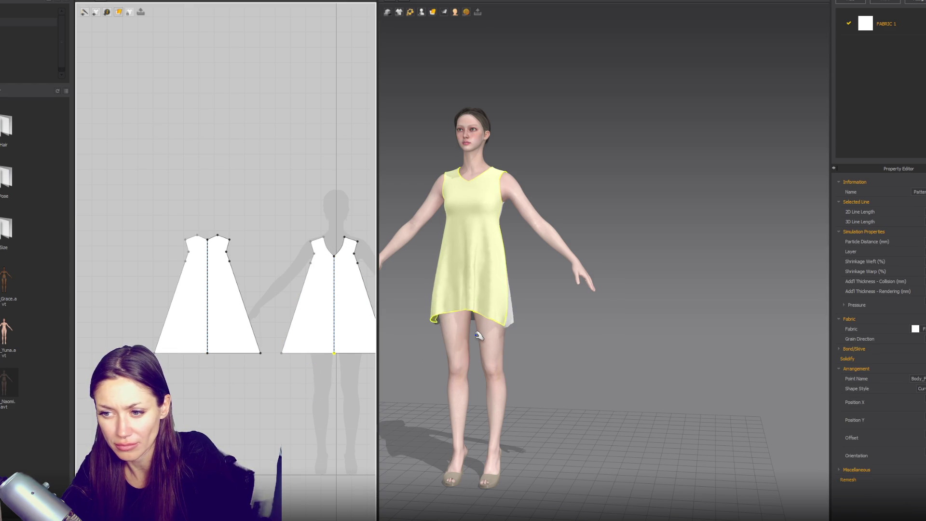
middle_click_drag(322, 314, 249, 285)
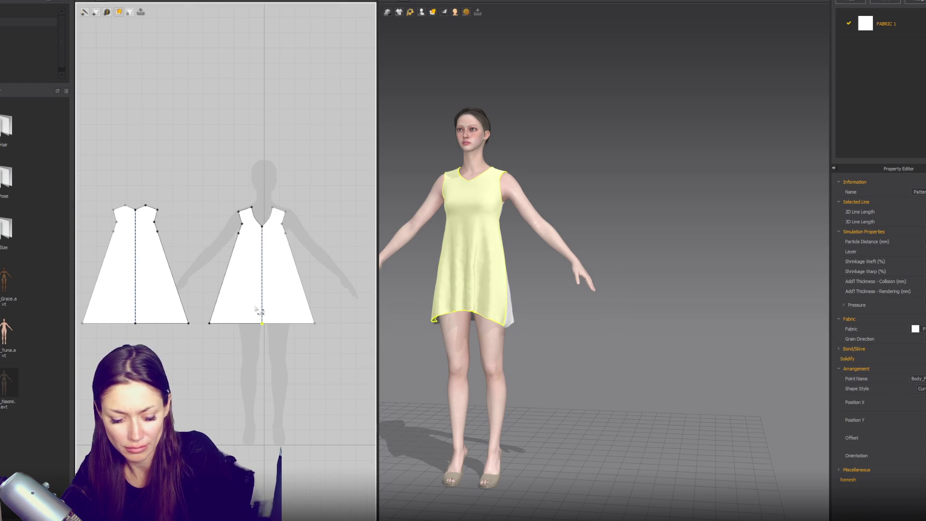
left_click(263, 324)
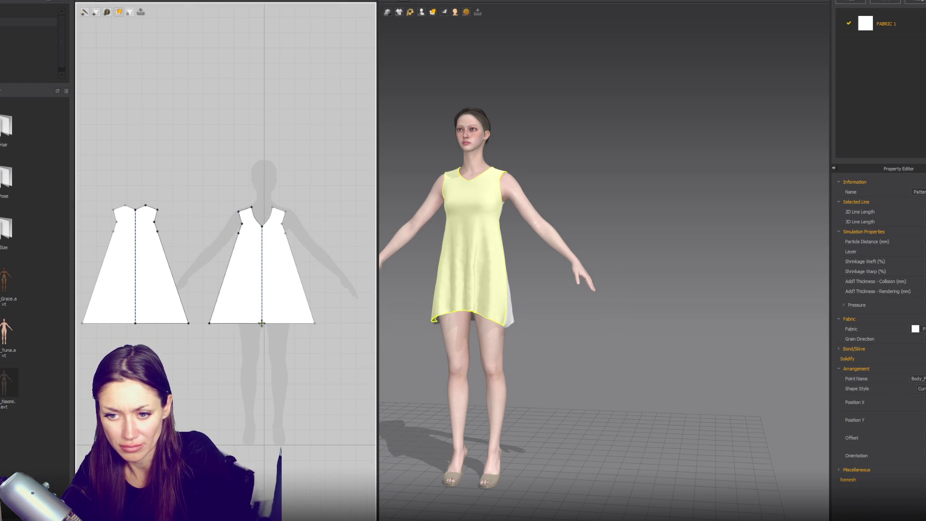
left_click(263, 325)
left_click_drag(263, 326, 263, 335)
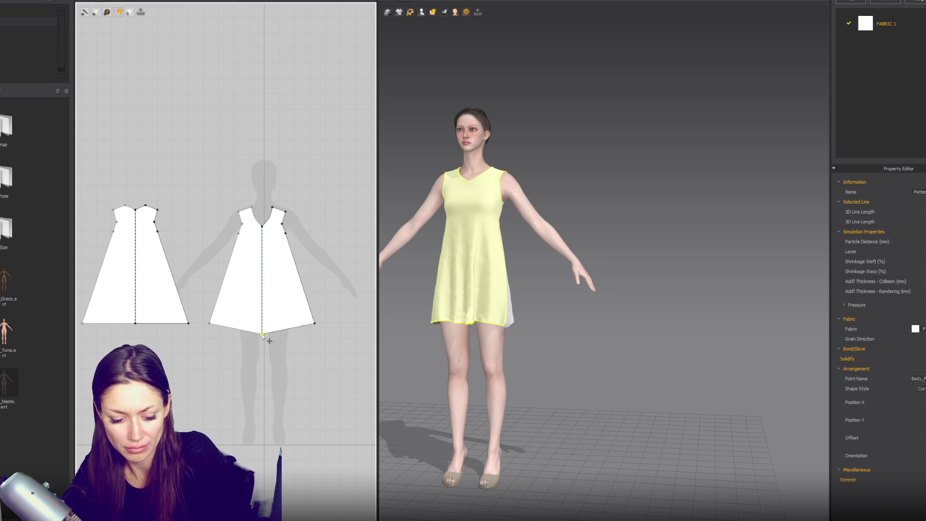
left_click(267, 333)
left_click_drag(269, 335, 269, 336)
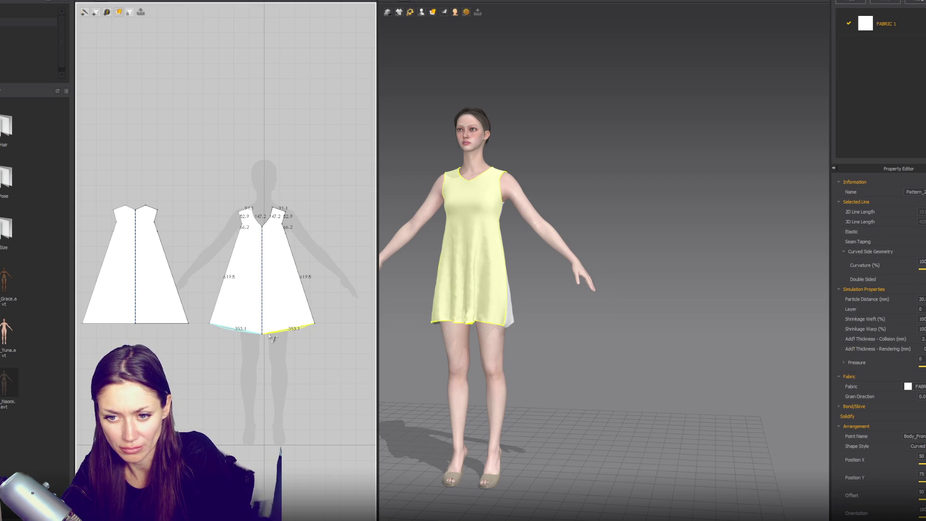
- Lower the back hem's centre point and bend the front hem into a smooth arc
left_click(135, 323)
left_click_drag(136, 323, 166, 333)
left_click(156, 328)
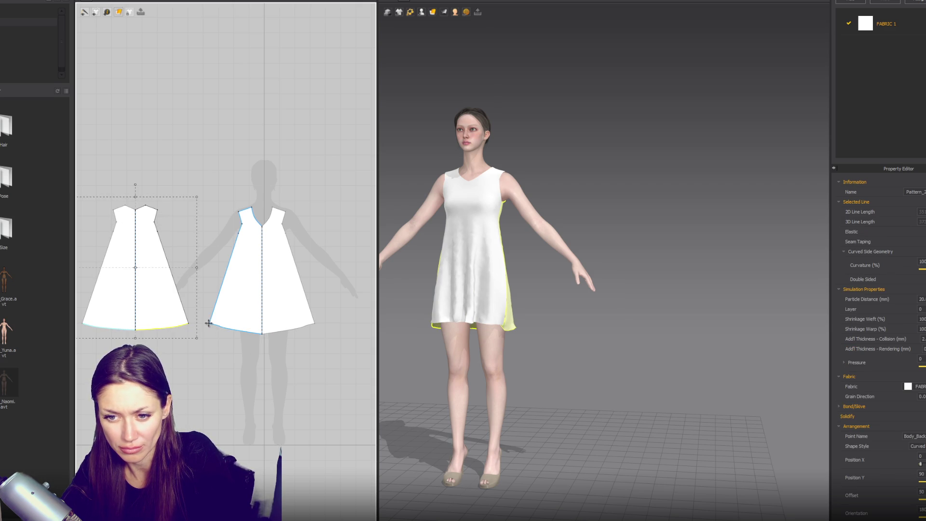
left_click(225, 332)
left_click_drag(229, 331, 238, 332)
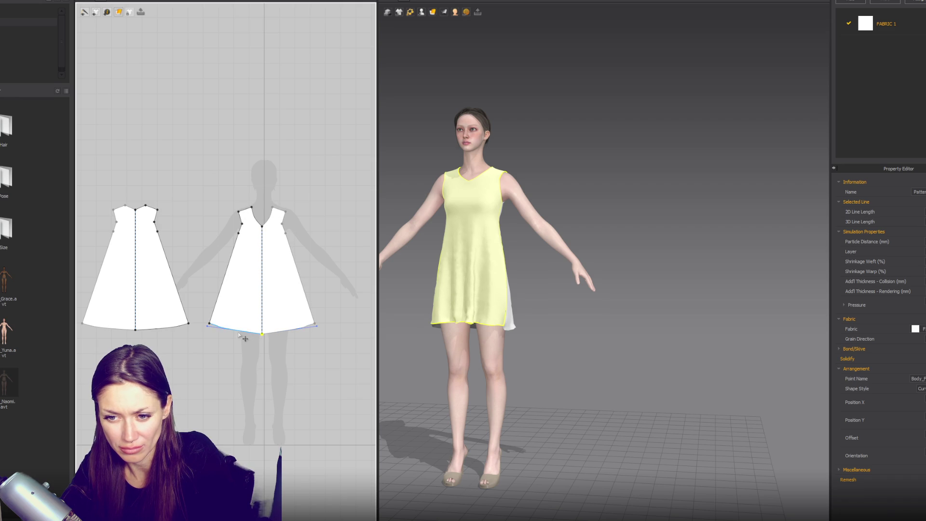
- Lower the front hem corner to deepen the curve and check the side profile
left_click(208, 327)
left_click(258, 336)
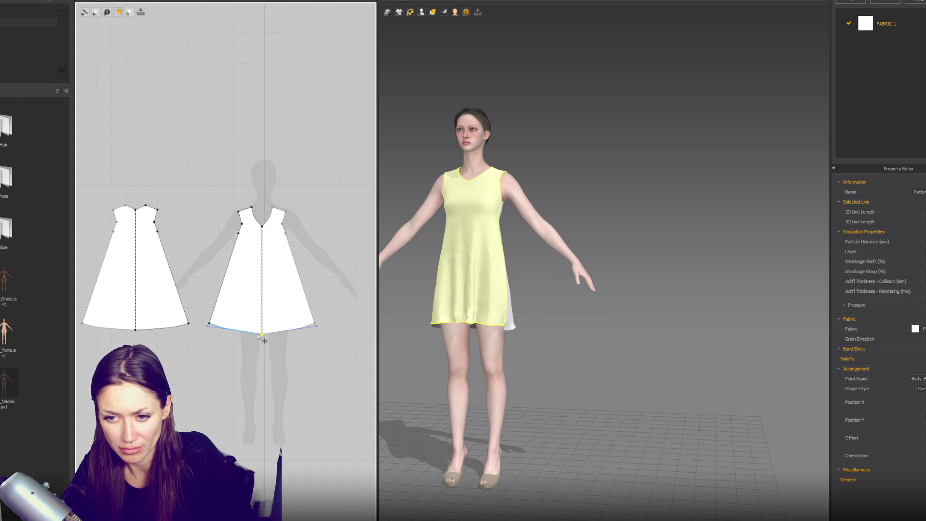
left_click(228, 330)
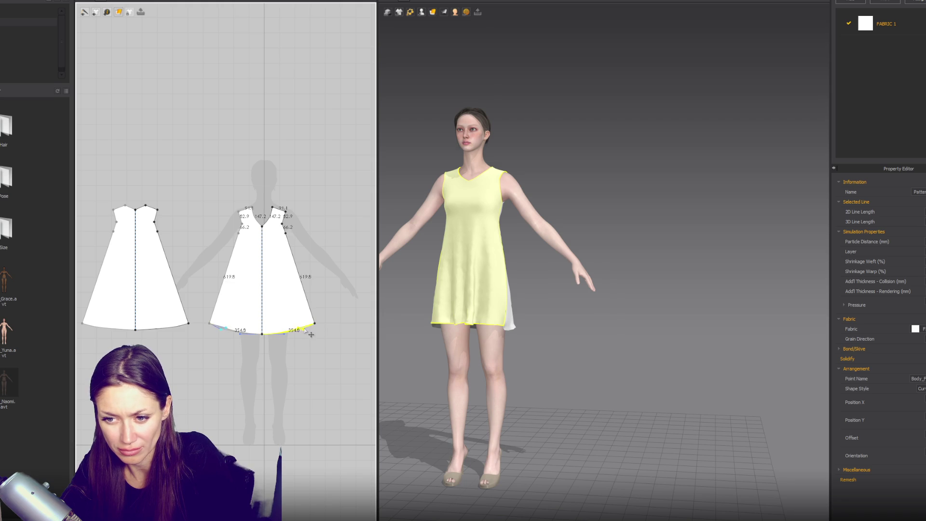
left_click(136, 330)
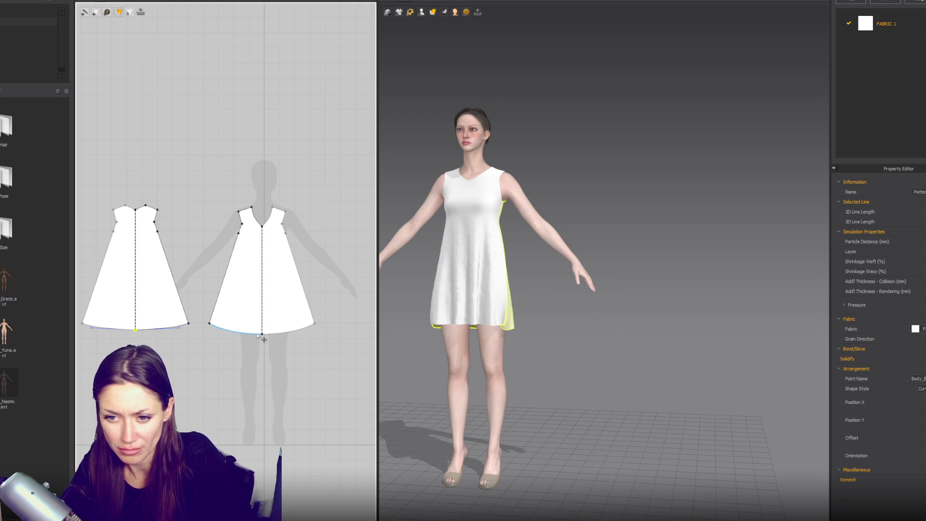
left_click(268, 341)
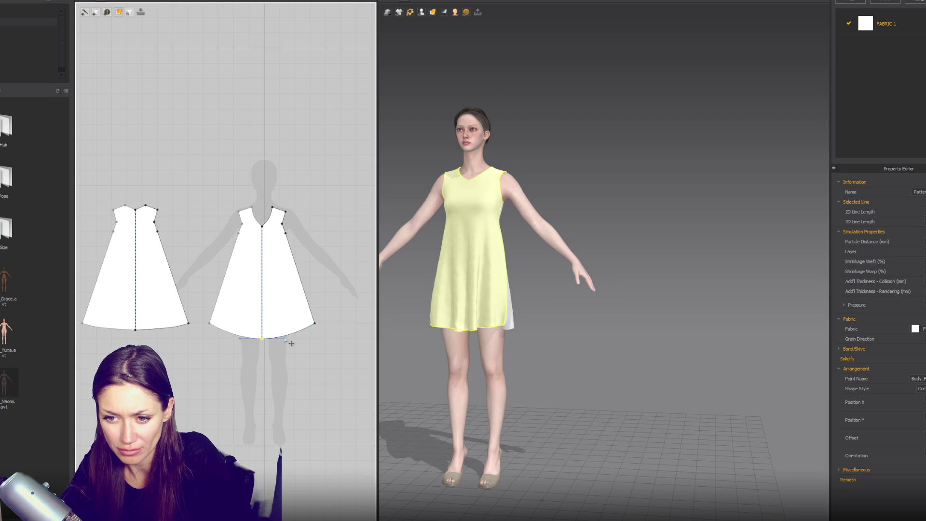
left_click_drag(316, 325, 316, 327)
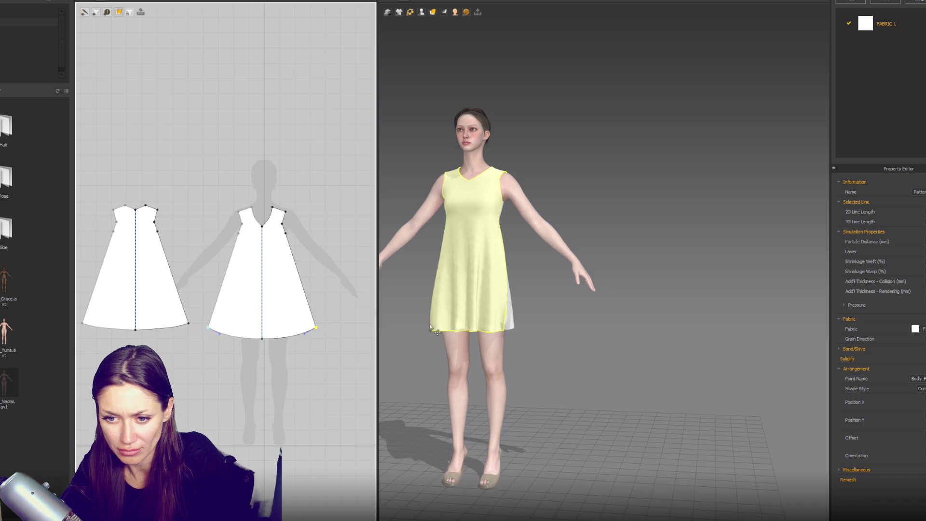
mouse_move(573, 381)
right_mouse_down()
mouse_move(690, 320)
mouse_move(588, 337)
right_mouse_up()
- Lower the V-neck point to deepen the front neckline into a scoop
left_click(255, 255)
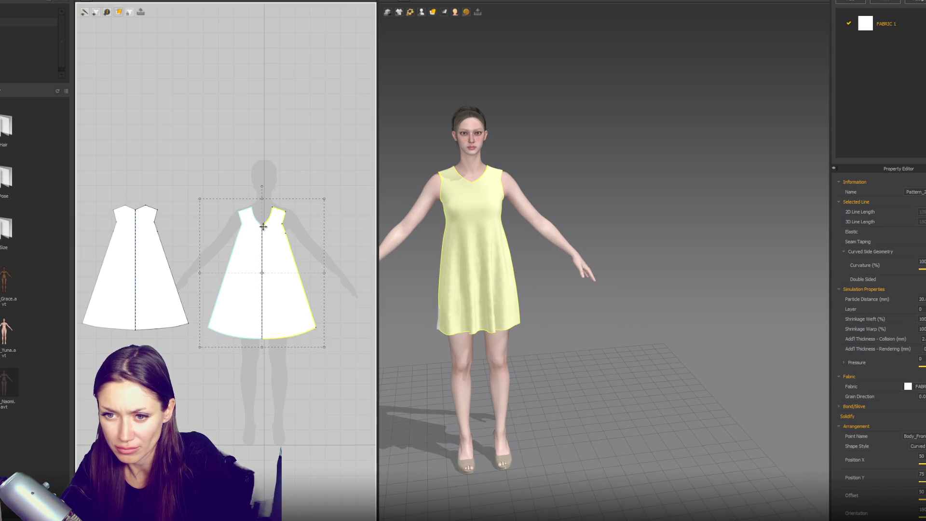
left_click(269, 232)
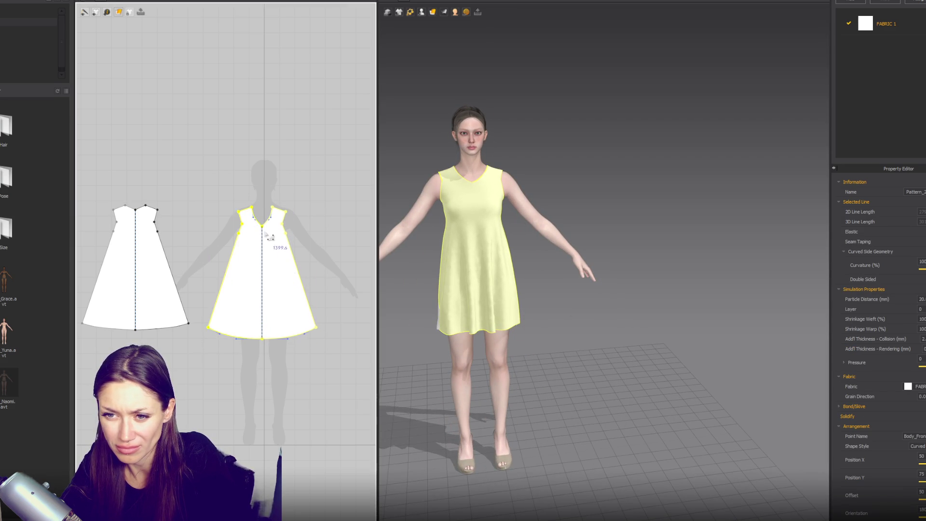
left_click_drag(262, 226, 270, 244)
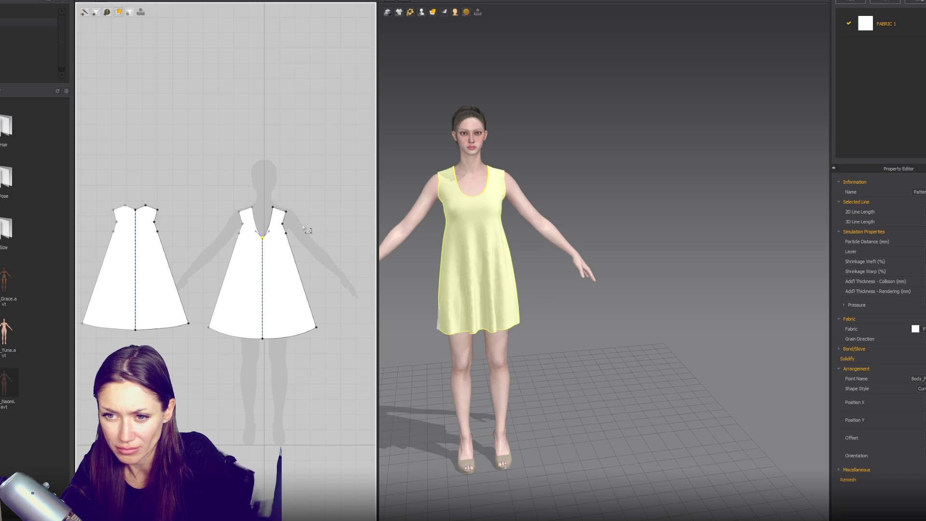
scroll(283, 229, "up", 3)
- Try the armhole curves, then pull the armhole points outward to widen them
key("ctrl+z")
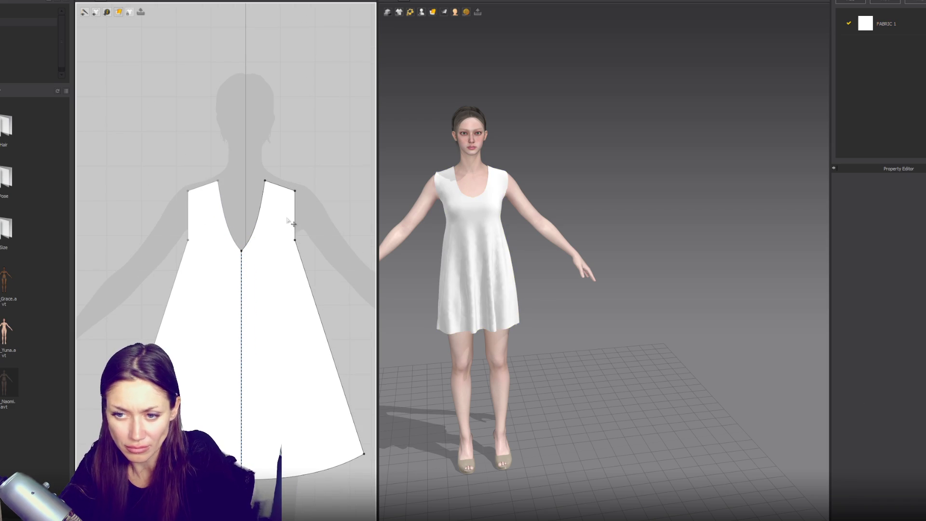
key("ctrl+y")
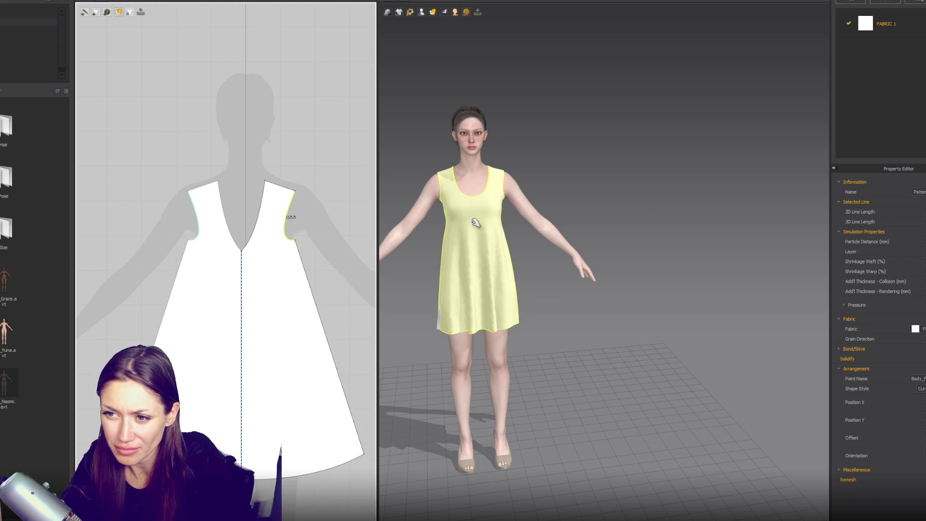
scroll(191, 239, "down", 4)
key("ctrl+z")
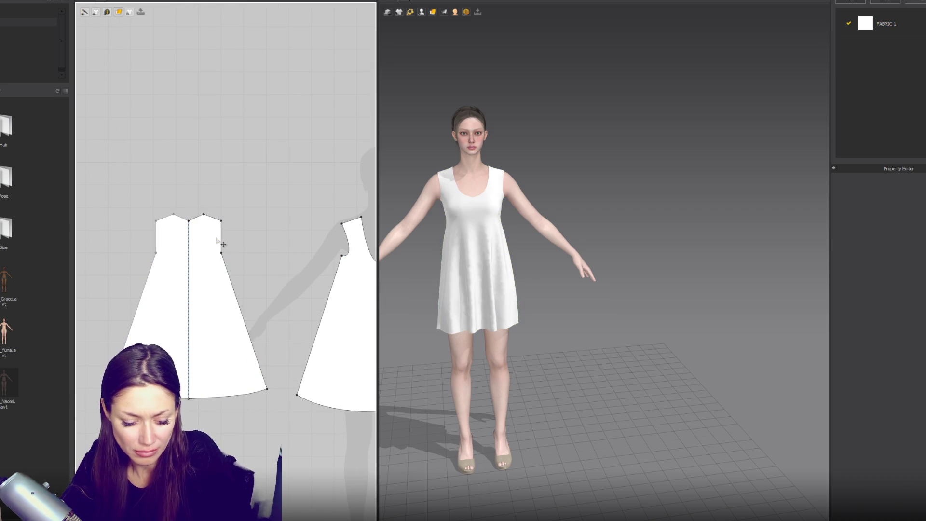
left_click(219, 248)
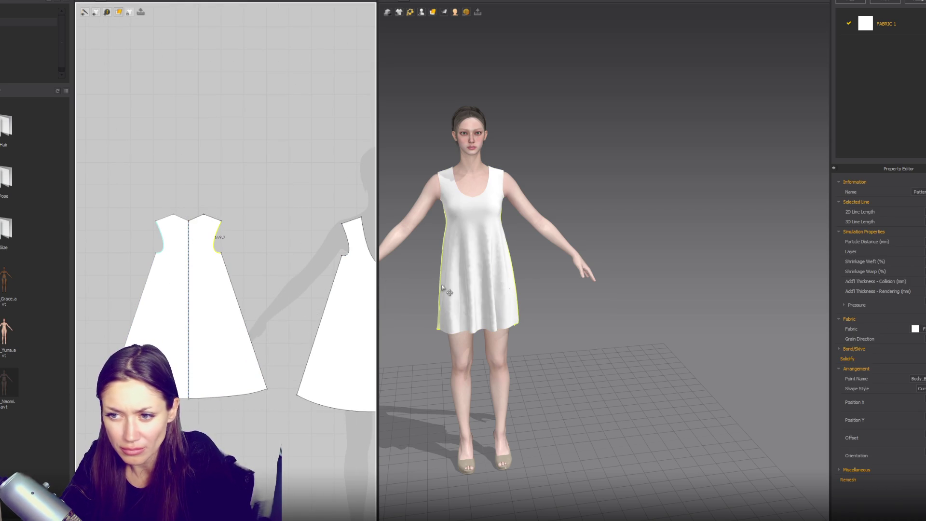
scroll(499, 245, "up", 3)
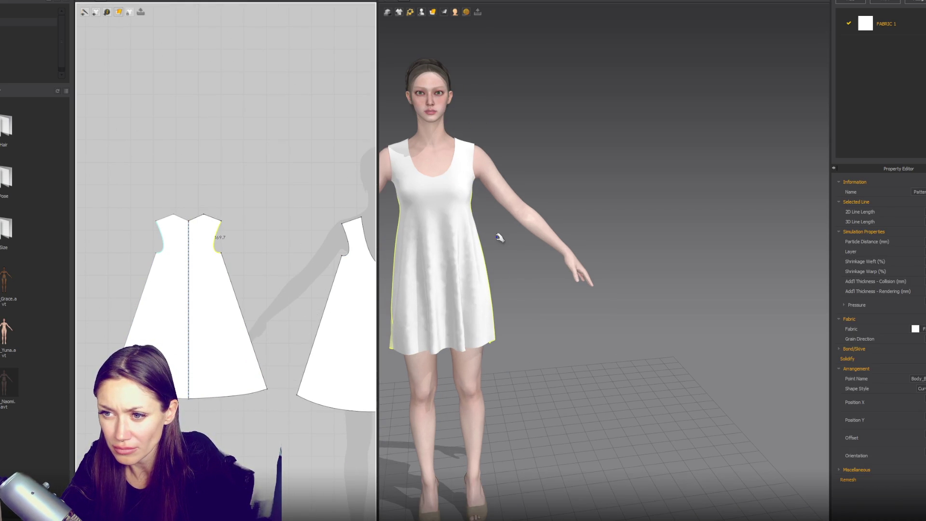
left_click_drag(224, 257, 232, 260)
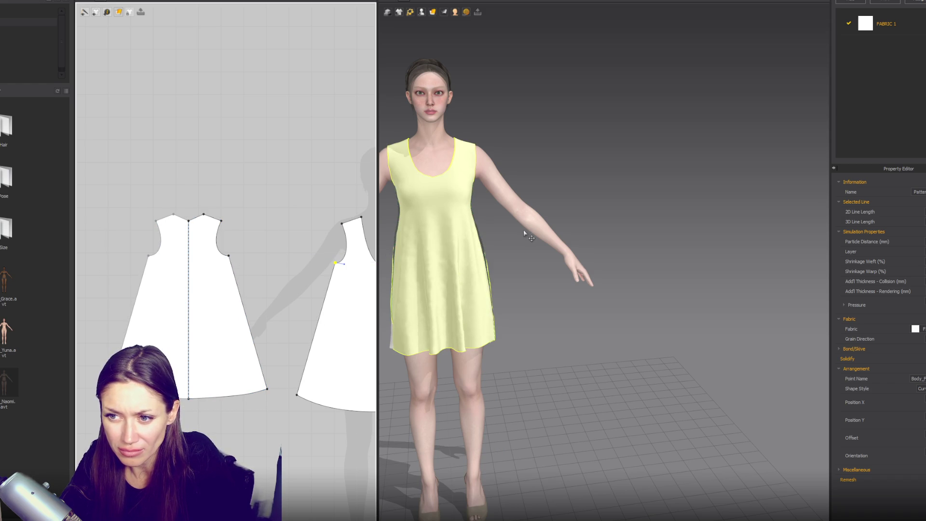
- View the dress from the back and select the back piece's side seam line
mouse_move(495, 275)
right_mouse_down()
mouse_move(674, 283)
mouse_move(647, 280)
right_mouse_up()
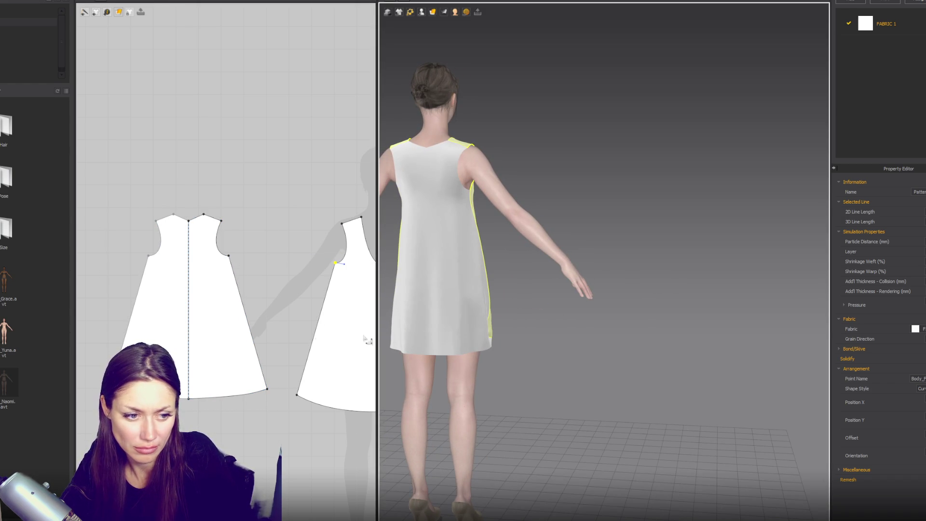
right_click_drag(243, 318, 205, 296)
left_click(204, 298)
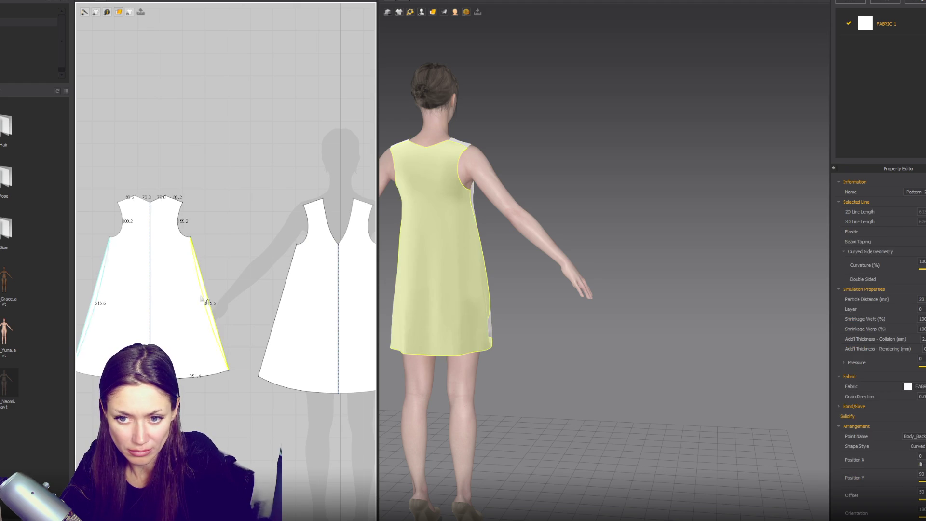
- Taper the front piece's side seam by pulling its hem corner inward and curving the side line
left_click(283, 321)
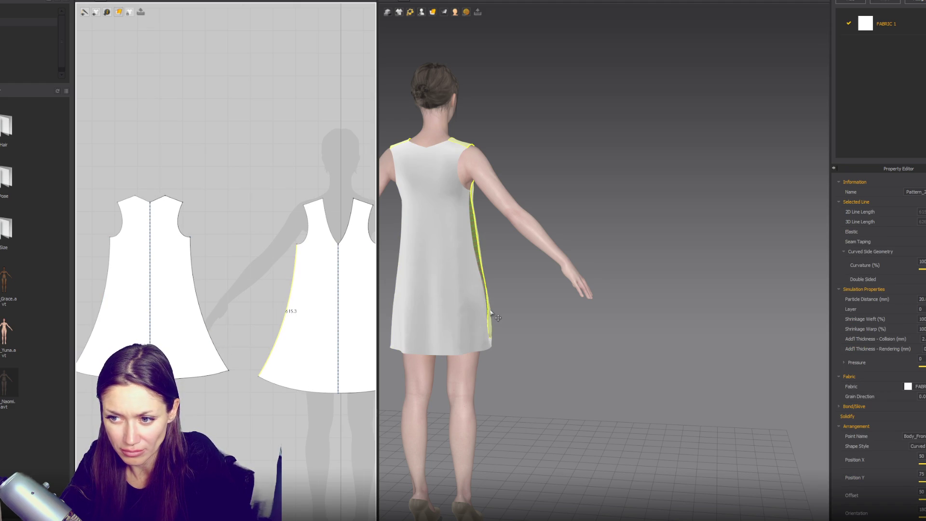
mouse_move(607, 299)
right_mouse_down()
mouse_move(440, 320)
mouse_move(519, 271)
right_mouse_up()
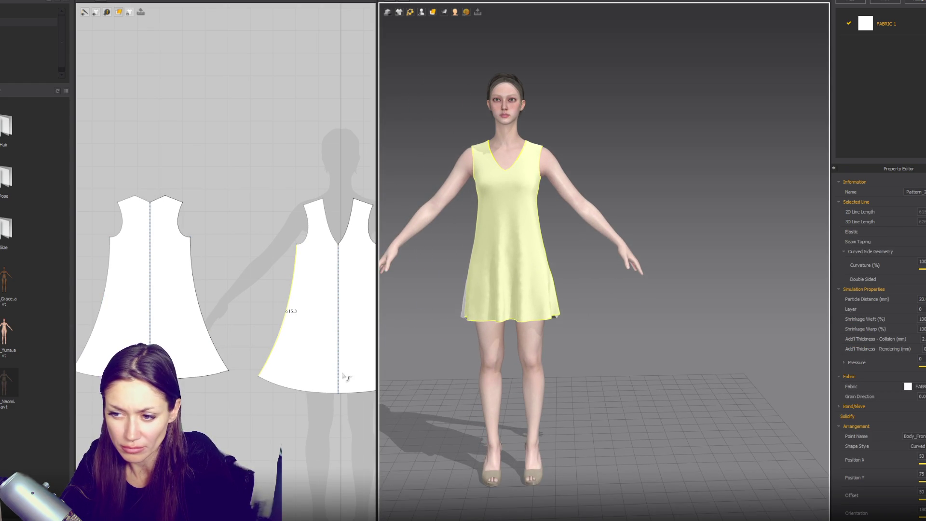
left_click_drag(260, 377, 273, 379)
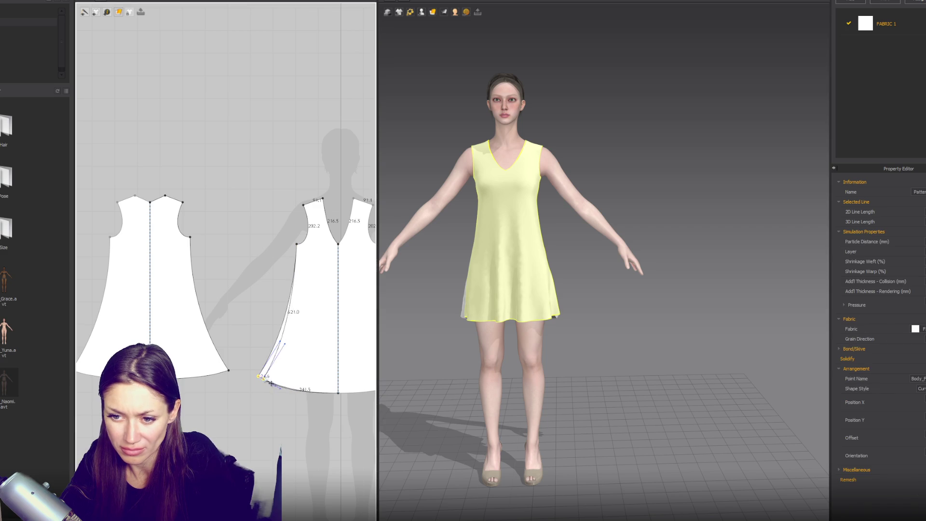
left_click_drag(294, 347, 285, 342)
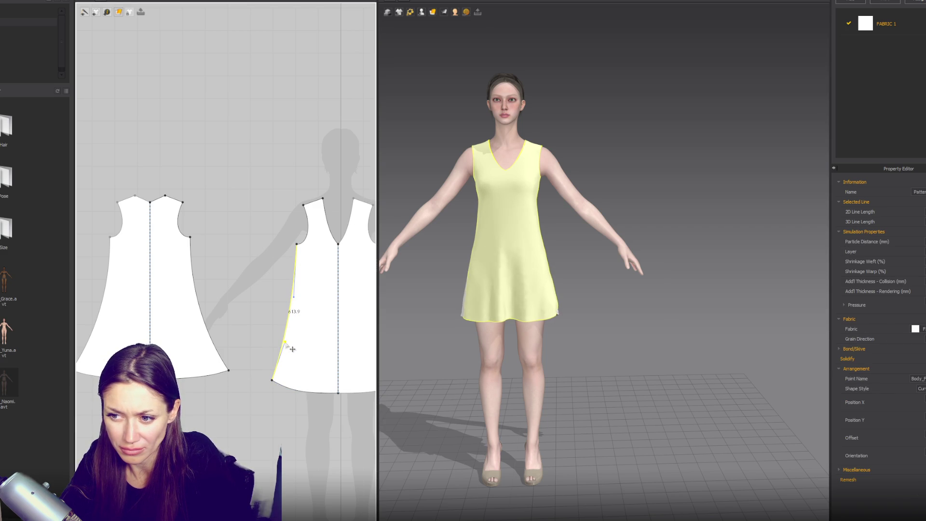
- Narrow the back piece's hem corner and side curve, then reposition the front piece in the layout
left_click_drag(229, 371, 210, 374)
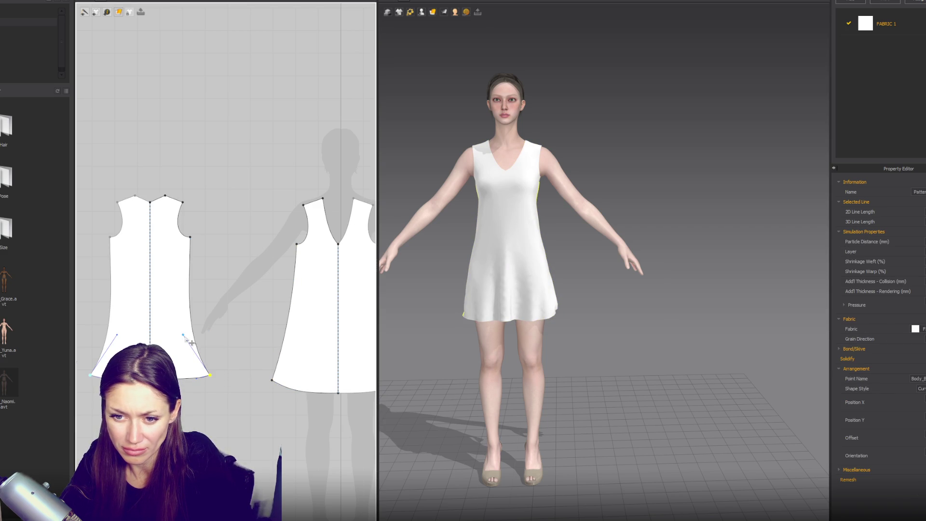
left_click_drag(195, 292, 192, 293)
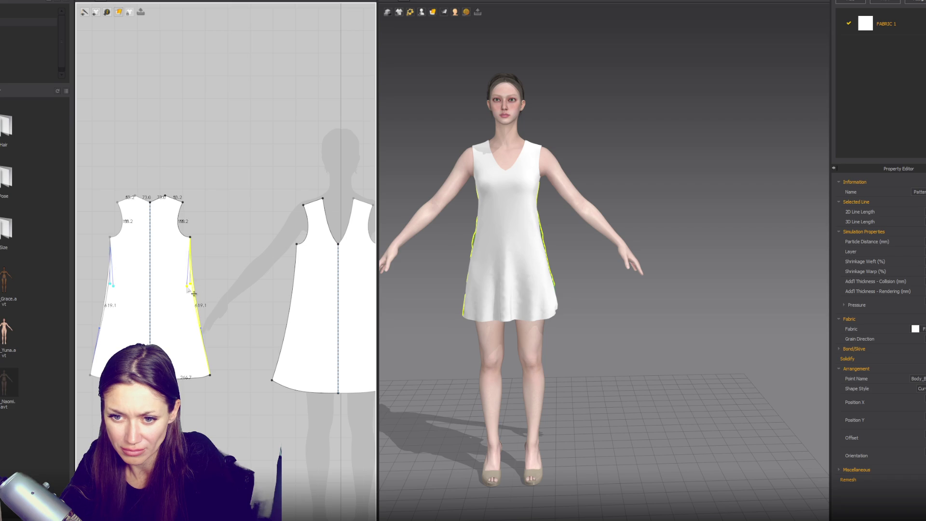
mouse_move(540, 318)
right_mouse_down()
mouse_move(661, 321)
mouse_move(631, 322)
right_mouse_up()
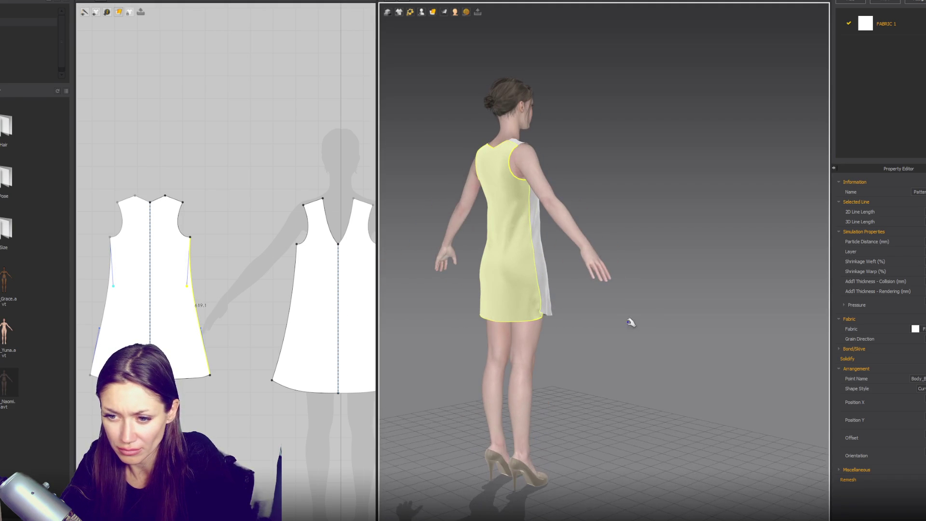
key("a")
left_click_drag(310, 304, 227, 284)
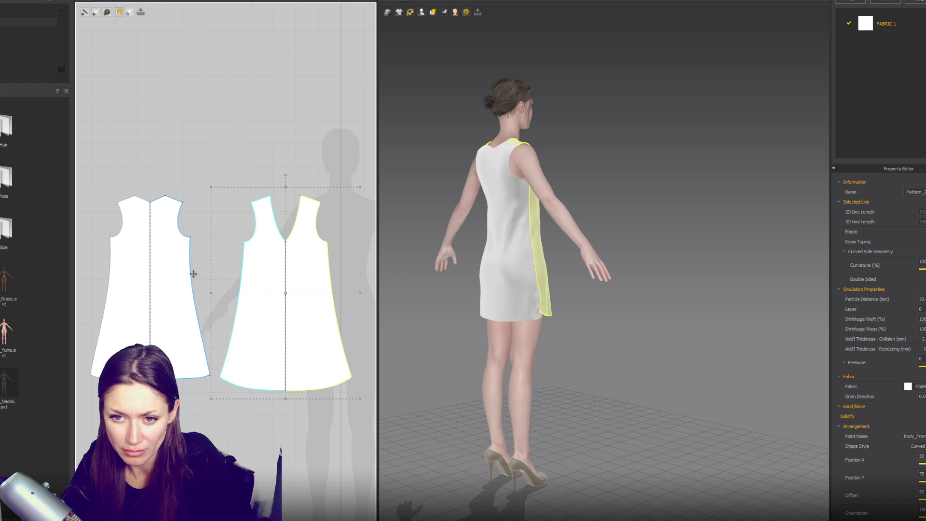
- Reshape the back piece's hem line to shorten it slightly
key("2")
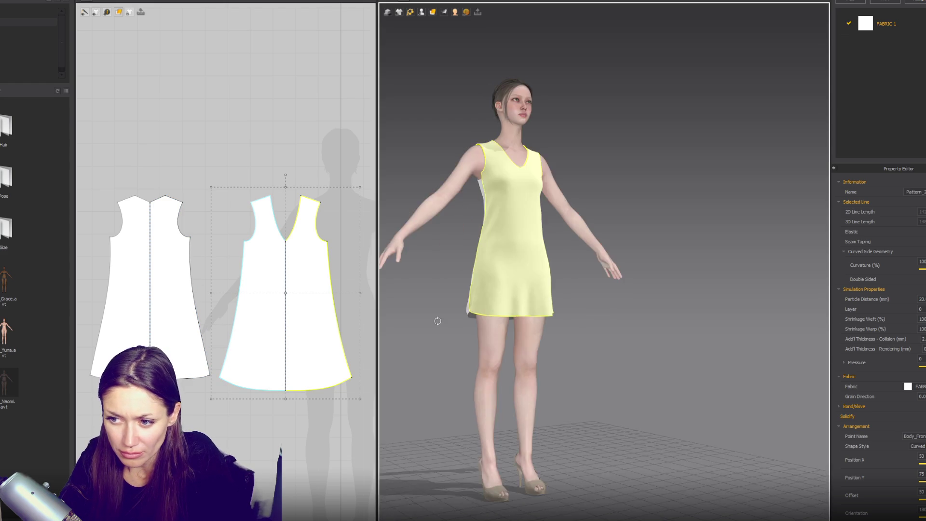
key("6")
key("z")
left_click(198, 378)
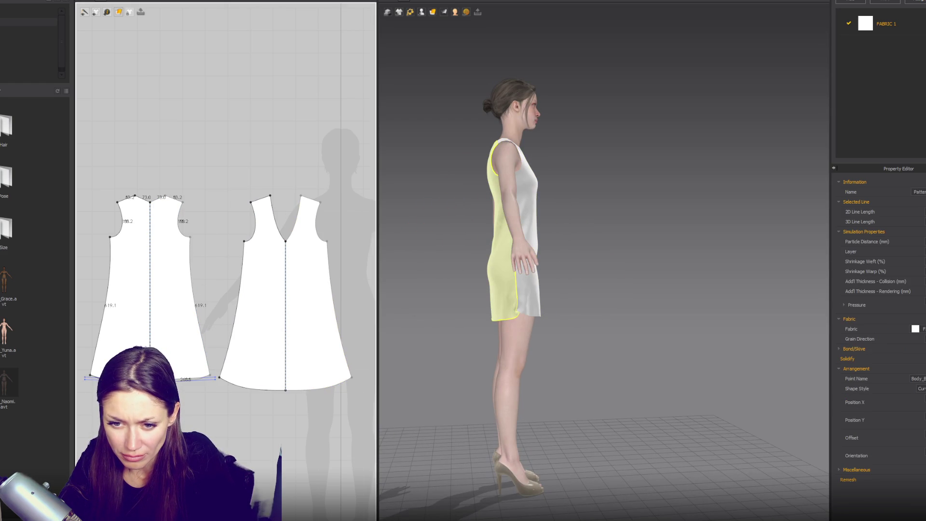
left_click_drag(197, 381, 205, 381)
left_click(208, 339)
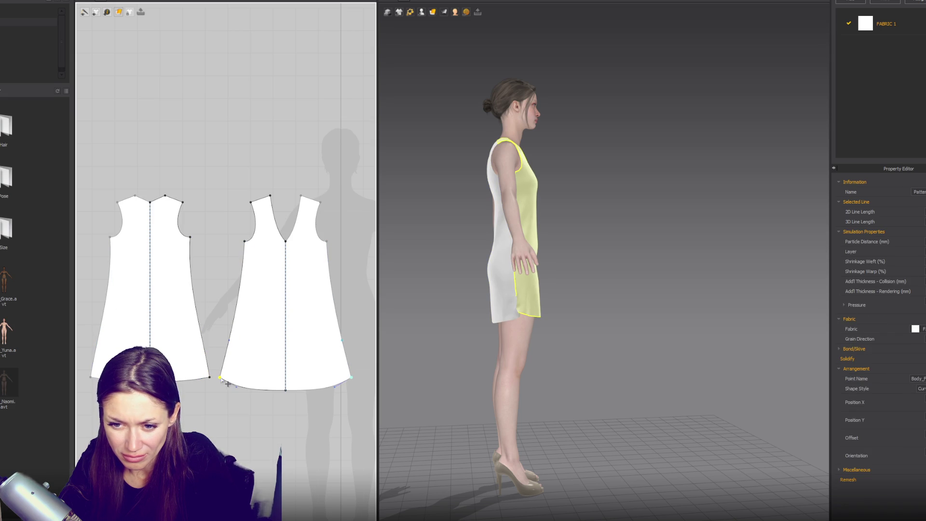
- Adjust the front hem curve at its centre point so that edge measures 295.1
left_click(266, 392)
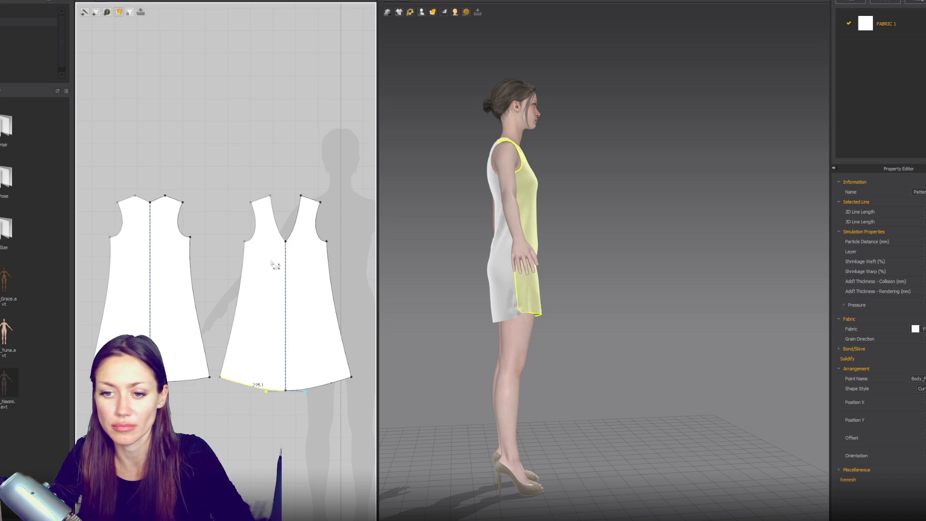
mouse_move(598, 340)
right_mouse_down()
mouse_move(606, 324)
mouse_move(613, 347)
mouse_move(661, 352)
right_mouse_up()
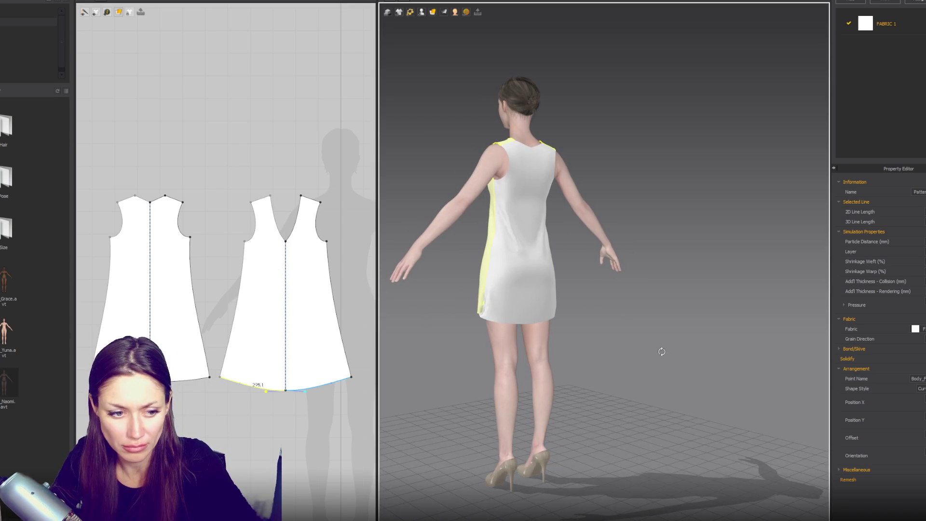
left_click(286, 390)
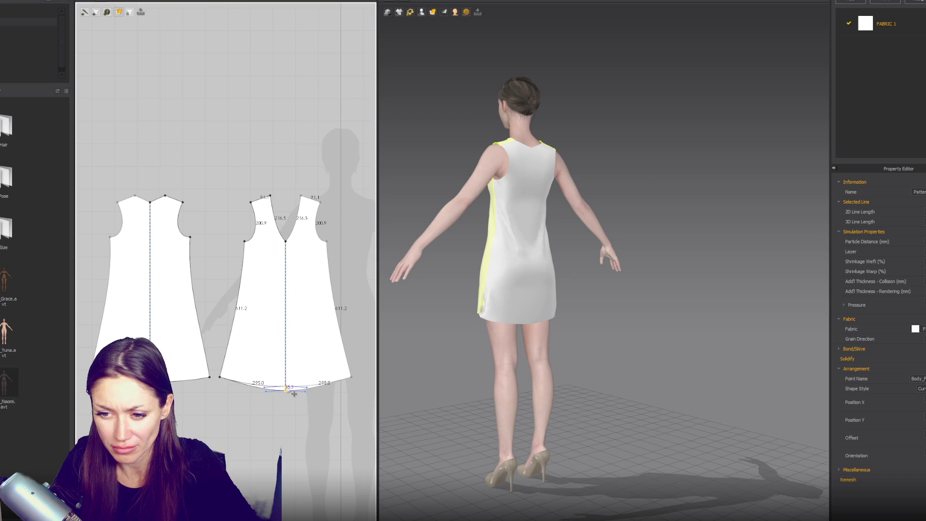
right_click_drag(487, 363, 536, 357)
scroll(537, 355, "up", 3)
- Select the back and front pattern pieces and their side seam and hem lines
left_click(492, 359)
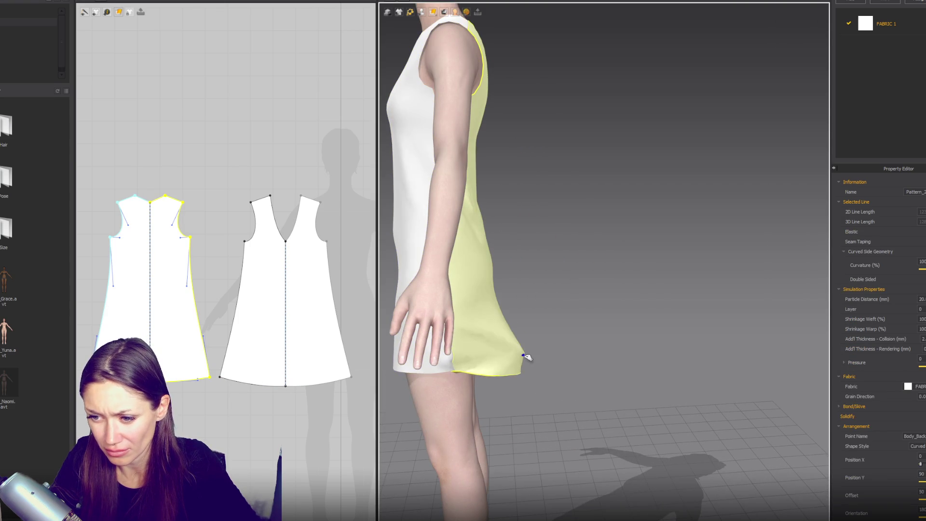
right_click_drag(516, 392, 549, 390)
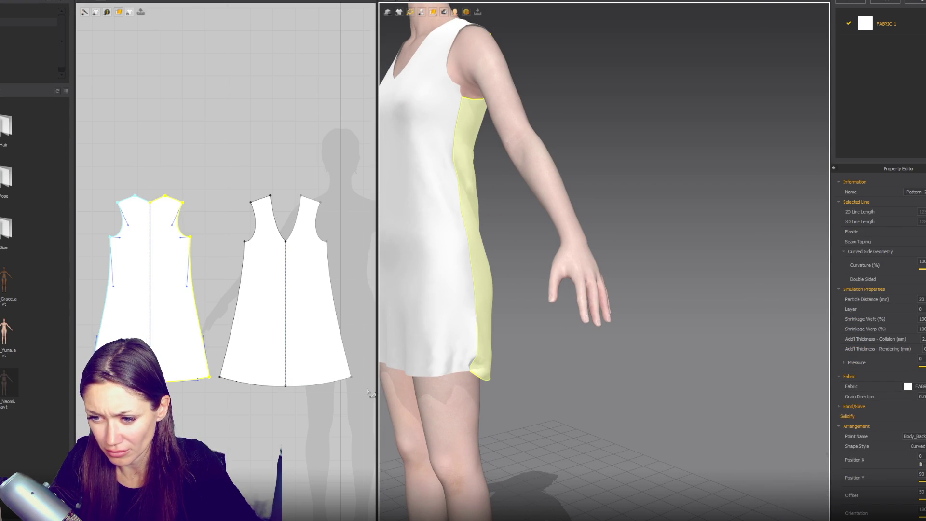
left_click(203, 337)
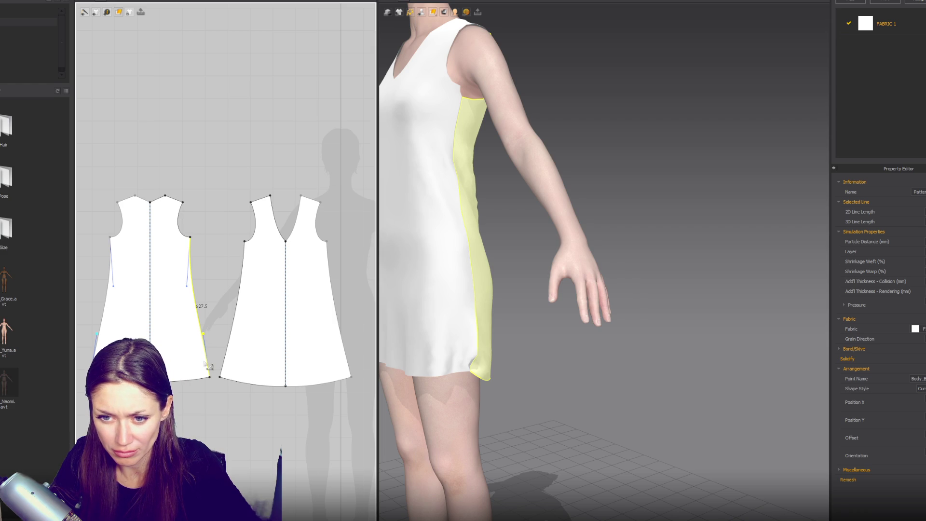
left_click(283, 306)
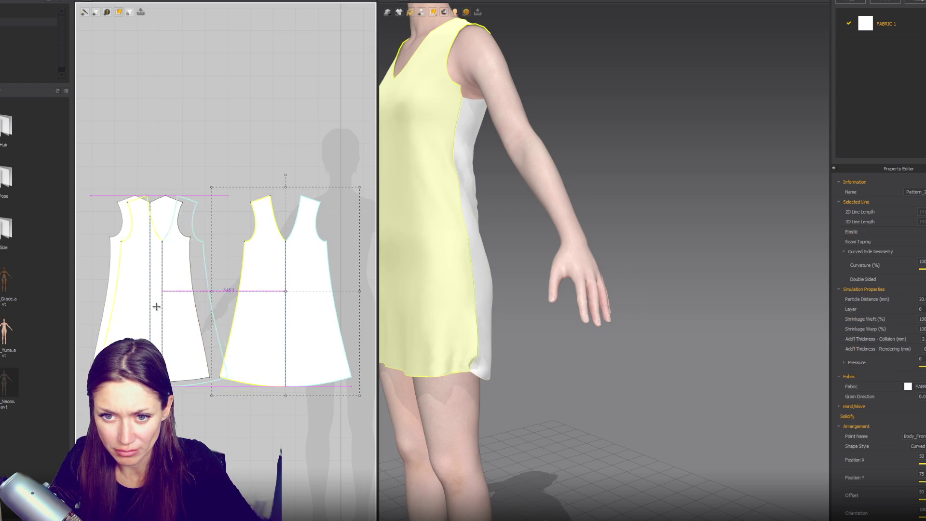
left_click(172, 381)
left_click(237, 376)
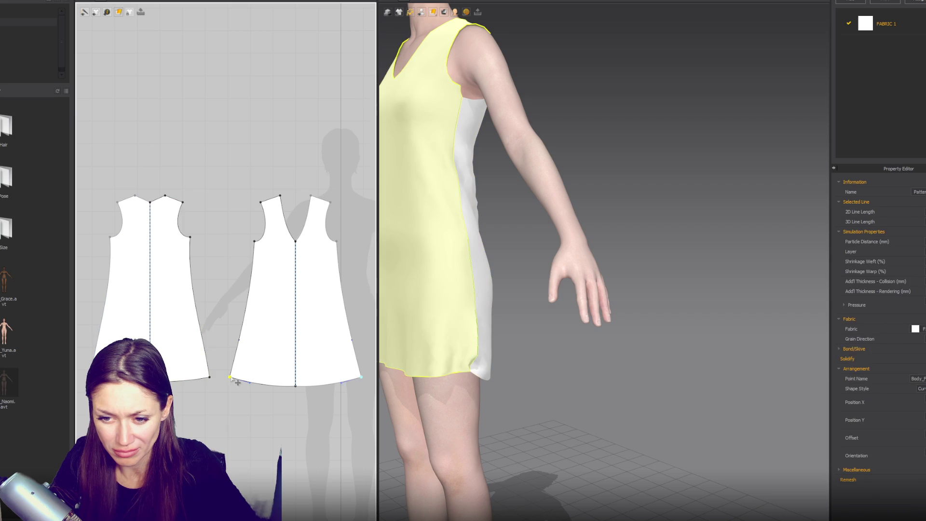
left_click(242, 343)
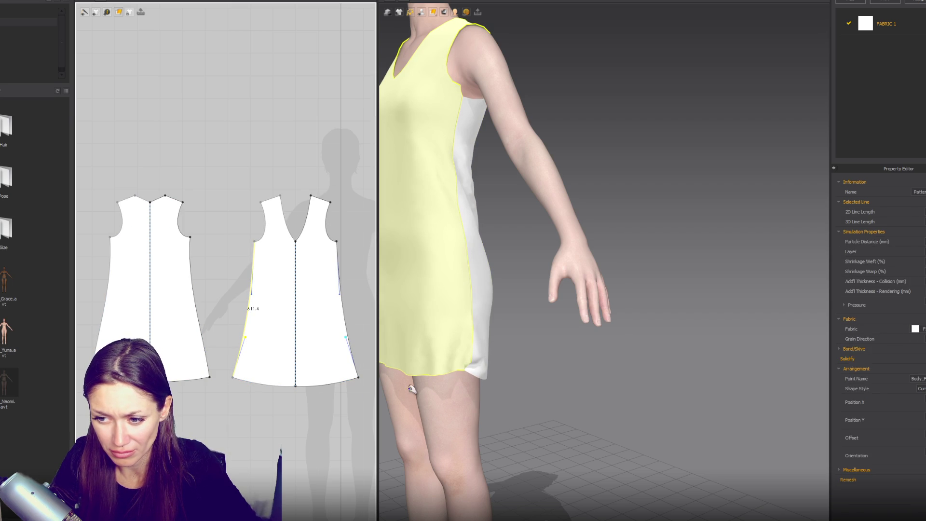
left_click(259, 383)
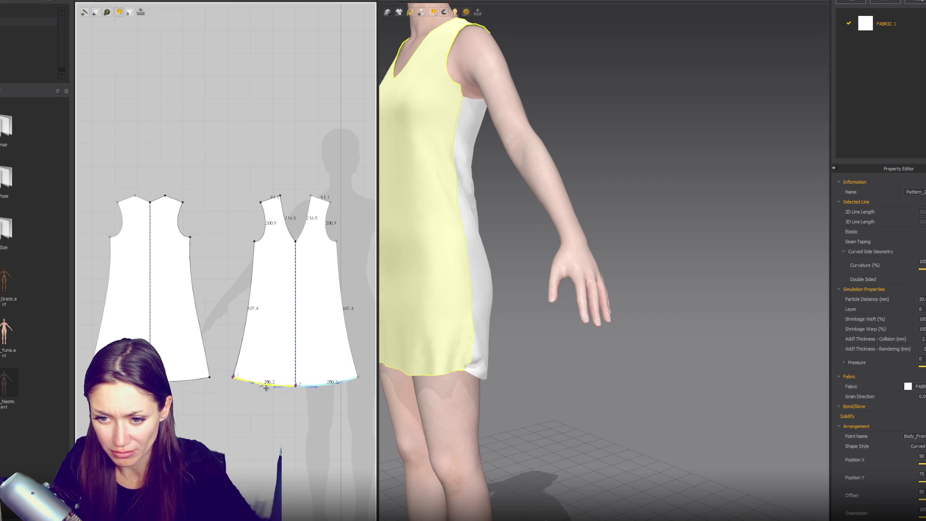
left_click(177, 386)
left_click(184, 384)
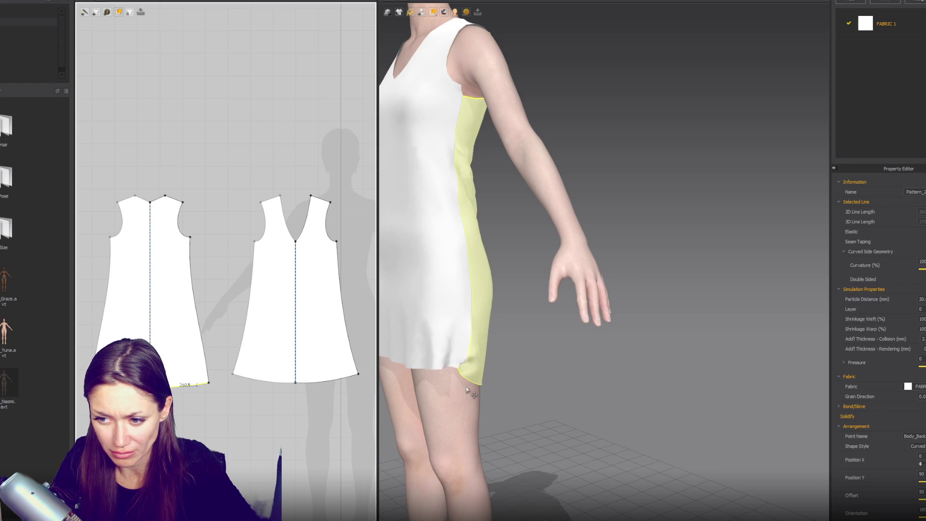
- Lower the front hem to lengthen the dress and raise its centre point slightly
left_click_drag(327, 381, 336, 400)
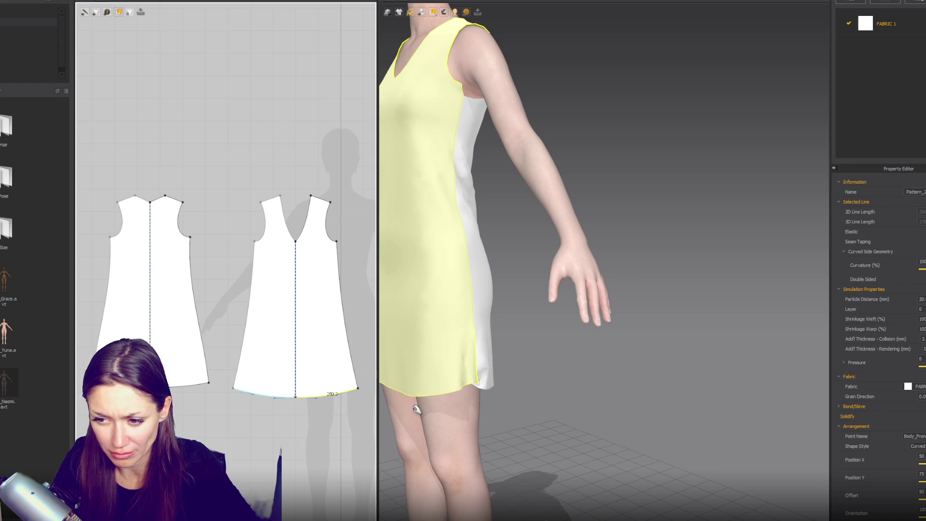
left_click(295, 396)
left_click_drag(301, 402, 348, 394)
left_click(356, 390)
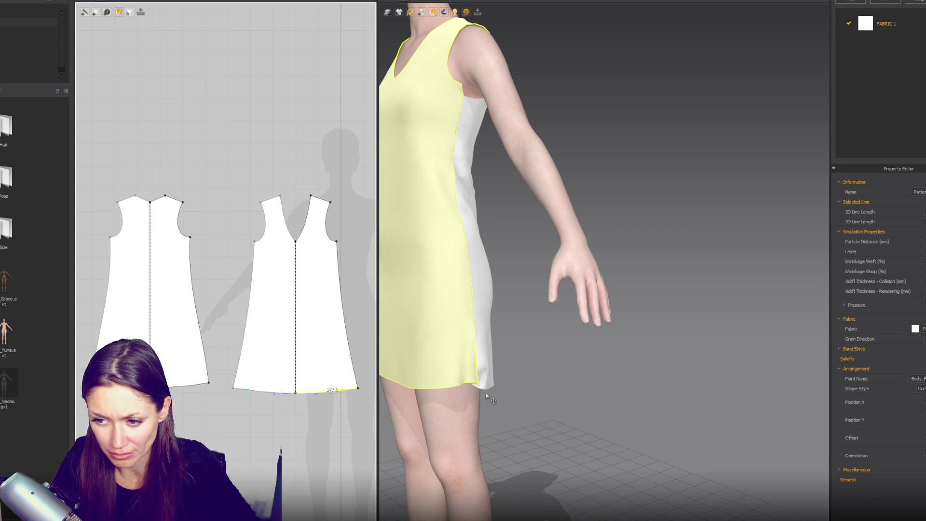
- Nudge the back piece's hem point and corner so the hemlines meet evenly at the side
left_click(195, 383)
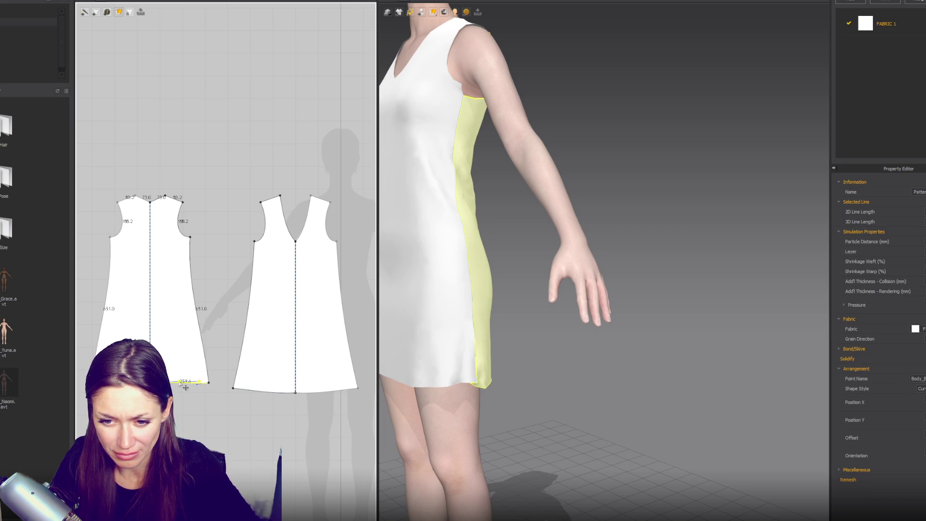
left_click_drag(196, 383, 184, 384)
left_click(209, 382)
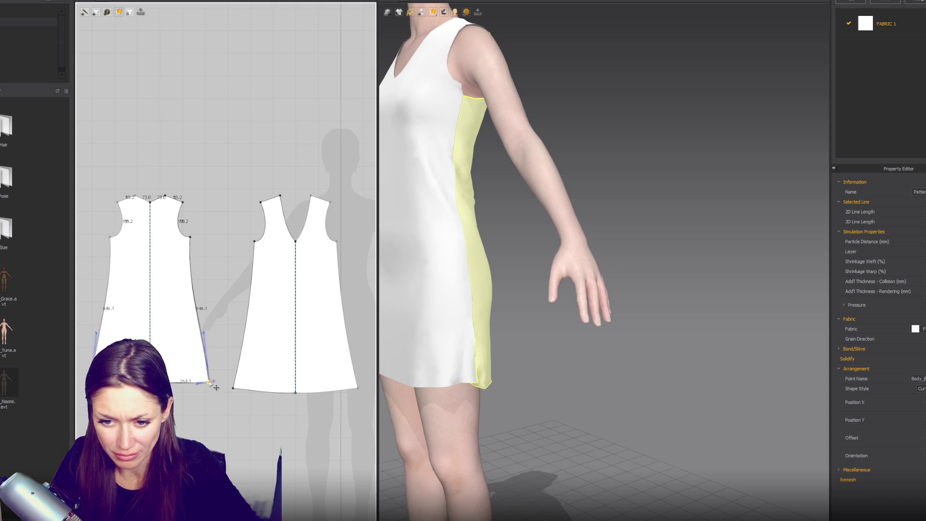
left_click(202, 381)
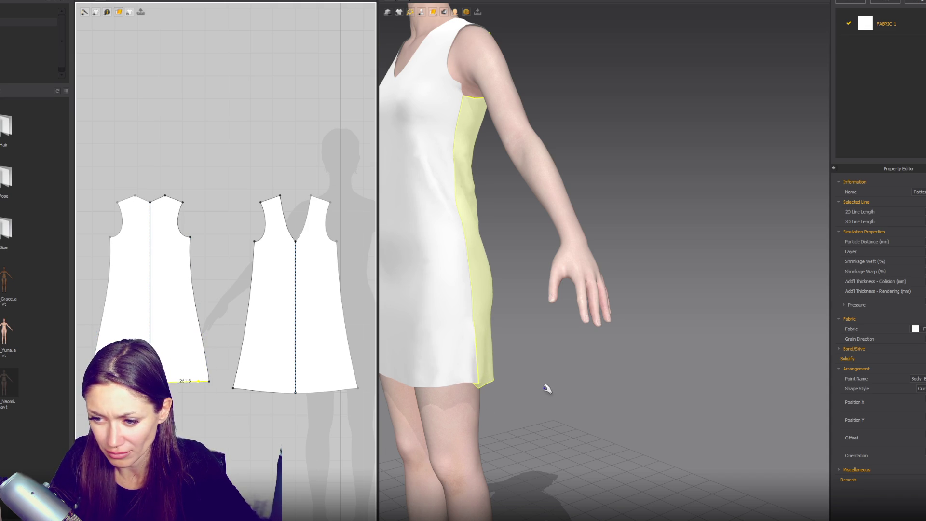
scroll(290, 398, "up", 3)
- Straighten the front hem curve and lower the hem line by about 22.5
left_click(299, 386)
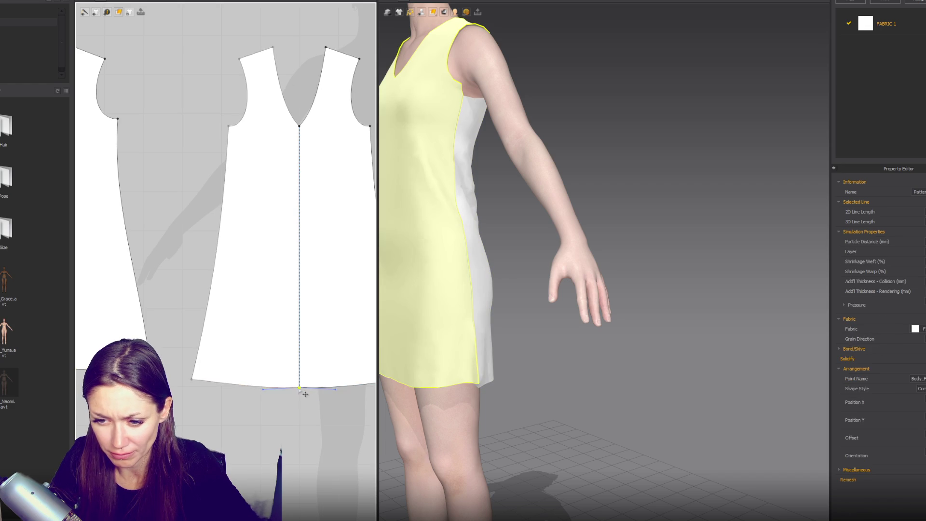
left_click_drag(299, 386, 300, 380)
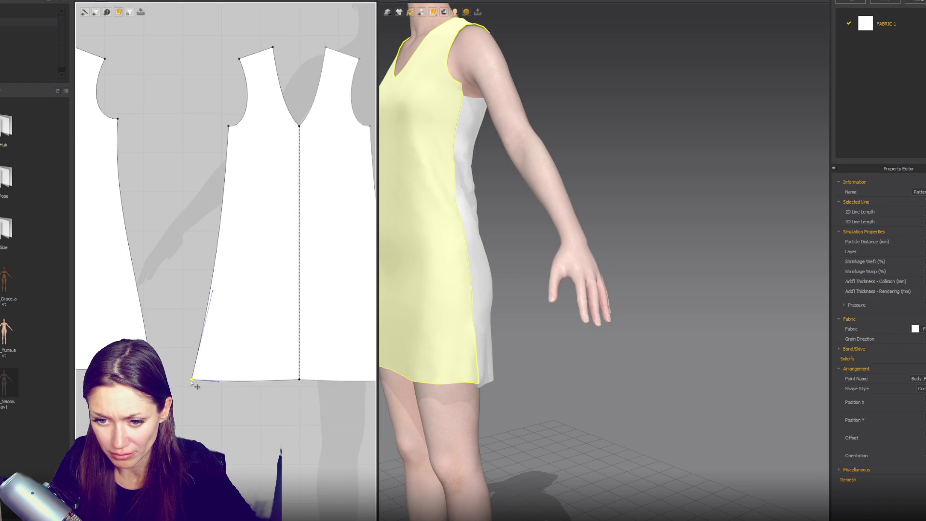
left_click(223, 380)
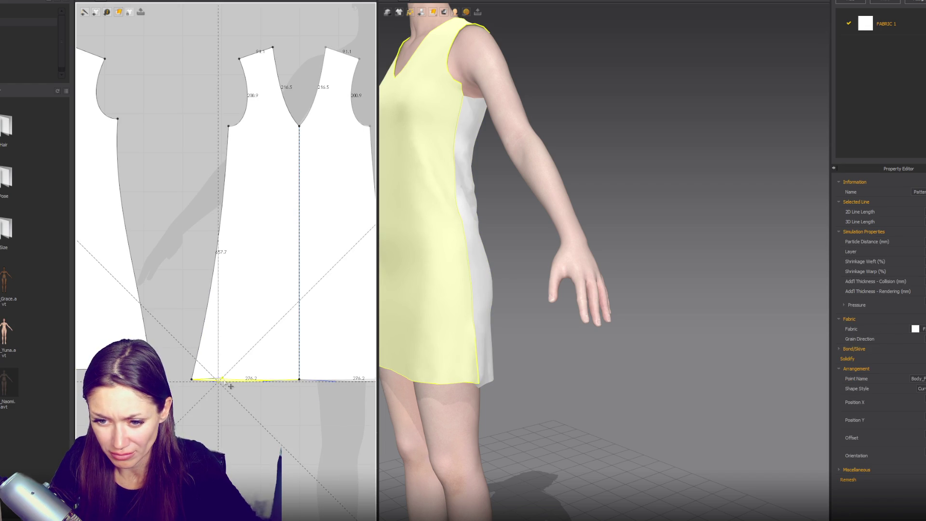
left_click_drag(260, 380, 269, 385)
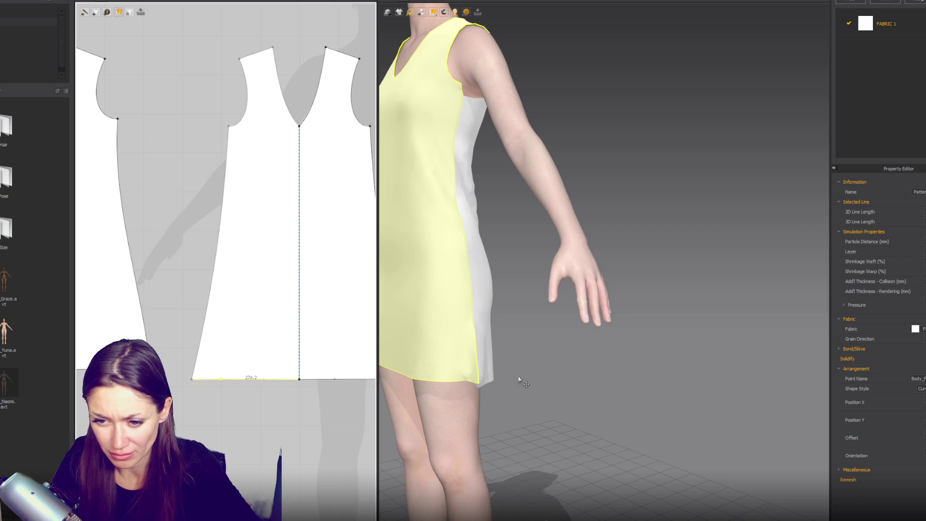
mouse_move(542, 356)
right_mouse_down()
mouse_move(531, 345)
mouse_move(575, 335)
mouse_move(705, 332)
right_mouse_up()
left_click_drag(251, 380, 246, 400)
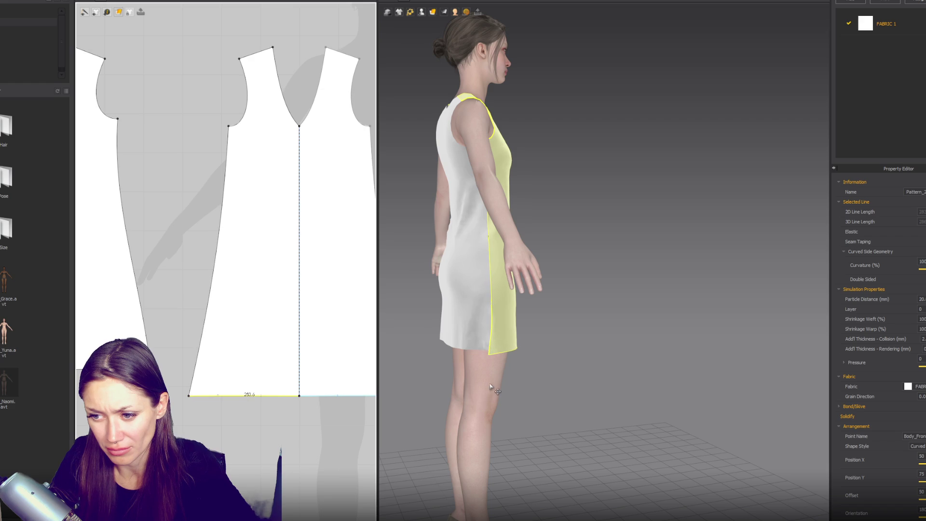
- Pull the hem corner inward and adjust the back side seam point, checking from the front
left_click(200, 405)
left_click(191, 395)
left_click_drag(190, 395, 199, 396)
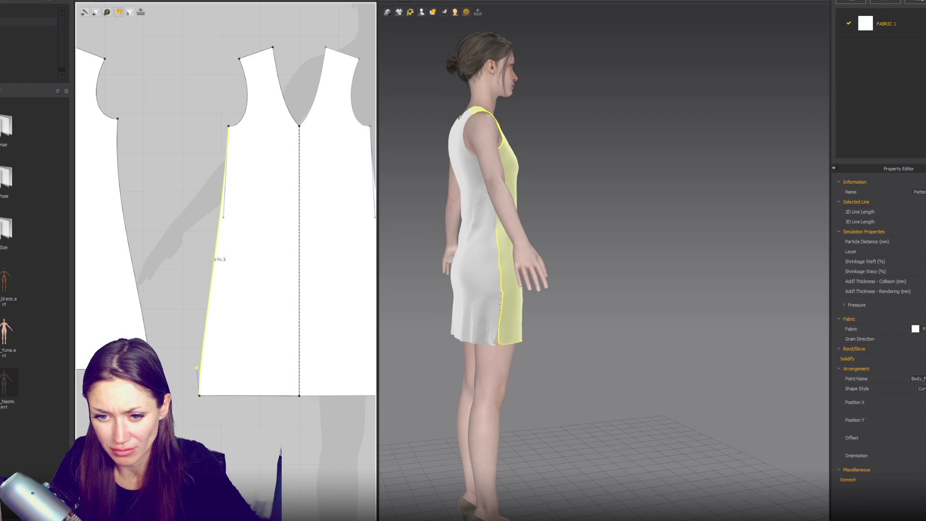
left_click(129, 239)
left_click_drag(150, 291, 150, 301)
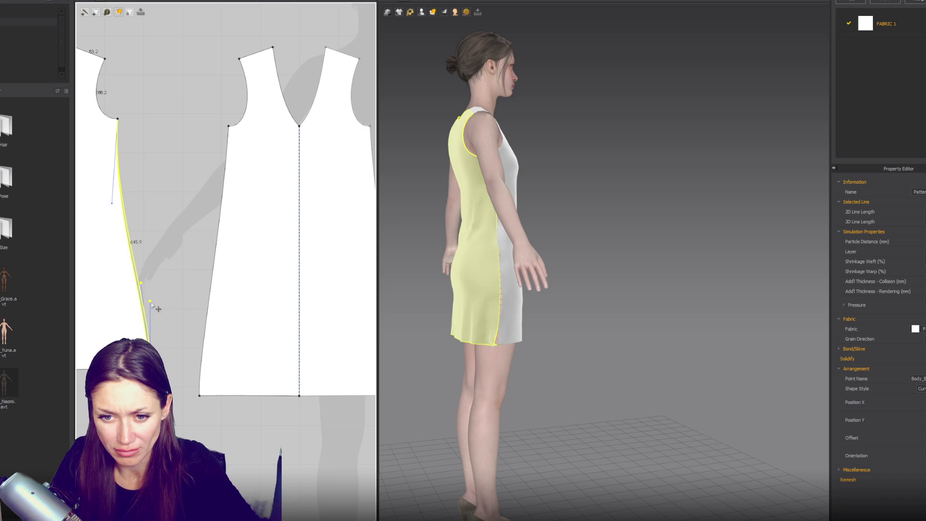
right_click_drag(517, 364, 592, 296)
key("2")
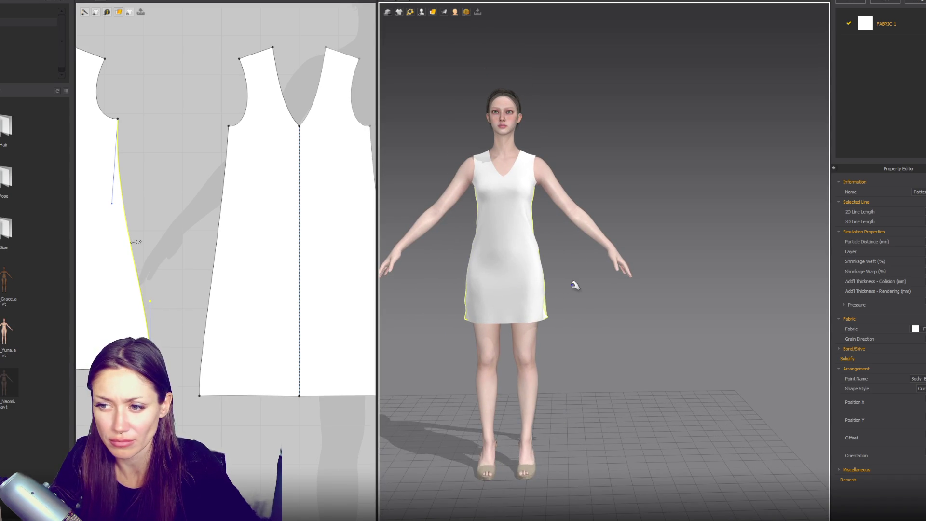
- Move the shoulder point outward to widen the dress shoulders
scroll(298, 207, "down", 3)
right_click_drag(117, 209, 169, 219)
scroll(168, 218, "up", 1)
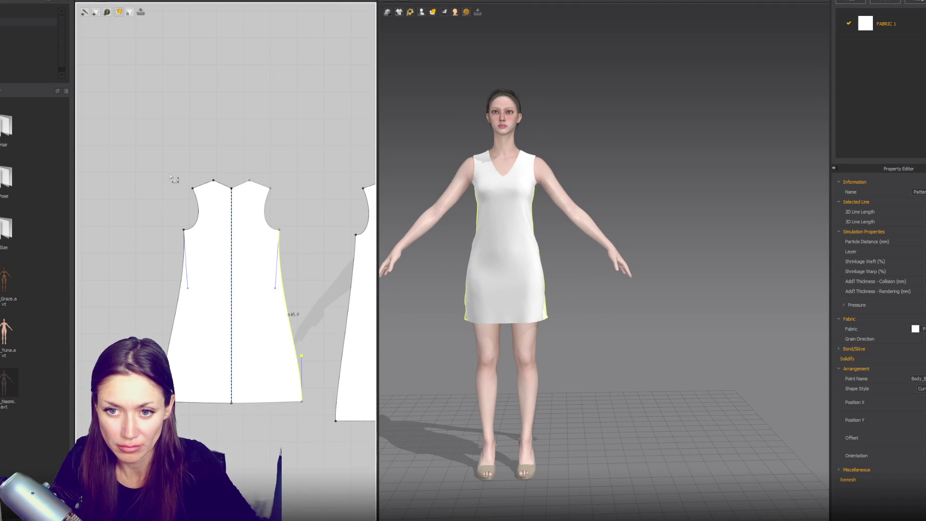
left_click(195, 191)
key("Escape")
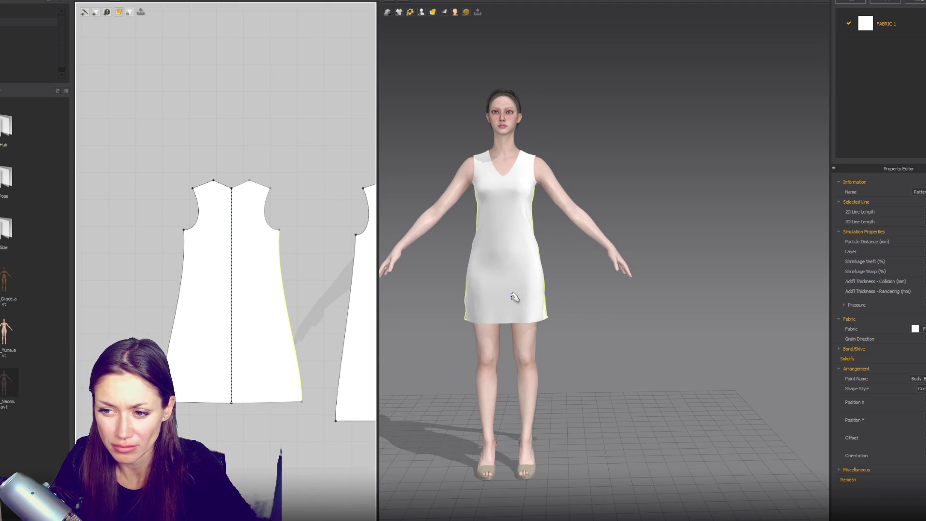
key("z")
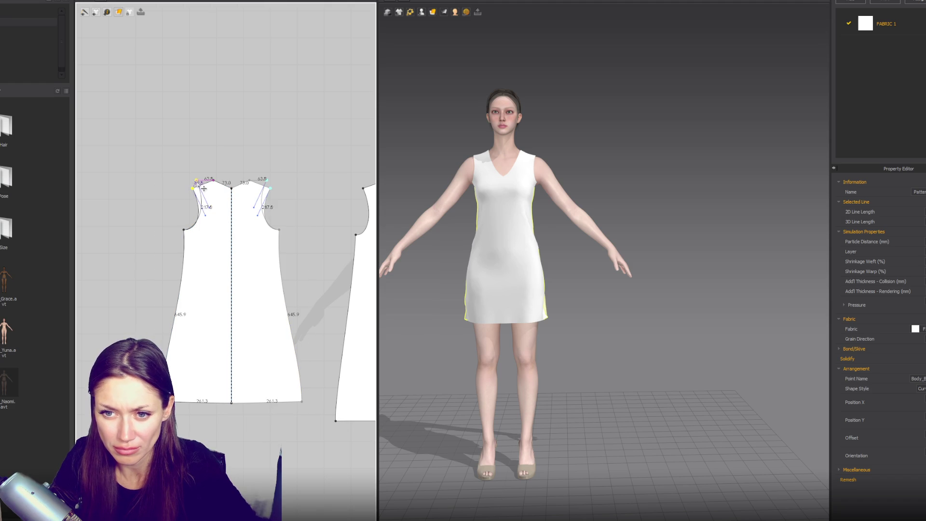
left_click_drag(204, 189, 202, 189)
scroll(192, 201, "up", 5)
- Raise the armhole's top corner and reshape the armhole curve to 224.0 length
left_click(199, 232)
left_click(414, 265)
right_click_drag(556, 252, 740, 260)
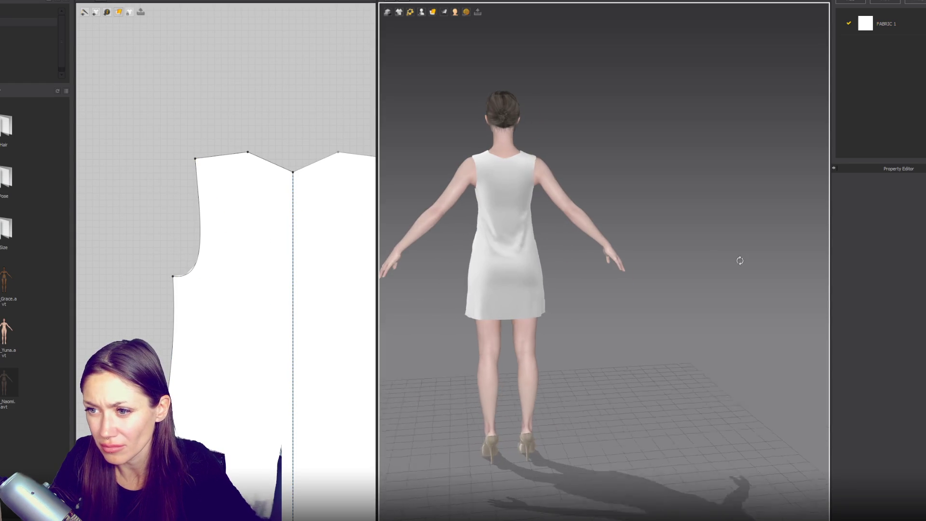
mouse_move(320, 261)
right_mouse_down()
mouse_move(227, 289)
mouse_move(193, 227)
right_mouse_up()
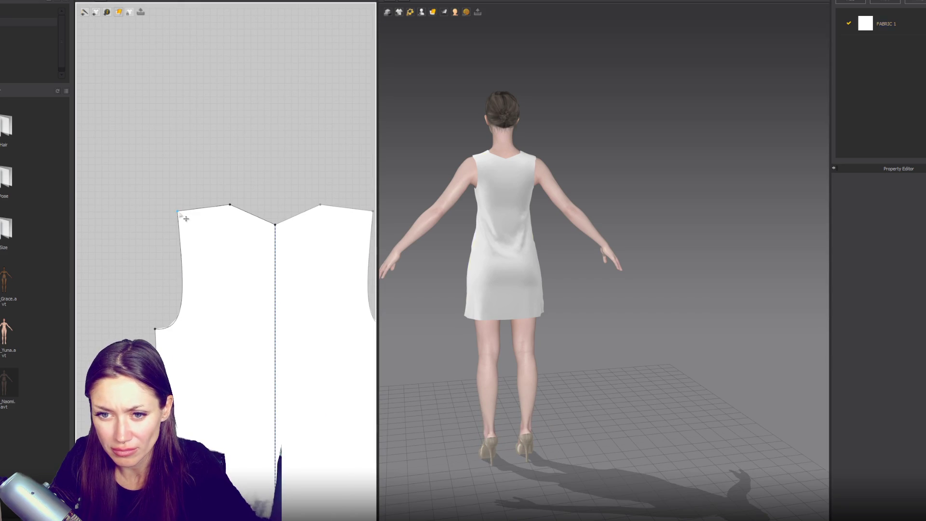
left_click(186, 219)
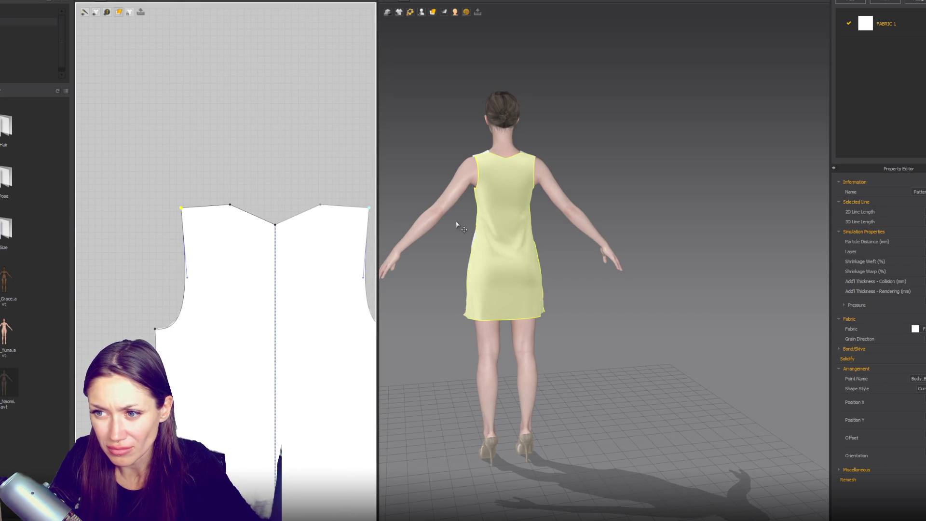
right_click_drag(319, 217, 295, 212)
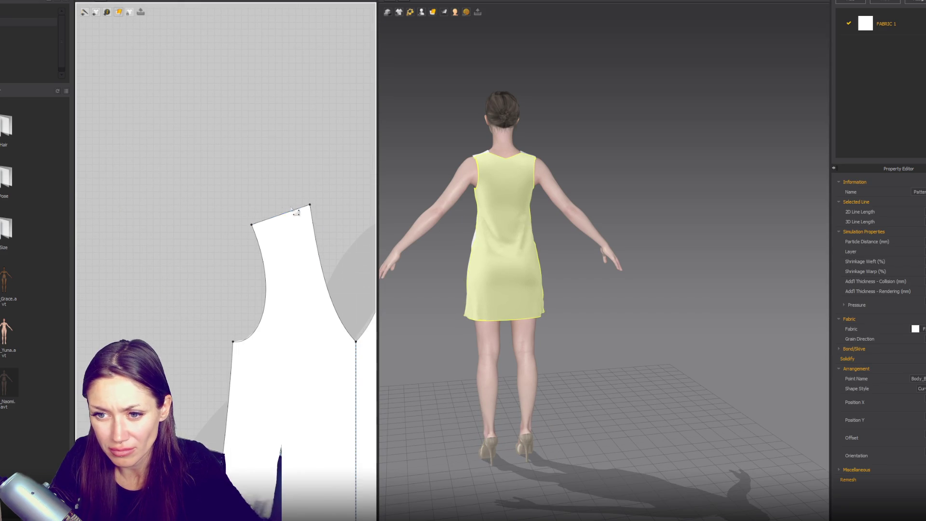
left_click_drag(251, 225, 259, 207)
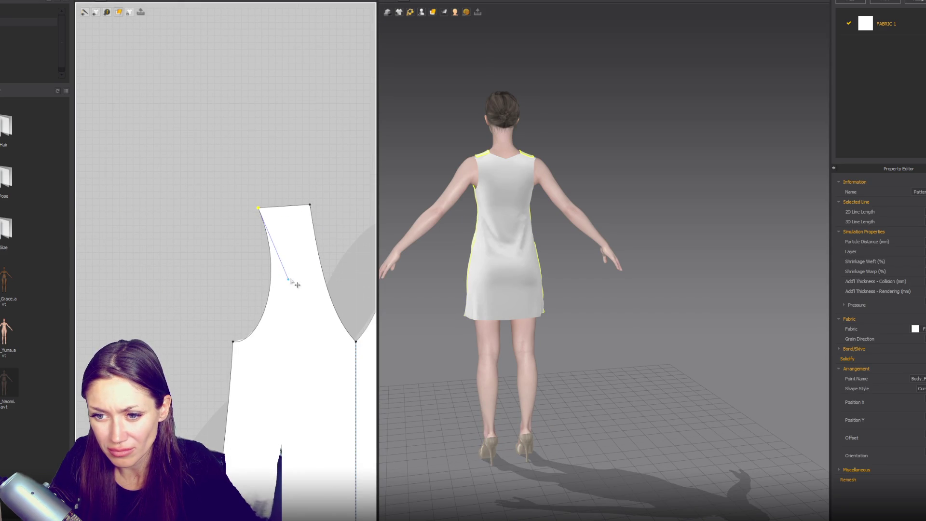
left_click_drag(276, 288, 268, 283)
left_click_drag(272, 358, 275, 355)
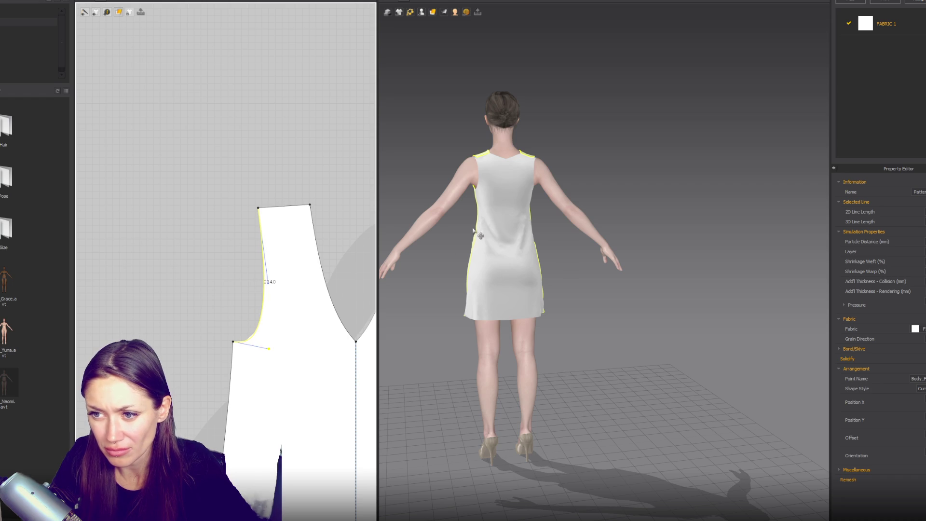
right_click_drag(502, 231, 675, 247)
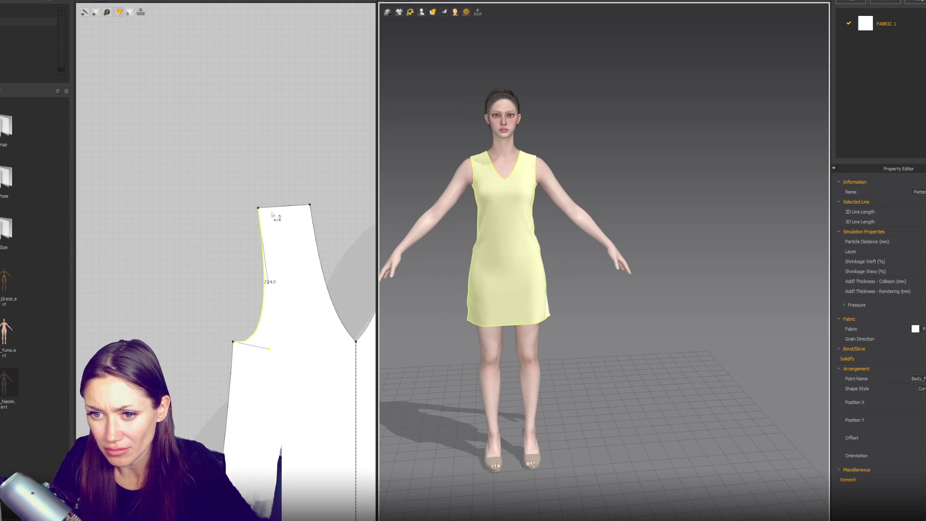
left_click_drag(259, 208, 299, 207)
- Scoop the neckline curve deeper into a rounded scoop neck
left_click(314, 257)
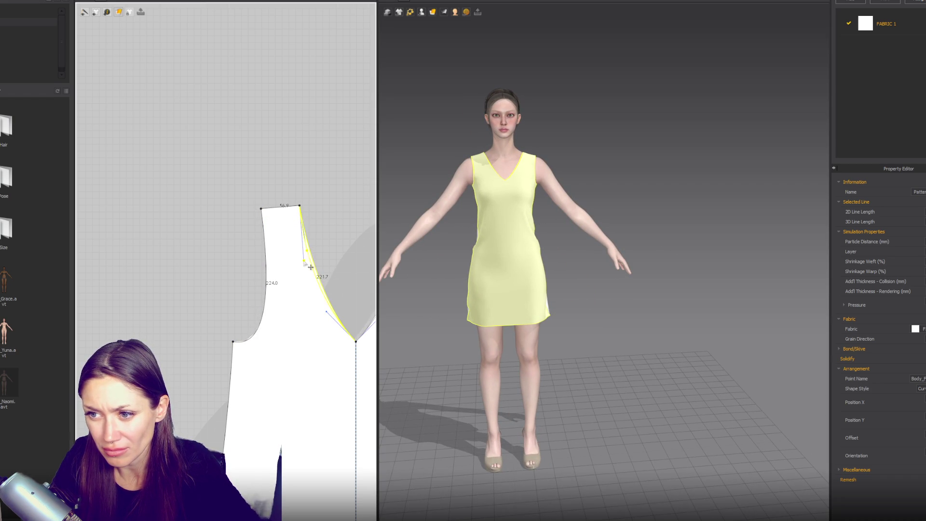
left_click_drag(336, 320, 309, 343)
mouse_move(638, 313)
right_mouse_down()
mouse_move(578, 273)
mouse_move(740, 265)
mouse_move(642, 267)
mouse_move(709, 269)
right_mouse_up()
scroll(338, 222, "down", 5)
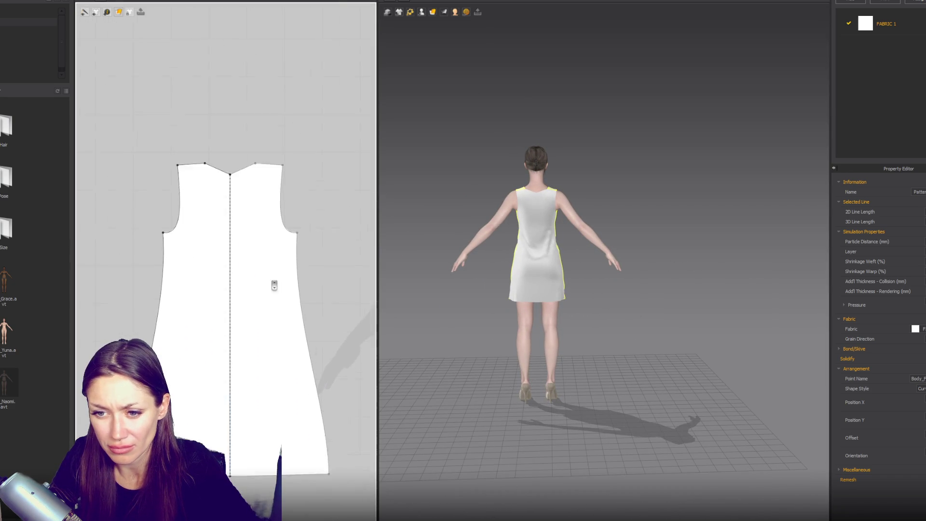
- Start an internal shape dart on the side seam, then cancel the unfinished shape
scroll(274, 286, "up", 2)
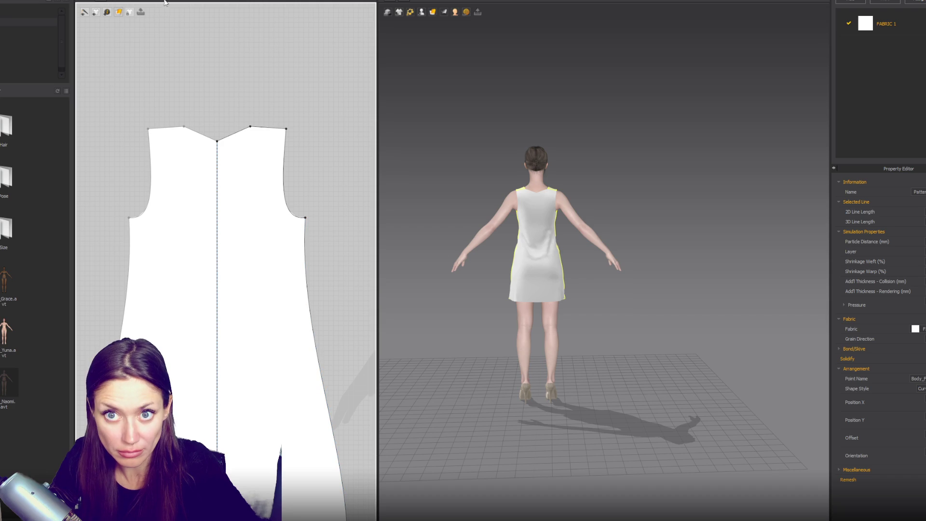
left_click(130, 12)
left_click(144, 43)
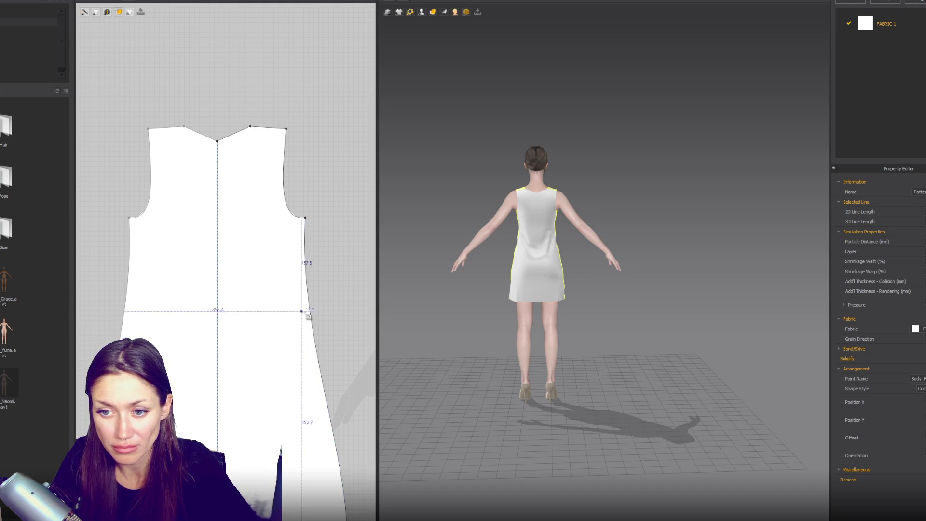
left_click(309, 308)
left_click(283, 320)
key("Escape")
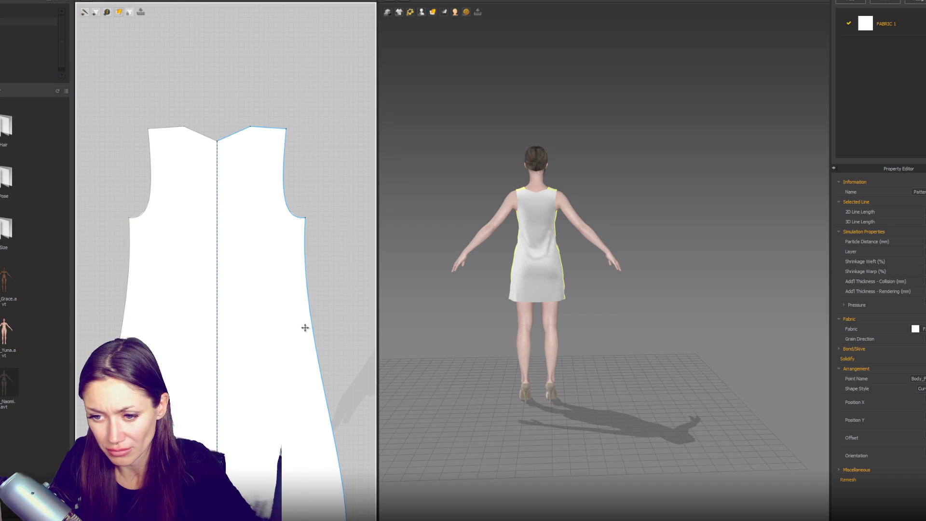
key("g")
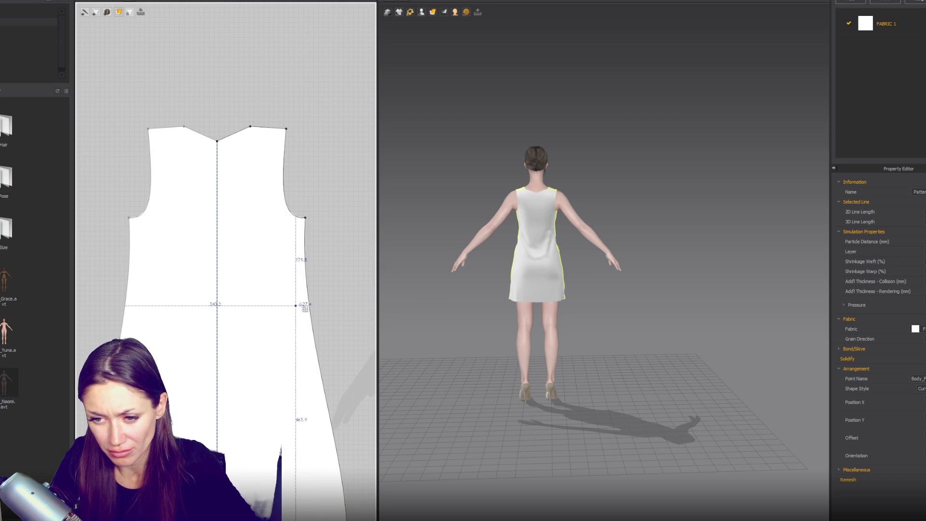
- Draw a triangular dart at the side seam, cut it out, and delete it to leave a notch
left_click(322, 304)
key("Return")
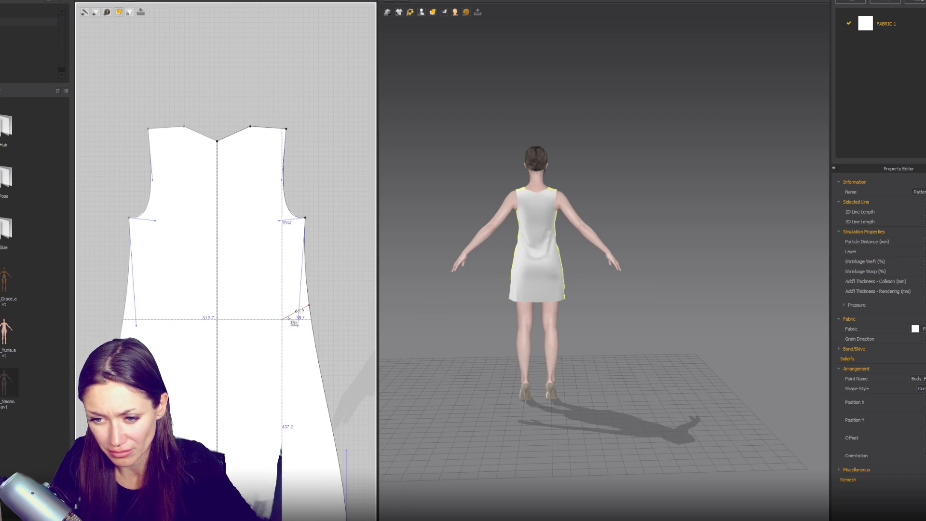
double_click(313, 319)
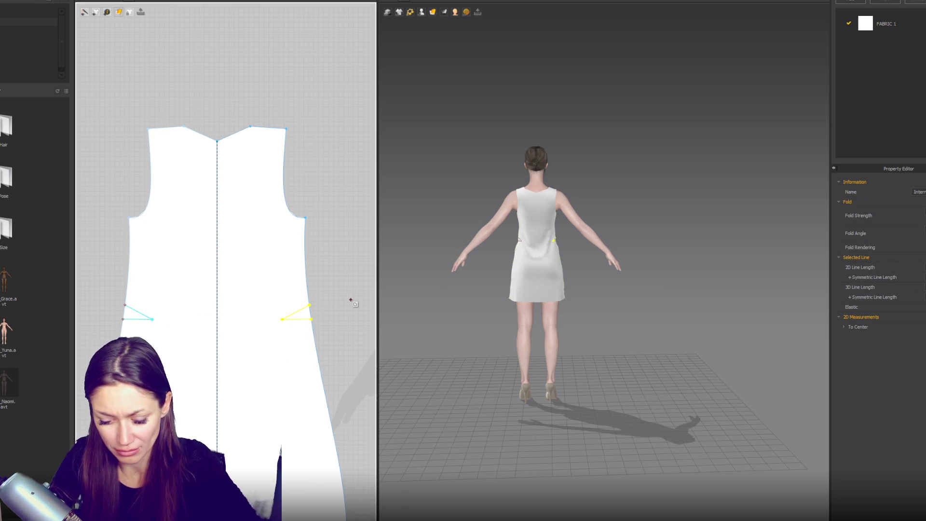
right_click(311, 307)
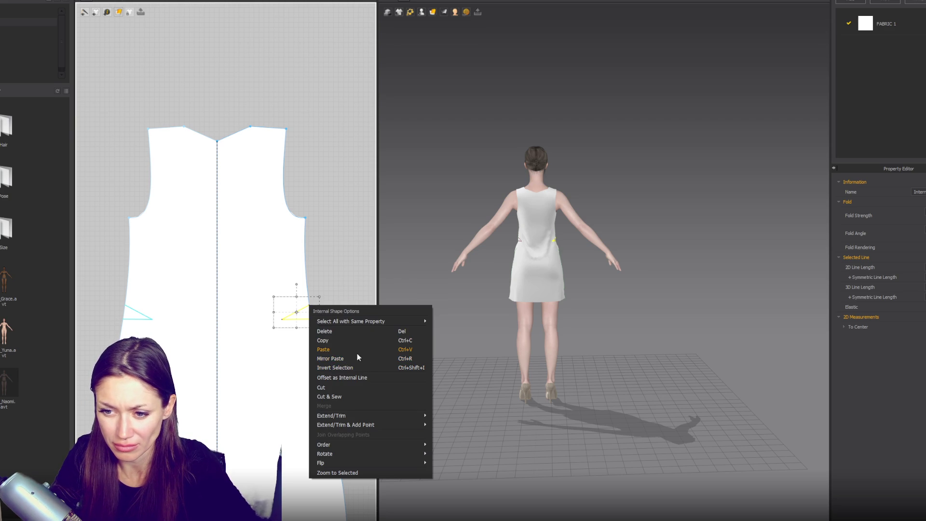
left_click(347, 394)
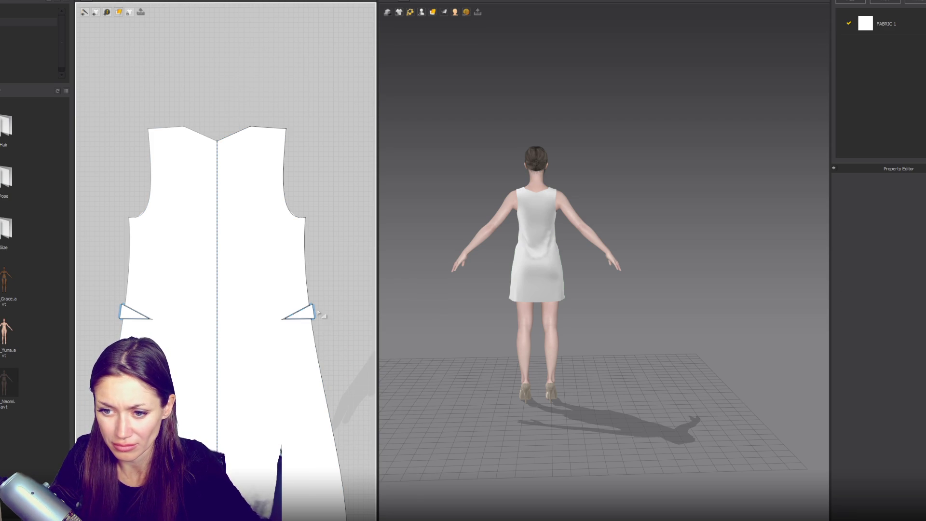
key("Delete")
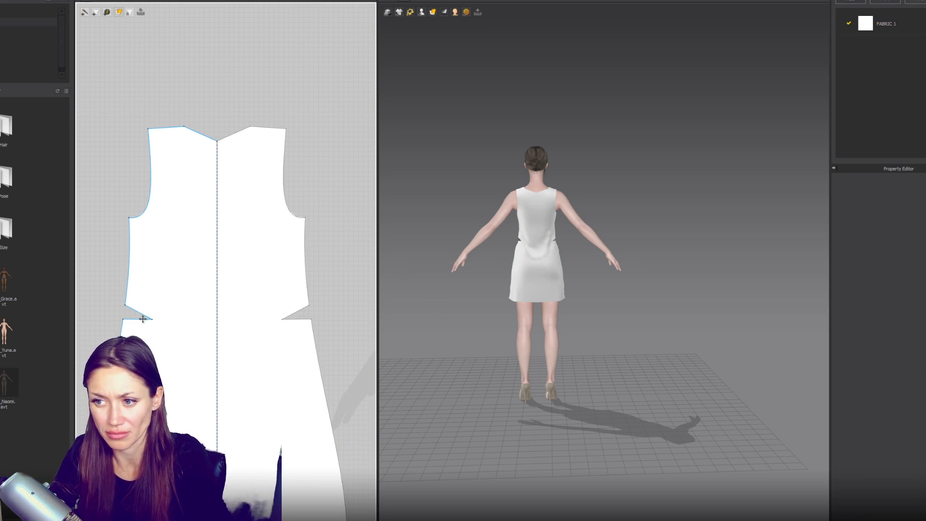
- Sew the dart notch's upper edge to its lower edge
key("n")
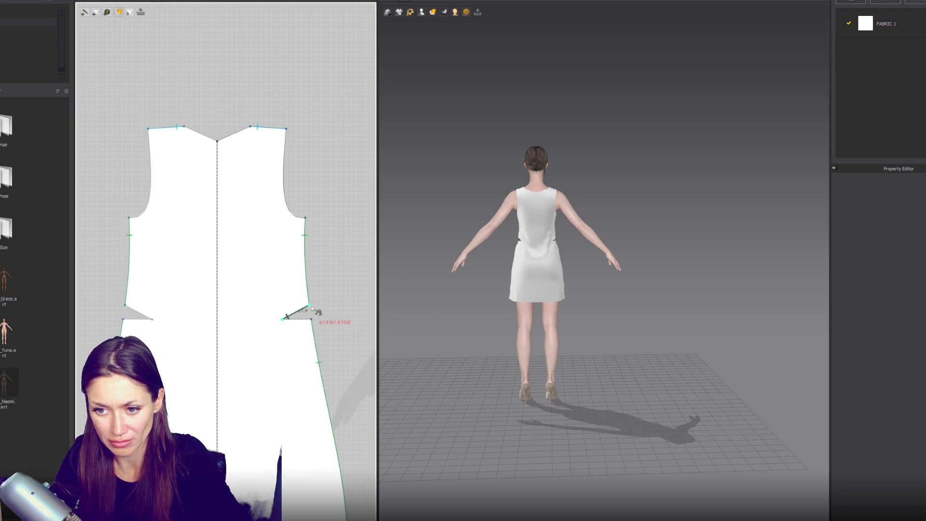
left_click(285, 316)
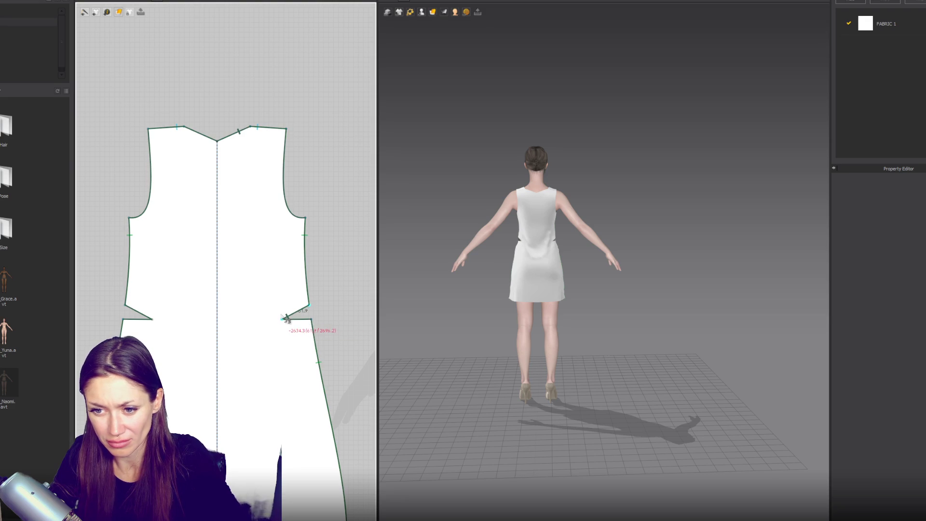
left_click(288, 318)
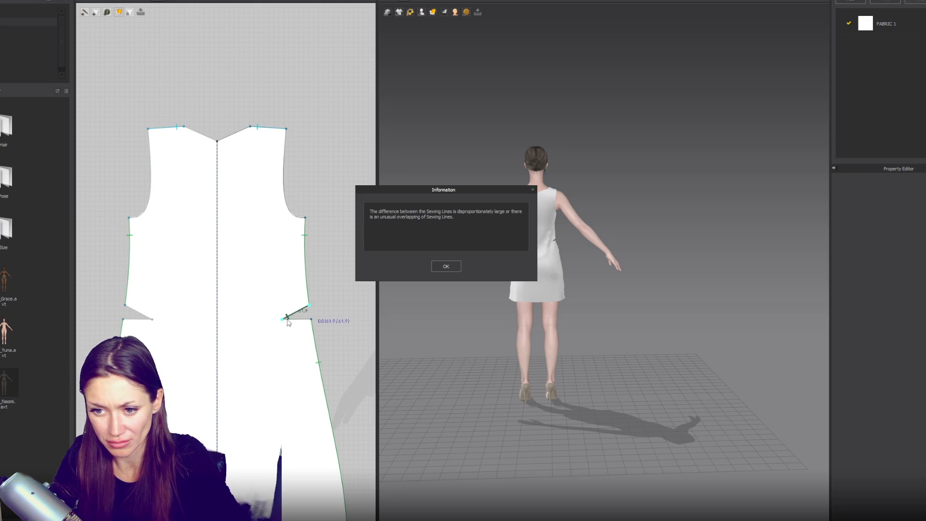
left_click(454, 267)
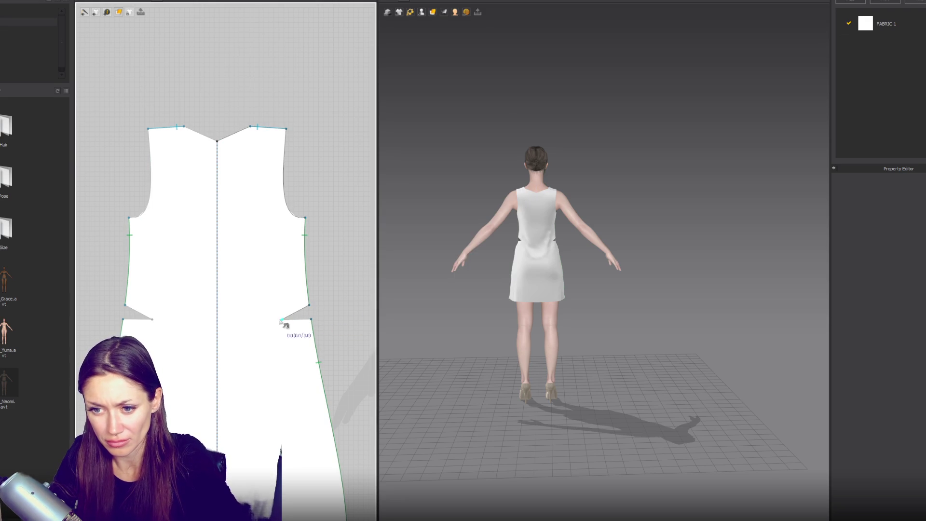
left_click(310, 308)
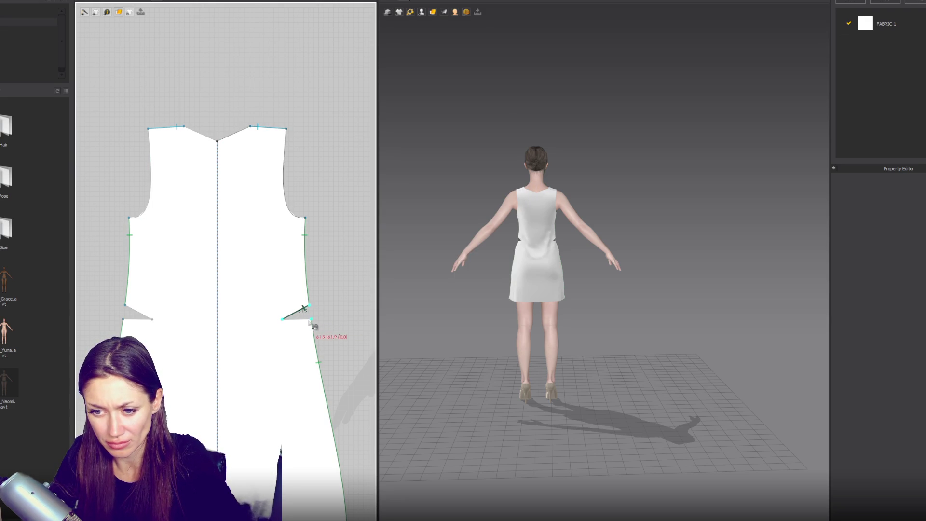
left_click(283, 321)
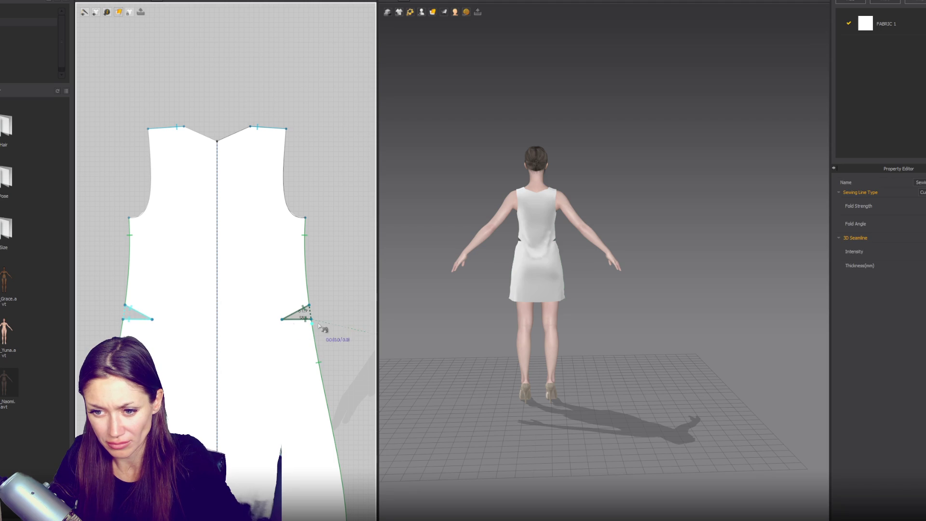
left_click(282, 319)
key("Escape")
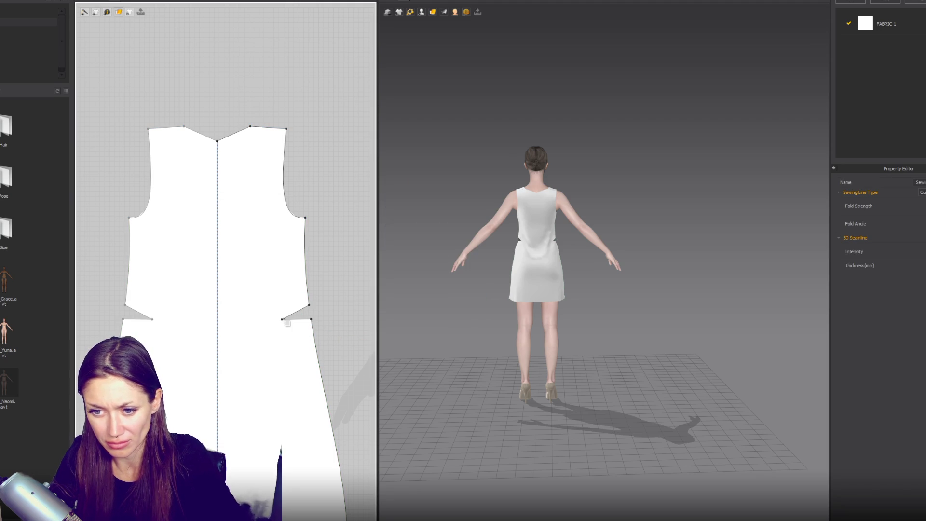
- Turn the avatar to face front and bring the front piece's side seam into view
left_click(289, 326)
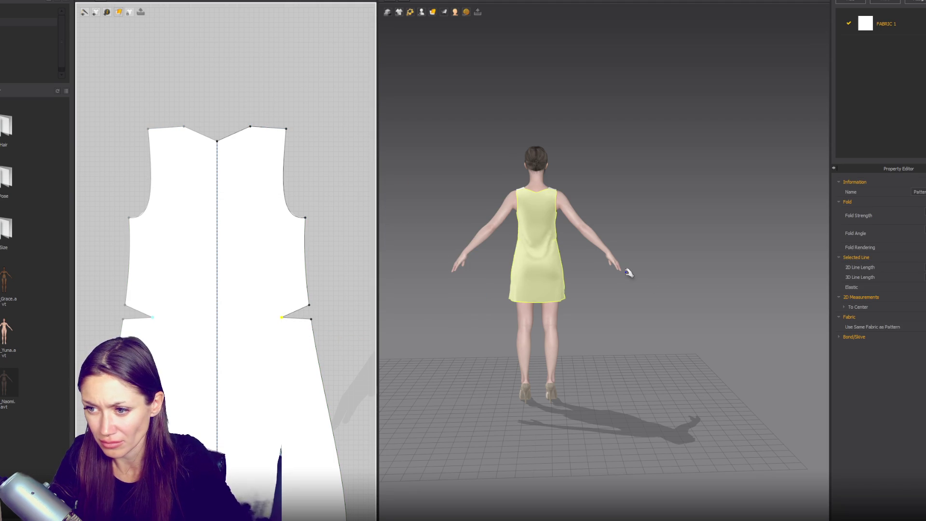
right_click_drag(618, 273, 673, 279)
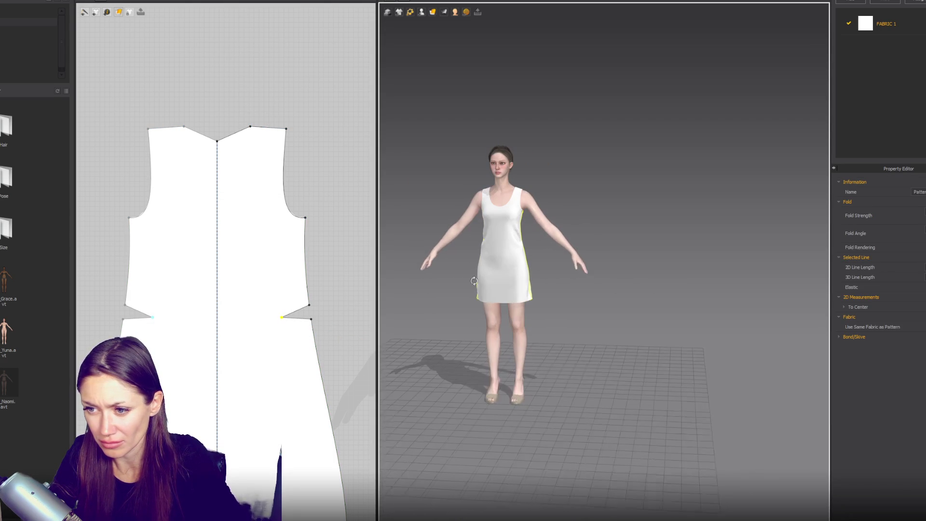
mouse_move(304, 332)
right_mouse_down()
mouse_move(136, 301)
mouse_move(145, 301)
right_mouse_up()
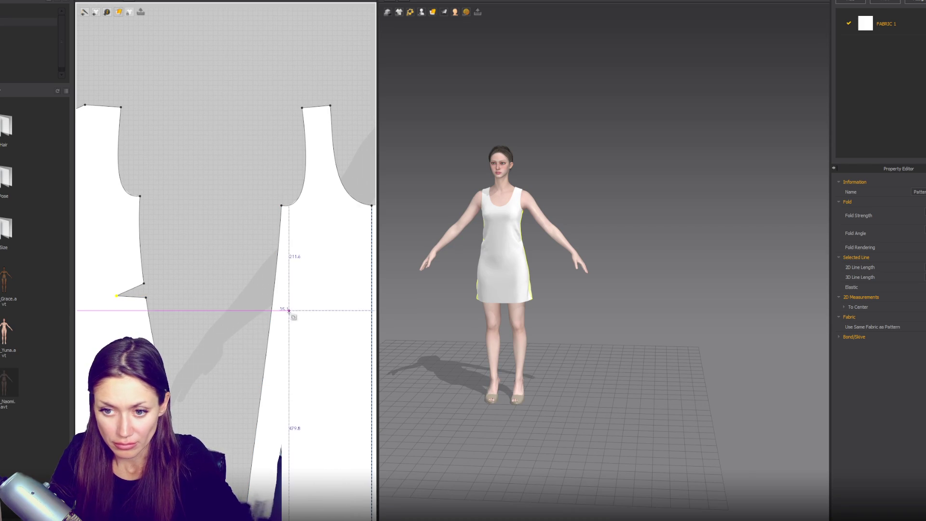
- Draw a triangular dart on the front side seam, cut it out, and mirror it to the other side
left_click(273, 305)
left_click(310, 319)
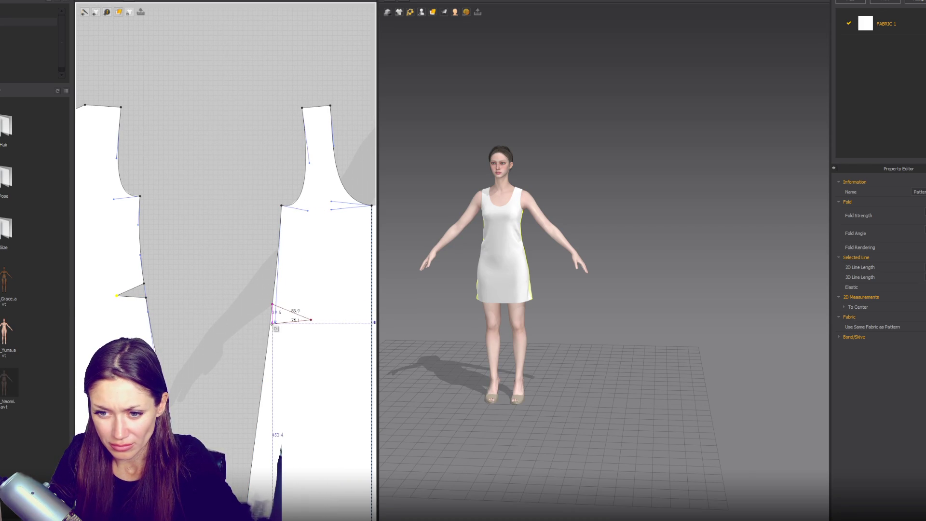
left_click(270, 322)
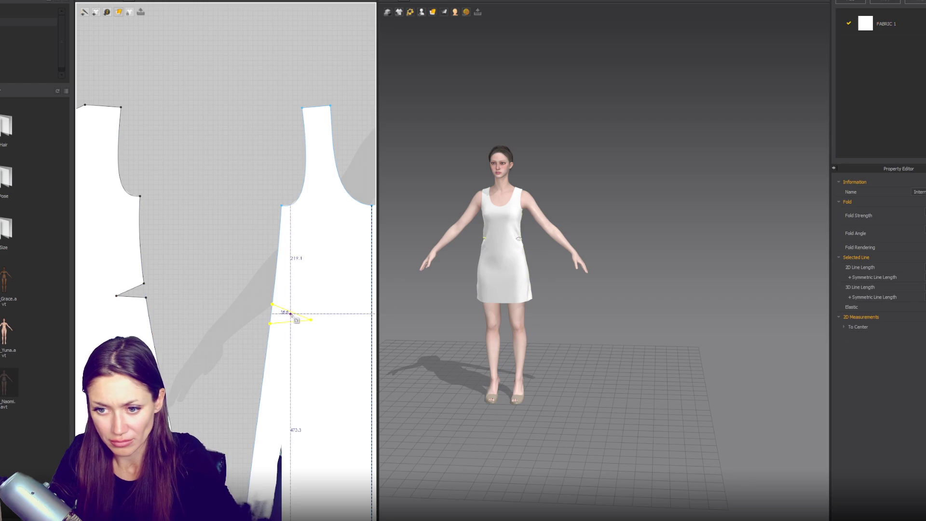
right_click(298, 315)
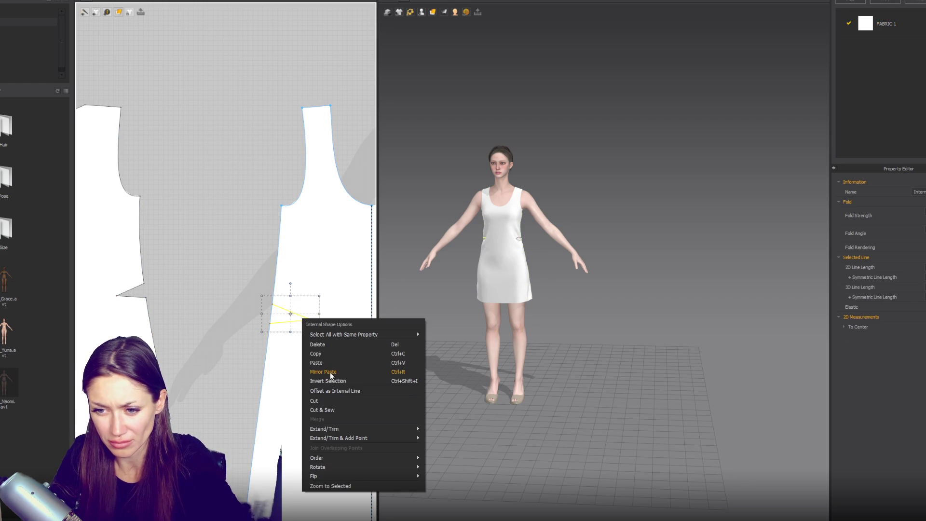
left_click(327, 397)
left_click(270, 313)
scroll(290, 328, "down", 3)
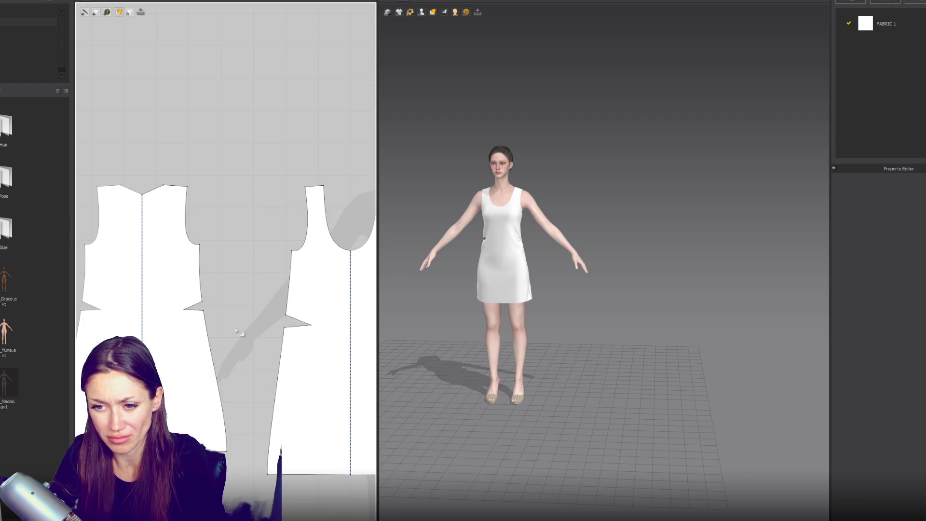
right_click_drag(281, 333, 217, 310)
key("ctrl+r")
left_click(339, 299)
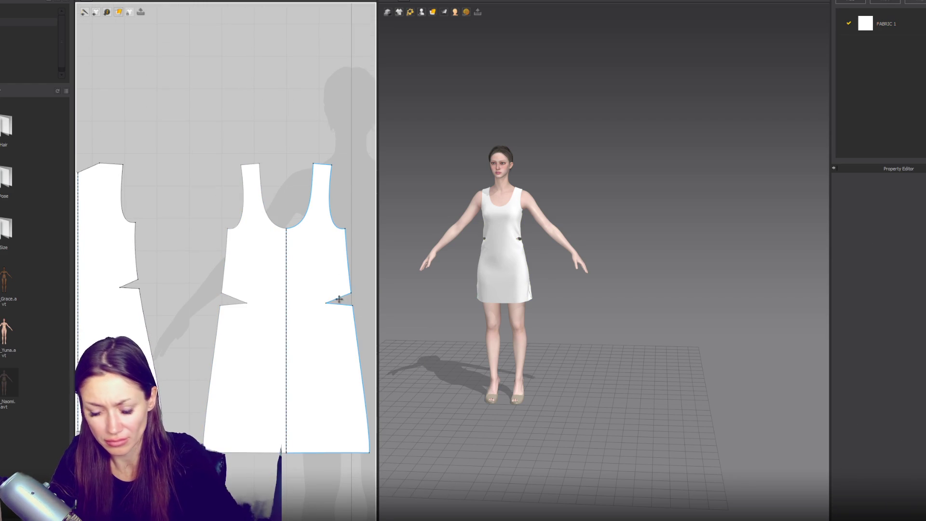
- Sew the dart's two legs together and view the drape from a side angle
key("z")
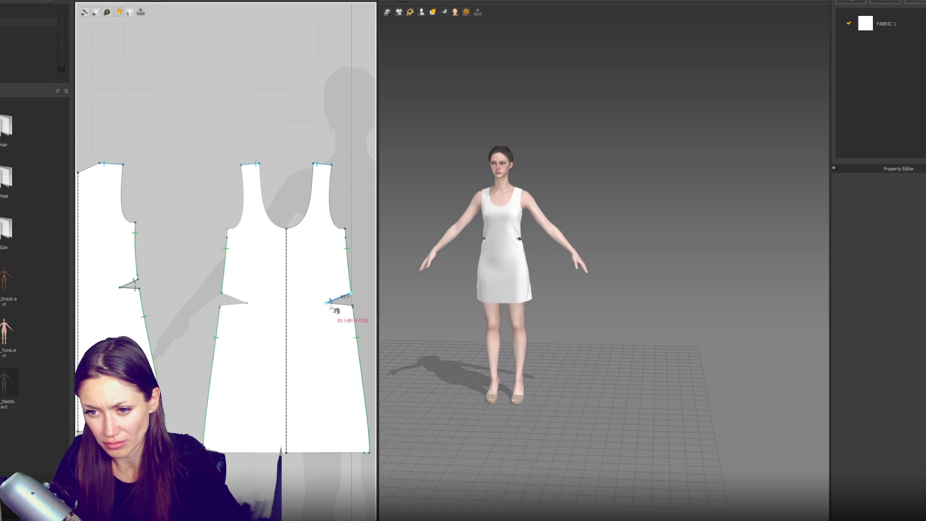
left_click(328, 303)
left_click(351, 307)
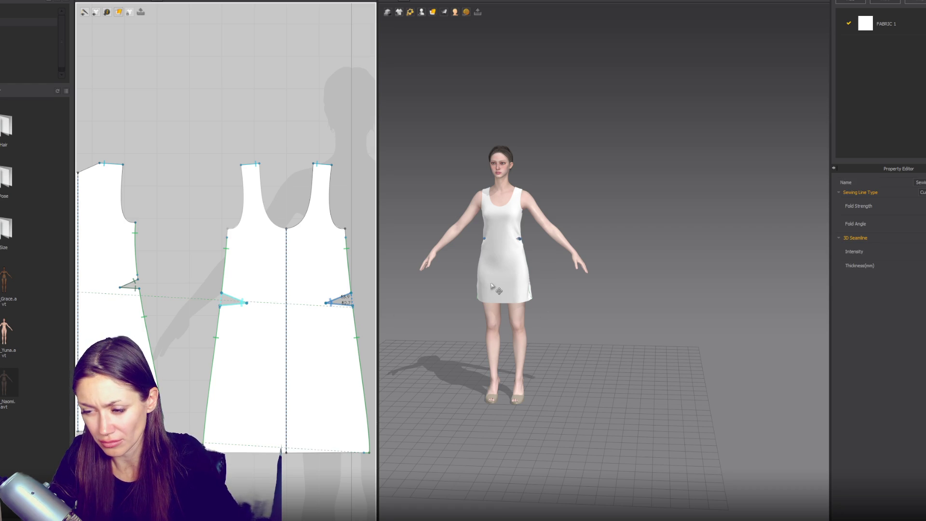
left_click(530, 261)
right_click_drag(531, 261, 588, 287)
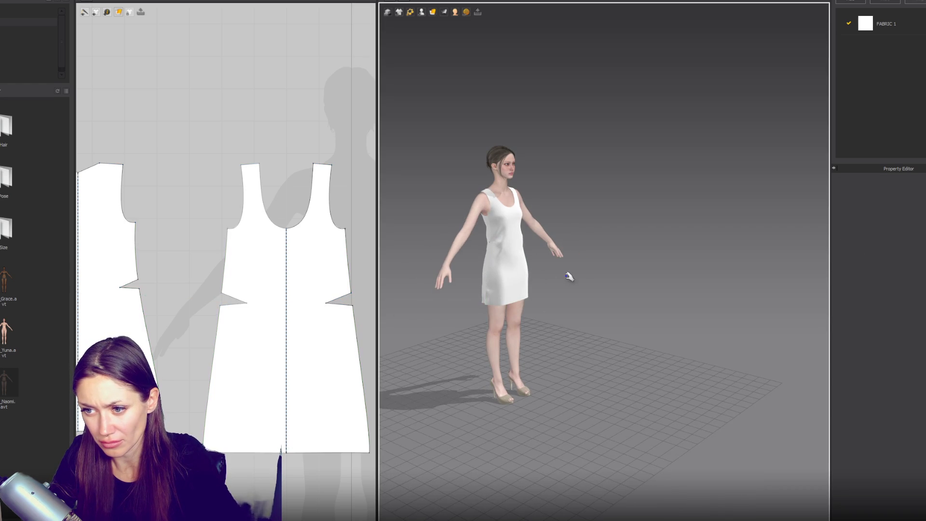
scroll(541, 271, "up", 3)
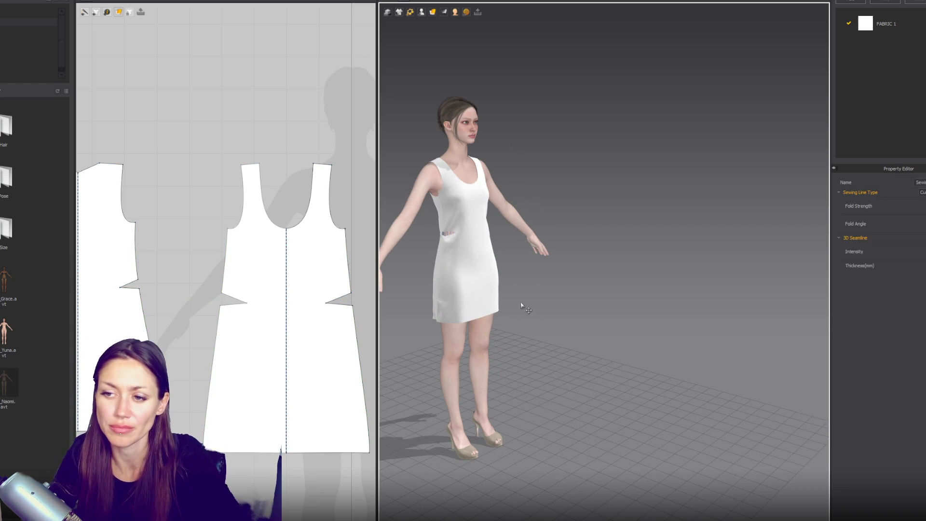
- Discard the darts from the front piece
left_click(232, 300)
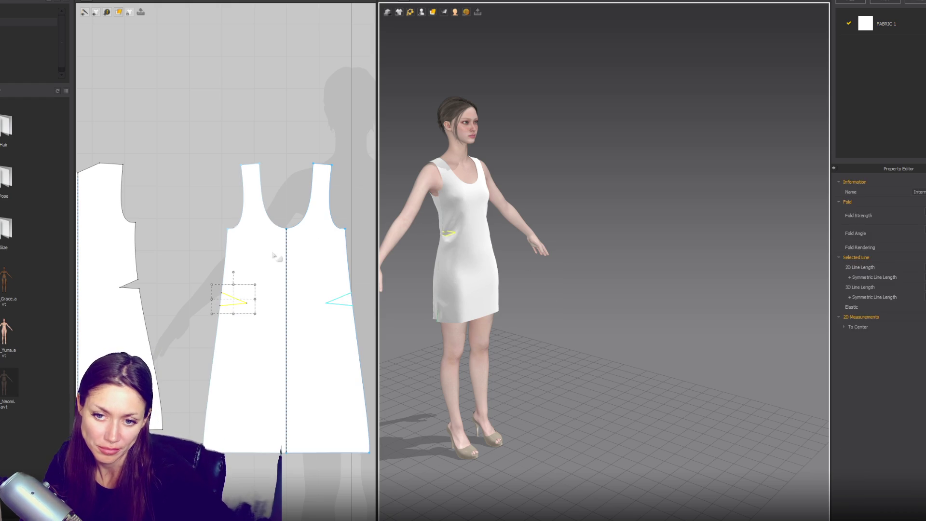
left_click(132, 285)
scroll(312, 243, "down", 2)
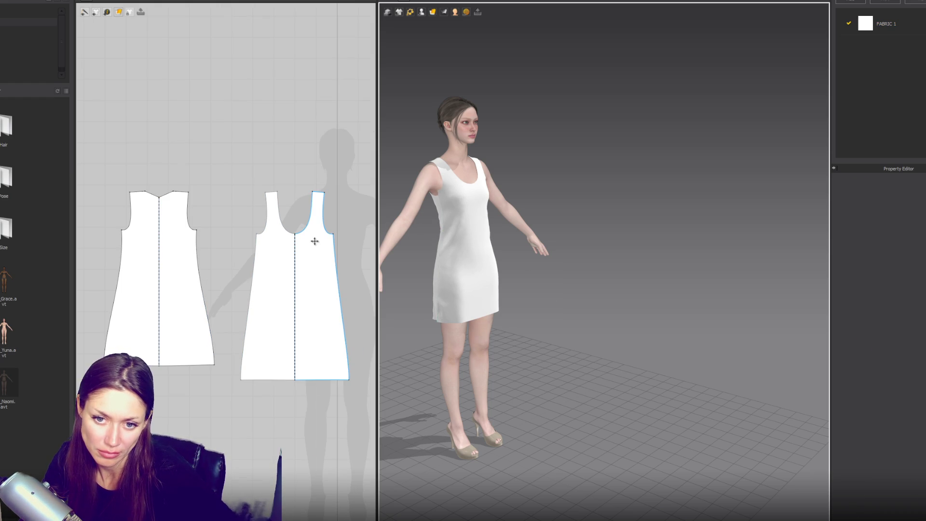
- Inspect the draped dress from back and side views, selecting the back then front pieces
right_click_drag(503, 282, 505, 283)
left_click(504, 285)
mouse_move(502, 316)
right_mouse_down()
mouse_move(568, 294)
mouse_move(501, 317)
mouse_move(472, 391)
right_mouse_up()
left_click(501, 316)
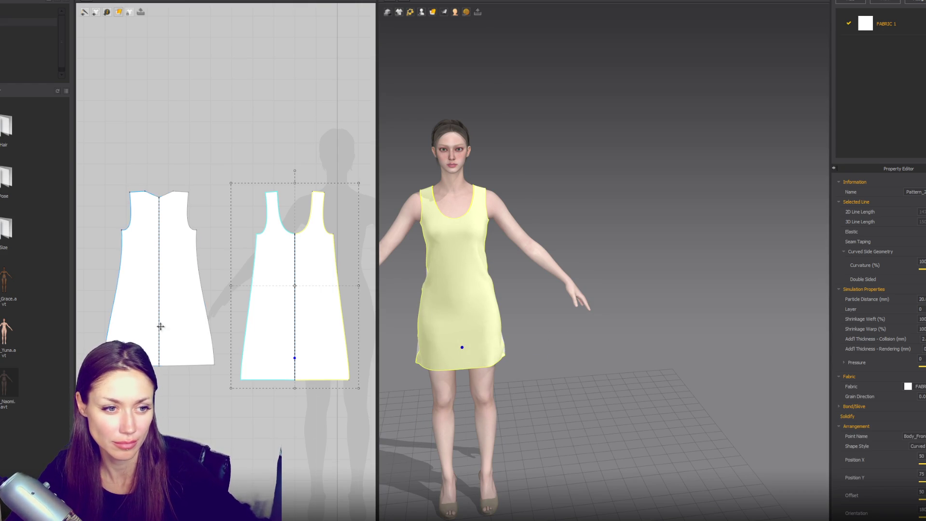
mouse_move(558, 196)
right_mouse_down()
mouse_move(631, 169)
mouse_move(547, 145)
mouse_move(605, 251)
mouse_move(558, 269)
mouse_move(559, 198)
right_mouse_up()
scroll(554, 169, "up", 5)
scroll(203, 245, "up", 5)
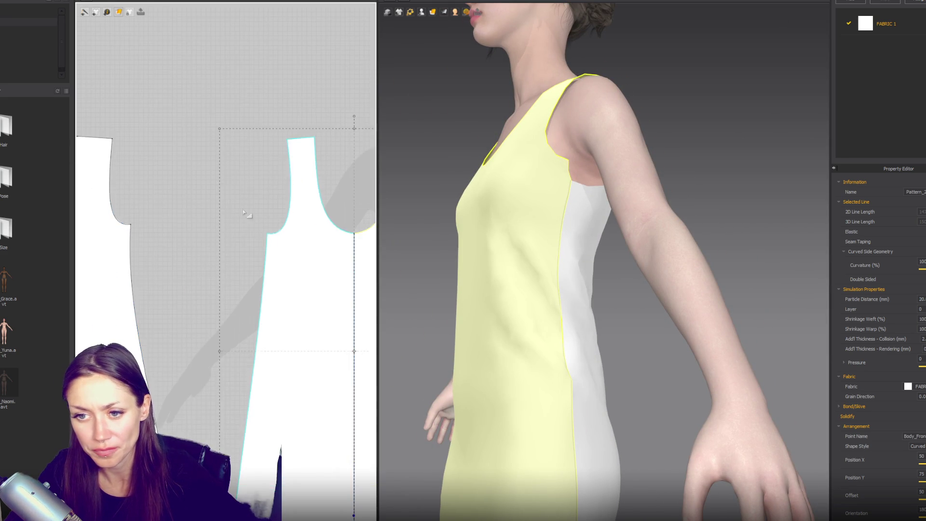
- Try pulling the back armhole's lower corner point lower, then undo the move
left_click(165, 264)
left_click_drag(166, 265, 166, 276)
key("ctrl+z")
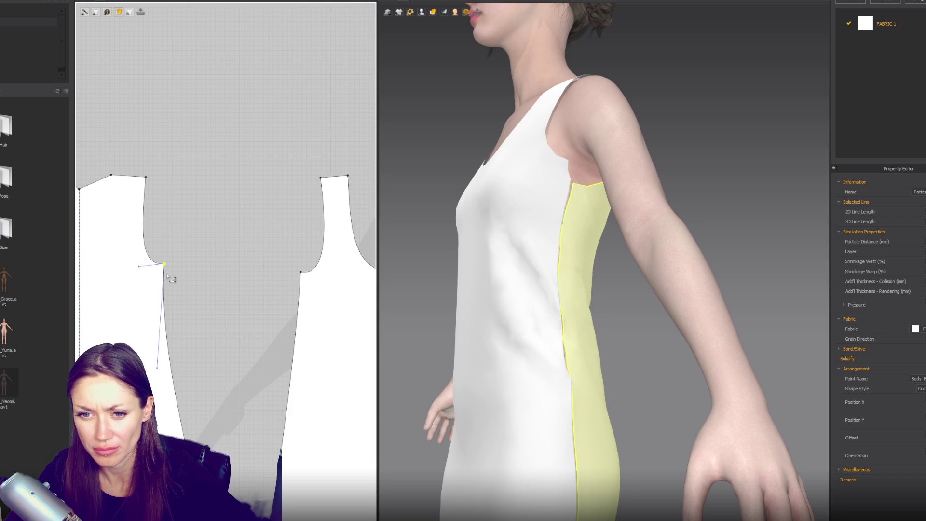
- Sew the back armhole to the front armhole and shift the back armhole corner slightly
key("n")
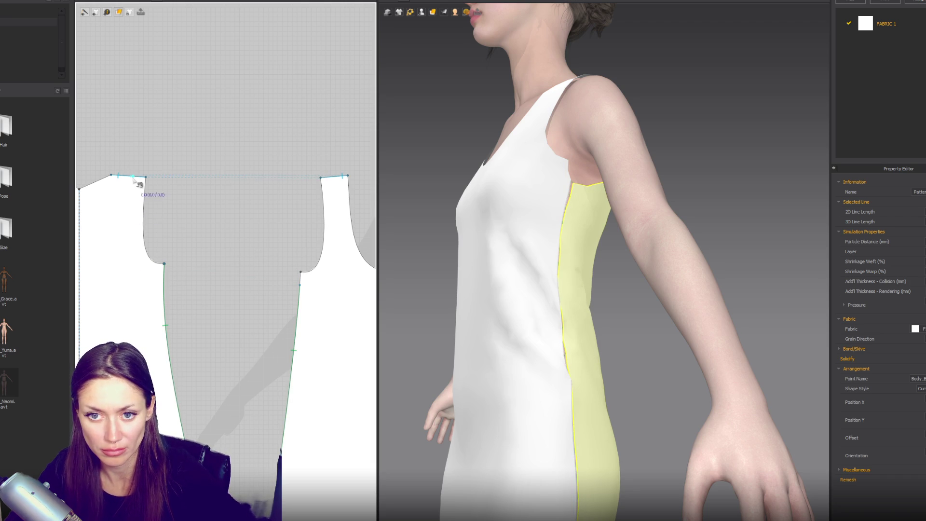
left_click(146, 177)
left_click(164, 264)
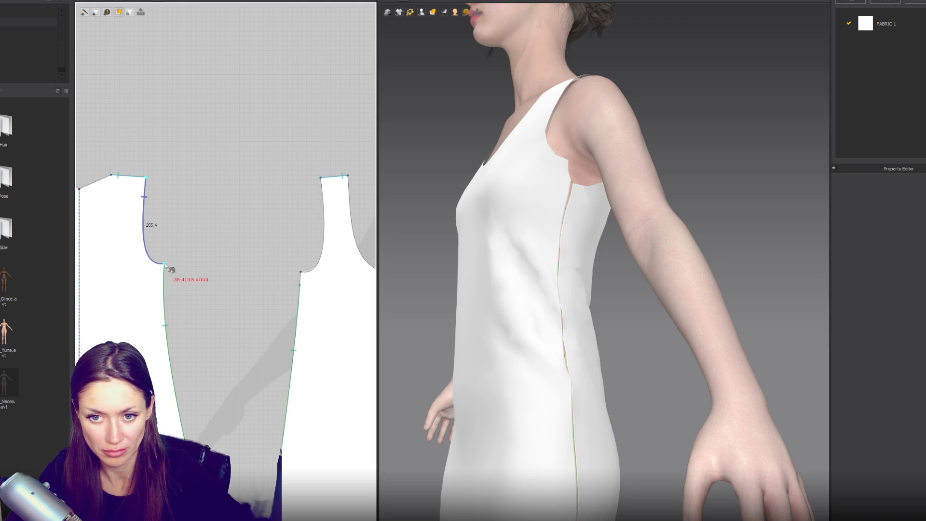
left_click(321, 179)
left_click(317, 269)
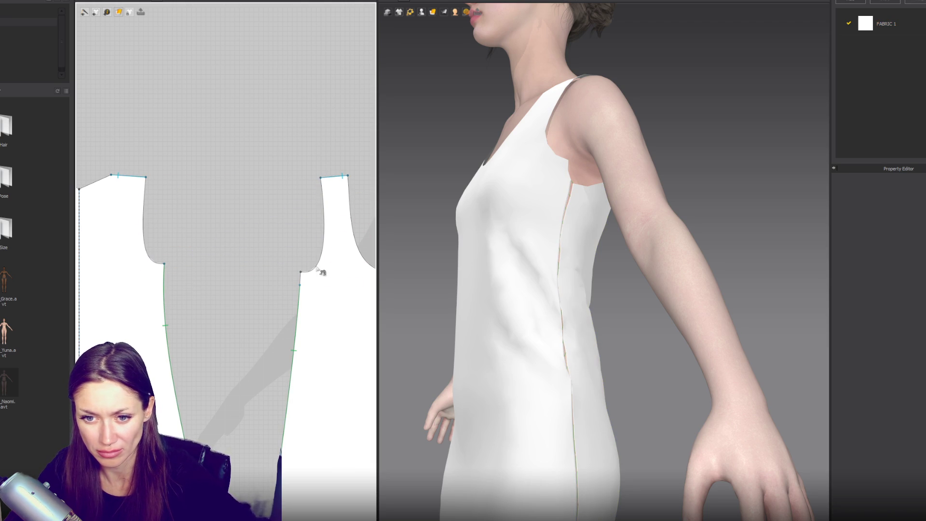
left_click(165, 278)
mouse_move(165, 264)
left_mouse_down()
mouse_move(172, 264)
mouse_move(136, 268)
left_mouse_up()
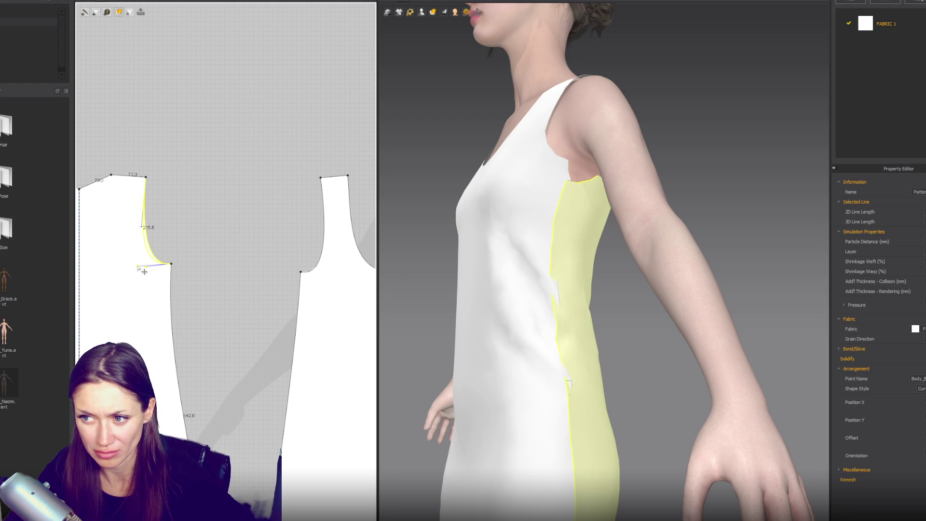
- Sew the back piece's side edge to the front piece's side edge down to the hem
left_click(566, 165)
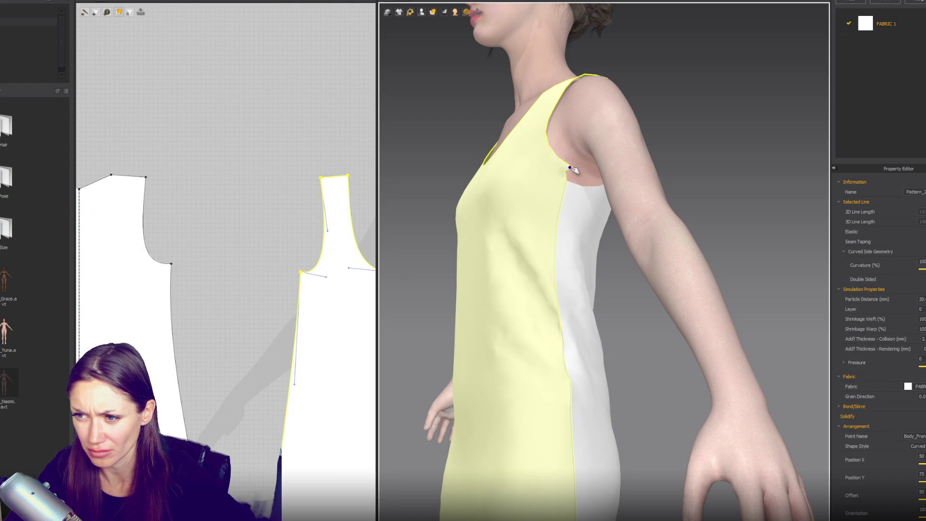
left_click(247, 248)
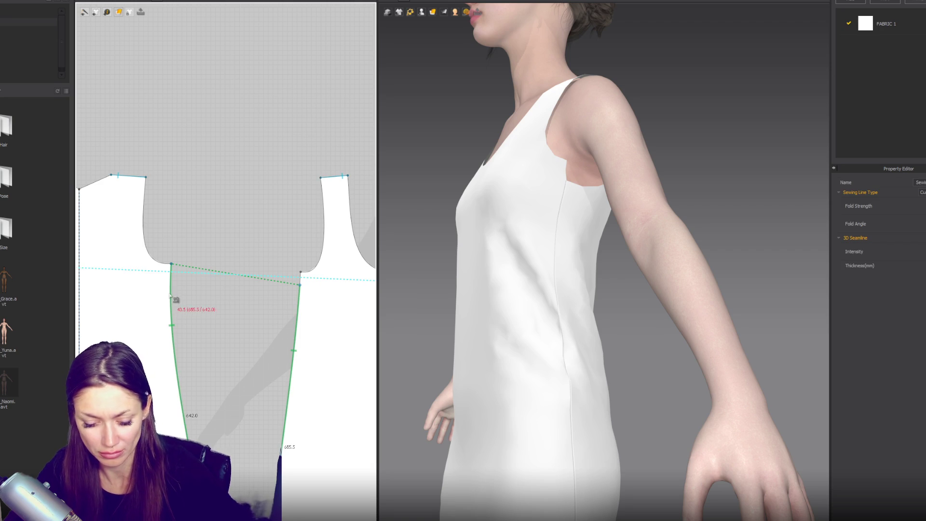
scroll(282, 314, "down", 3)
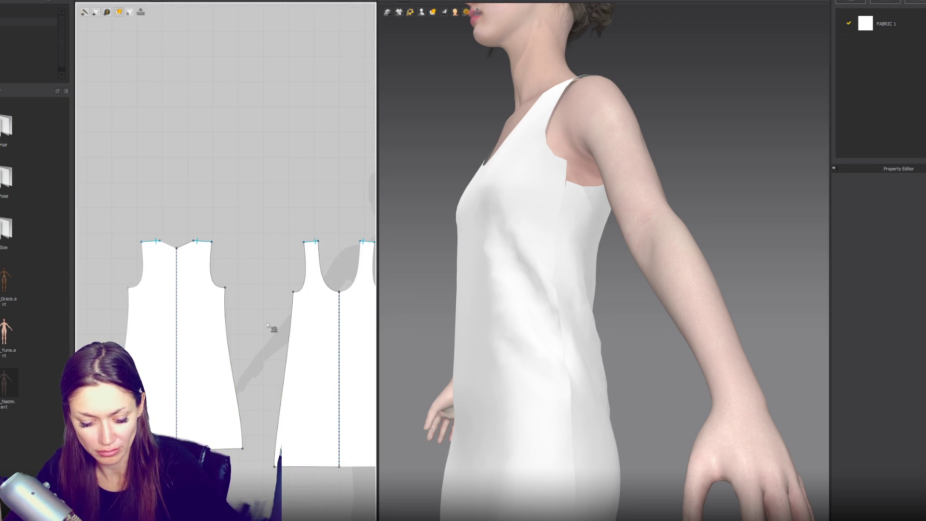
left_click(224, 288)
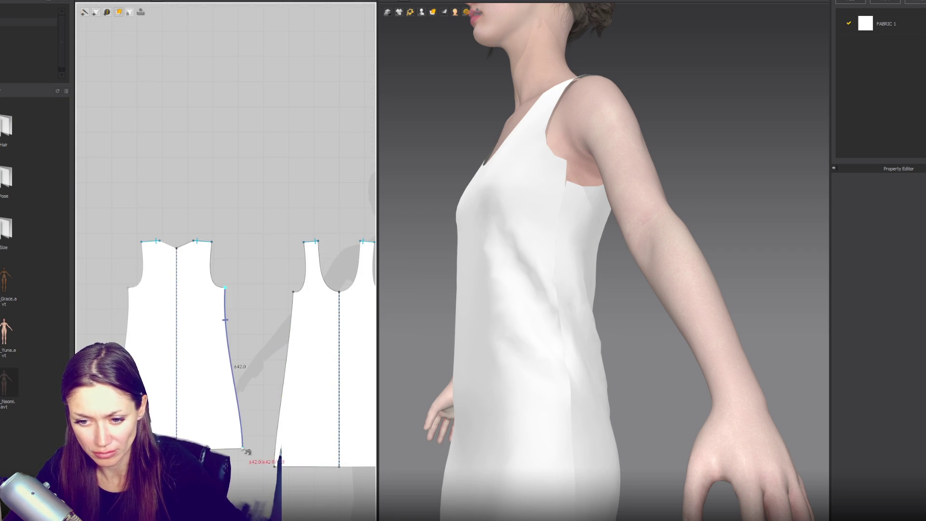
left_click(293, 291)
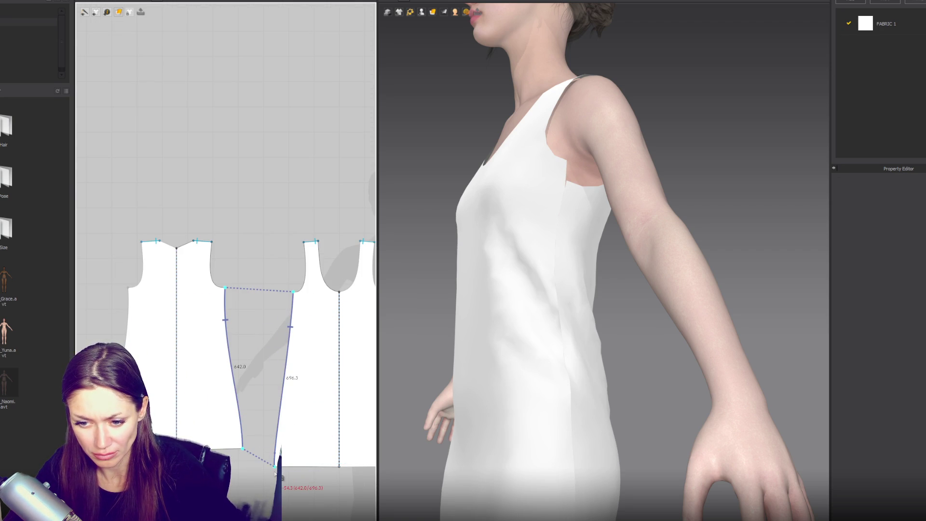
left_click(275, 466)
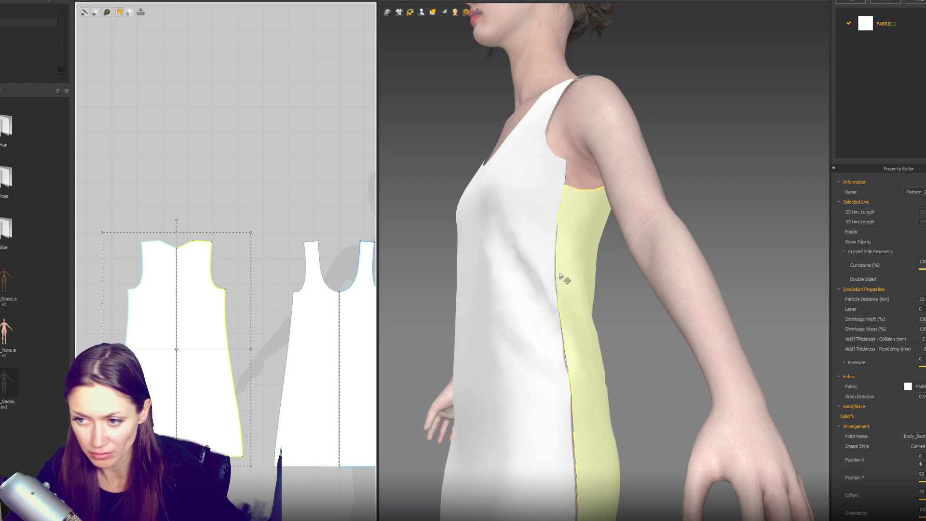
- Turn the avatar to face front and push the back piece's side edge outward, straightening it
mouse_move(558, 279)
right_mouse_down()
mouse_move(562, 258)
mouse_move(640, 271)
mouse_move(730, 227)
right_mouse_up()
scroll(637, 279, "down", 3)
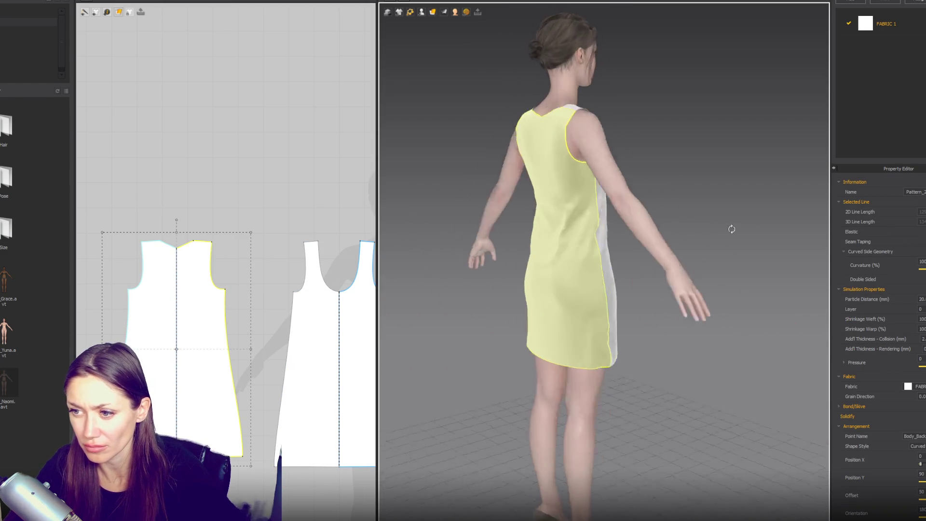
key("Escape")
left_click(227, 335)
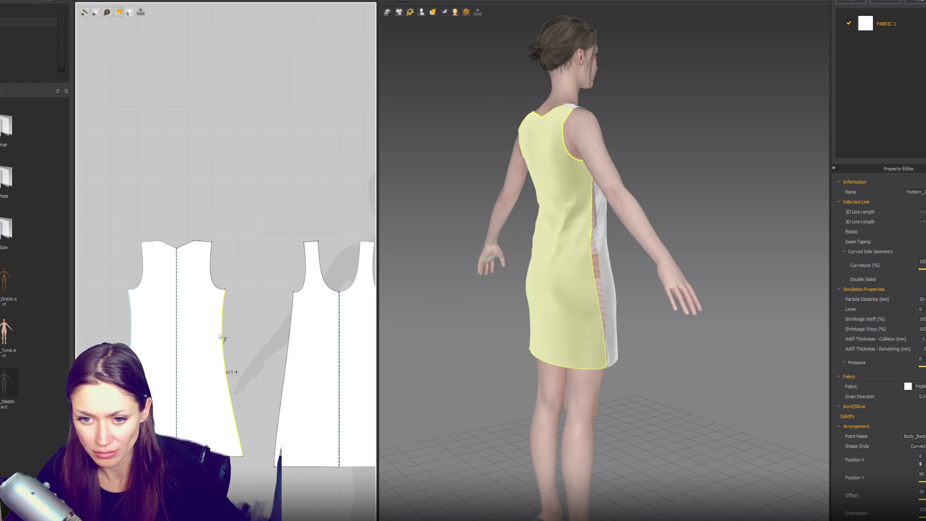
left_click_drag(221, 336, 227, 338)
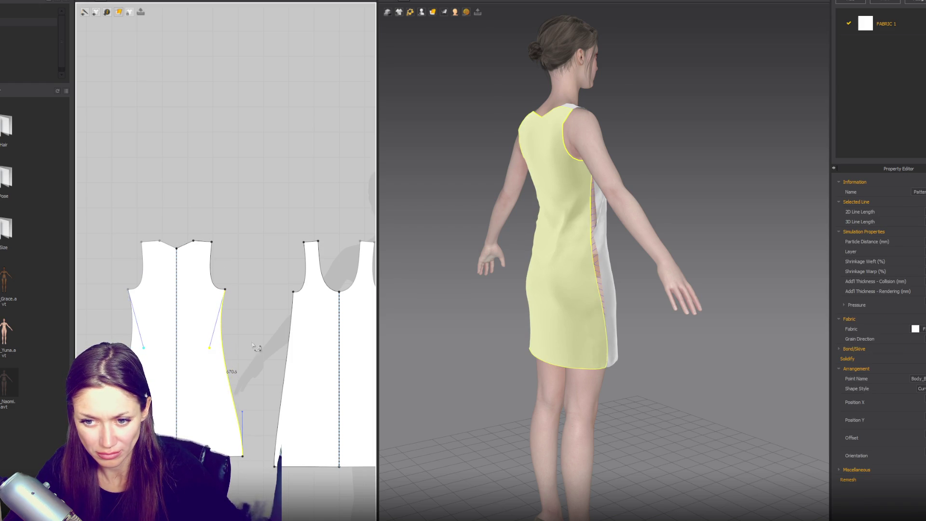
- Bend the front piece's side edge into a curve refined near the hem, then view from the front
left_click(292, 299)
left_click_drag(297, 358, 309, 358)
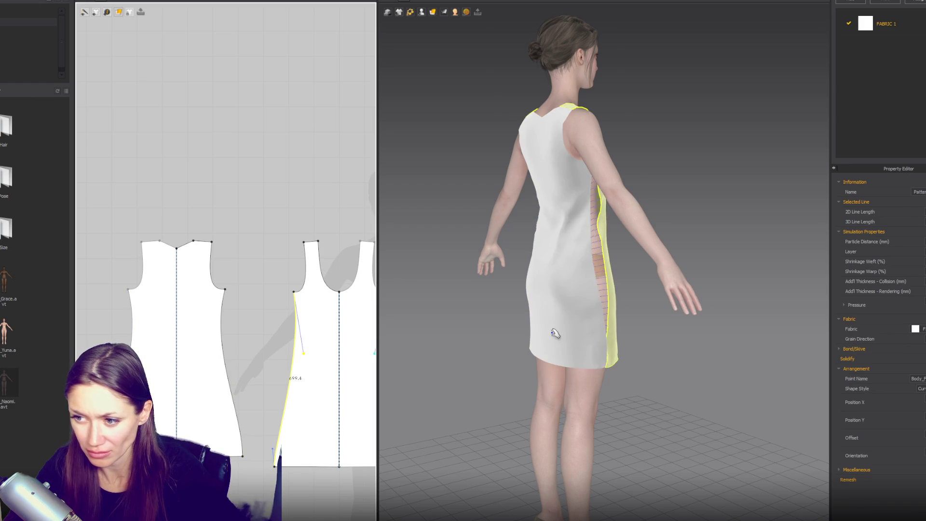
mouse_move(274, 451)
left_mouse_down()
mouse_move(273, 406)
mouse_move(243, 396)
mouse_move(245, 367)
left_mouse_up()
left_click(243, 457)
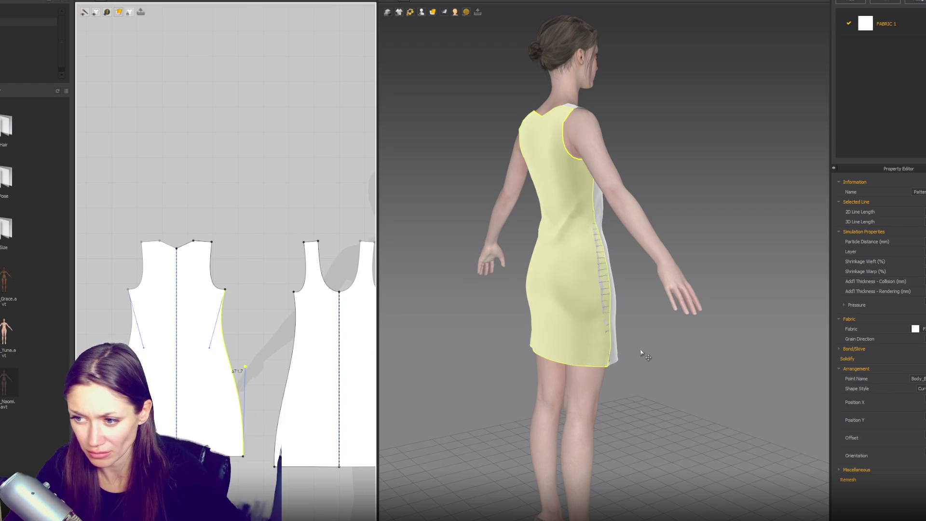
key("2")
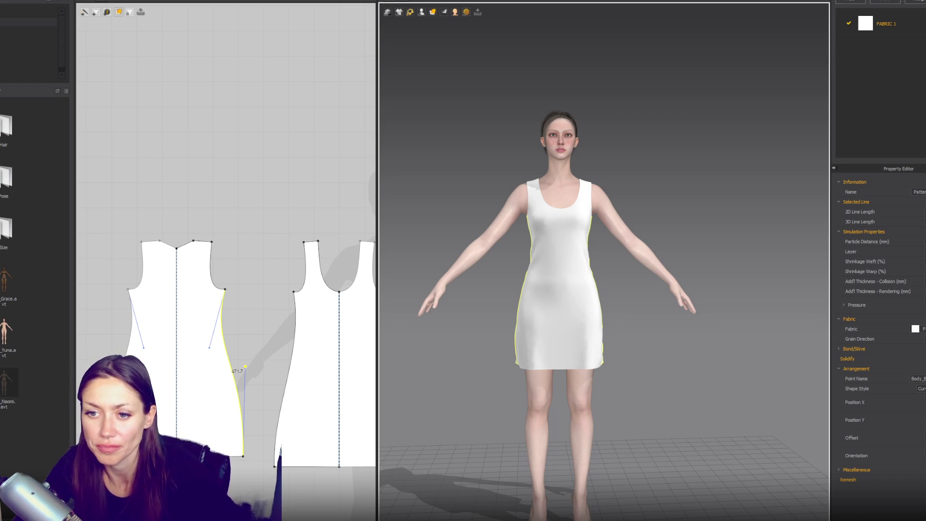
- Undo the V-shaped back neckline, return to the front view, and select the entire front pattern
key("8")
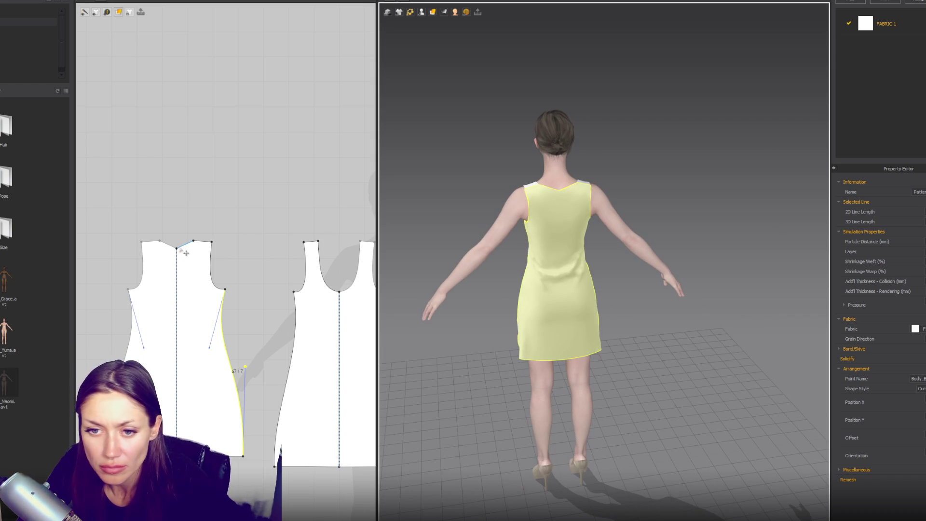
left_click(185, 252)
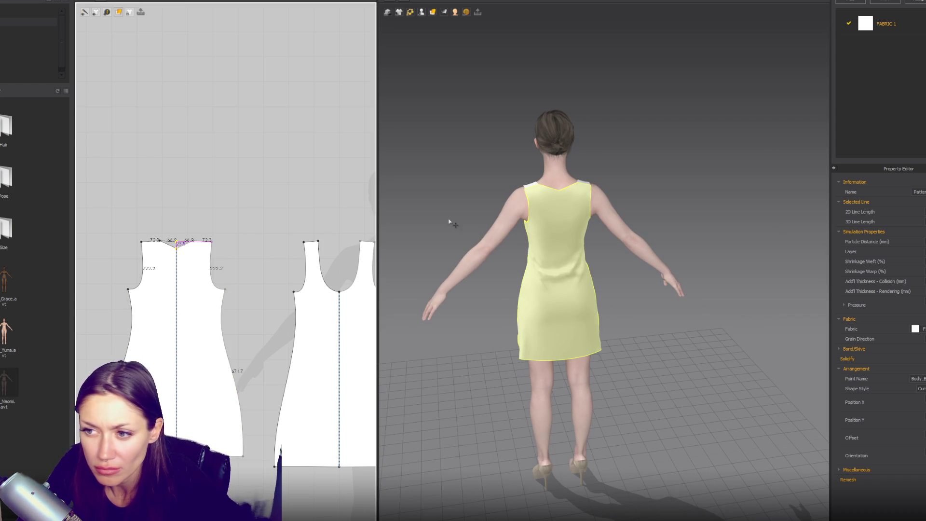
key("ctrl+z")
key("2")
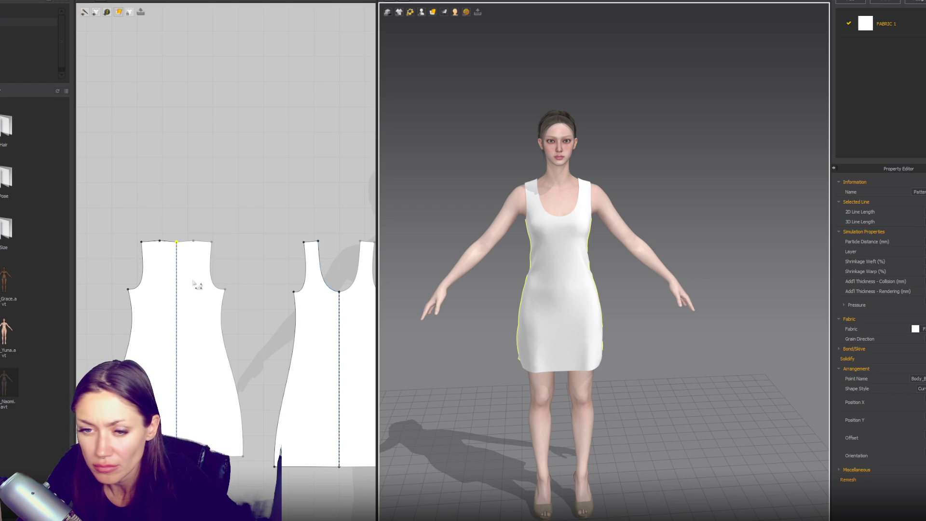
scroll(215, 278, "down", 2)
right_click_drag(215, 278, 325, 270)
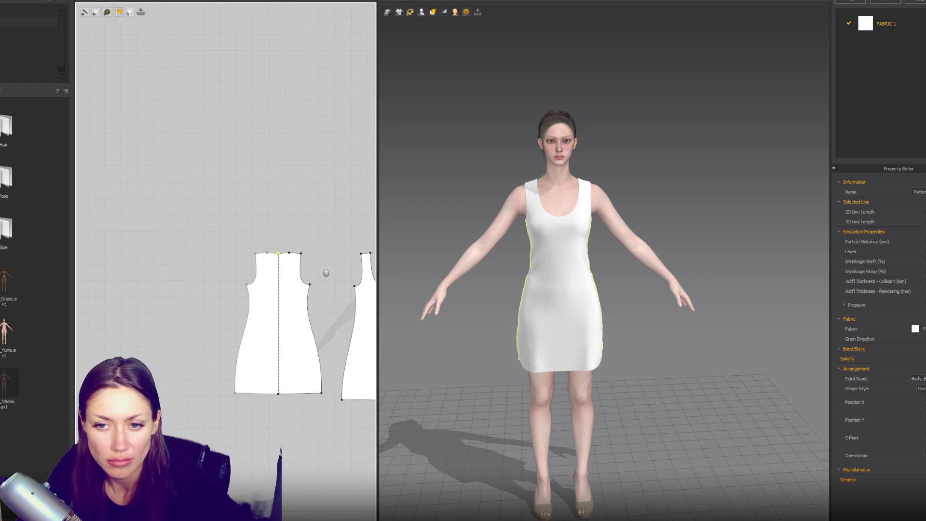
scroll(179, 271, "up", 4)
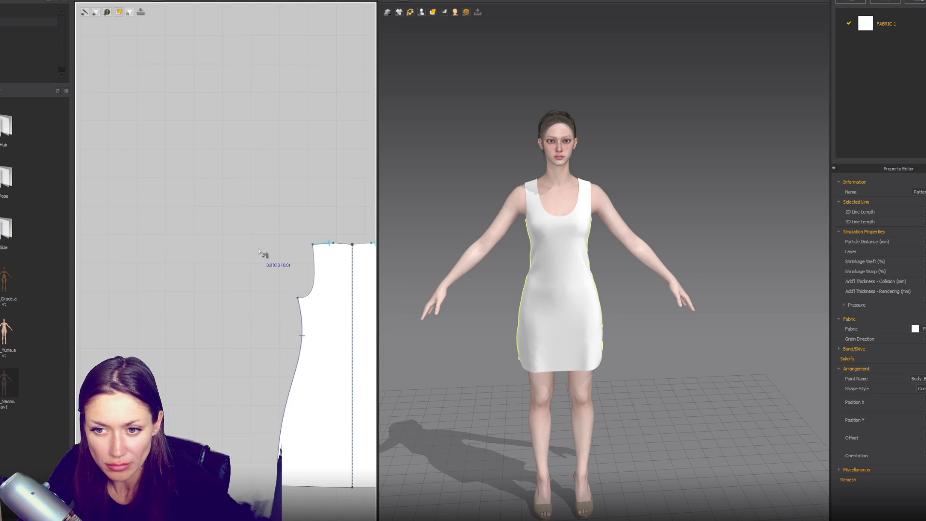
key("ctrl+a")
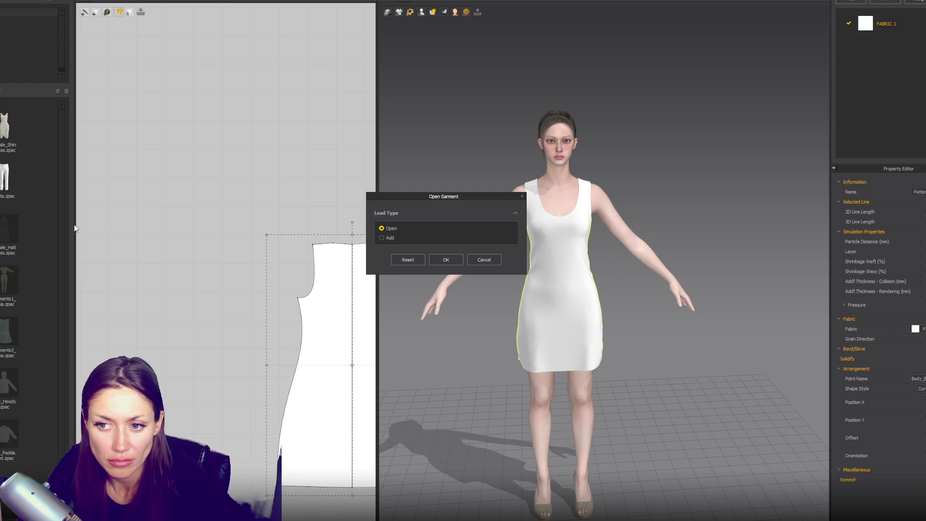
- Add the shirt garment to the scene, then delete its two front pieces and back piece
left_click(381, 238)
left_click(446, 330)
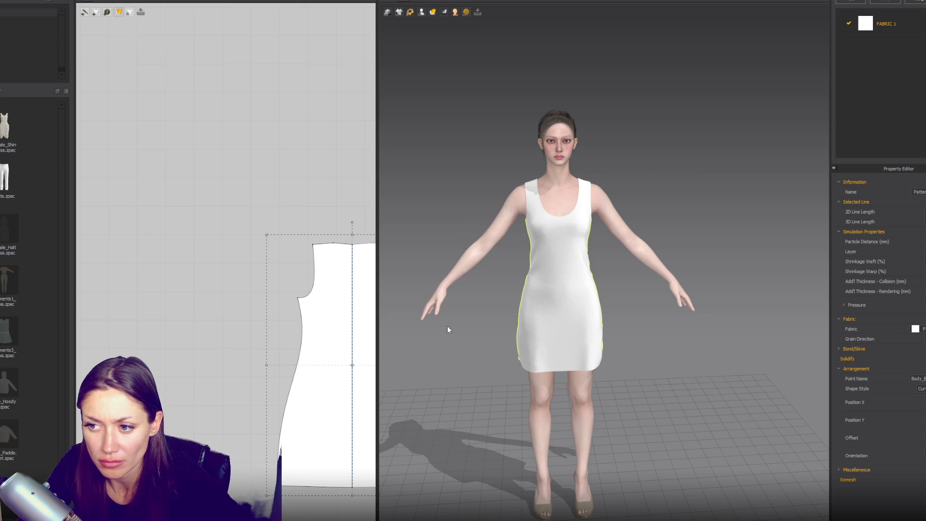
left_click(247, 239)
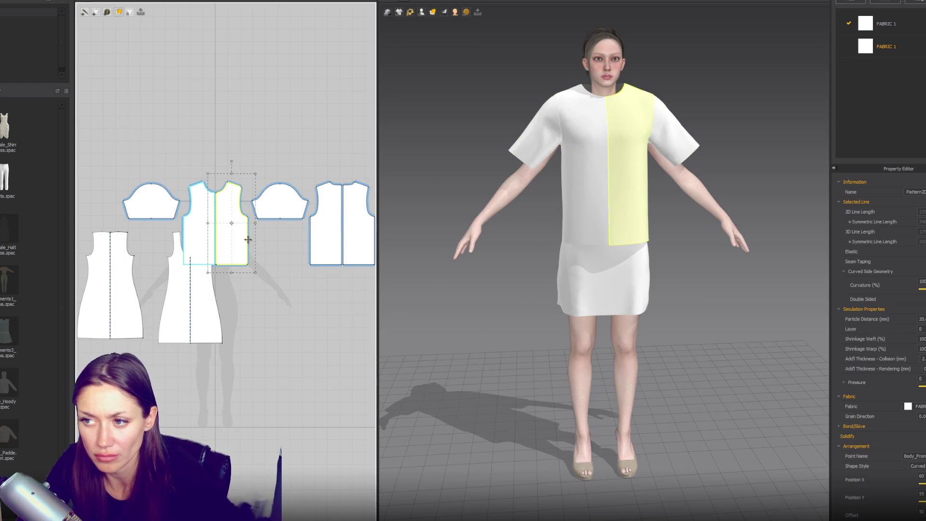
key("Delete")
left_click(204, 224)
key("Delete")
left_click(363, 234)
key("Delete")
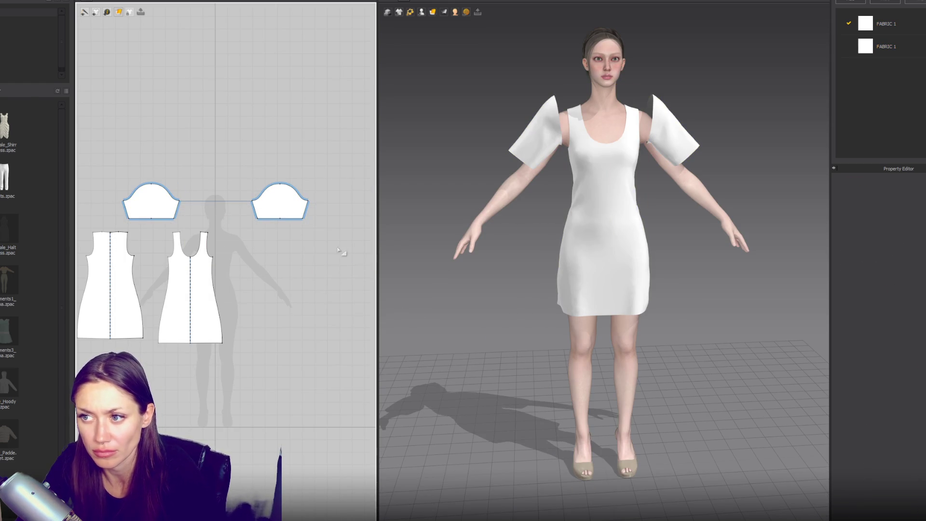
- Move the left sleeve down the arm and rotate the right sleeve outward to follow the arm
mouse_move(545, 195)
right_mouse_down()
mouse_move(721, 202)
mouse_move(671, 186)
mouse_move(603, 126)
right_mouse_up()
left_click(581, 104)
key("2")
mouse_move(581, 114)
left_mouse_down()
mouse_move(574, 144)
mouse_move(593, 139)
left_mouse_up()
key("4")
key("2")
left_click(691, 91)
key("4")
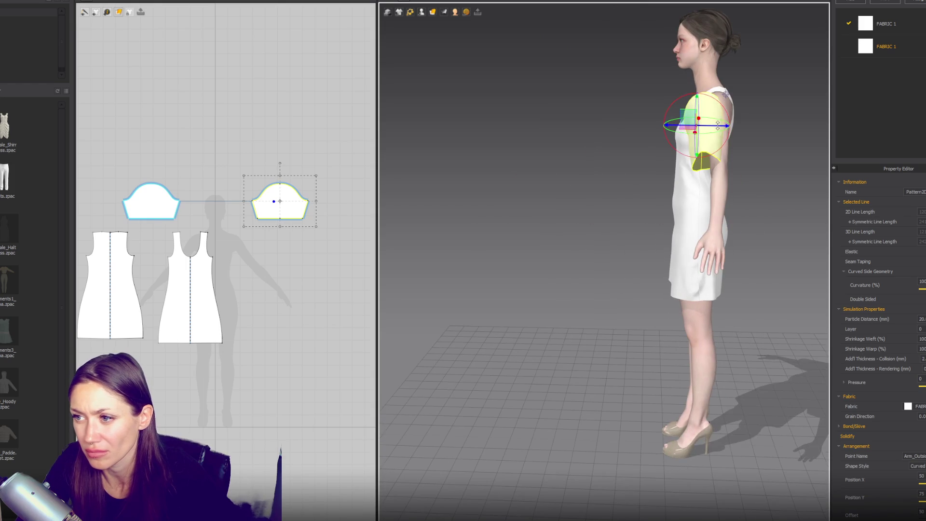
left_click_drag(739, 124, 733, 145)
key("2")
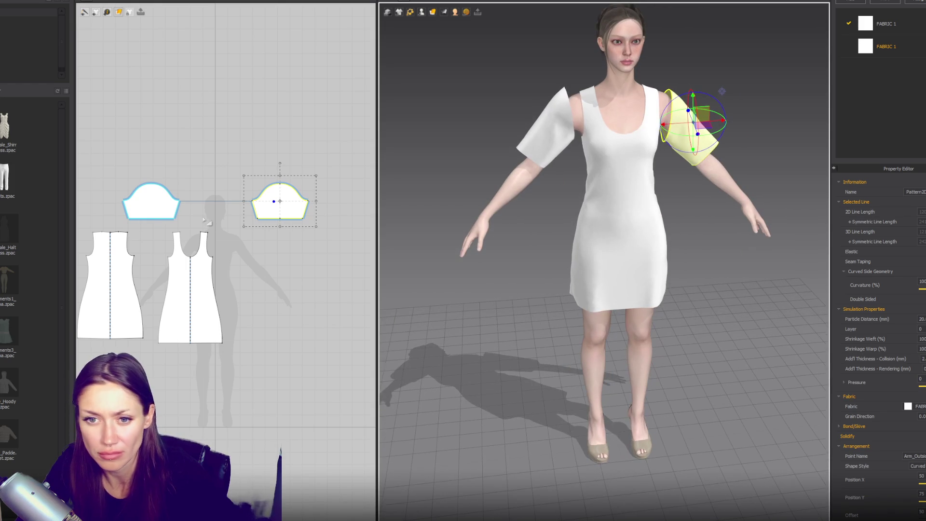
- Arrange the sleeve patterns on either side of the dress pieces in the 2D window
right_click_drag(175, 204, 306, 199)
right_click_drag(186, 228, 58, 227)
left_click_drag(274, 195, 186, 186)
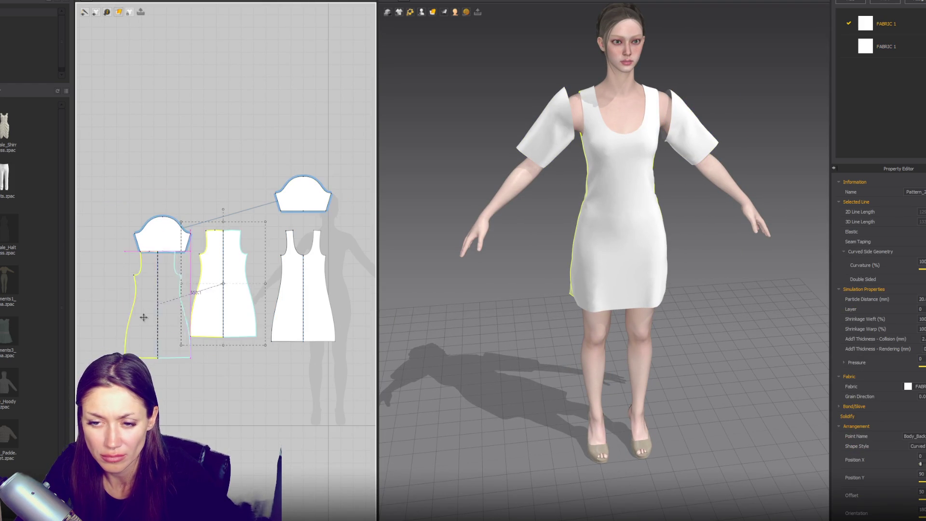
left_click_drag(222, 285, 141, 299)
left_click_drag(163, 237, 87, 202)
left_click_drag(303, 195, 234, 237)
left_click(594, 117)
left_click(241, 248)
left_click_drag(234, 243, 256, 248)
- Select both sleeve pattern pieces and shrink them slightly
scroll(249, 263, "up", 3)
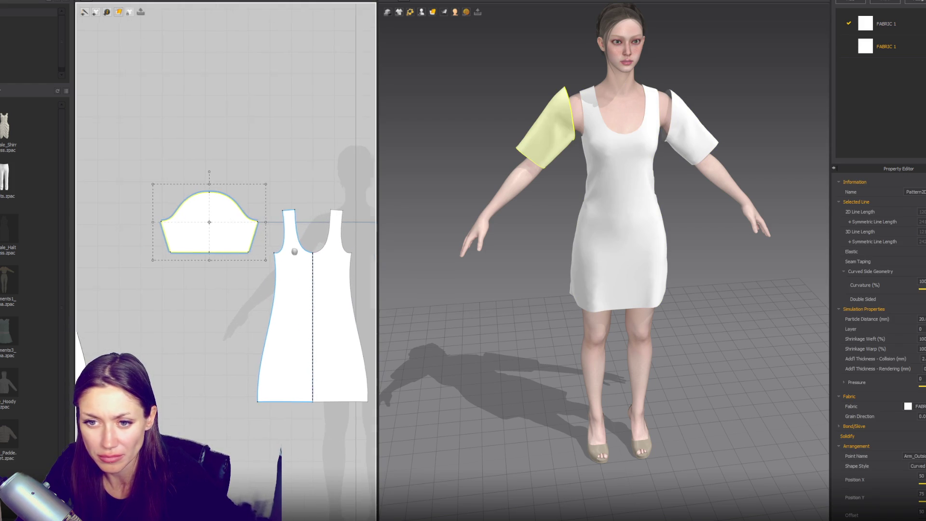
left_click(357, 250, "shift")
scroll(352, 248, "down", 2)
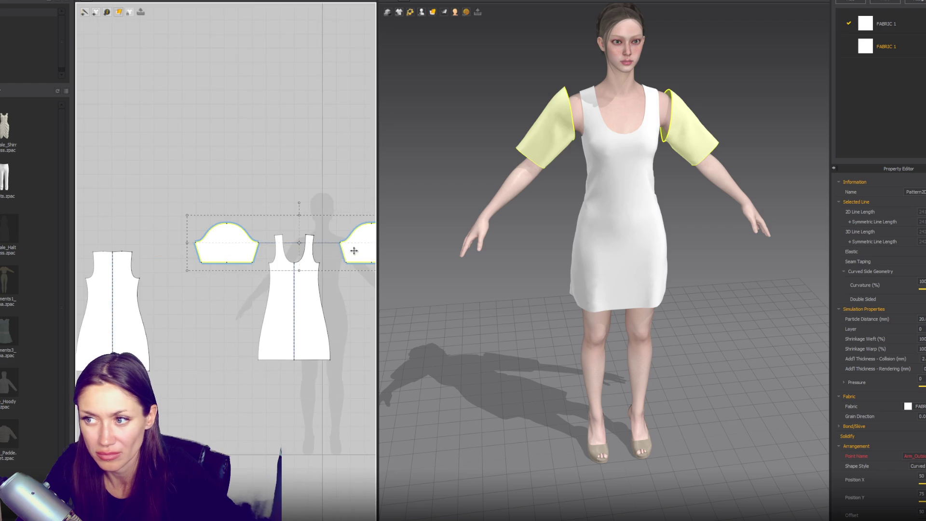
mouse_move(349, 273)
left_mouse_down()
mouse_move(337, 263)
mouse_move(297, 267)
left_mouse_up()
left_click(268, 270)
scroll(252, 273, "up", 2)
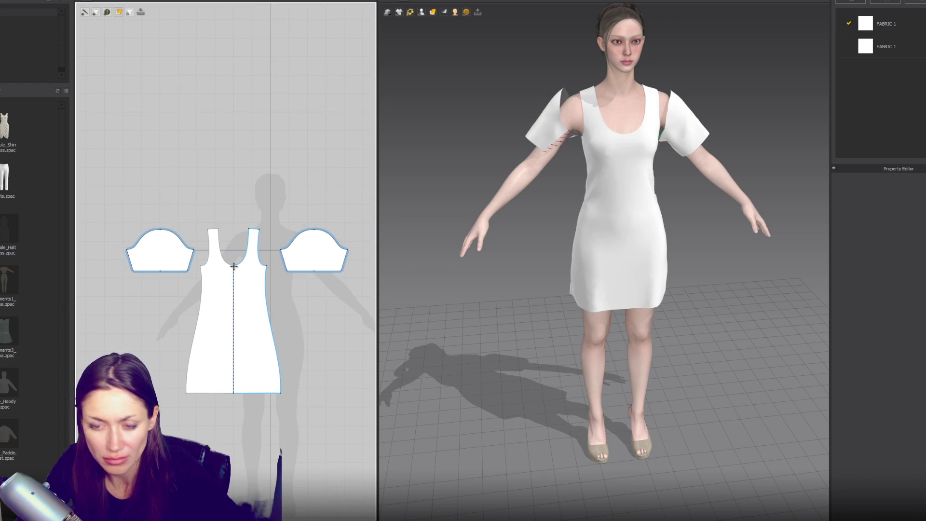
key("n")
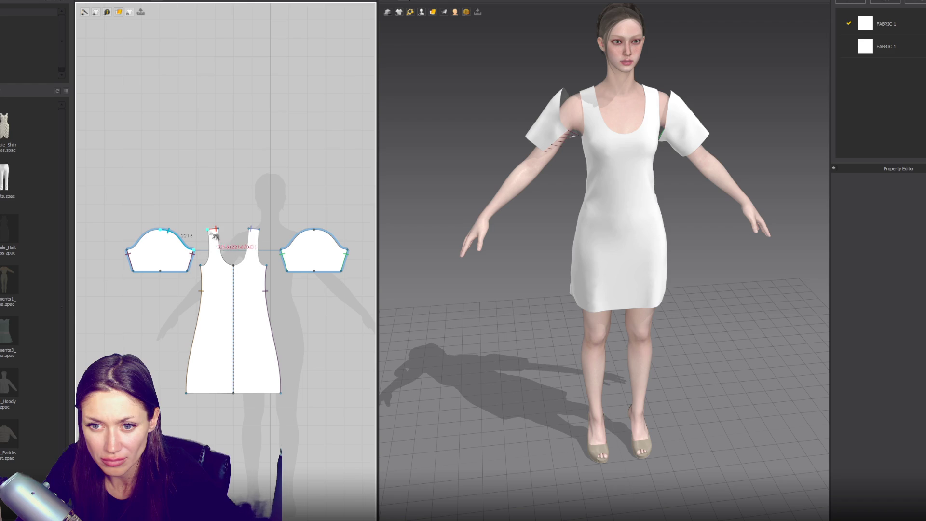
- Sew the left and right sleeve caps to their dress armholes and simulate the drape
left_click(201, 265)
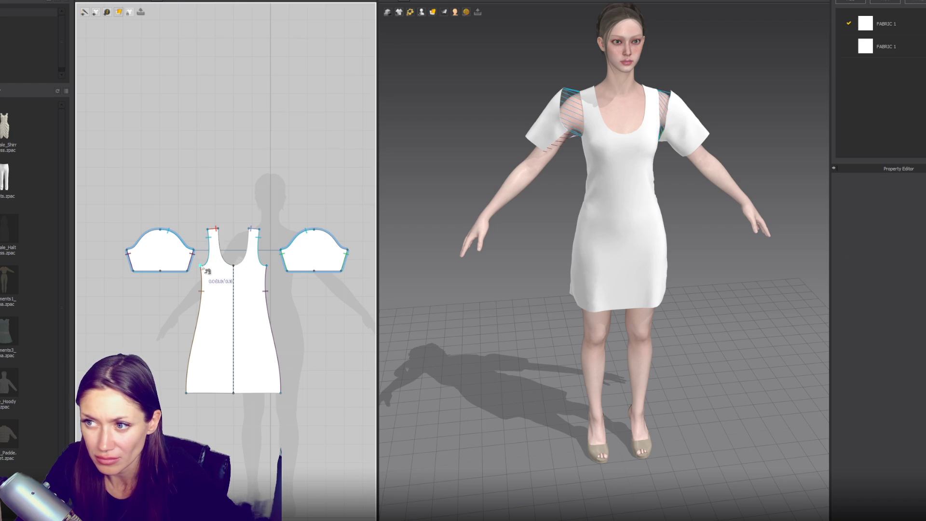
mouse_move(526, 200)
right_mouse_down()
mouse_move(533, 293)
mouse_move(523, 314)
mouse_move(674, 307)
mouse_move(599, 304)
right_mouse_up()
scroll(599, 303, "up", 2)
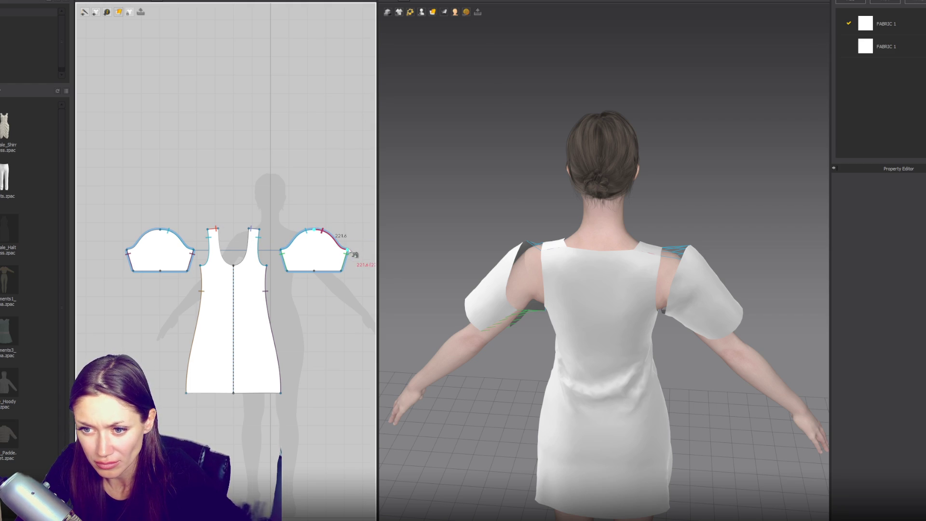
right_click_drag(234, 298, 406, 296)
left_click(218, 288)
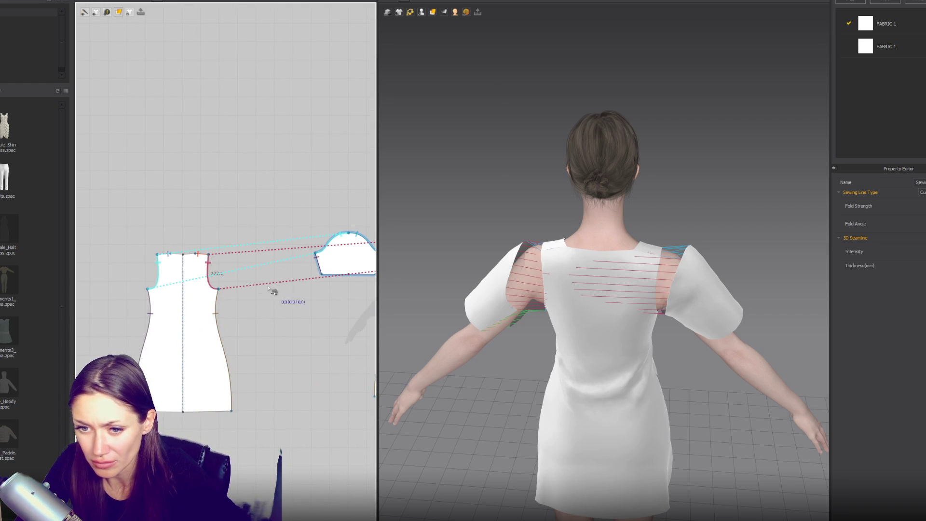
right_click_drag(263, 289, 149, 264)
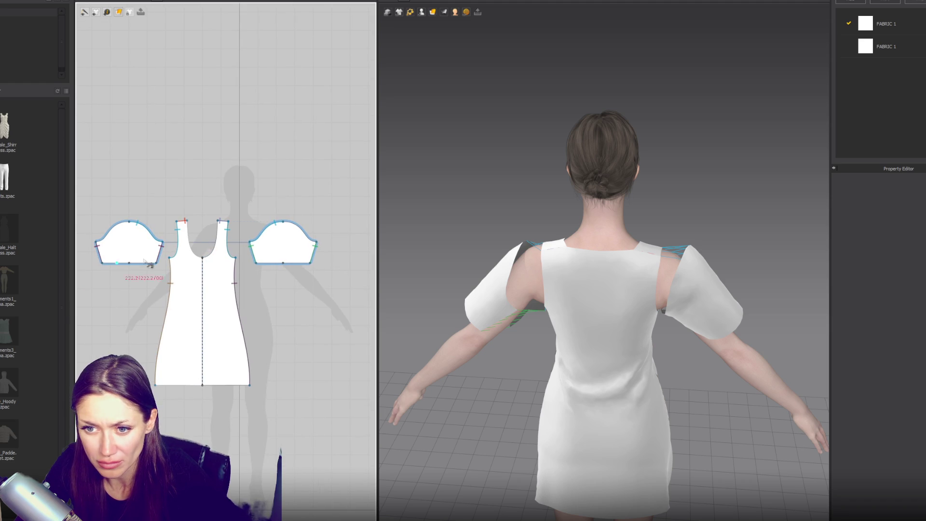
left_click(314, 239)
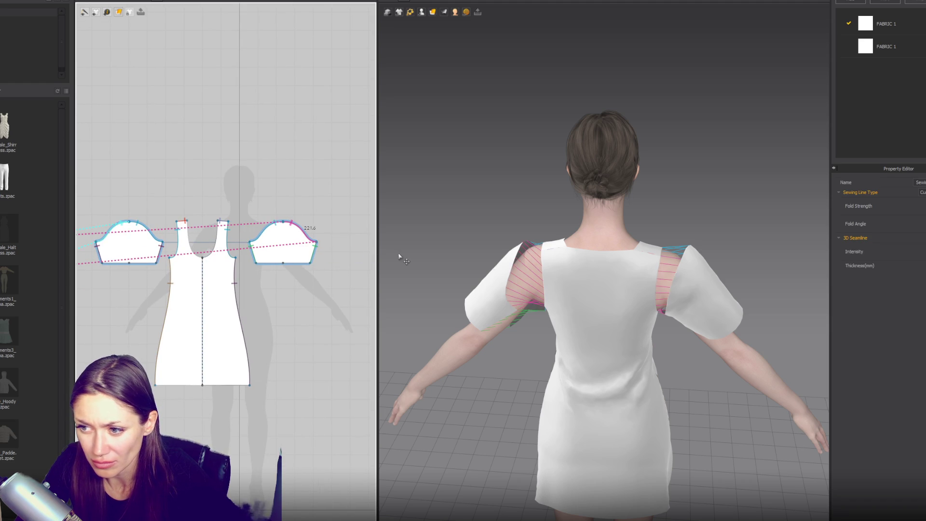
key("space")
- From the front view, select both sleeve patterns and scale them down
mouse_move(652, 302)
right_mouse_down()
mouse_move(596, 215)
mouse_move(685, 201)
right_mouse_up()
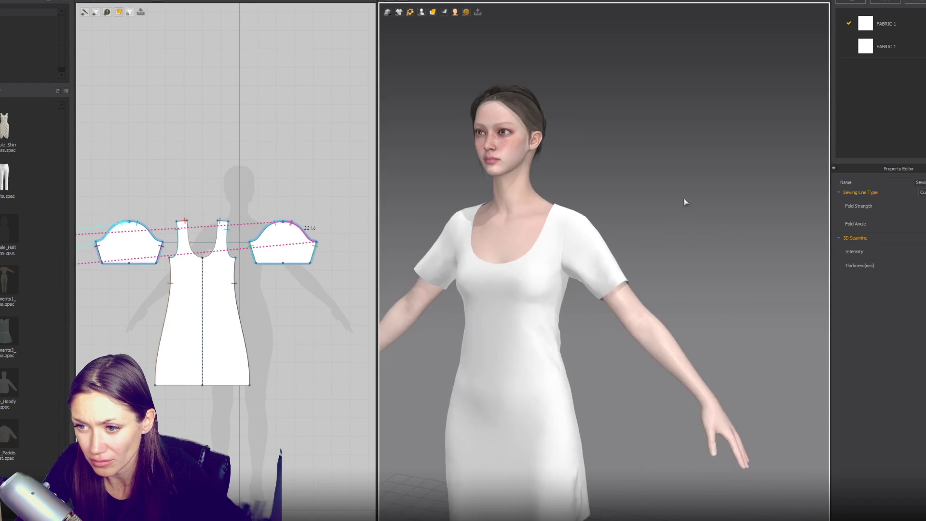
key("2")
right_click_drag(357, 269, 372, 261)
left_click(297, 236)
left_click(169, 237, "shift")
left_click_drag(339, 263, 311, 257)
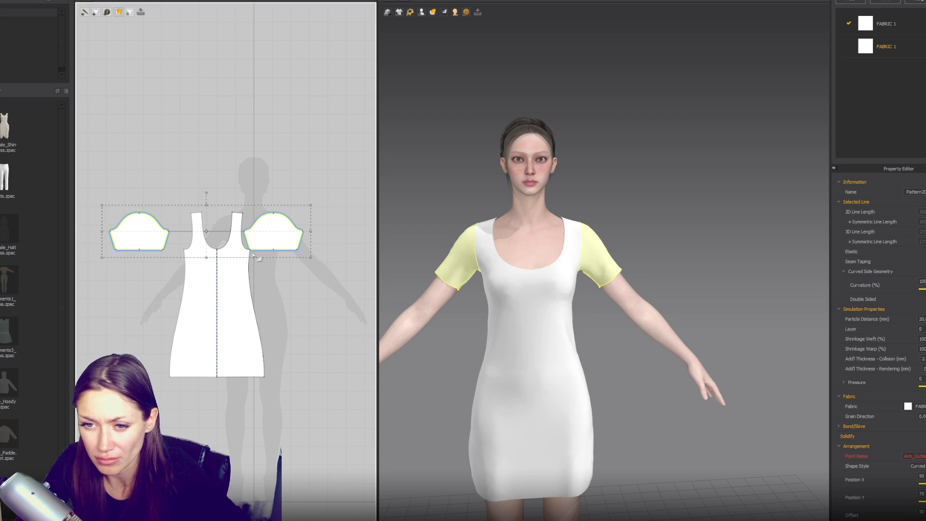
- Scale both sleeves up slightly, then try lowering their hems and undo it
left_click_drag(312, 259, 325, 265)
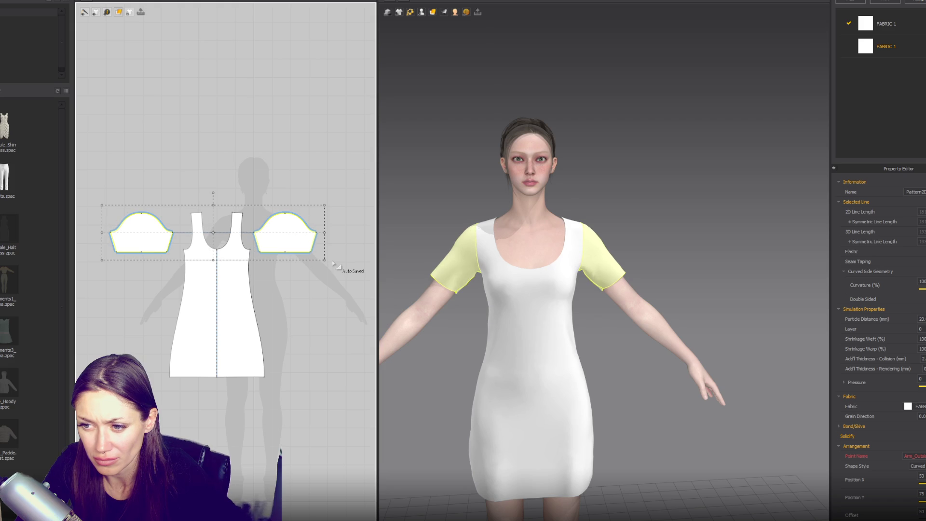
left_click(294, 252)
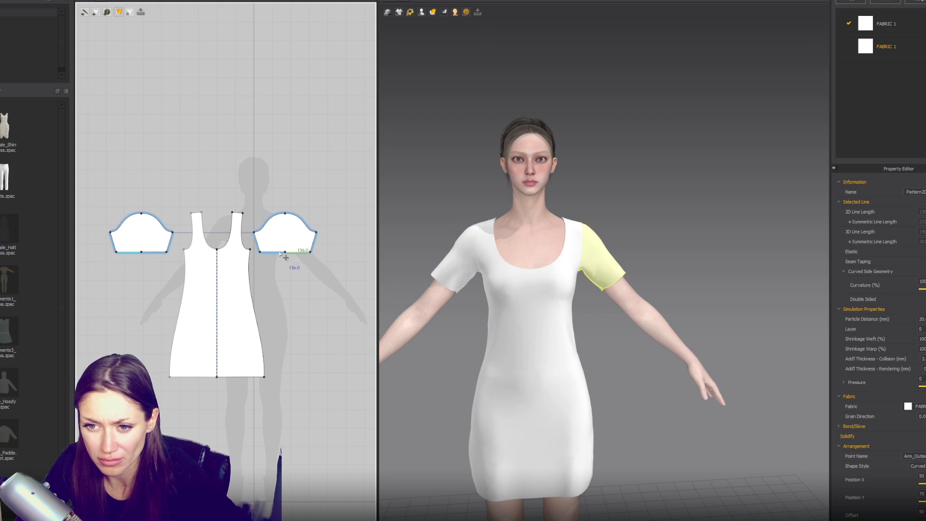
left_click(155, 252)
left_click_drag(154, 251, 155, 336)
left_click_drag(153, 301, 153, 302)
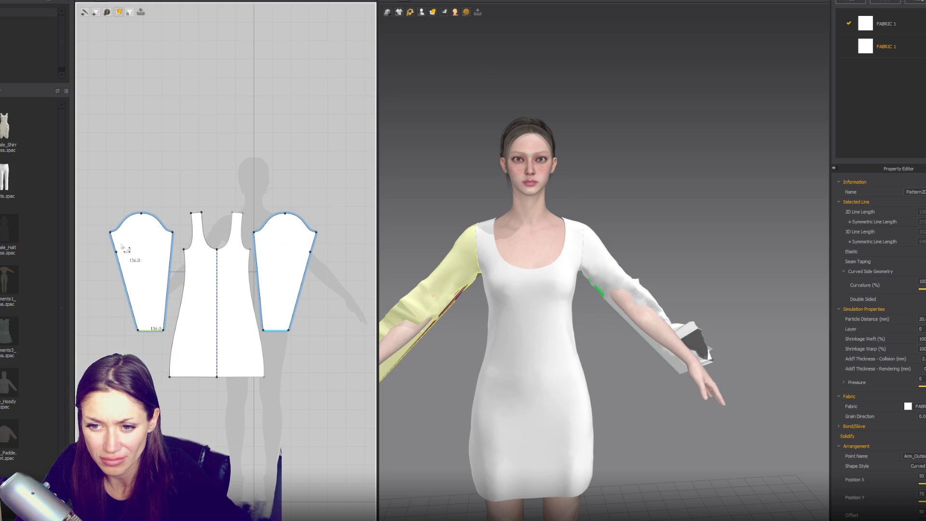
key("ctrl+z")
- Drag the sleeve hem midpoint down to lengthen both sleeves toward the wrist, then shorten slightly
left_click(141, 252)
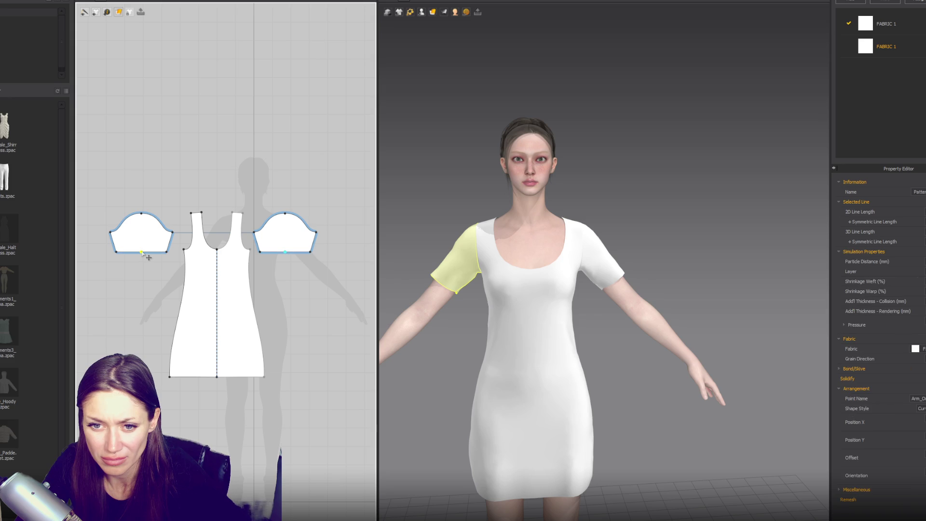
left_click_drag(143, 254, 144, 325)
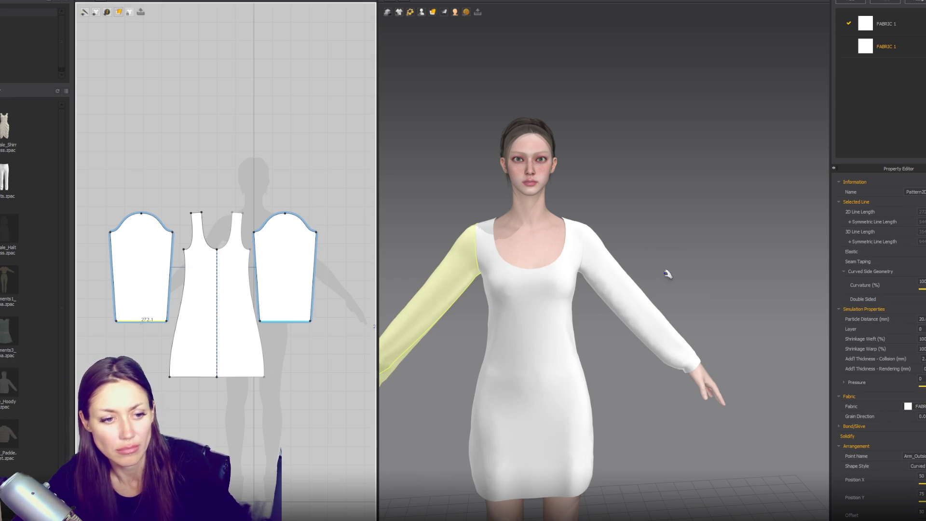
scroll(677, 223, "down", 1)
scroll(677, 223, "down", 1)
mouse_move(416, 338)
left_mouse_down()
mouse_move(413, 320)
mouse_move(444, 266)
mouse_move(454, 273)
mouse_move(456, 304)
left_mouse_up()
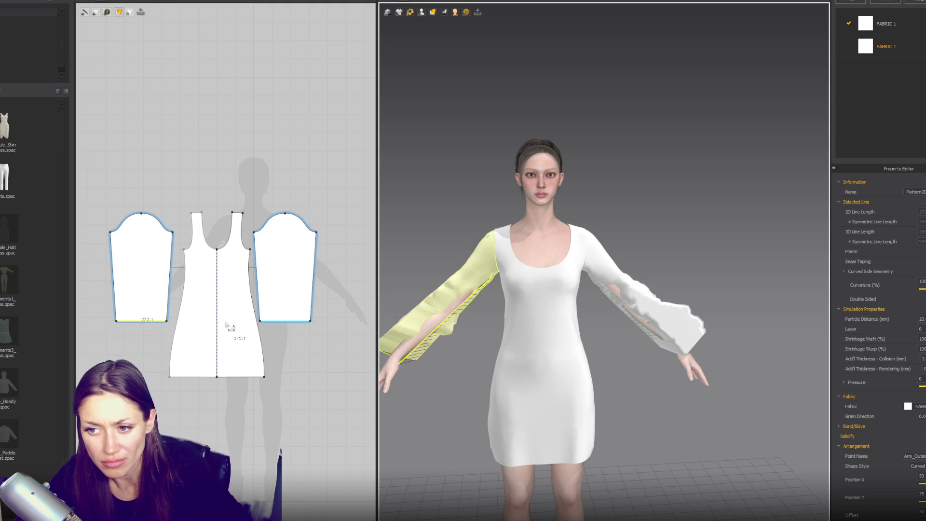
left_click_drag(151, 322, 150, 311)
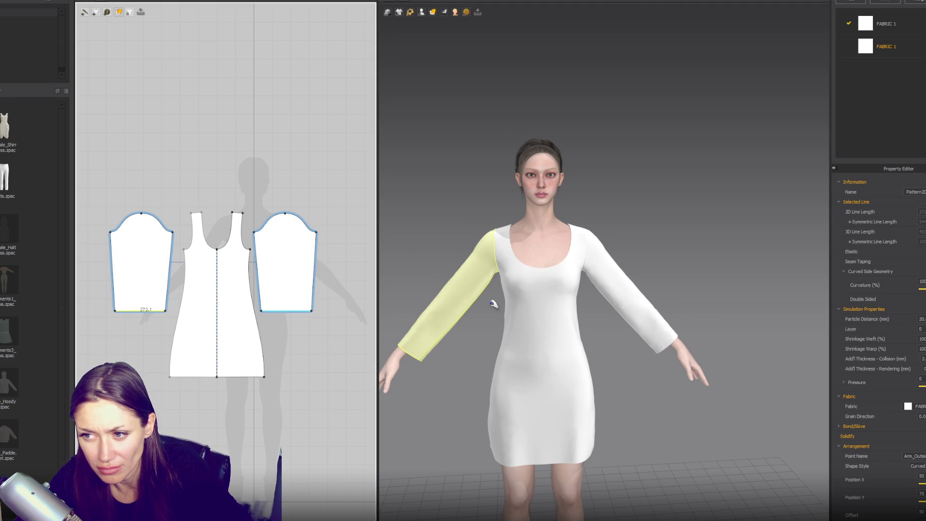
- Narrow both sleeve hems by moving the lower corner point inward
left_click(312, 312)
left_click_drag(312, 313, 271, 312)
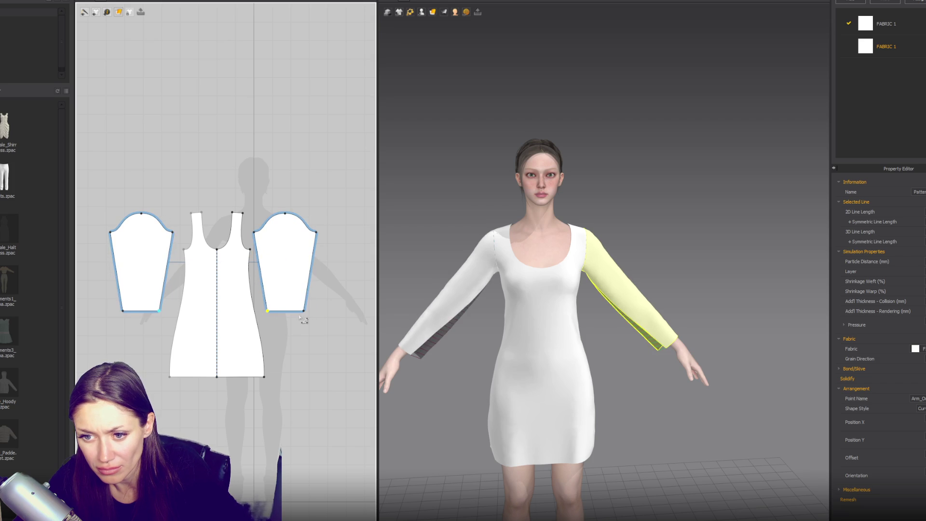
left_click(319, 330)
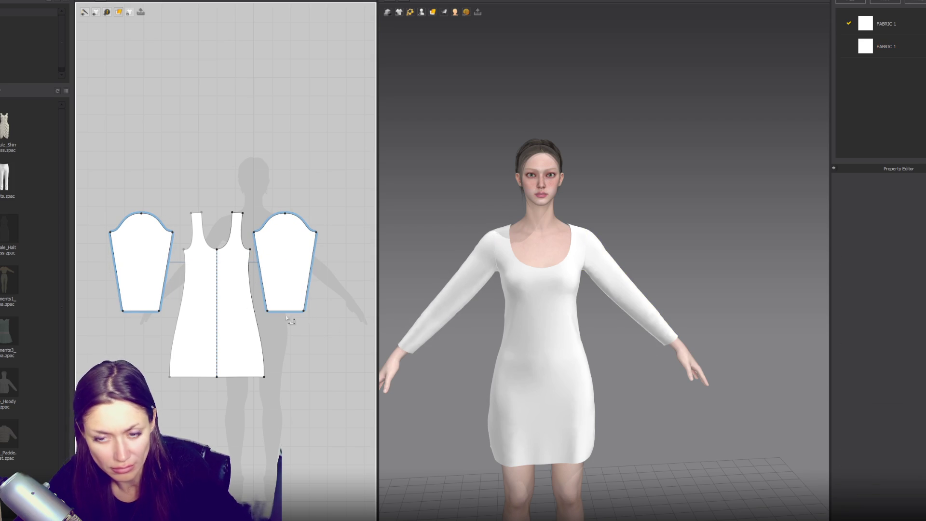
- Draw a small cuff rectangle, sew it to the right sleeve hem, and mirror a copy under the other sleeve
left_click(116, 11)
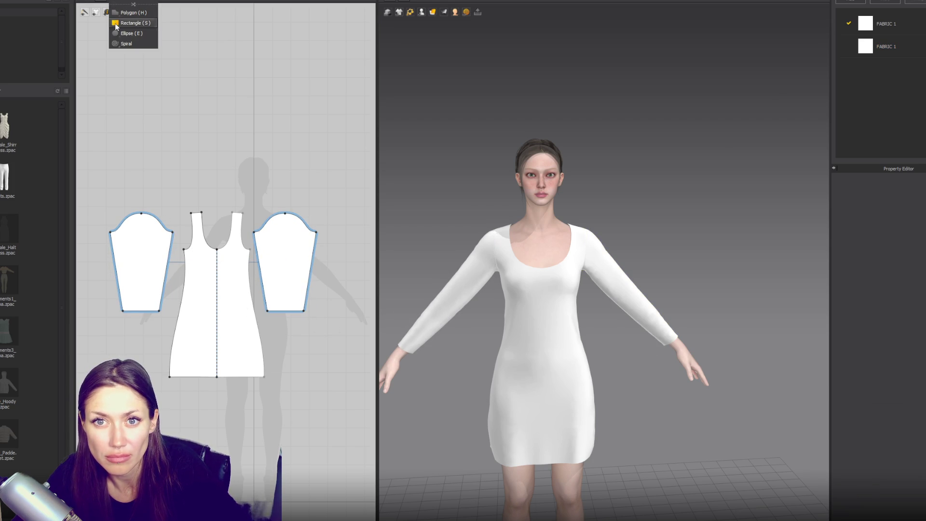
left_click(116, 12)
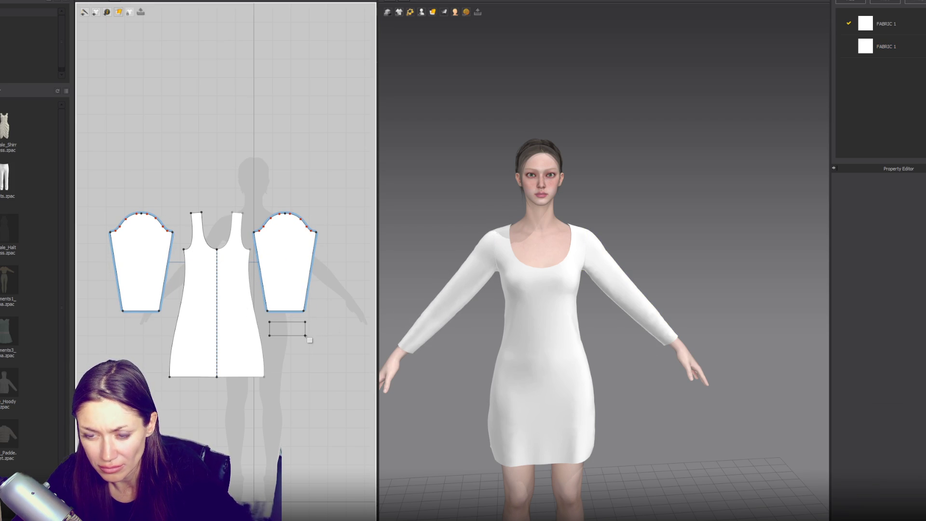
left_click_drag(305, 335, 306, 336)
key("n")
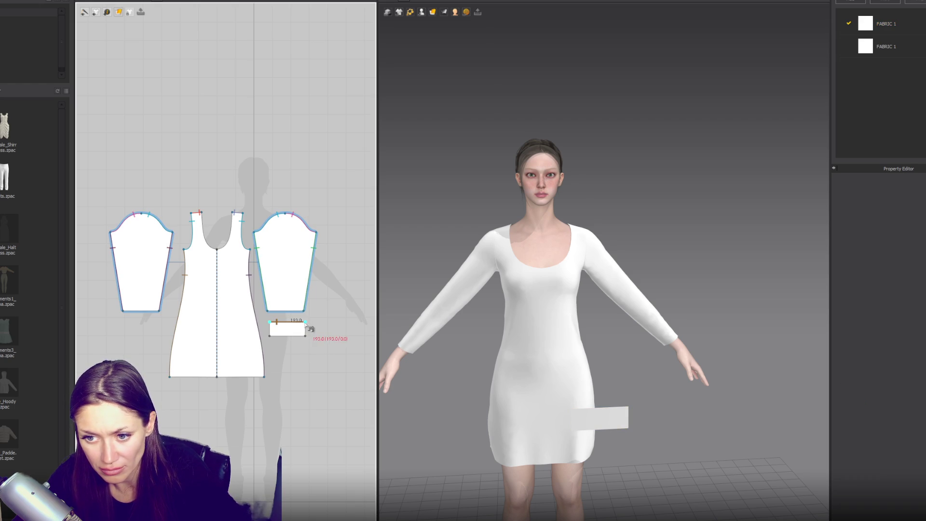
left_click(285, 311)
key("a")
left_click(276, 332)
key("ctrl+d")
left_click(143, 331)
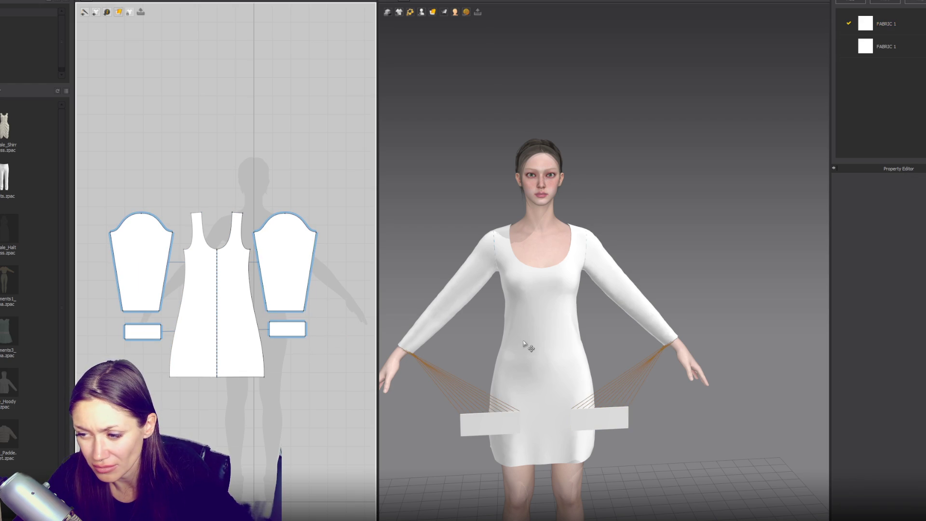
- Place the right cuff on the wrist arrangement point and narrow the cuff piece
mouse_move(423, 14)
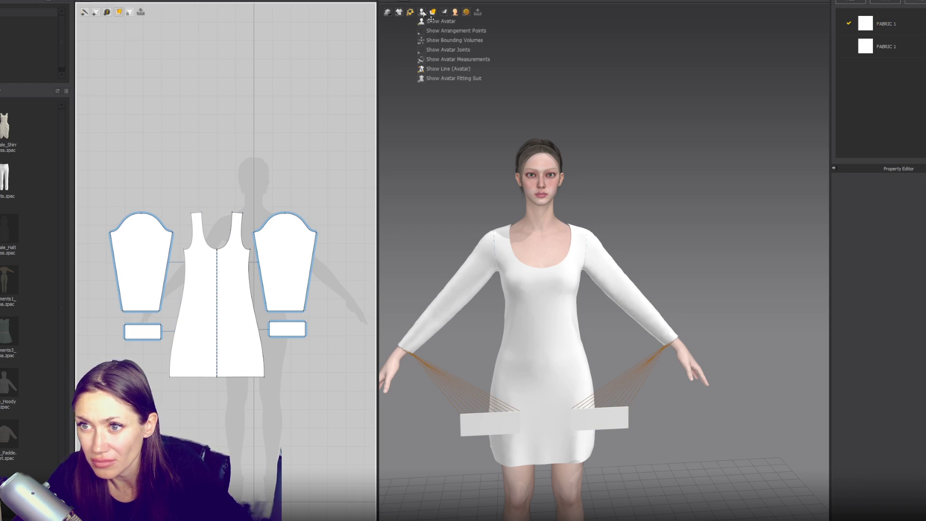
left_click(424, 31)
left_click(600, 418)
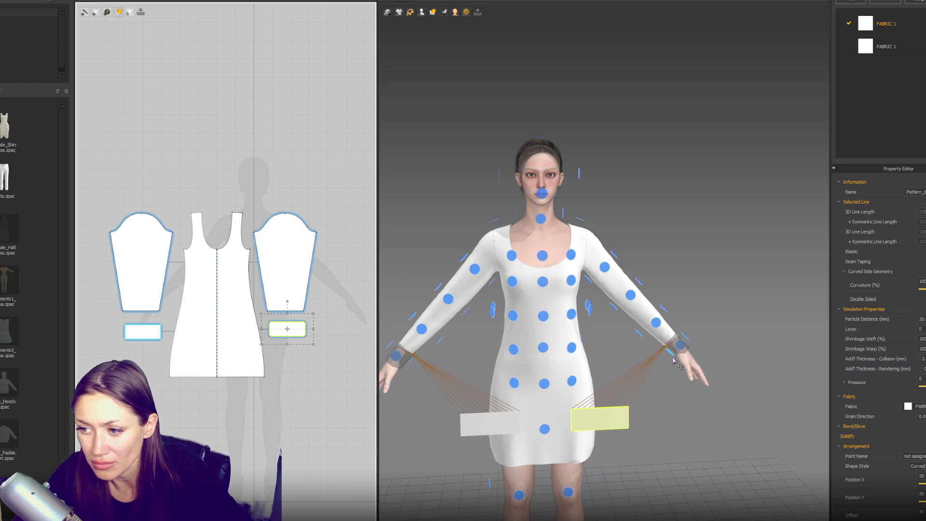
left_click(680, 346)
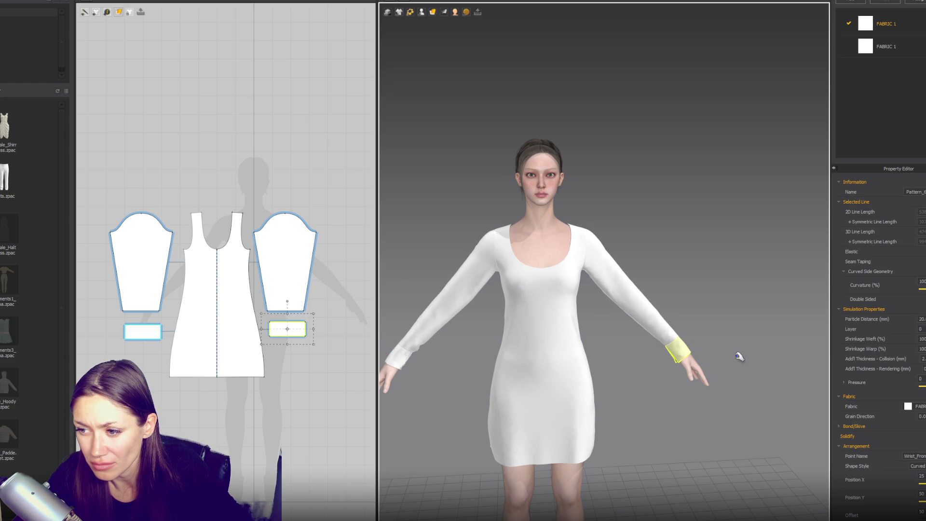
left_click(321, 327)
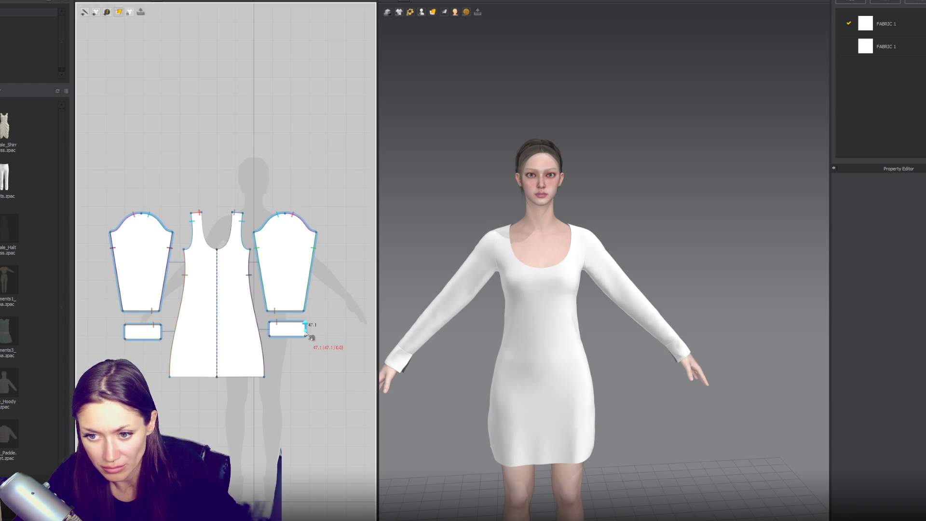
left_click(288, 331)
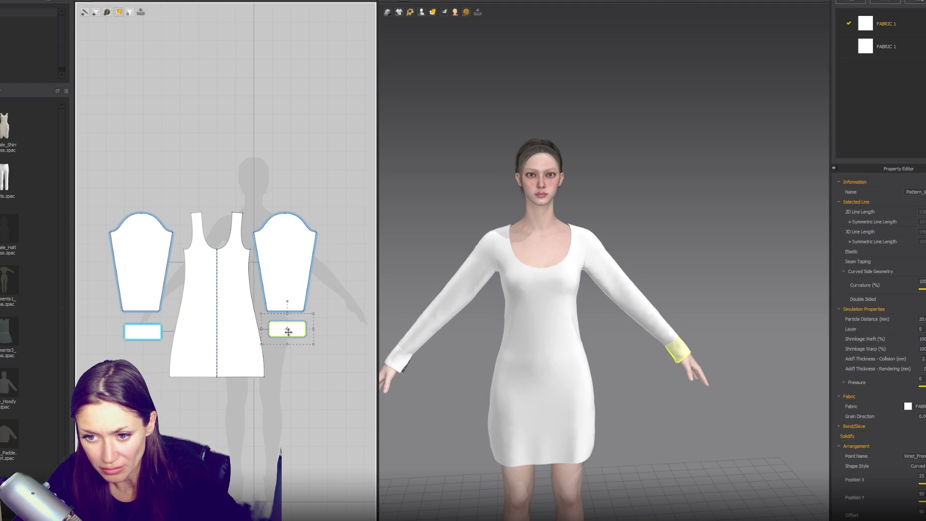
left_click_drag(311, 329, 303, 329)
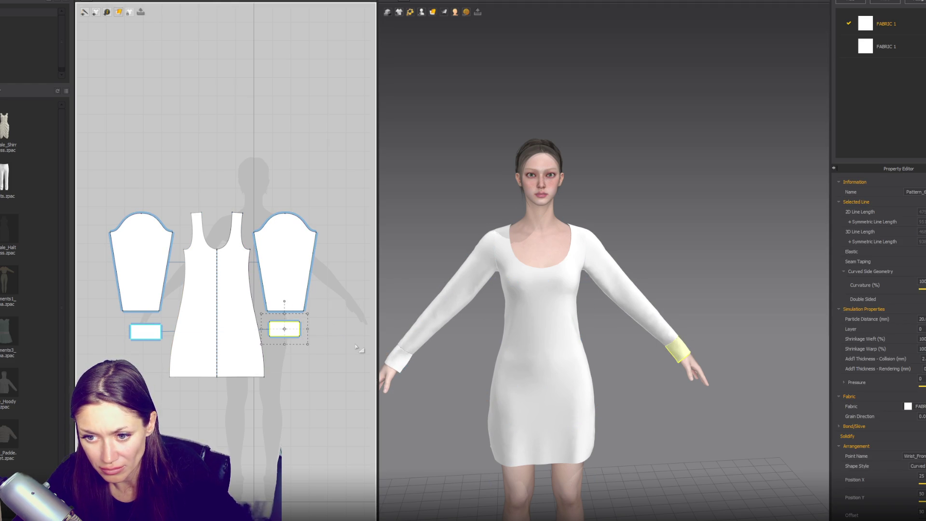
- Try pulling the right sleeve toward the wrist, undo it, and widen the cuff piece
left_click(437, 328)
left_click(637, 314)
mouse_move(593, 269)
left_mouse_down()
mouse_move(688, 345)
mouse_move(605, 273)
mouse_move(638, 308)
mouse_move(658, 320)
mouse_move(594, 248)
left_mouse_up()
left_click(284, 330)
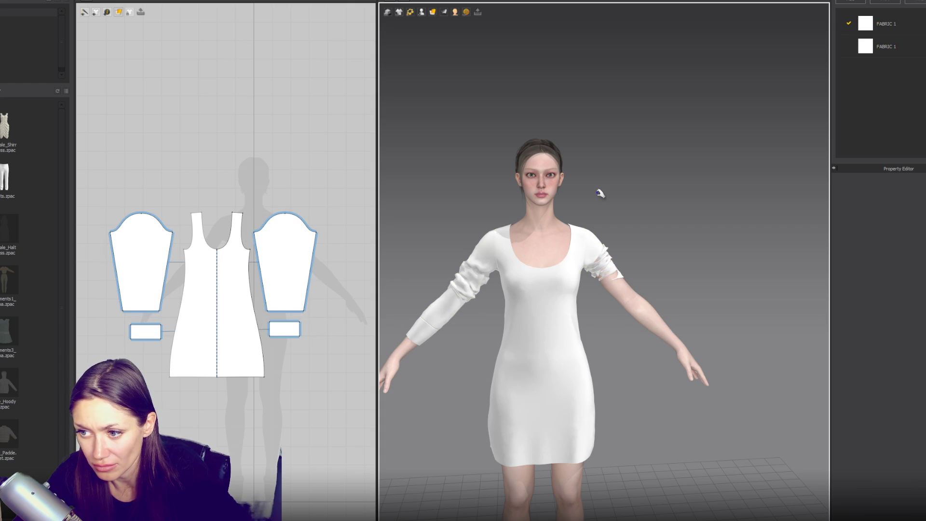
key("ctrl+z")
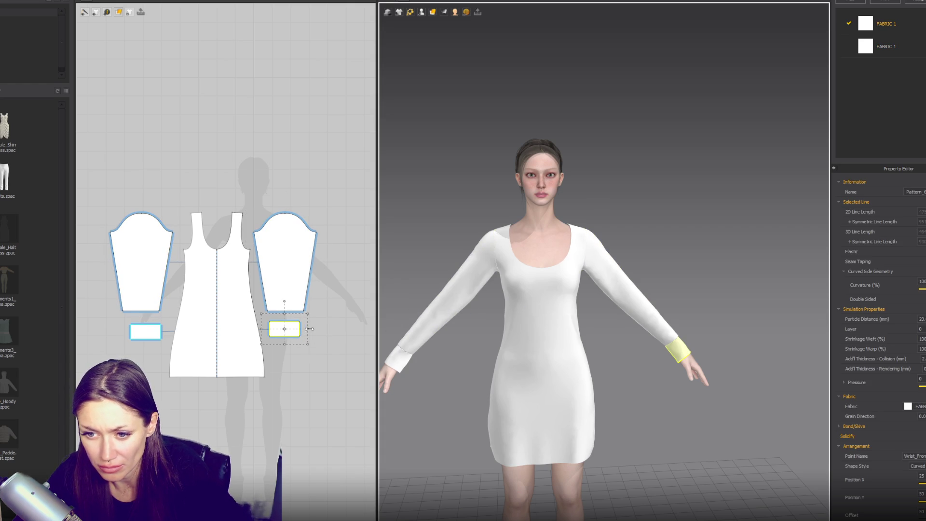
left_click_drag(309, 329, 315, 328)
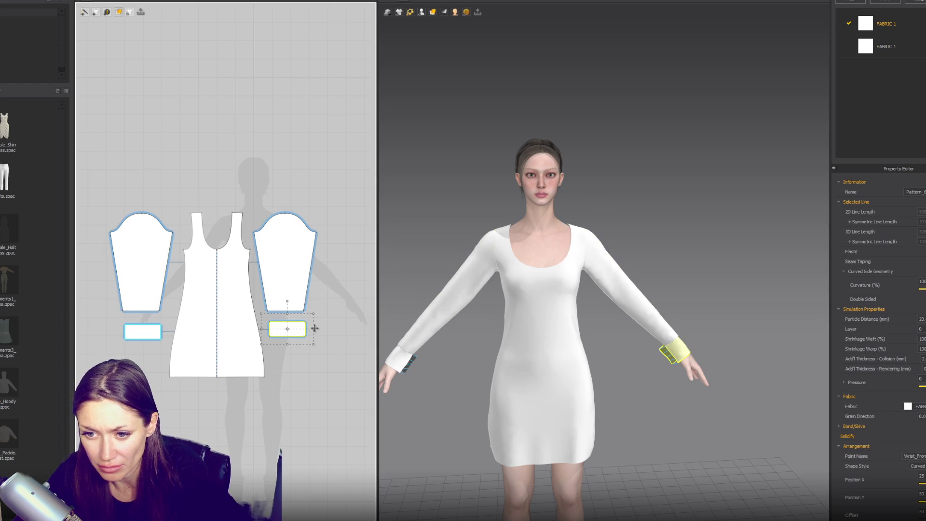
- Push both sleeves up the arms so the left sleeve bunches higher
left_click(665, 335)
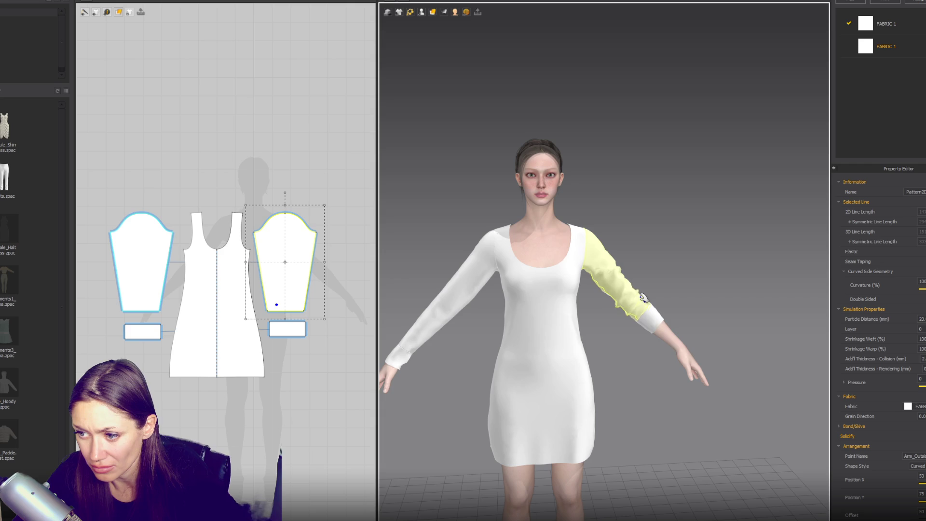
mouse_move(450, 321)
left_mouse_down()
mouse_move(483, 270)
mouse_move(443, 309)
mouse_move(458, 291)
mouse_move(445, 317)
left_mouse_up()
left_click_drag(645, 304, 613, 275)
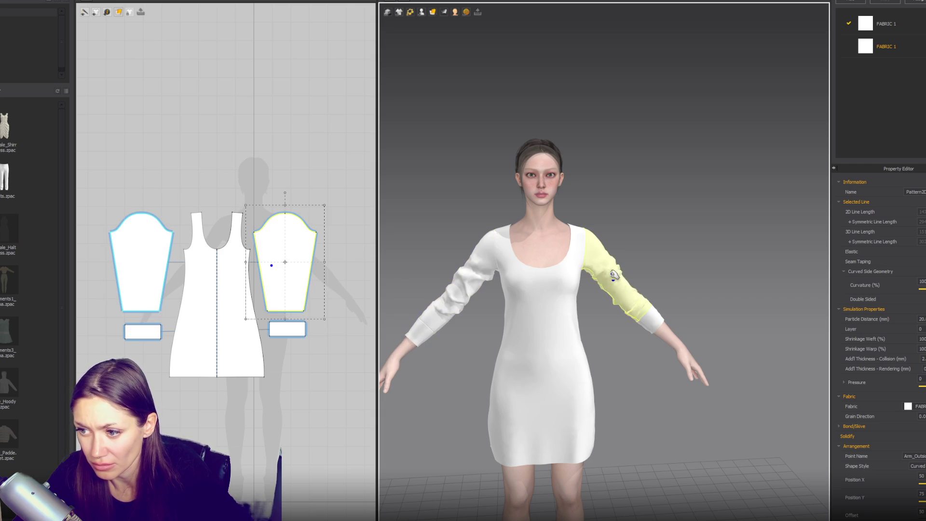
left_click_drag(442, 317, 485, 259)
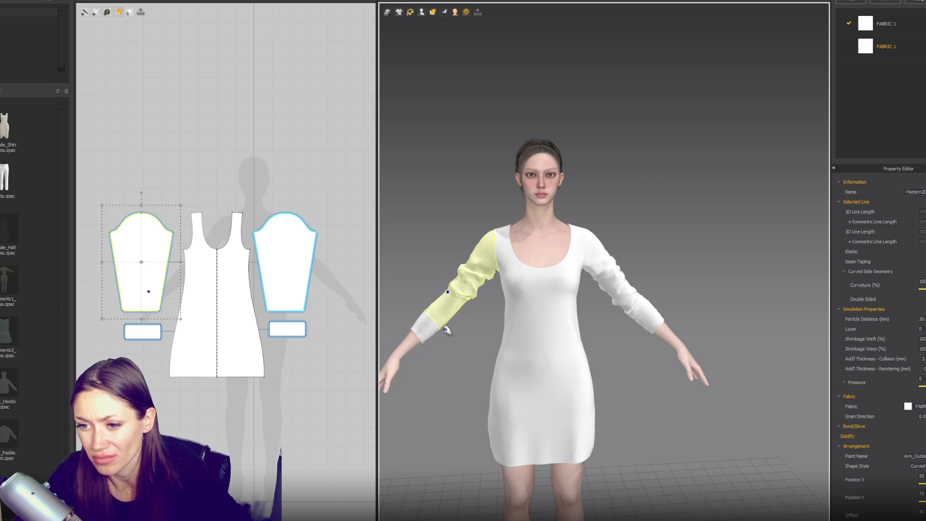
left_click_drag(434, 304, 448, 289)
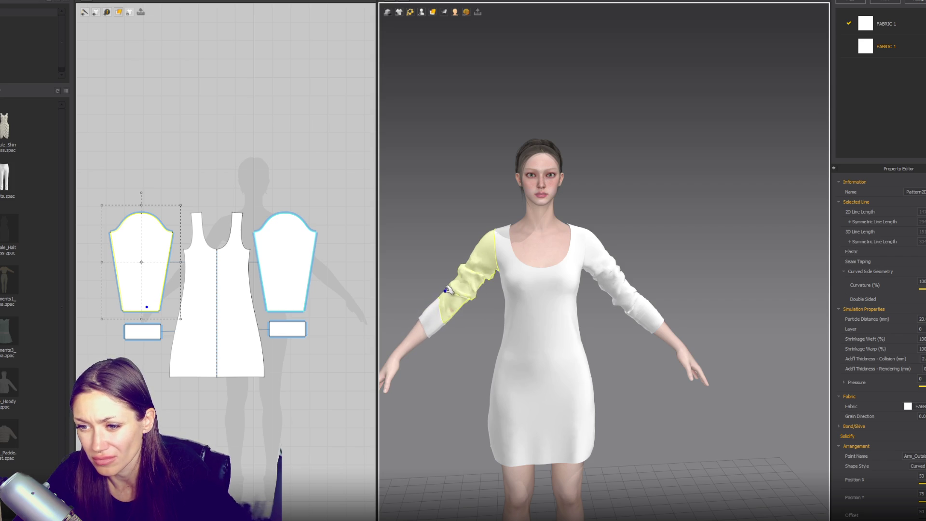
- Turn on Elastic for the cuff edge, then try lengthening the cuffs and undo it
left_click(292, 330)
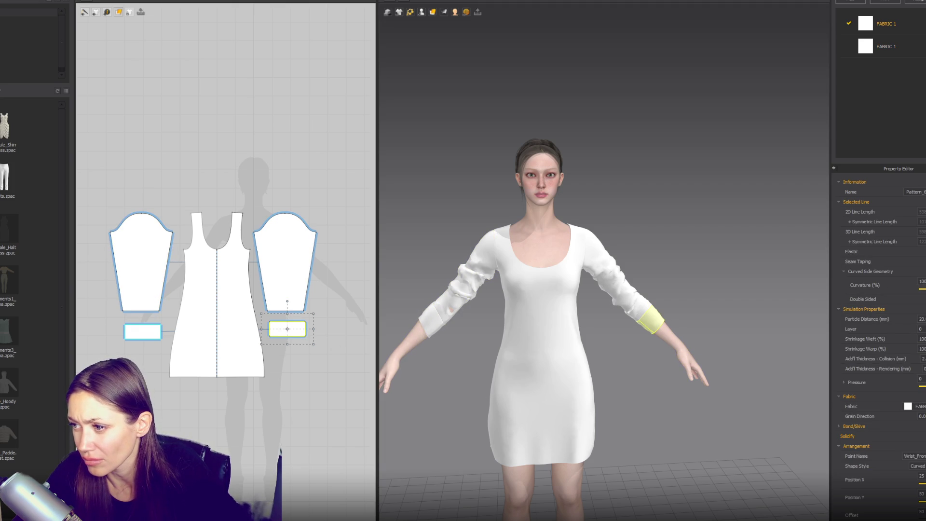
left_click(922, 252)
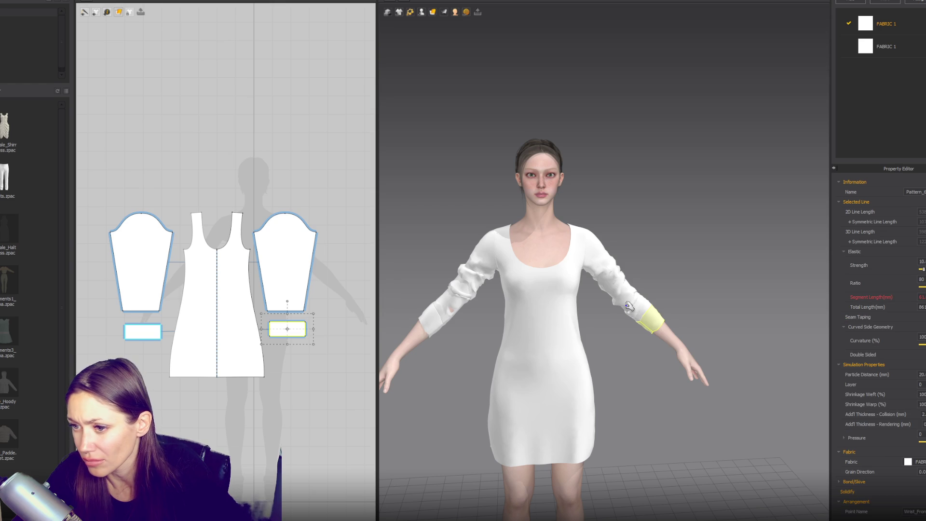
left_click(701, 239)
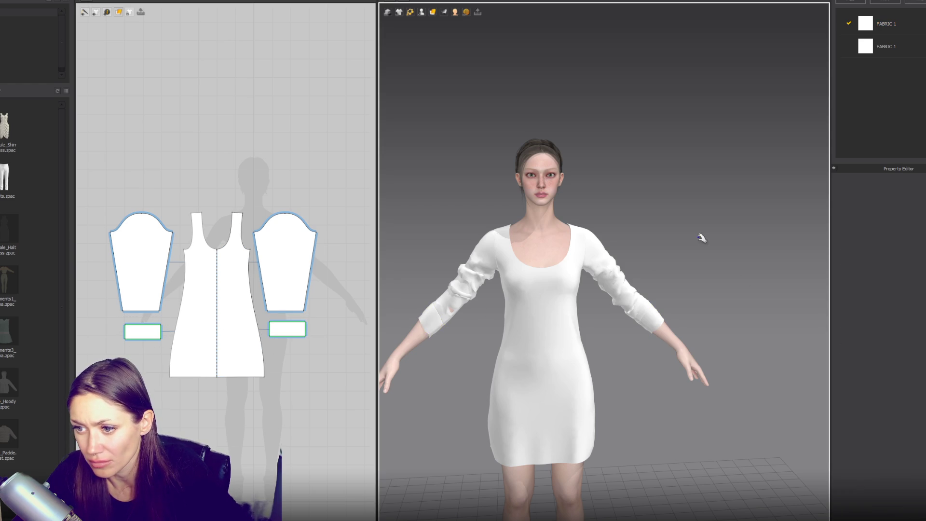
left_click(453, 309)
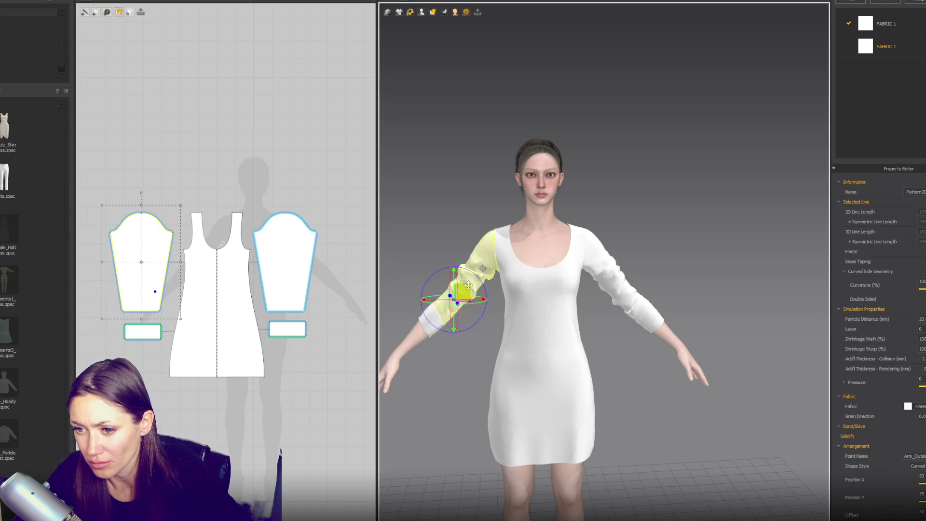
left_click(457, 306)
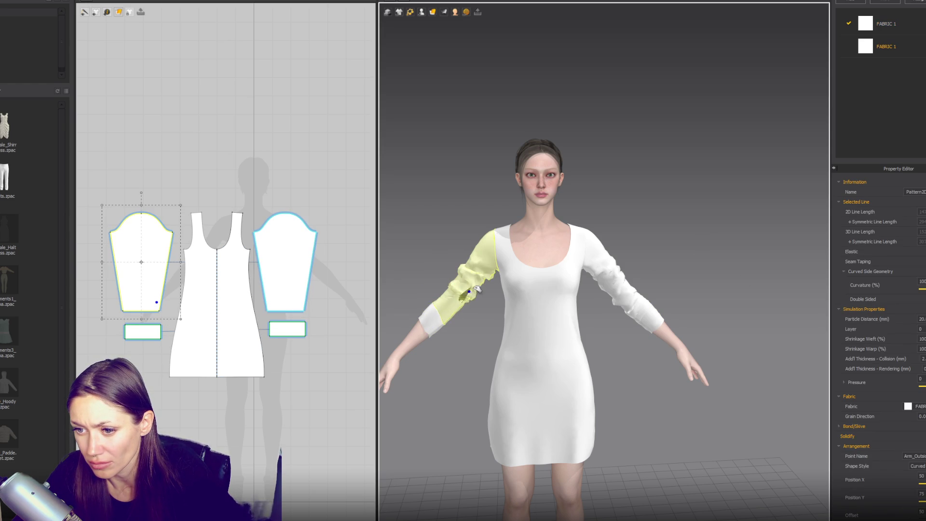
left_click(454, 315)
left_click(651, 322)
left_click_drag(315, 329, 320, 329)
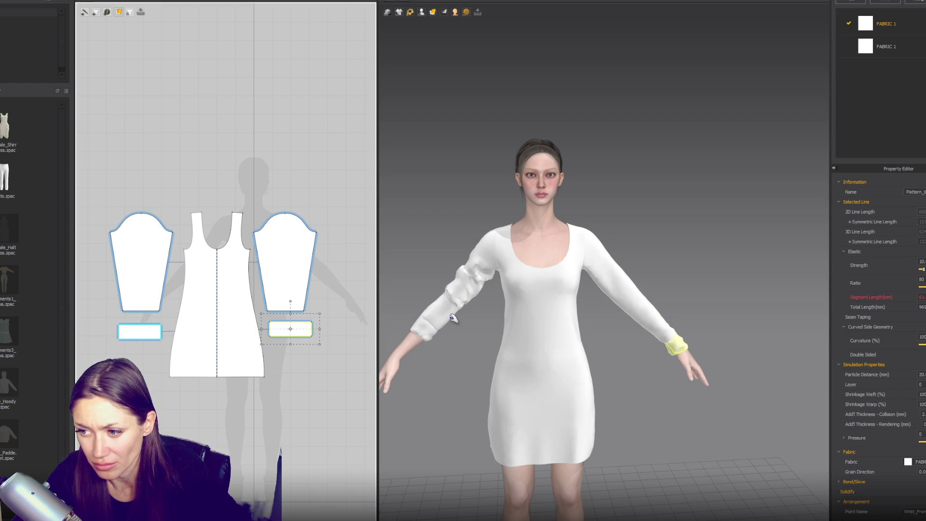
key("ctrl+z")
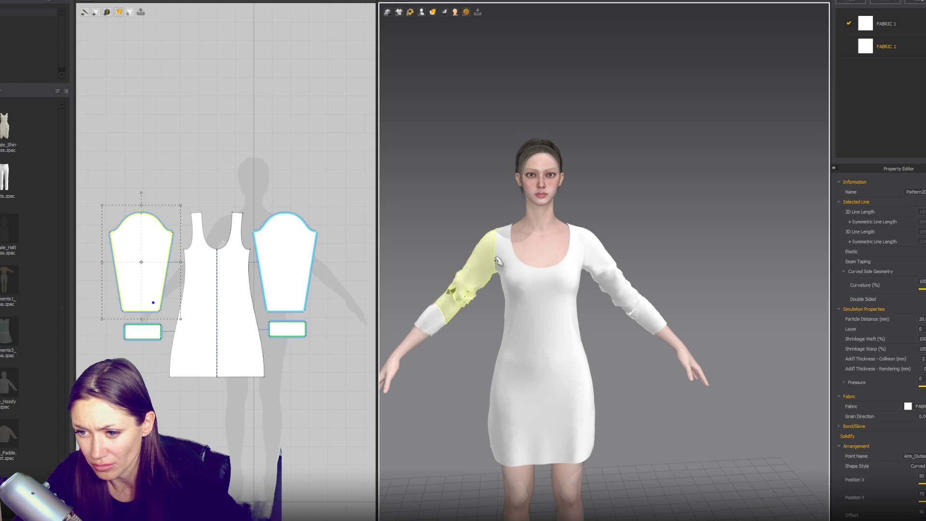
- Pull the right sleeve further up toward the shoulder
mouse_move(614, 281)
left_mouse_down()
mouse_move(605, 291)
mouse_move(609, 276)
mouse_move(627, 282)
left_mouse_up()
key("Tab")
key("Tab")
key("Tab")
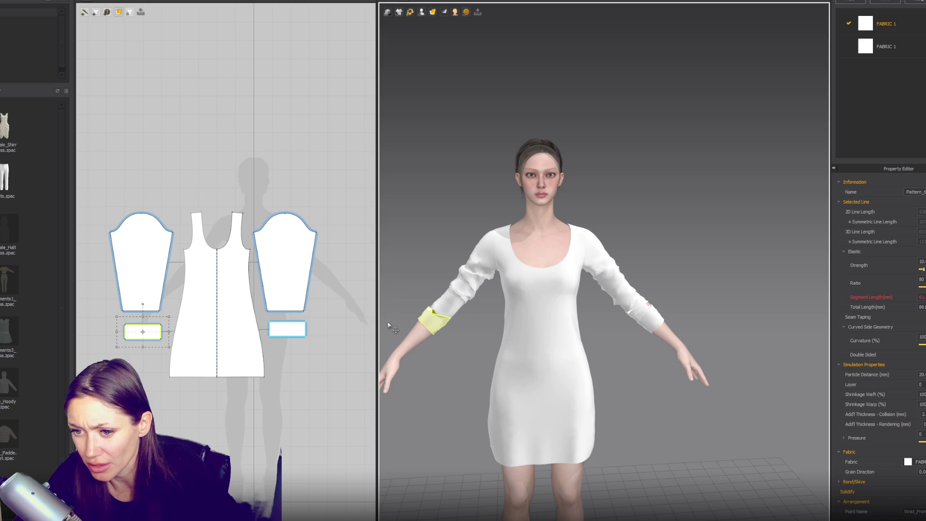
left_click(302, 328)
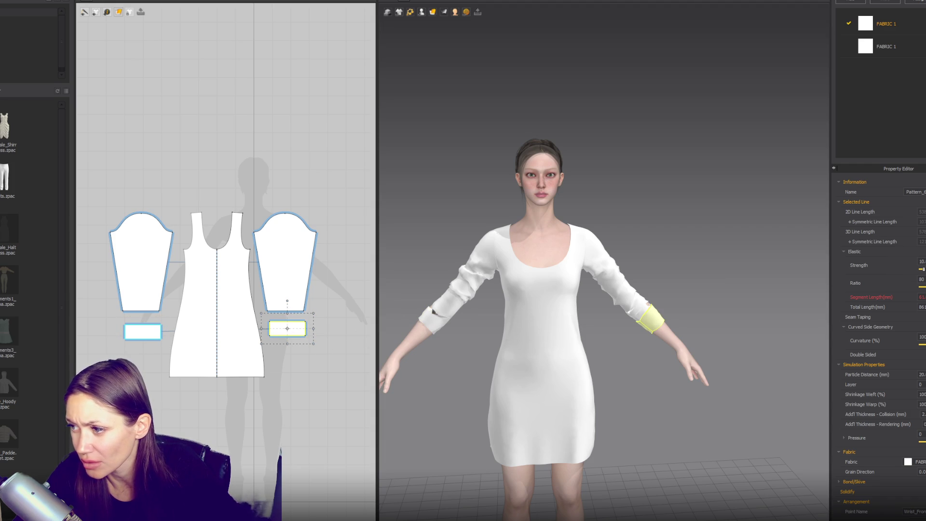
left_click(655, 206)
- Check the sleeve side seam length and push the sleeve up into gathers
left_click(640, 302)
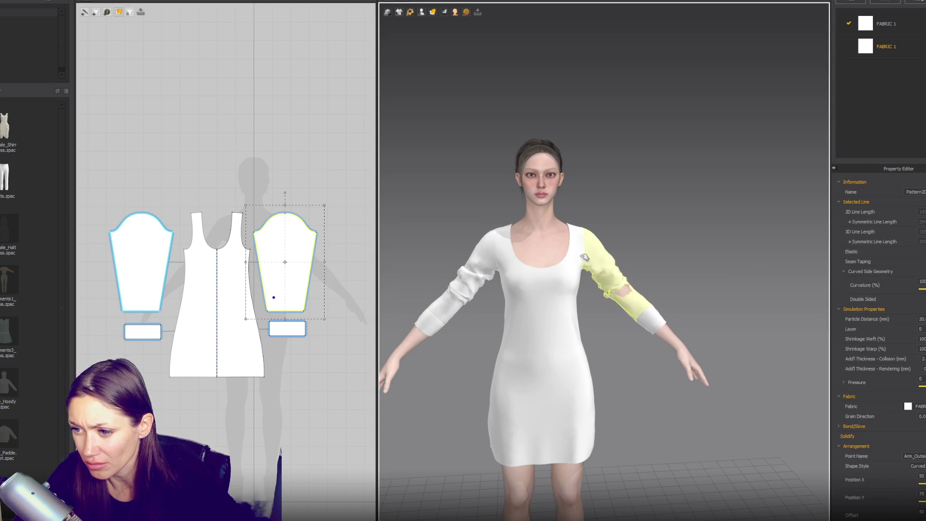
left_click(457, 312)
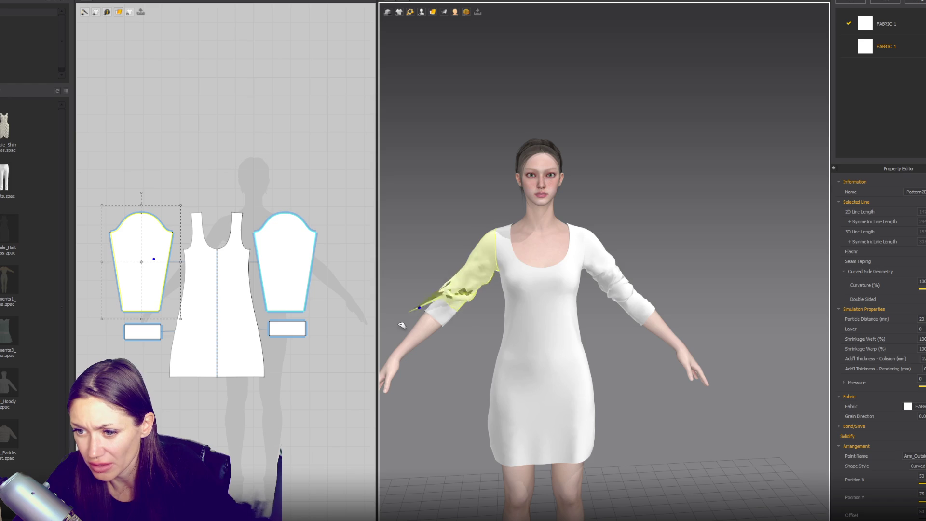
left_click(505, 232)
left_click(486, 246)
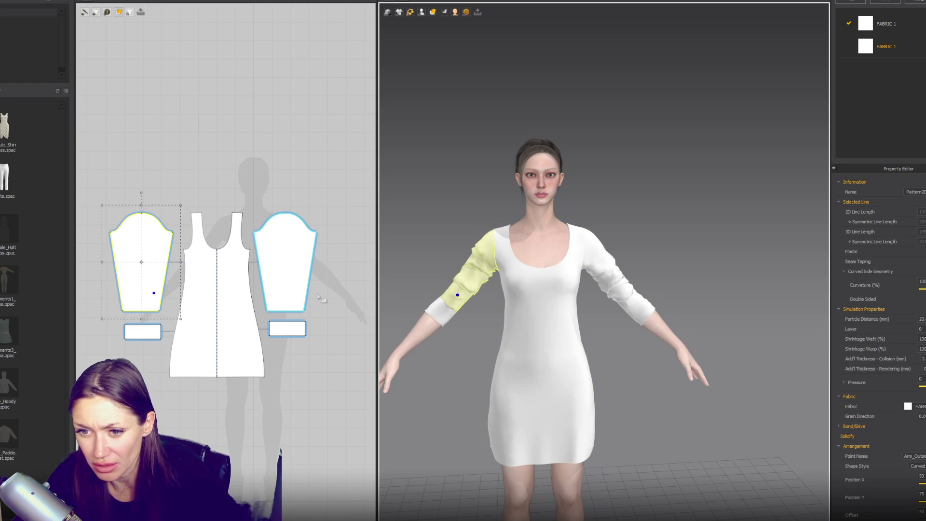
left_click(301, 284)
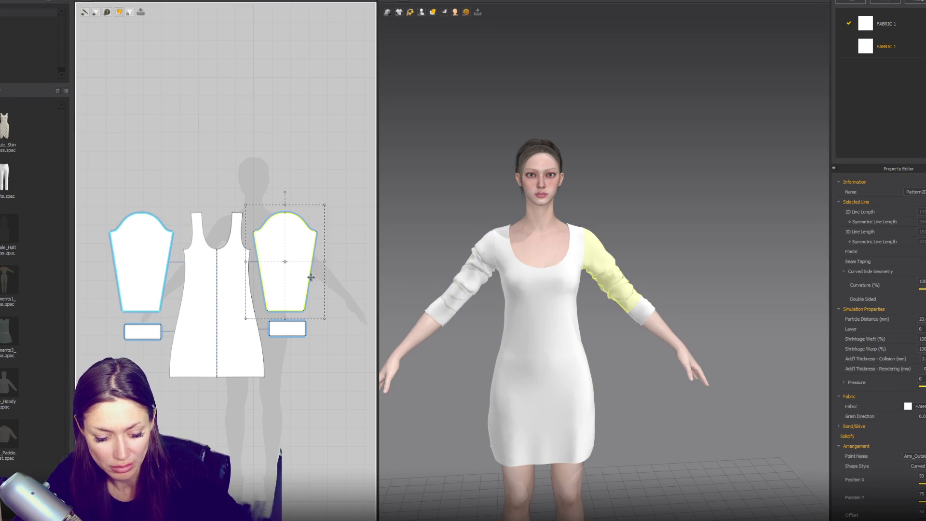
left_click(262, 279)
left_click(459, 303)
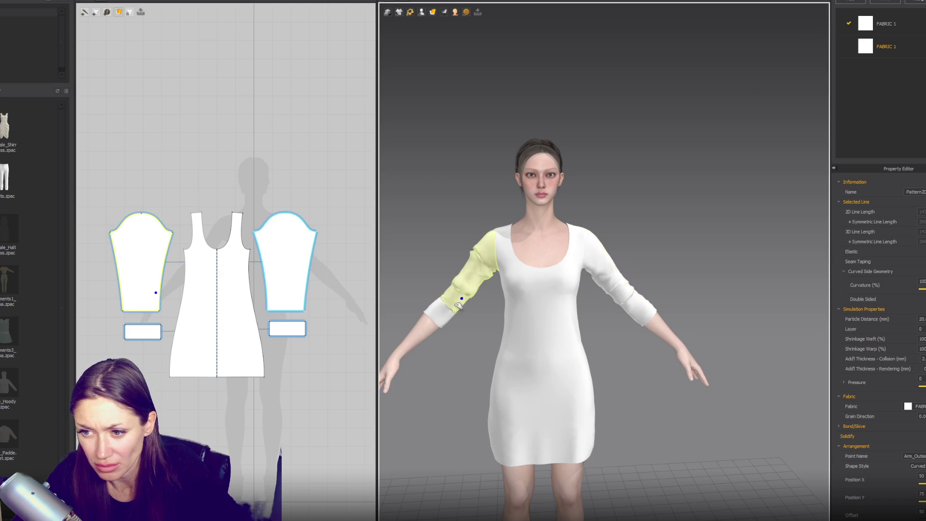
mouse_move(490, 258)
left_mouse_down()
mouse_move(461, 304)
mouse_move(470, 294)
left_mouse_up()
left_click(700, 268)
scroll(700, 268, "down", 2)
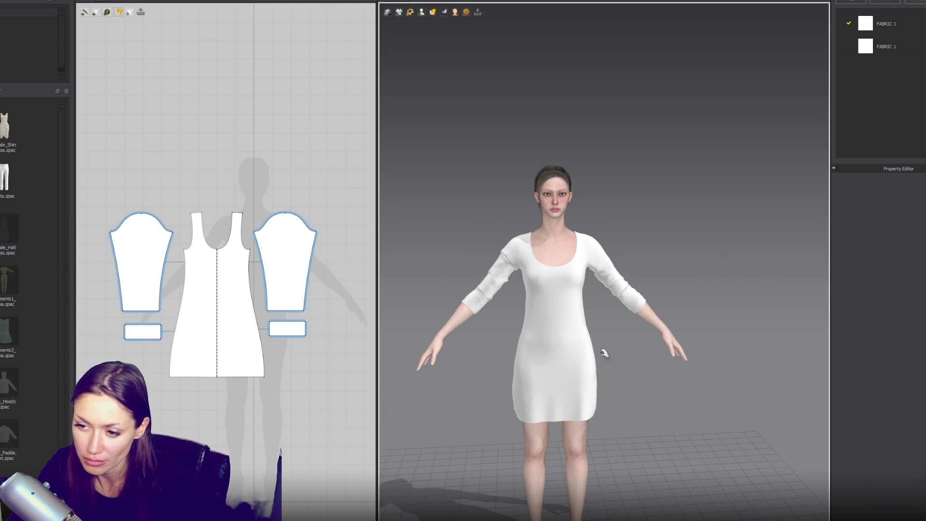
- From the front view, segment-sew the side seam from the armhole partway down, then simulate
right_click_drag(534, 378, 569, 381)
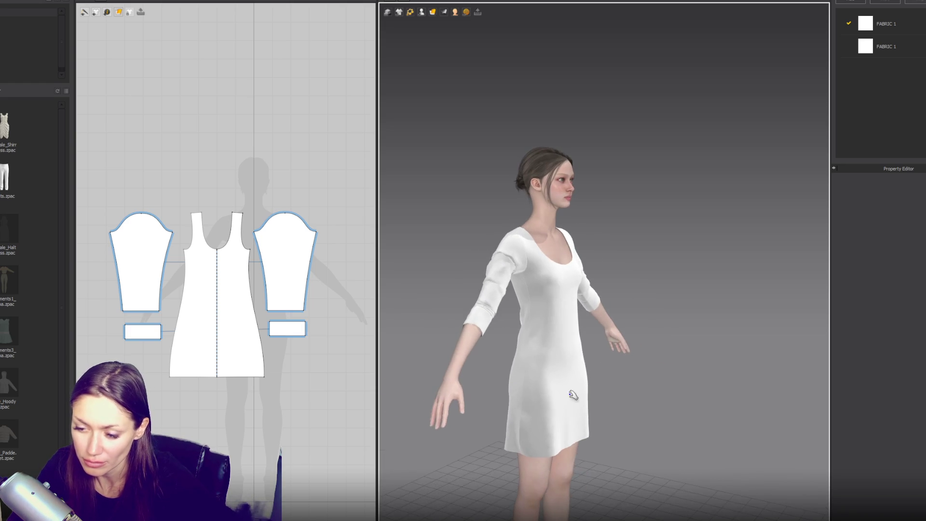
scroll(567, 312, "up", 2)
key("2")
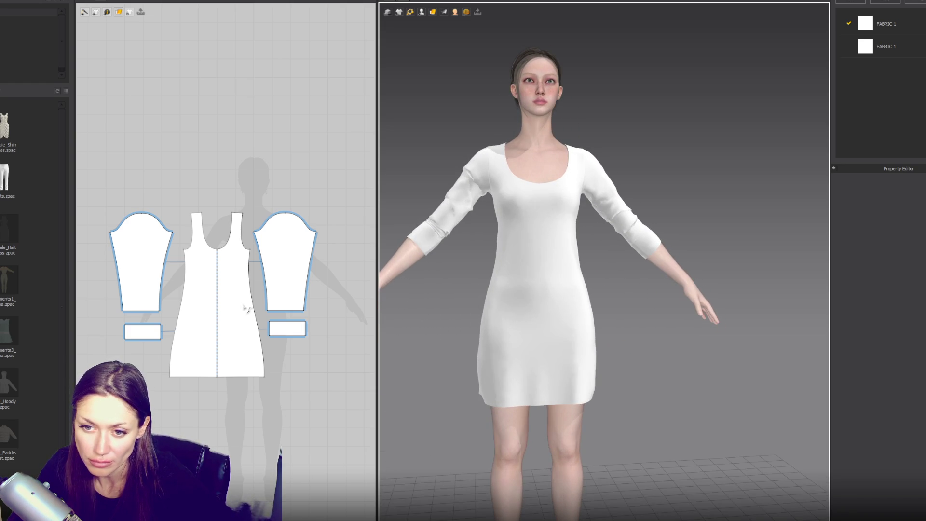
scroll(270, 341, "up", 3)
left_click(273, 262)
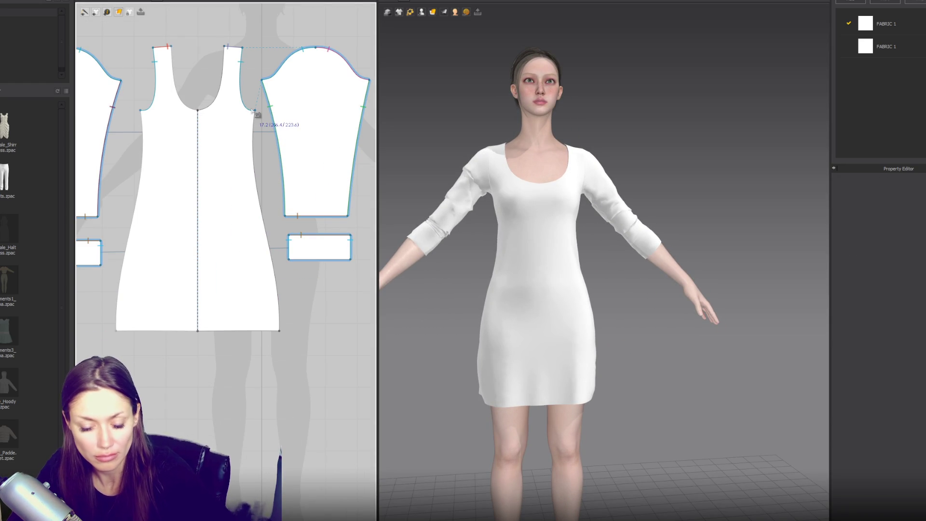
left_click(269, 244)
scroll(272, 249, "down", 3)
left_click(100, 197)
left_click(105, 245)
key("space")
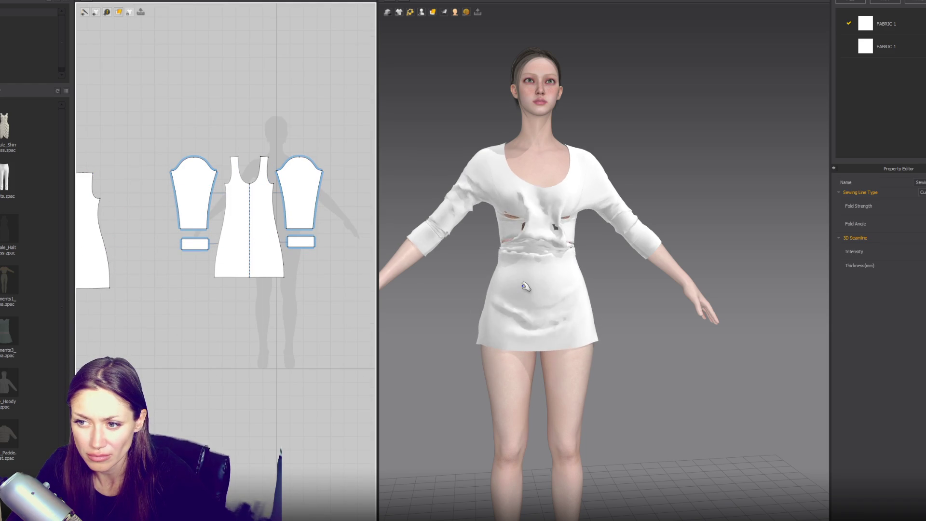
- Delete the misplaced seam, re-sew both side edges partway down, and view the side profile
key("Escape")
left_click(279, 237)
left_click(215, 203)
left_click(225, 183)
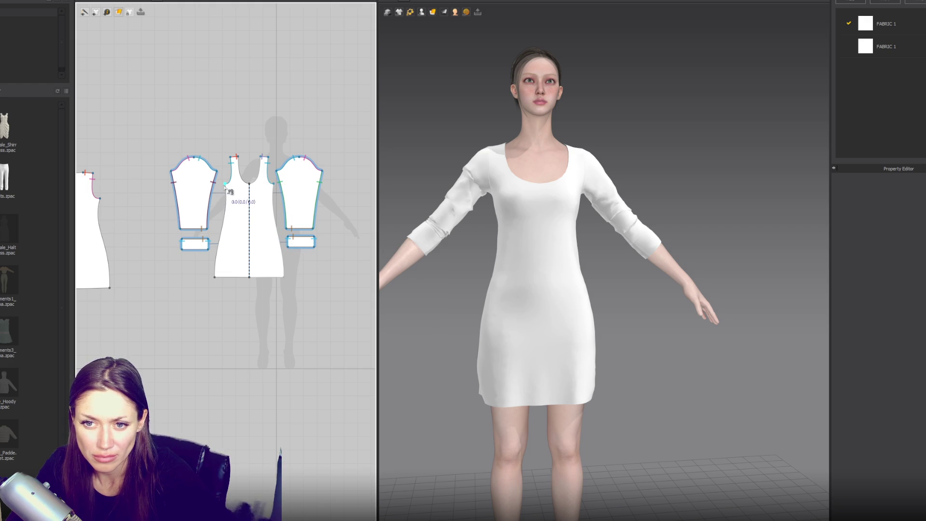
left_click(219, 237)
left_click(99, 198)
left_click(106, 250)
key("a")
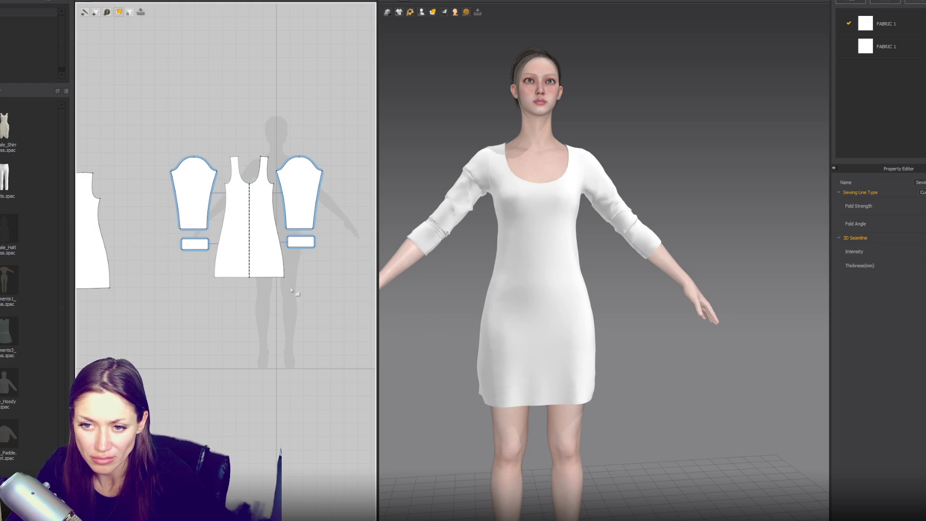
mouse_move(579, 318)
right_mouse_down()
mouse_move(595, 302)
mouse_move(620, 307)
right_mouse_up()
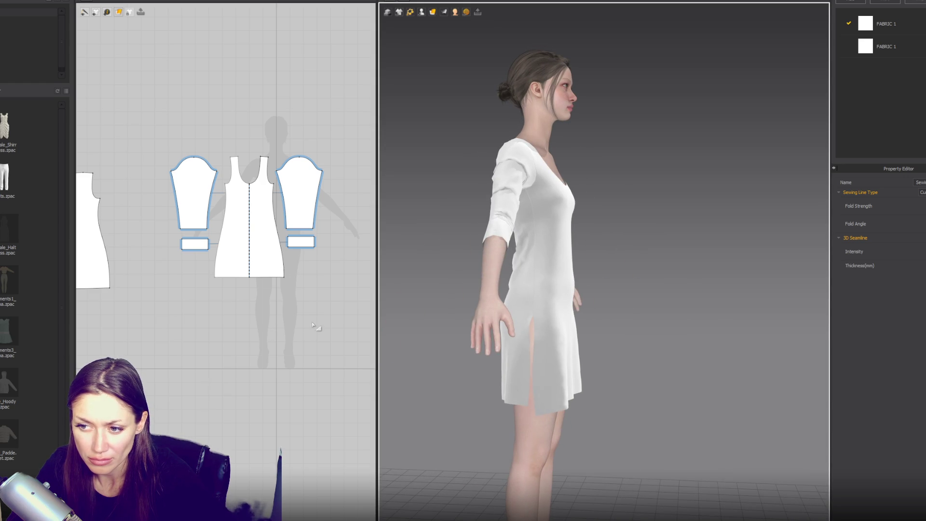
scroll(260, 318, "up", 3)
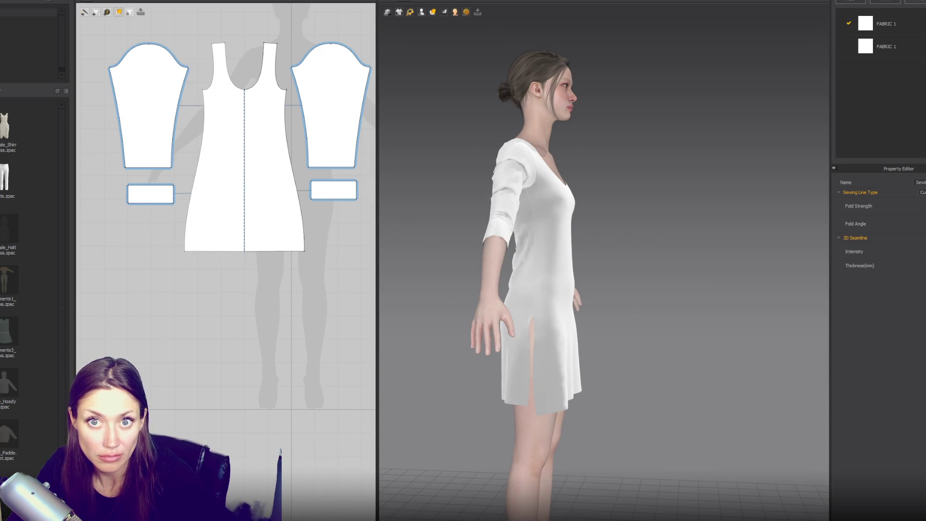
- Draw a thin rectangular strip below the patterns and shift its top corner to taper it
left_click(118, 11)
left_click(126, 25)
left_click_drag(153, 272, 155, 345)
key("z")
left_click(156, 285)
scroll(158, 280, "up", 3)
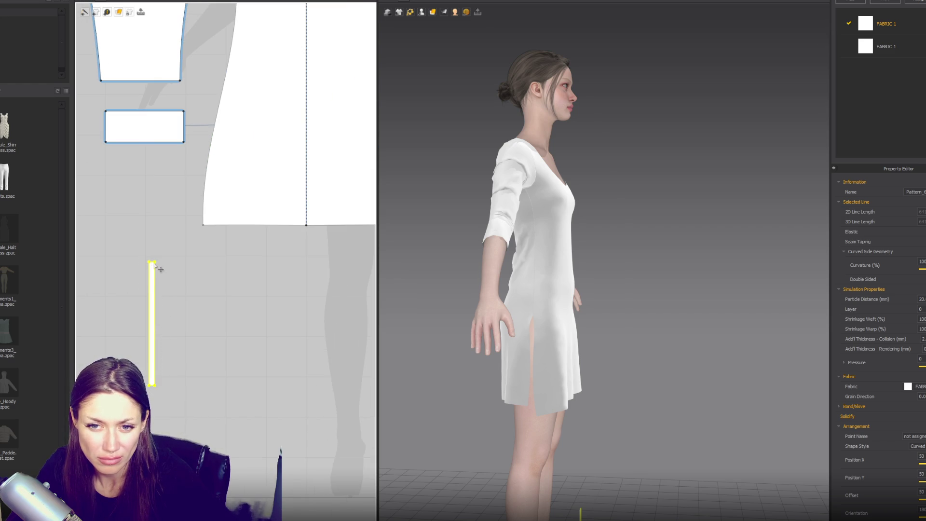
left_click(149, 263)
left_click_drag(150, 263, 154, 264)
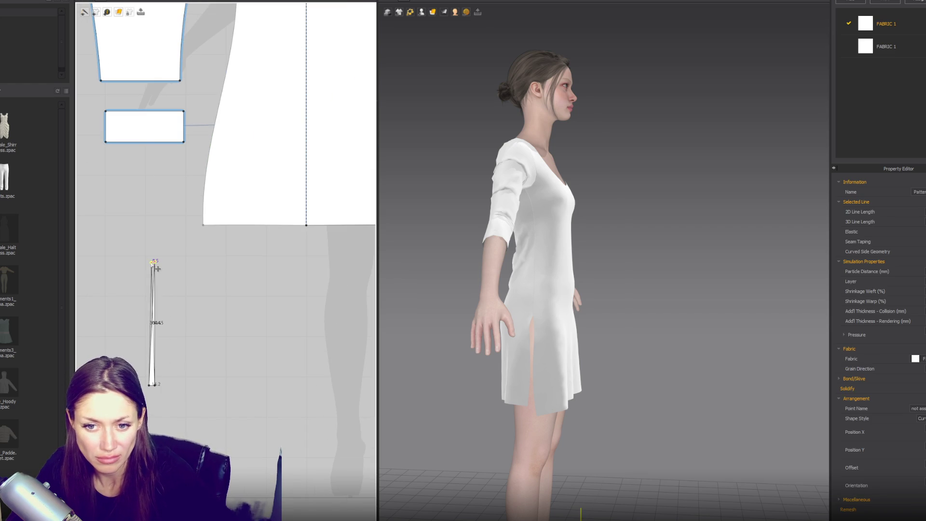
- Segment-sew both long strip edges to the side slit edges
left_click(160, 388)
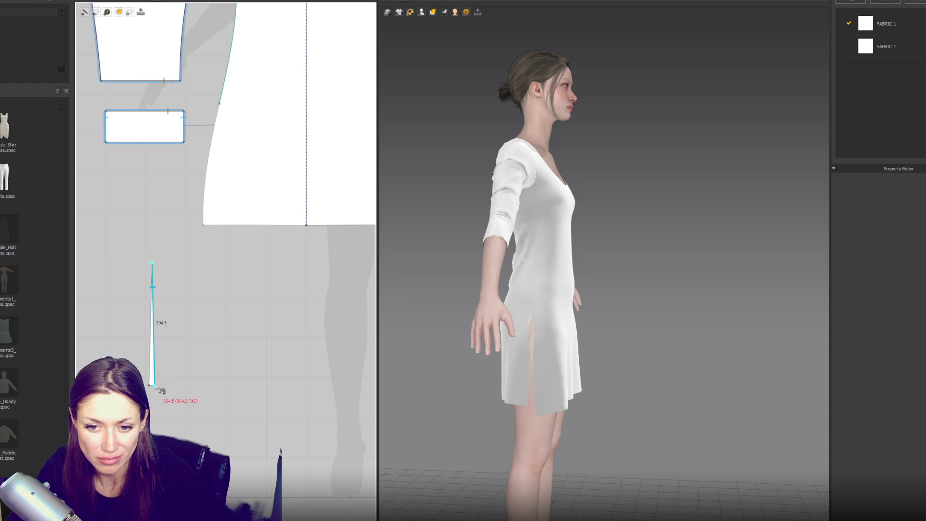
left_click(154, 380)
left_click(219, 104)
left_click(203, 224)
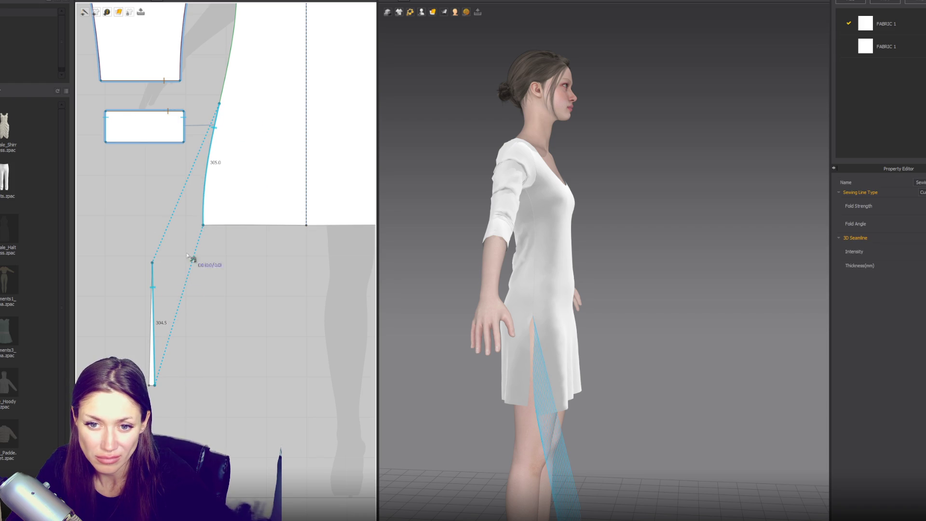
left_click(152, 263)
left_click(150, 384)
scroll(196, 280, "down", 3)
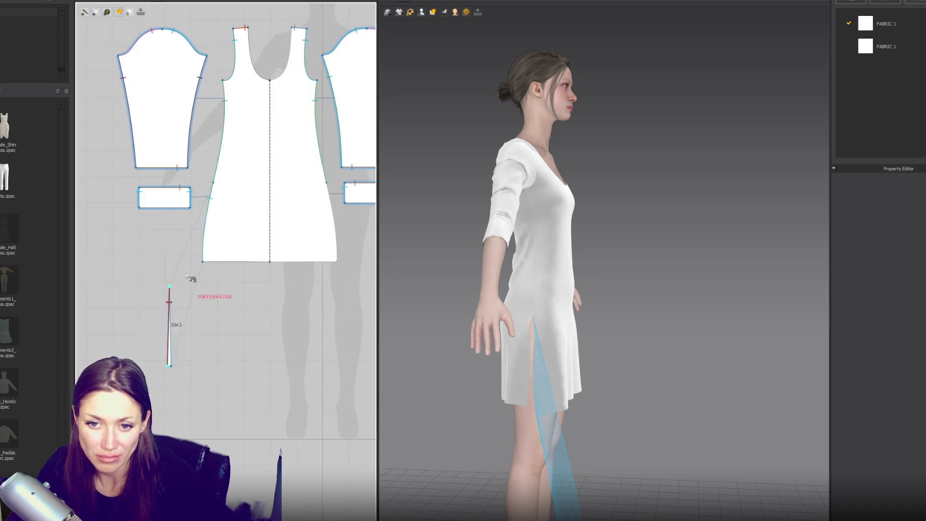
scroll(193, 260, "up", 2)
left_click(153, 266)
left_click(160, 337)
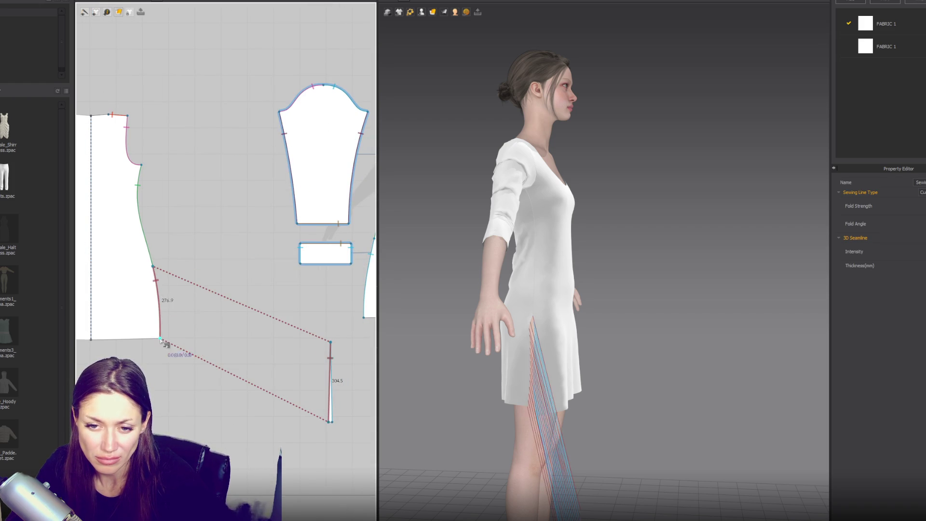
key("a")
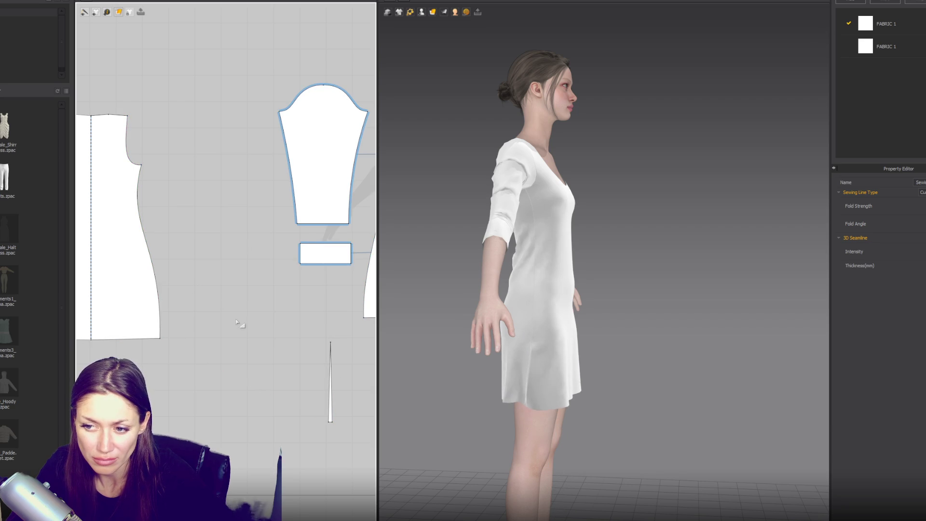
- Shorten the strip by raising its bottom edge, then return to the front view
left_click(332, 386)
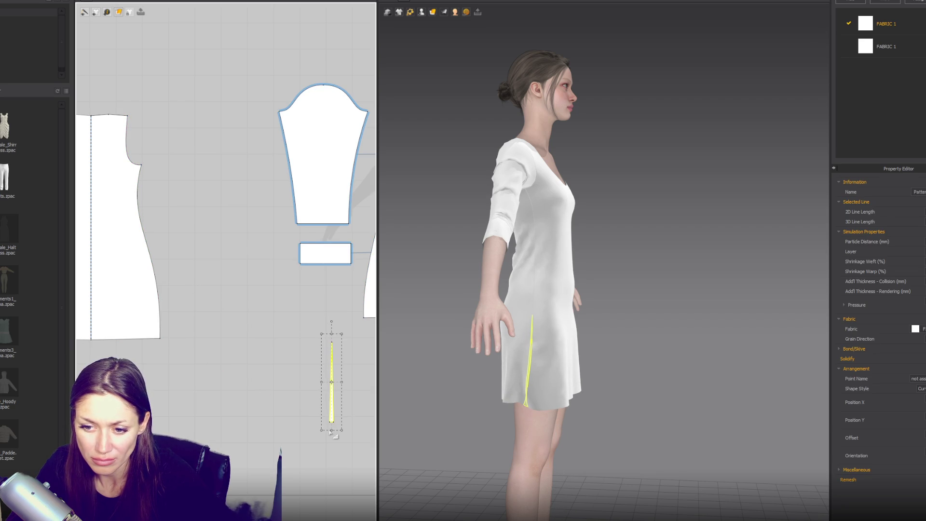
left_click_drag(341, 429, 333, 369)
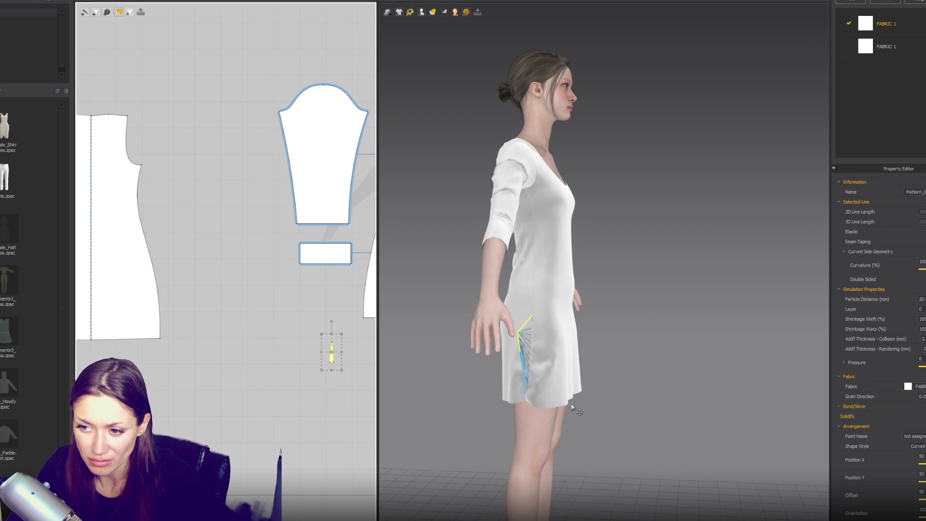
mouse_move(572, 408)
right_mouse_down()
mouse_move(579, 355)
mouse_move(385, 263)
mouse_move(485, 332)
right_mouse_up()
right_click_drag(338, 285, 226, 323)
- Delete the old side seam on the front body pattern
left_click(266, 257)
key("n")
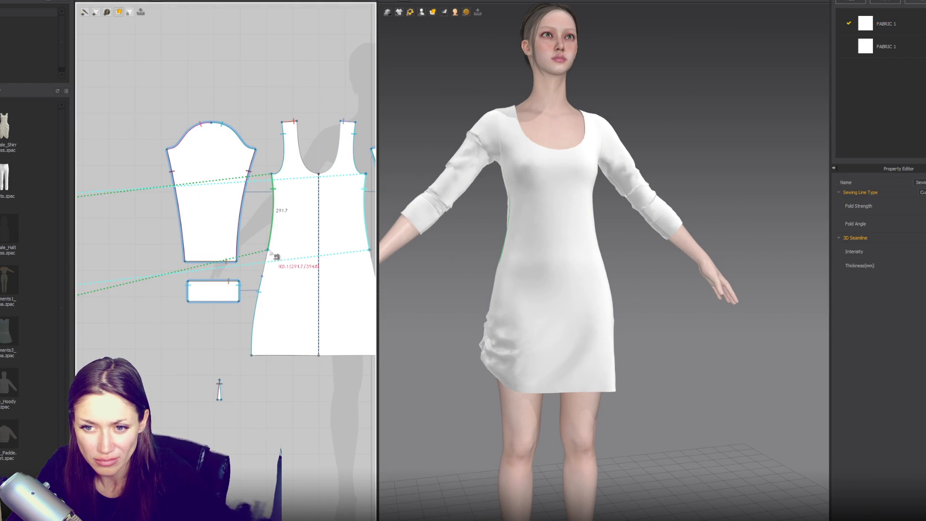
right_click_drag(273, 256, 305, 283)
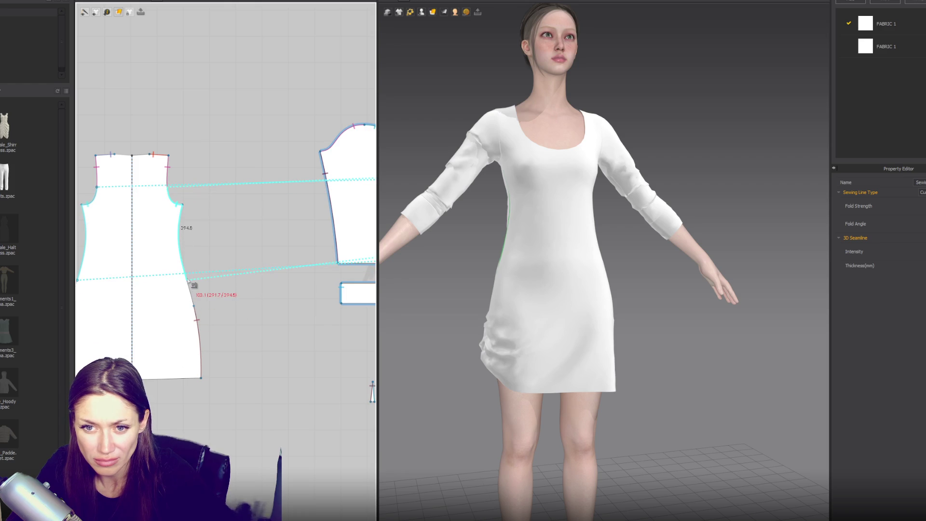
left_click_drag(188, 281, 184, 261)
key("Delete")
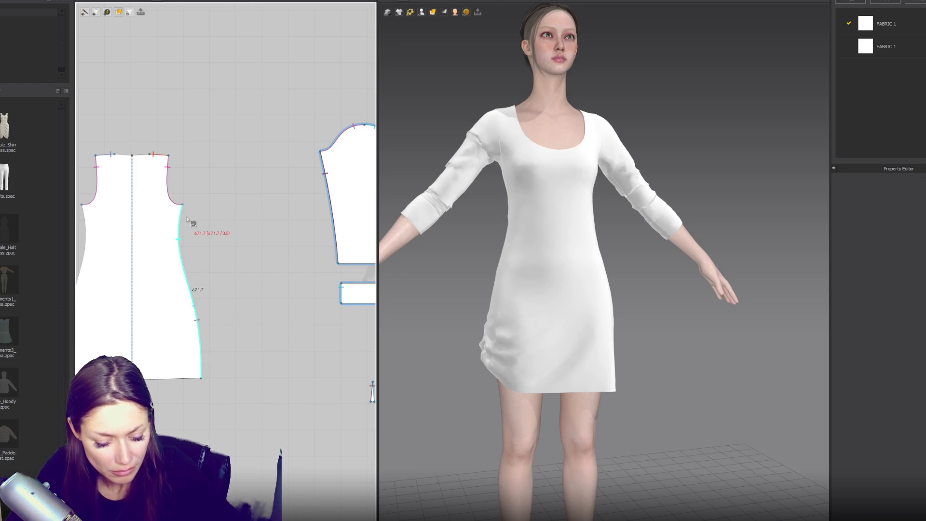
- Re-sew the side seam from each armhole corner partway down both body pieces
left_click(182, 205)
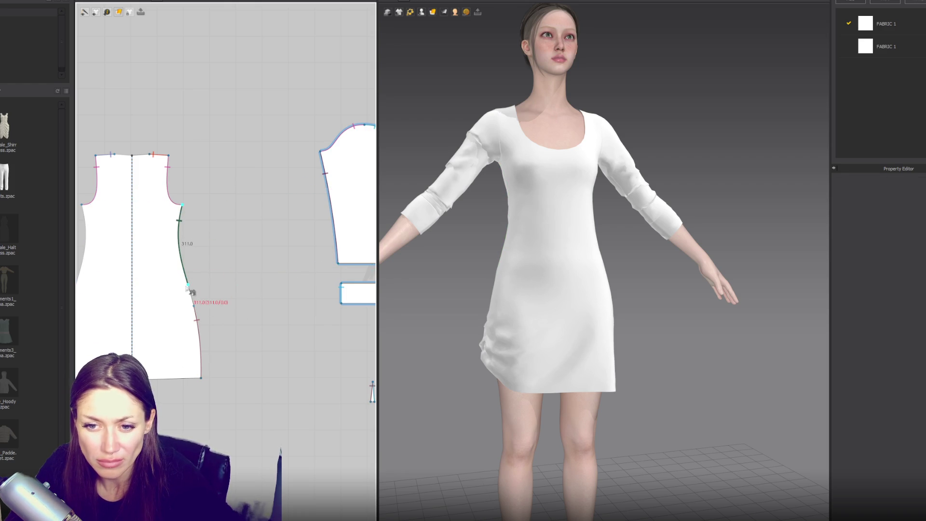
left_click(187, 280)
middle_click_drag(265, 268, 121, 257)
left_click(283, 165)
left_click(273, 268)
- Sew the tapered strip's edge to the front side seam and inspect the draped side
left_click(227, 378)
left_click(273, 265)
left_click(283, 247)
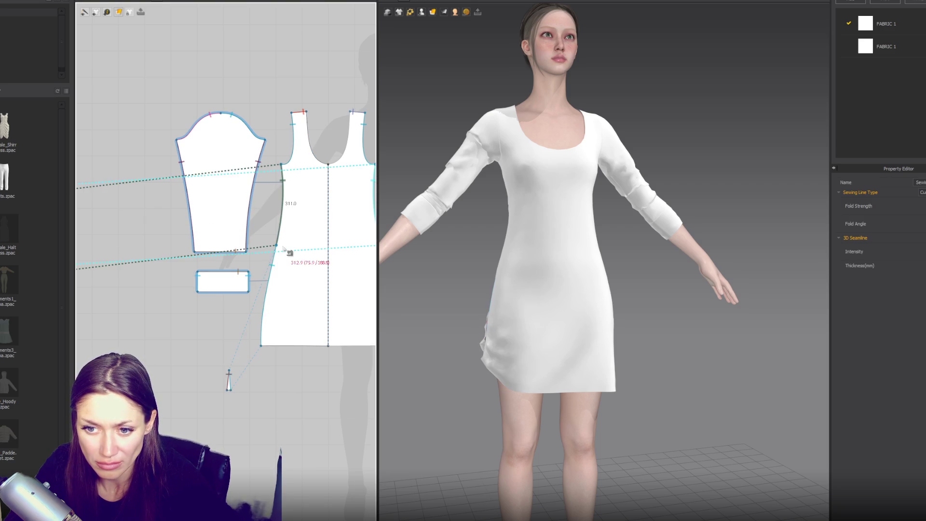
middle_click_drag(181, 303, 254, 309)
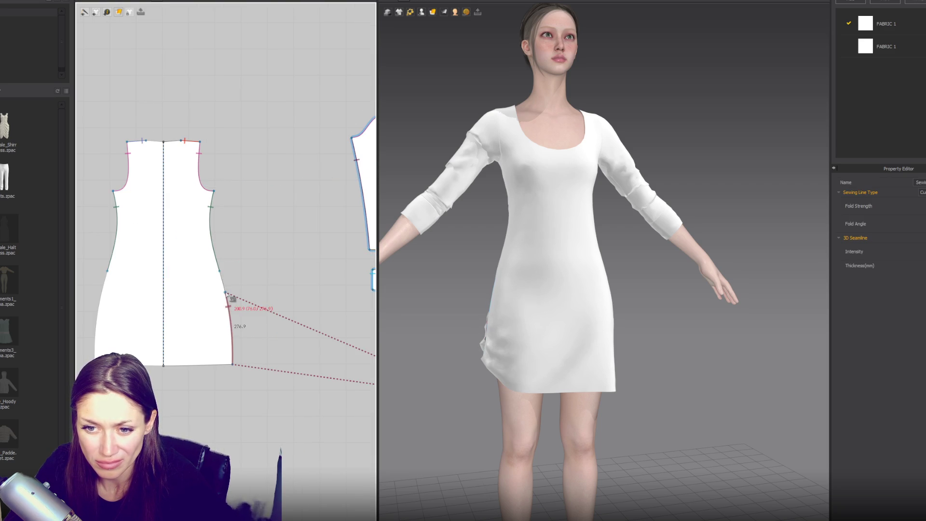
left_click(220, 272)
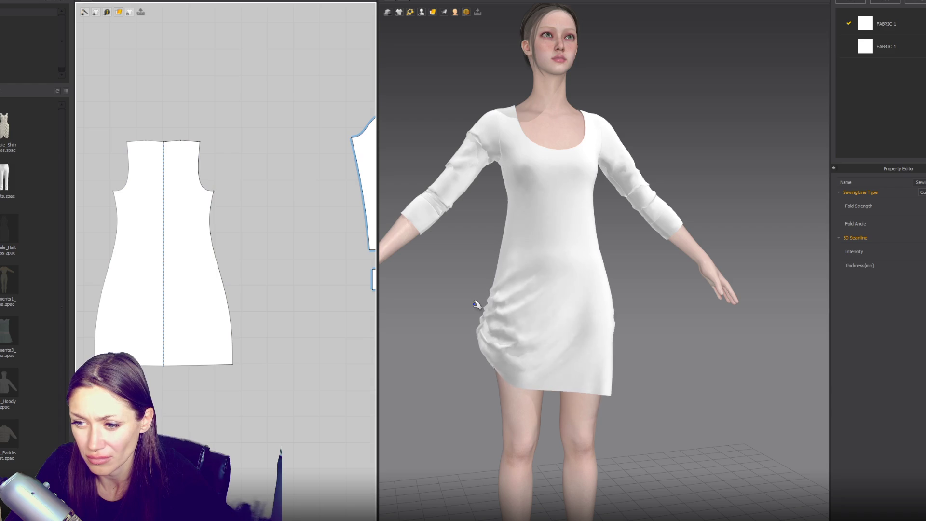
scroll(620, 258, "down", 3)
mouse_move(620, 258)
right_mouse_down()
mouse_move(550, 258)
mouse_move(602, 259)
mouse_move(607, 269)
right_mouse_up()
left_click(532, 292)
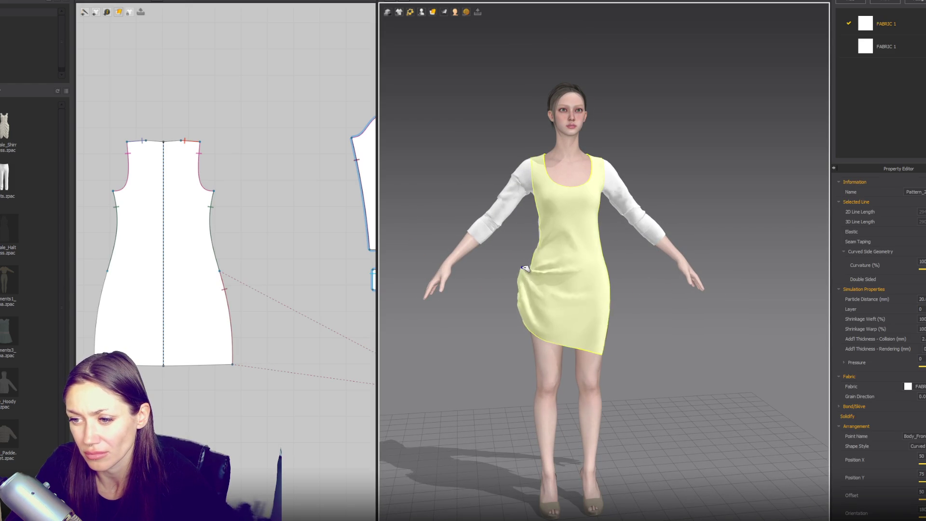
left_click(233, 369)
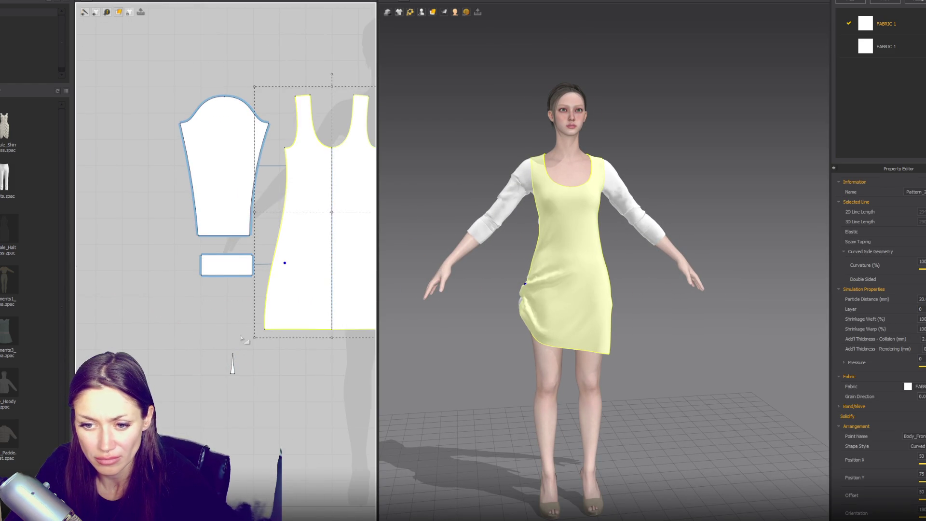
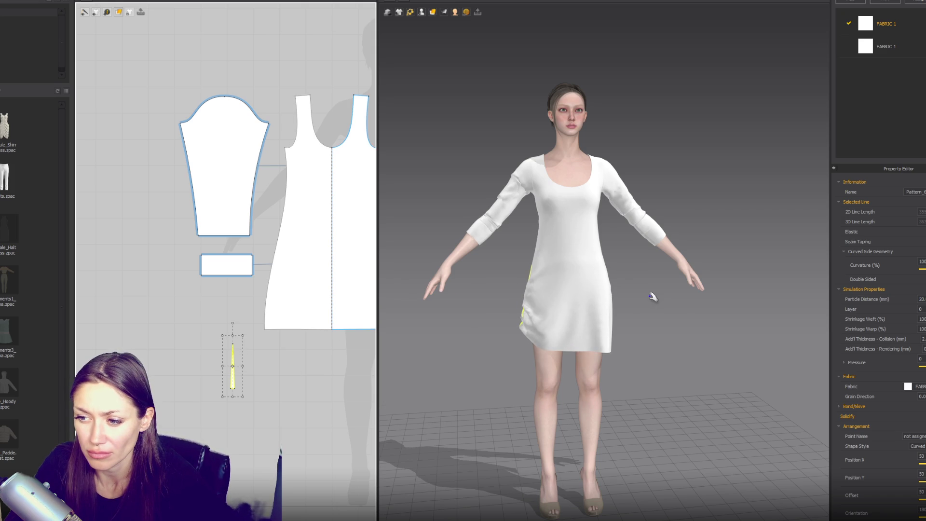
- Segment-sew the front dress side to the sleeve edge and its lower side to the narrow insert
key("2")
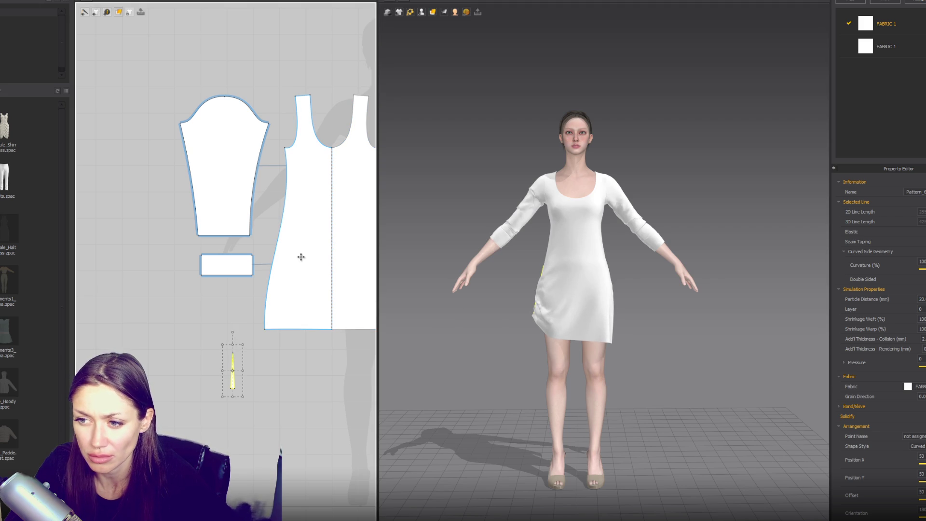
left_click(279, 249)
key("m")
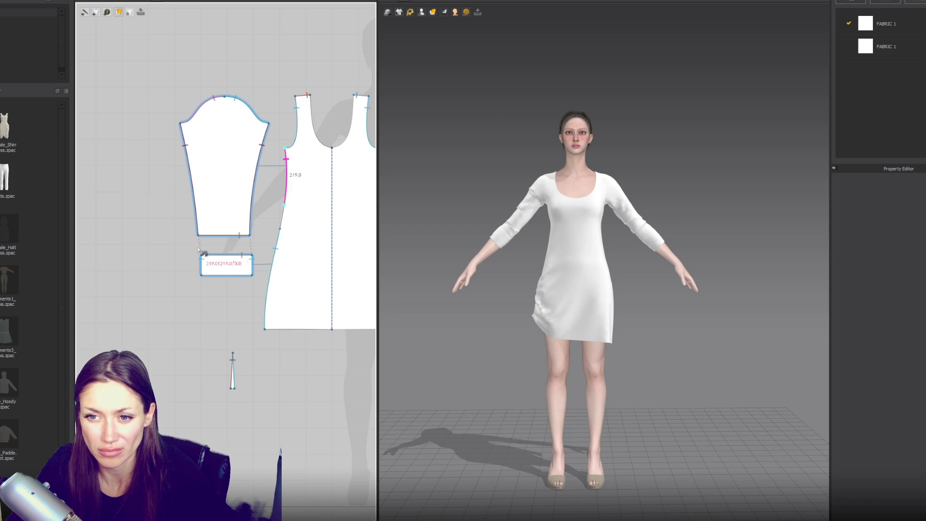
left_click(176, 212)
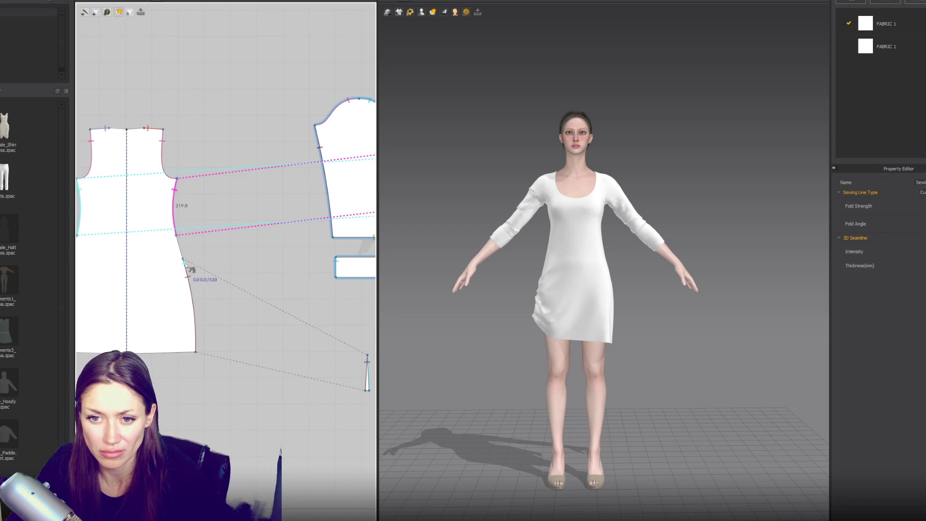
key("z")
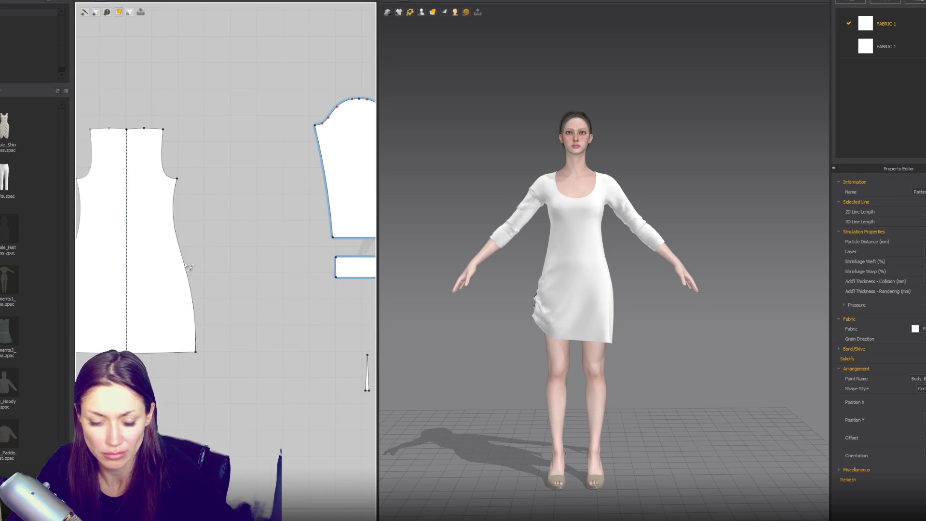
left_click(188, 265)
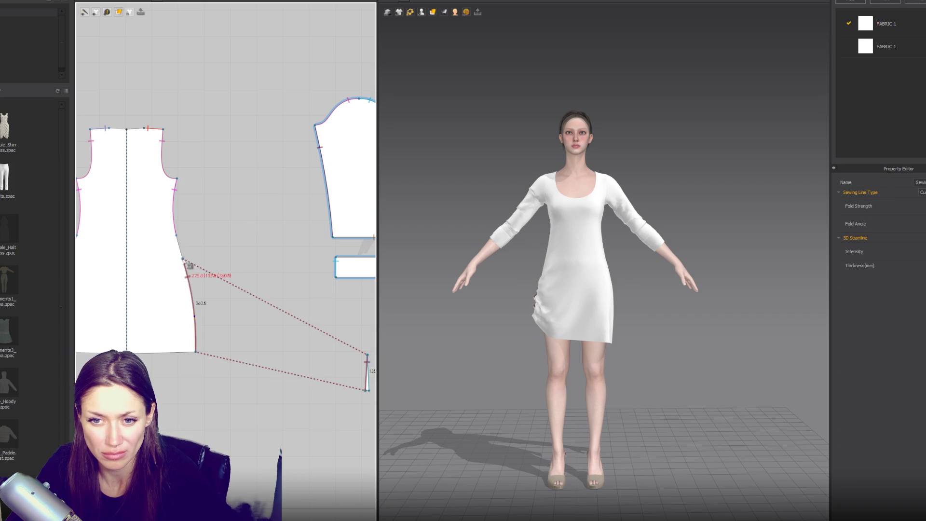
middle_click_drag(189, 265, 19, 256)
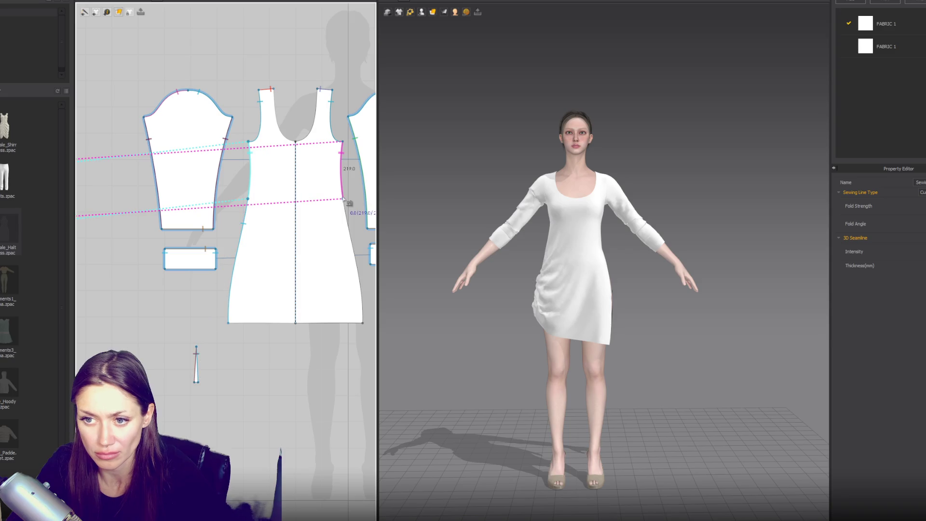
- Duplicate the narrow insert beside the back dress and drag the shirt garment from the Library into the scene
key("a")
left_click(196, 364)
key("ctrl+c")
key("ctrl+v")
left_click(379, 367)
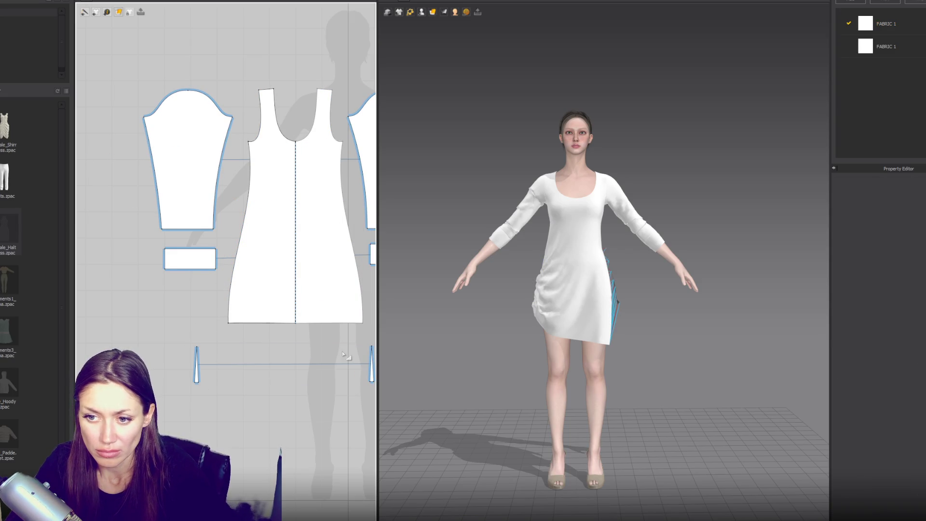
left_click(590, 328)
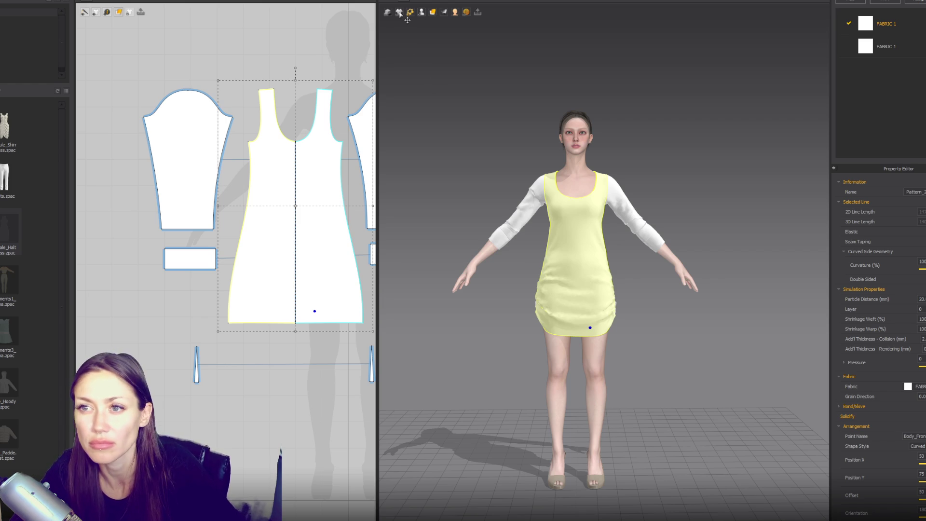
left_click_drag(21, 131, 255, 193)
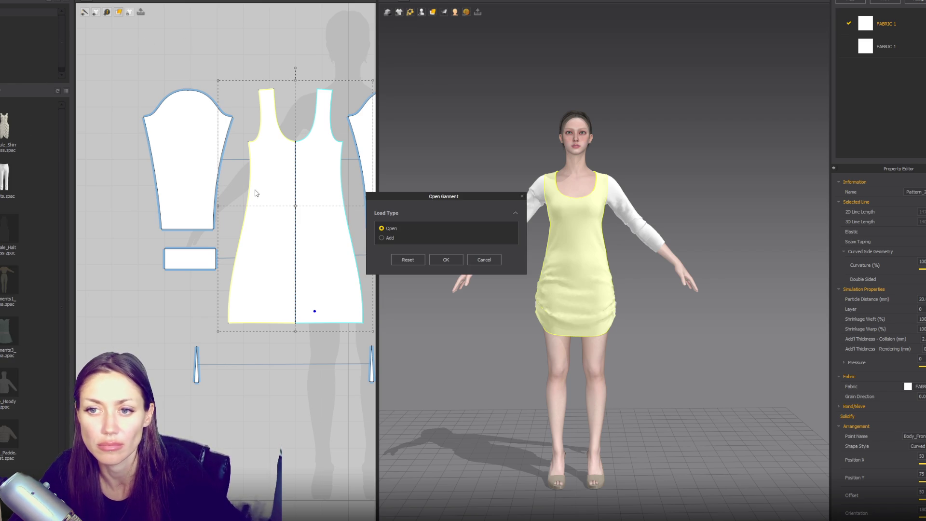
- Add the shirt garment alongside the dress and move its pieces clear of the dress patterns
left_click(397, 239)
left_click(453, 338)
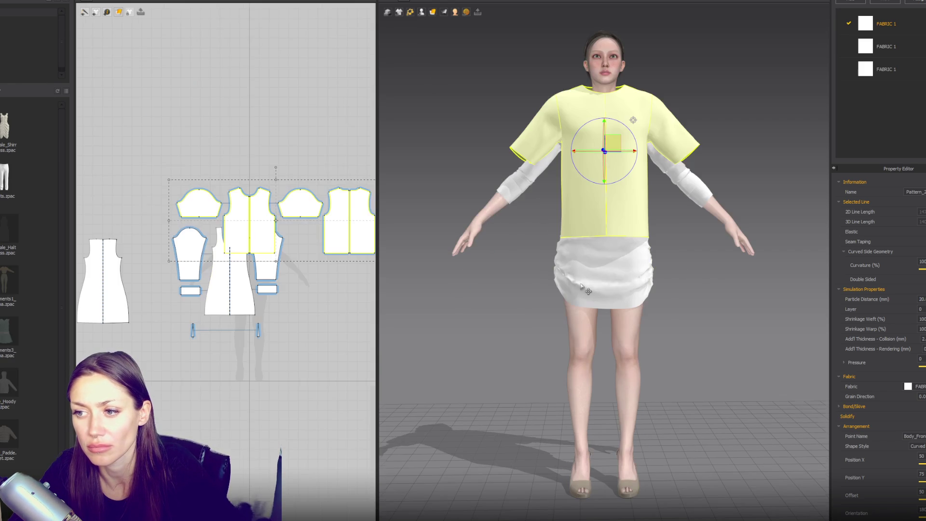
right_click_drag(500, 225, 574, 258)
left_click(595, 201)
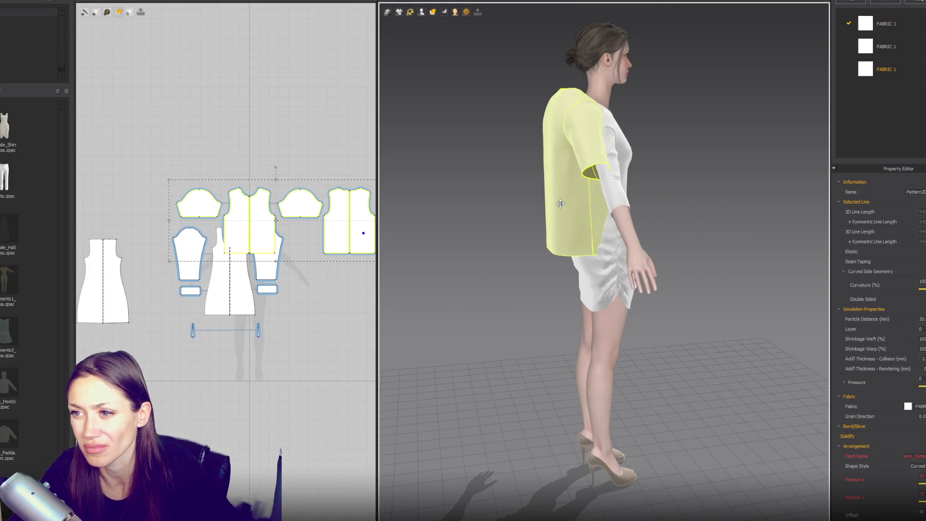
left_click_drag(557, 204, 626, 193)
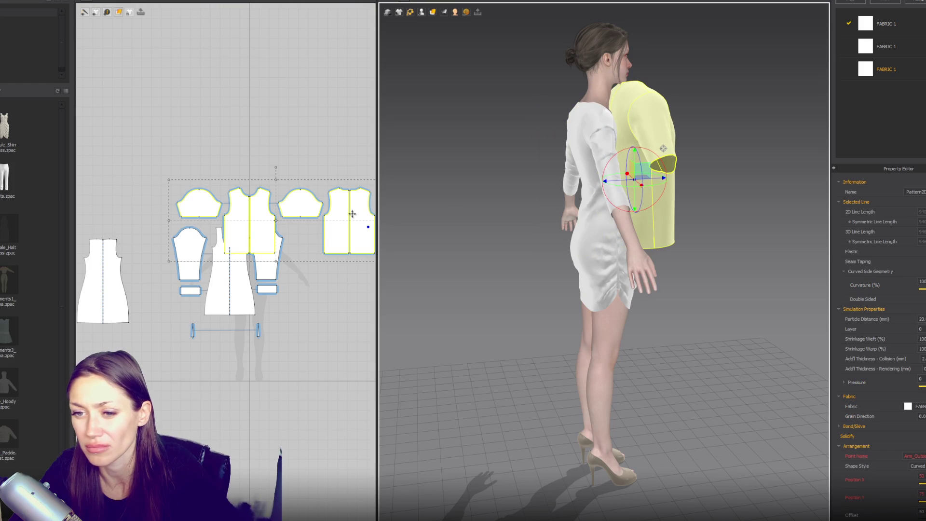
left_click_drag(327, 237, 291, 131)
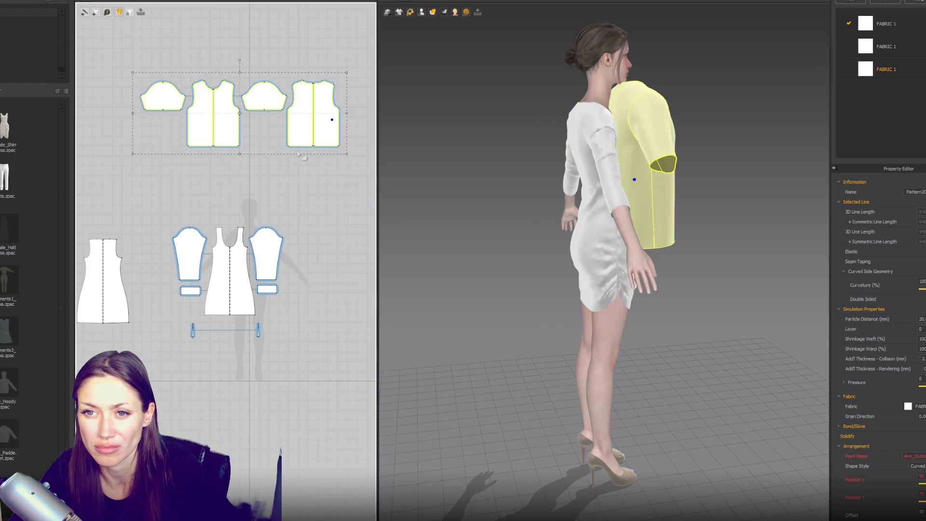
- Unfold the front and back half-bodice pieces along their centre lines
left_click(233, 145)
right_click(217, 133)
left_click(249, 237)
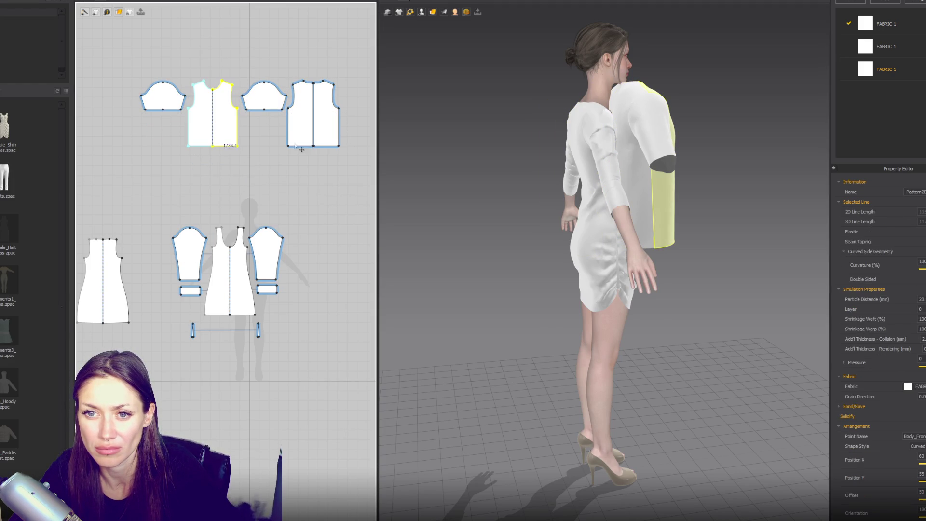
right_click(313, 129)
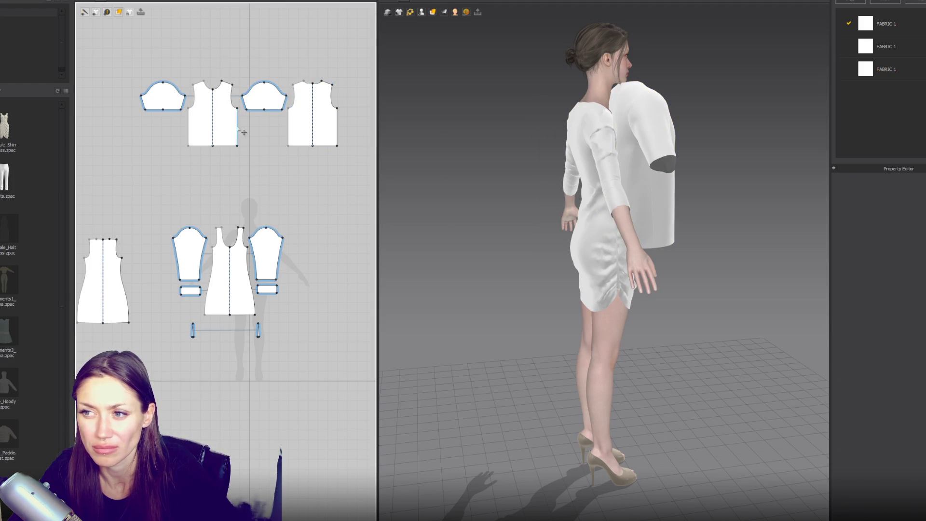
- Delete both sleeve caps and simulate to drape the sleeveless top onto the avatar
left_click(635, 175)
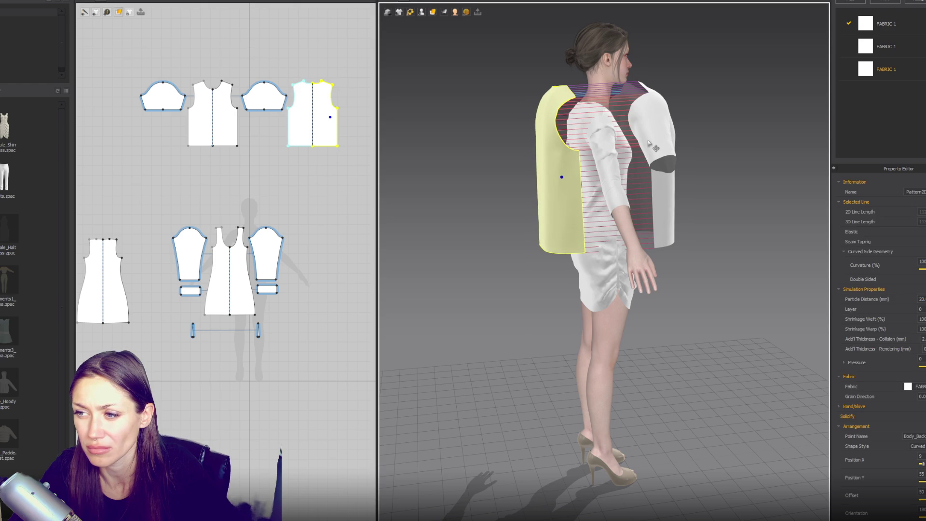
key("Escape")
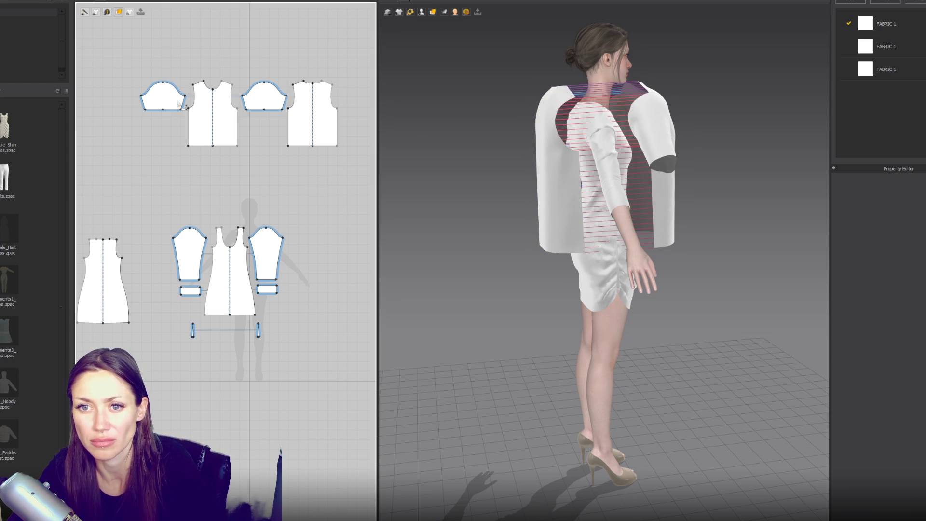
left_click(163, 105)
key("Delete")
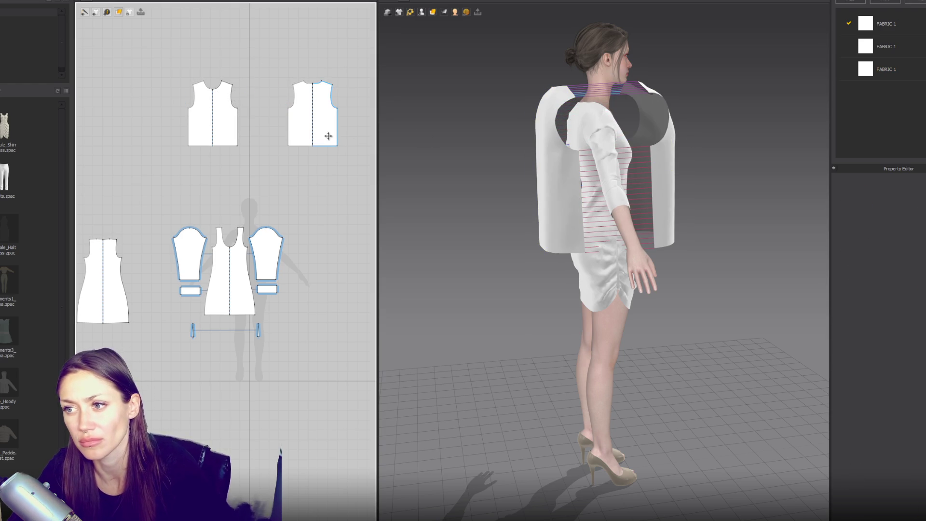
key("space")
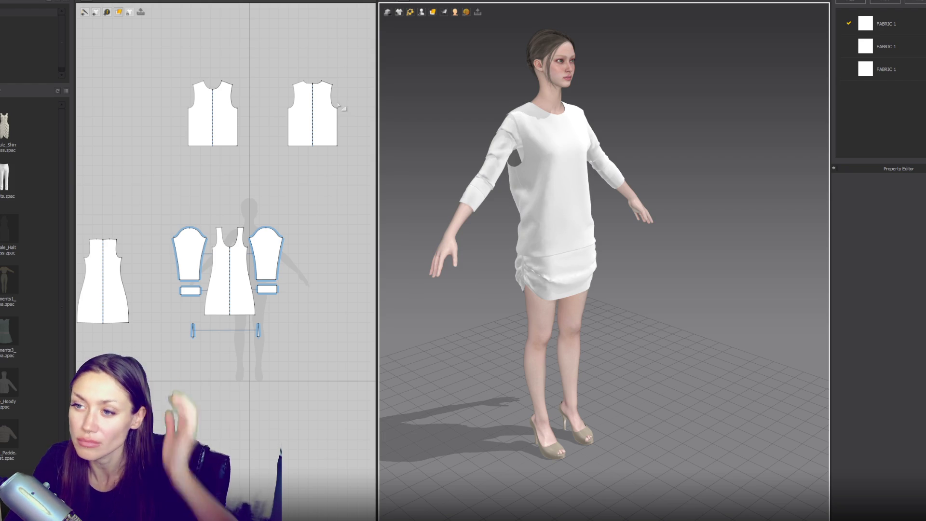
left_click_drag(362, 60, 157, 191)
- Scale both top bodice pieces down to fit the avatar
left_click_drag(342, 151, 332, 152)
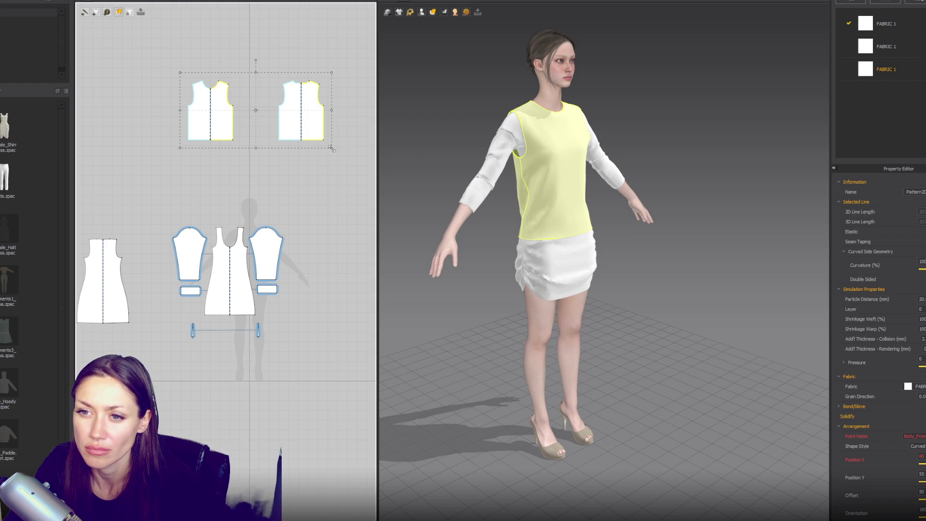
left_click_drag(331, 149, 326, 145)
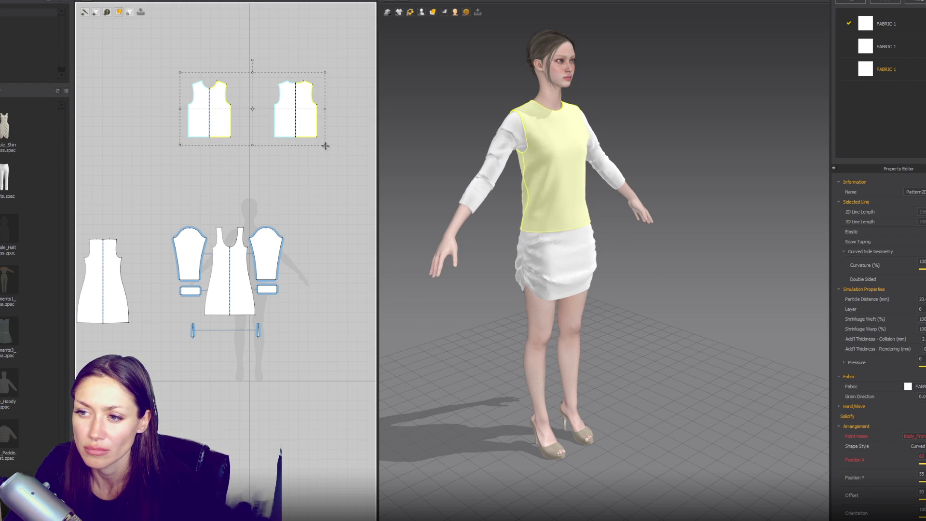
right_click_drag(448, 181, 532, 187)
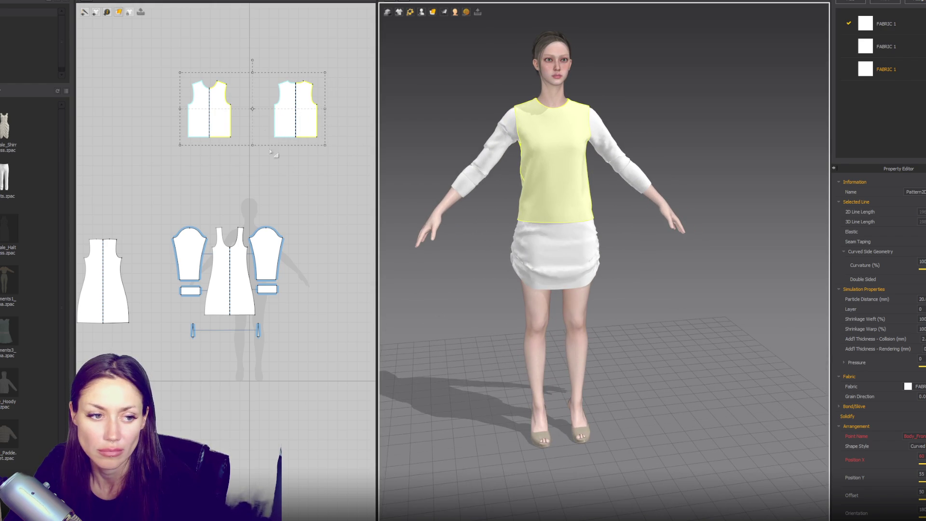
scroll(219, 98, "up", 4)
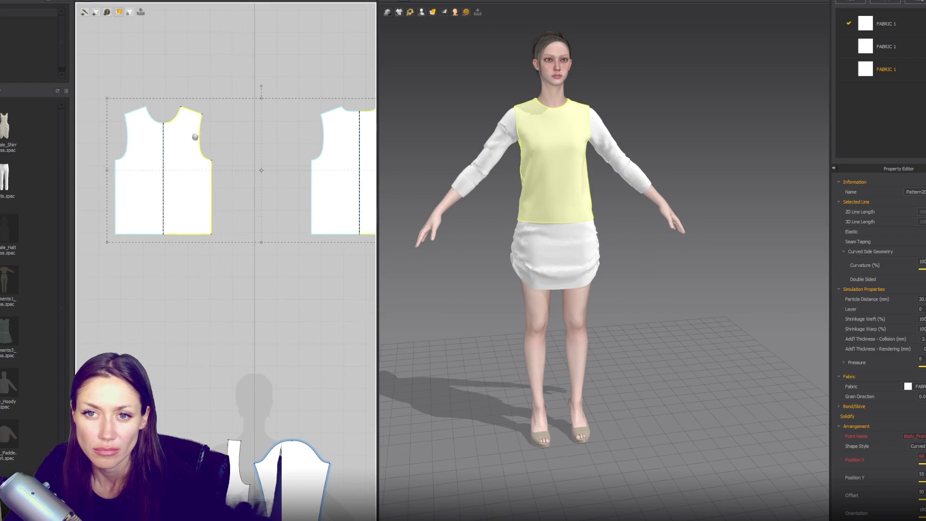
- Lower the centre-front neck point into a deep V-neck
left_click(169, 130)
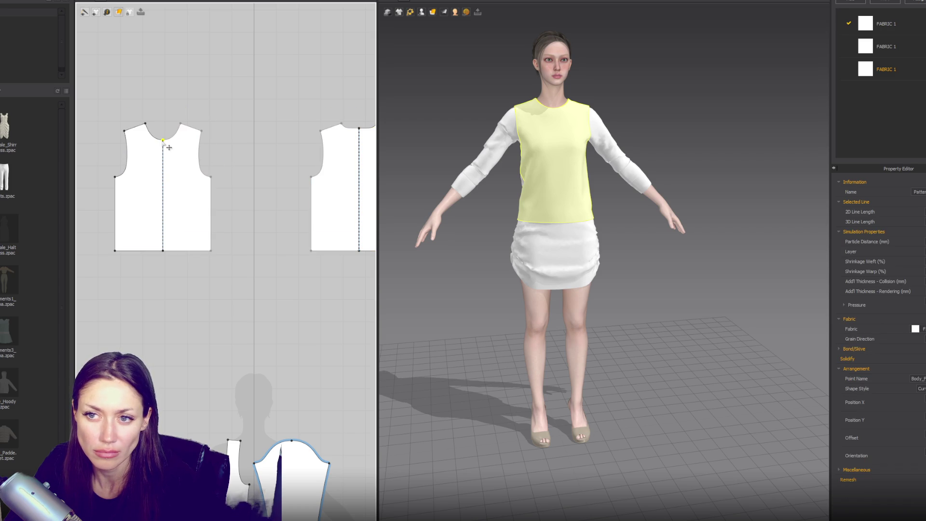
left_click_drag(170, 137, 168, 190)
key("ctrl+z")
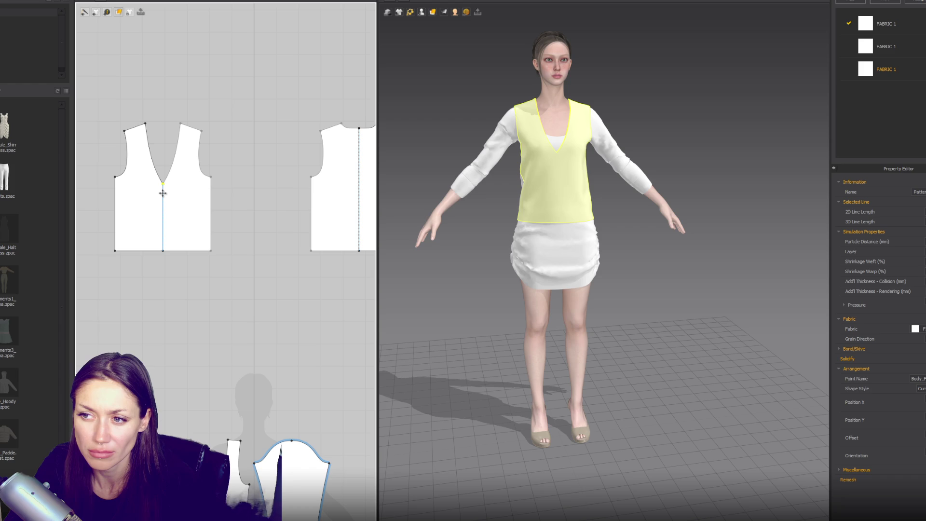
- Pull the front hem's centre point up into an inverted-V notch
left_click(163, 251)
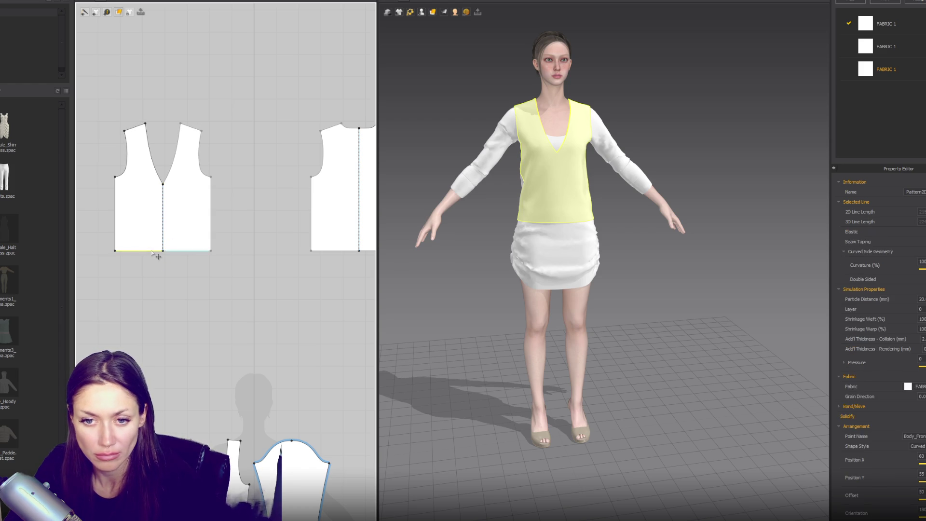
left_click(161, 251)
left_click_drag(164, 251, 163, 226)
left_click(242, 213)
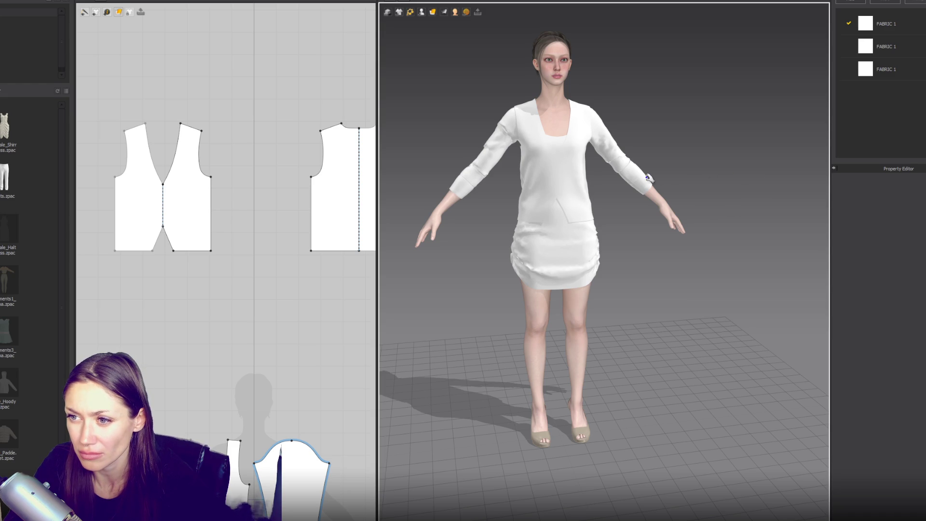
right_click_drag(455, 186, 668, 187)
key("2")
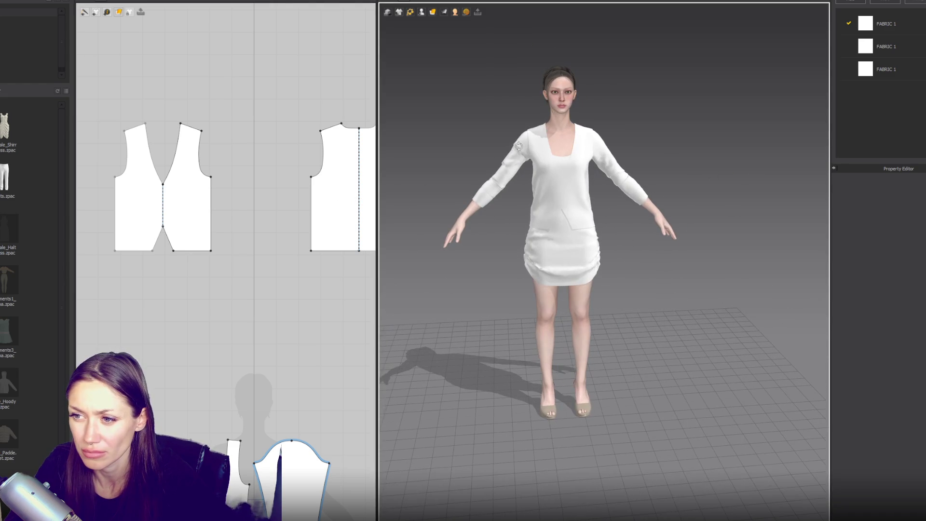
- Rename the first fabric entry to Default and select all the pattern pieces
left_click(886, 46)
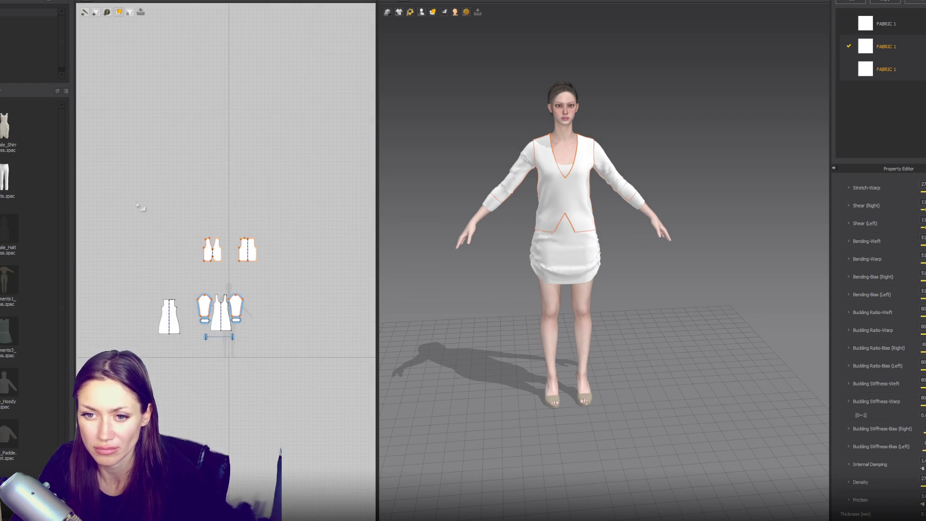
key("ctrl+a")
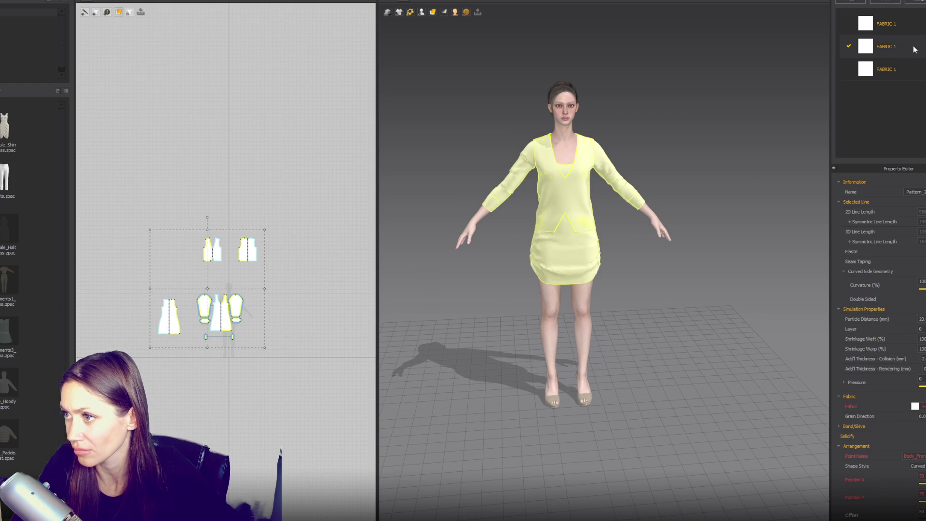
double_click(890, 24)
type("Default")
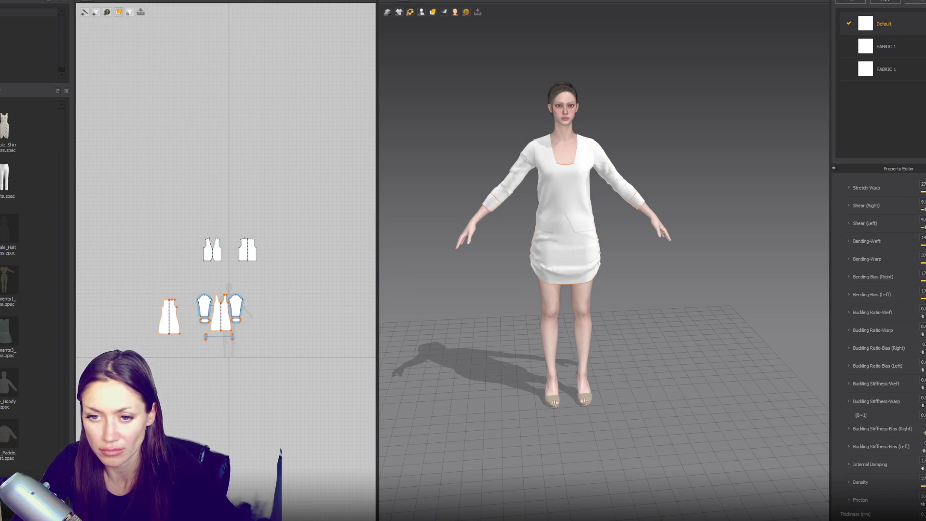
left_click_drag(87, 197, 281, 355)
left_click(919, 414)
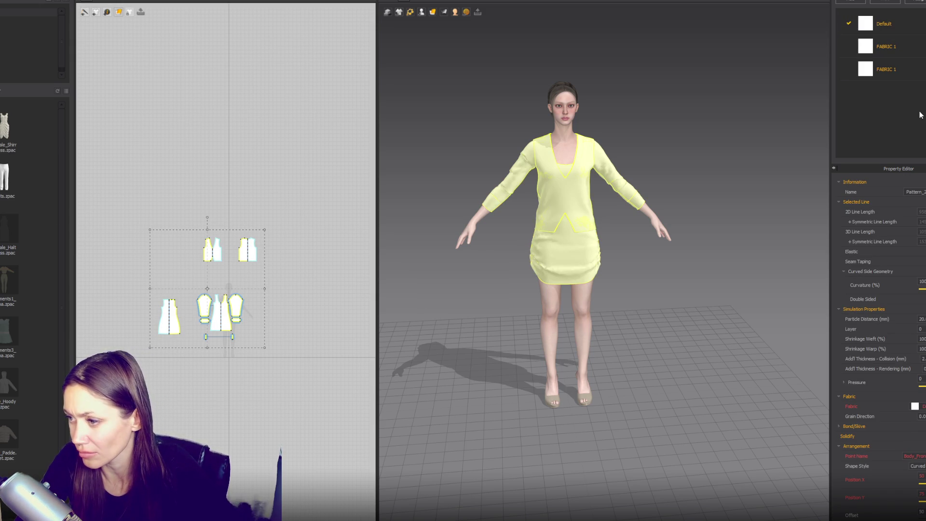
- Inspect the third fabric's options, then select and deselect all pattern pieces
left_click(892, 70)
right_click(887, 67)
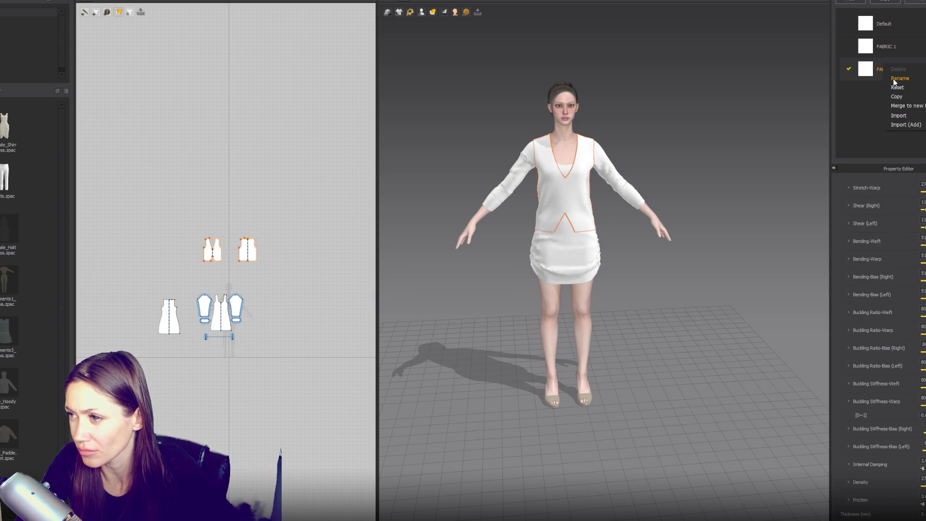
left_click(597, 182)
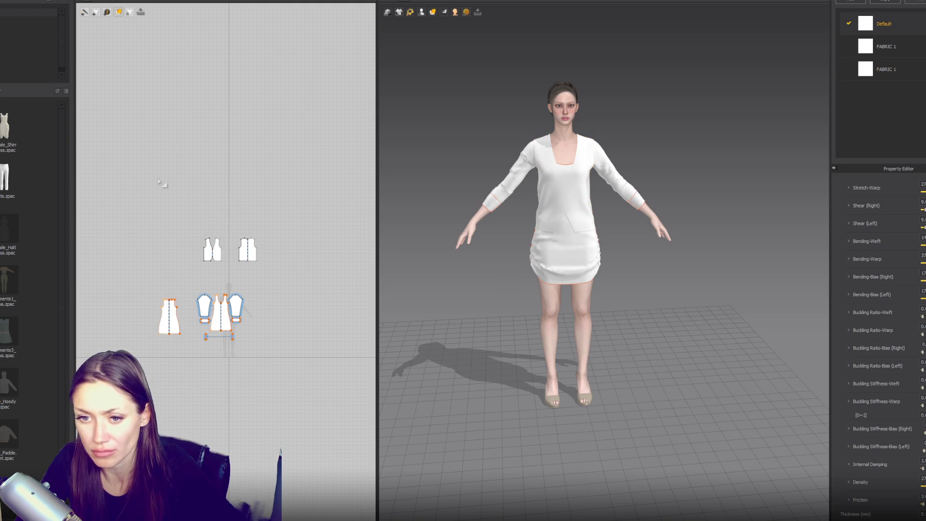
left_click_drag(159, 182, 297, 386)
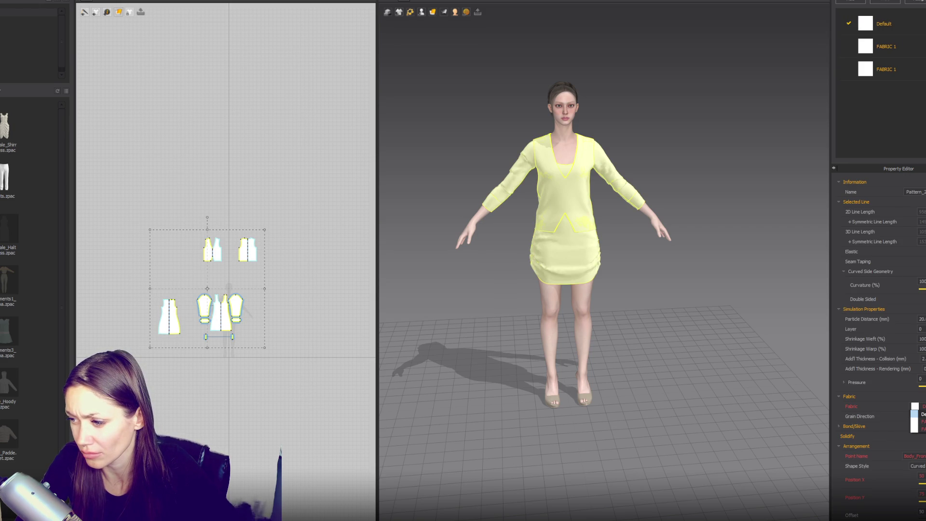
left_click(318, 256)
- Select the vest, front dress, sleeve and strip pattern pieces one at a time
left_click(240, 251)
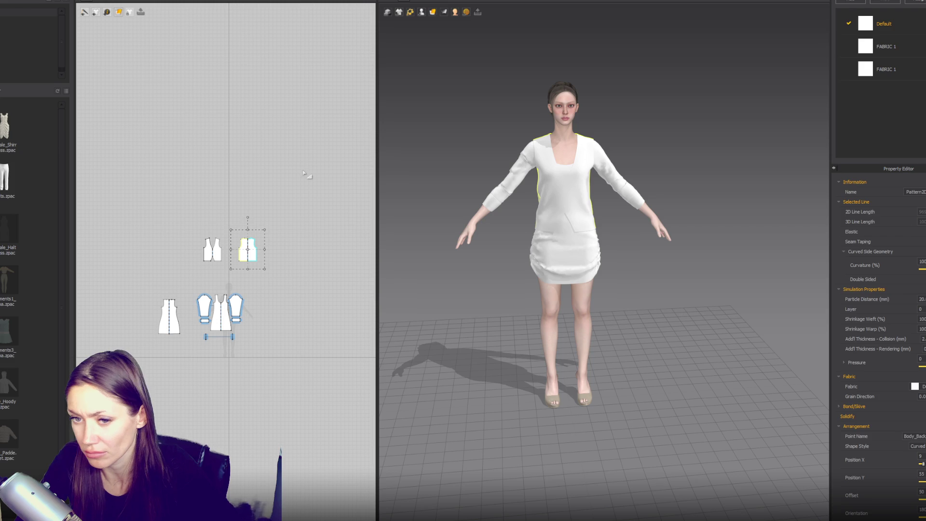
left_click(216, 254)
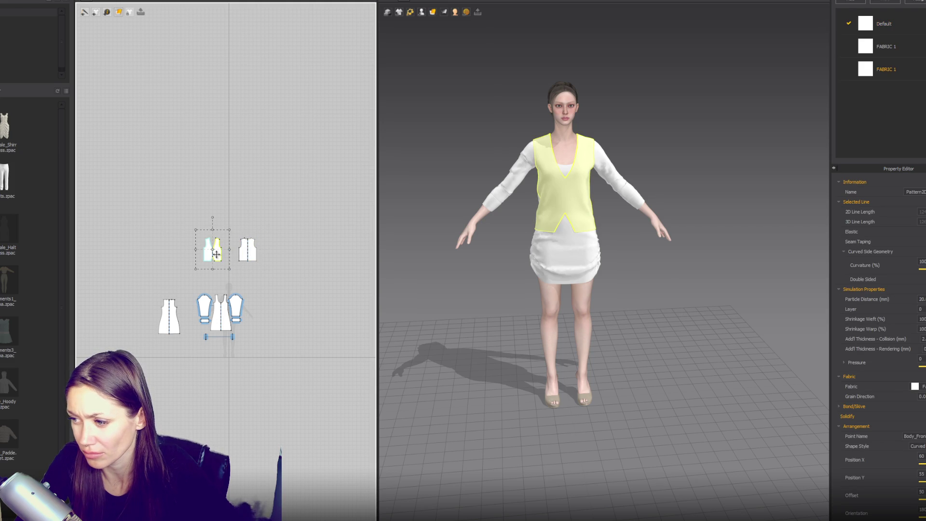
left_click(219, 322)
left_click(237, 303)
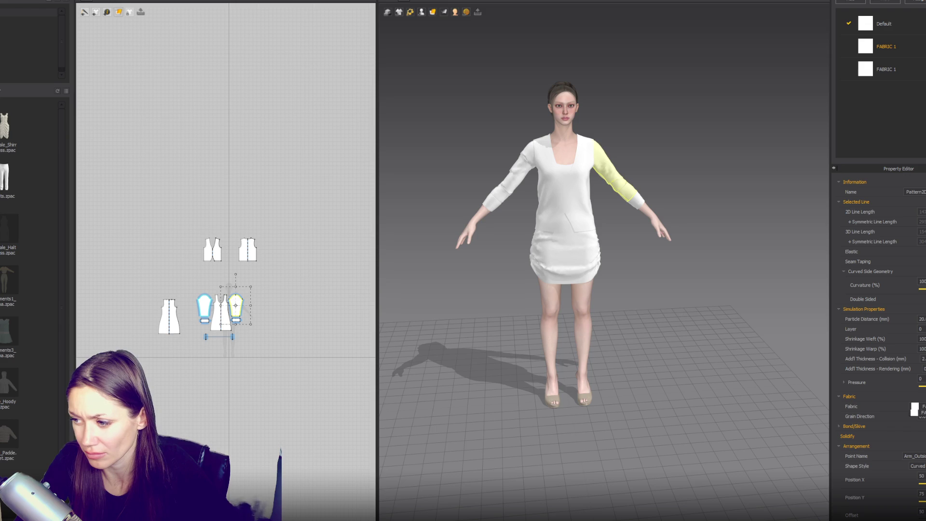
scroll(229, 319, "up", 5)
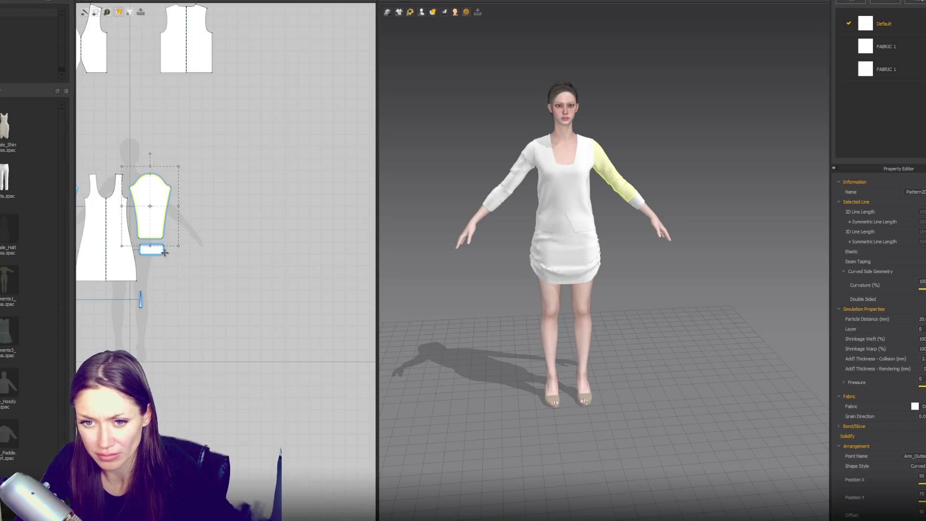
left_click(140, 299)
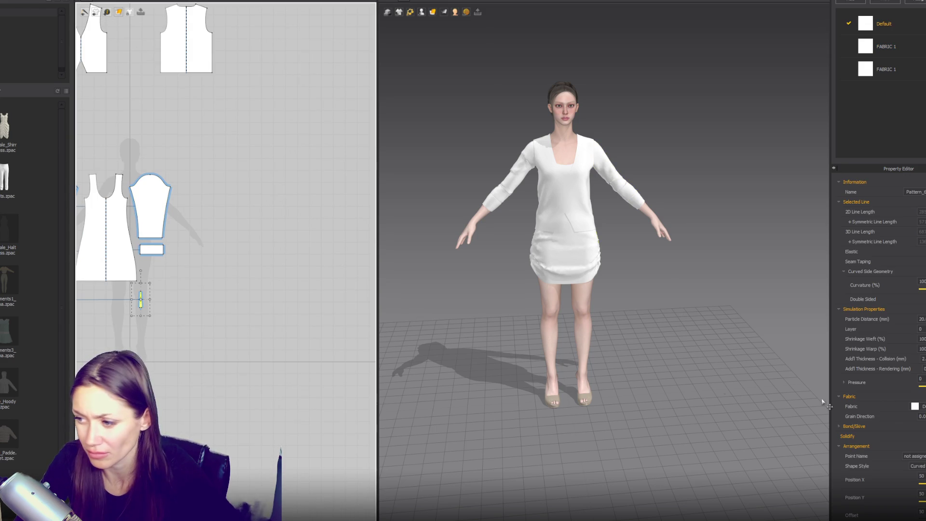
middle_click_drag(264, 280, 408, 325)
left_click(199, 250)
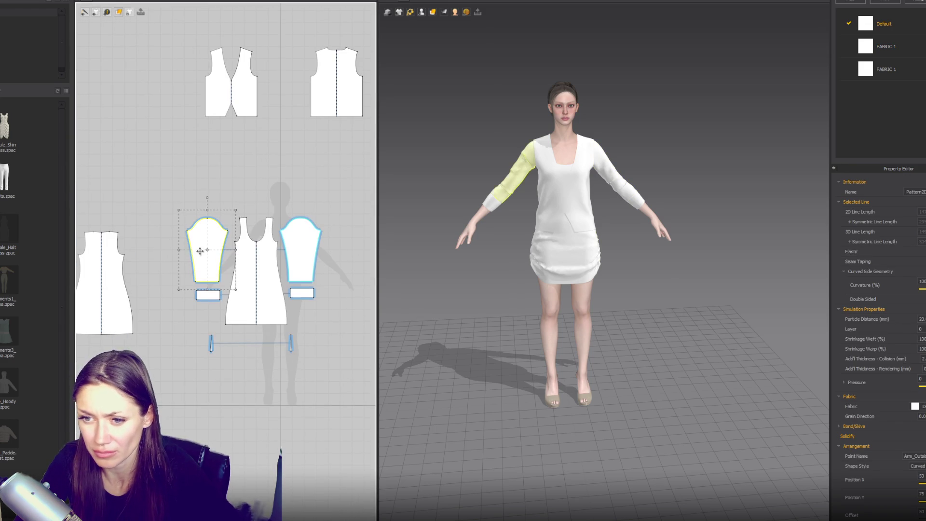
- Delete both FABRIC 1 entries from the fabric list
left_click(886, 46)
right_click(900, 50)
left_click(910, 53)
right_click(897, 48)
left_click(909, 54)
- Add a new fabric named Jacket and select the vest pieces
left_click(856, 1)
double_click(889, 46)
type("1")
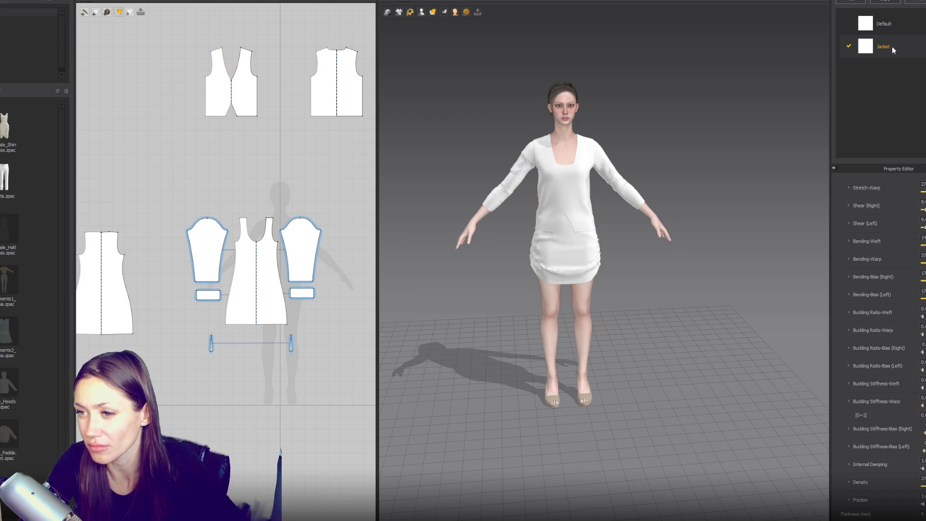
left_click(606, 198)
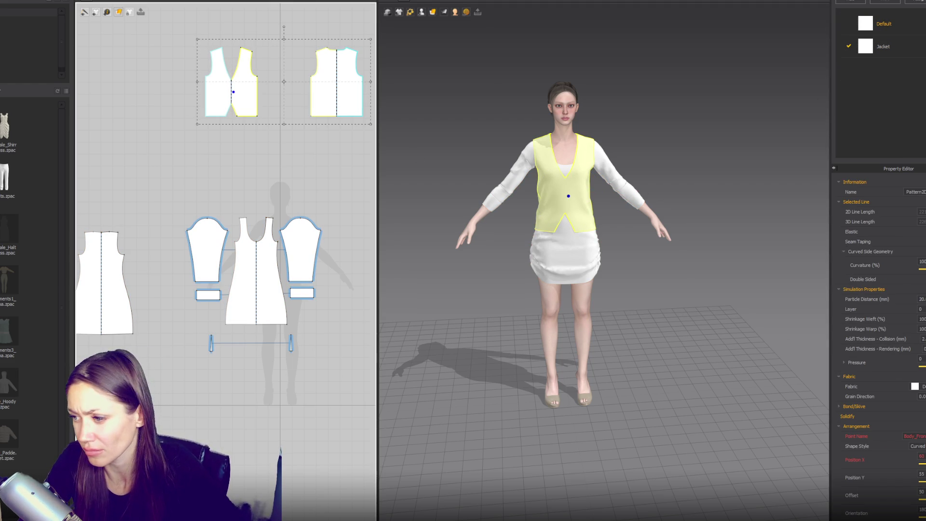
- Apply the Denim_Raw physical property preset to the Jacket fabric
left_click(919, 51)
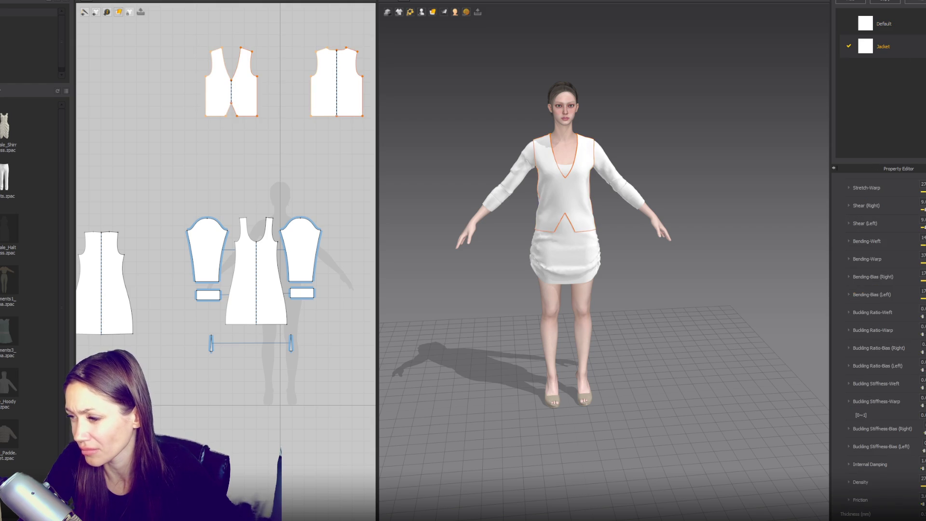
scroll(878, 337, "up", 3)
left_click(908, 254)
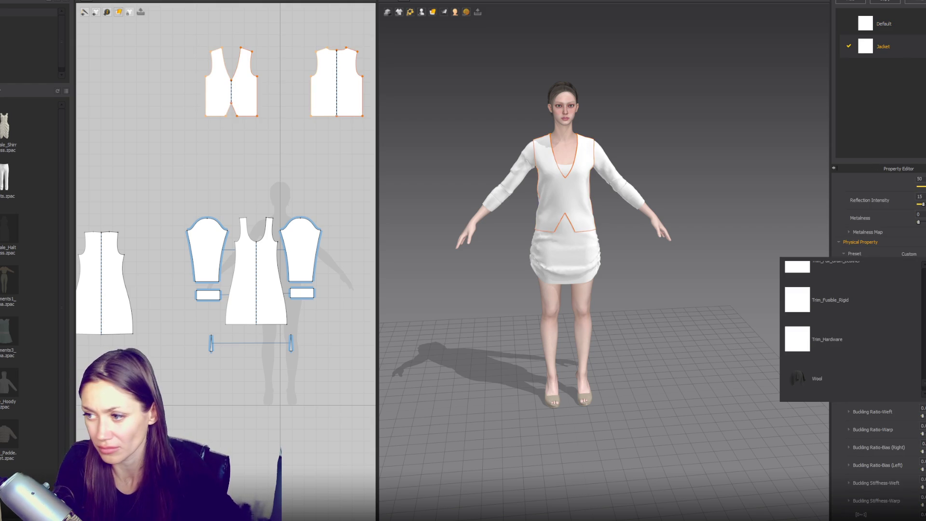
scroll(894, 330, "up", 2)
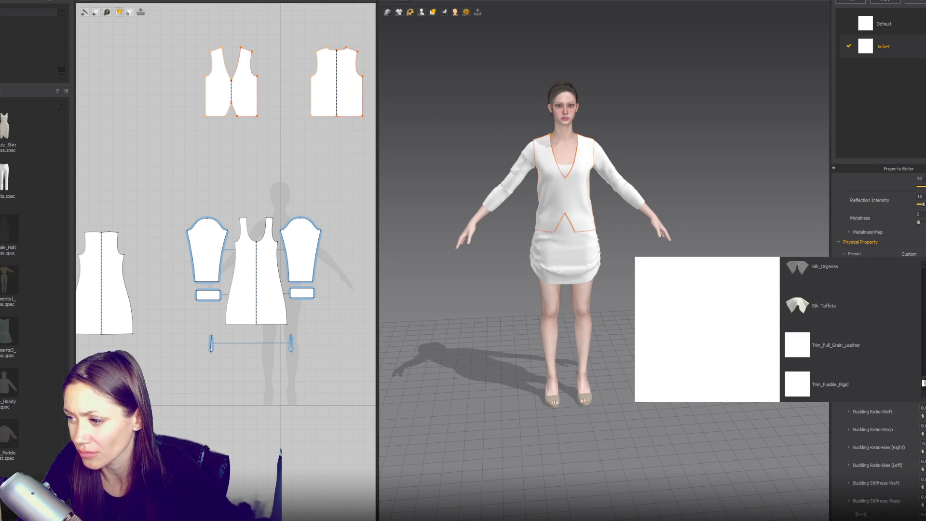
scroll(851, 332, "up", 10)
scroll(851, 333, "down", 3)
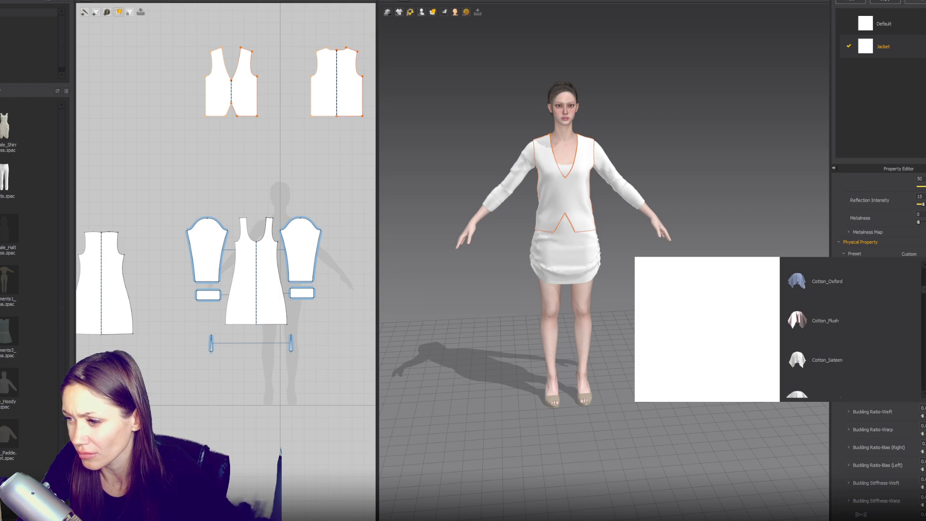
scroll(844, 348, "down", 4)
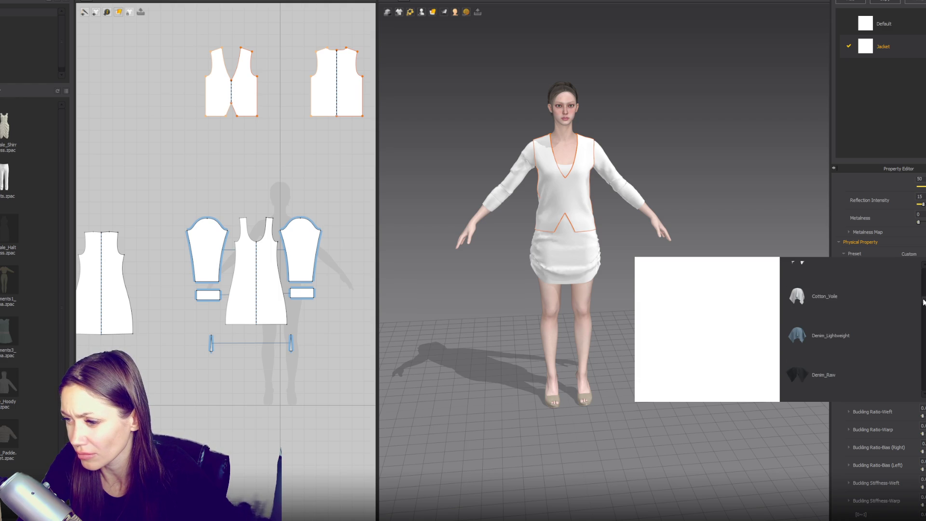
left_click(827, 375)
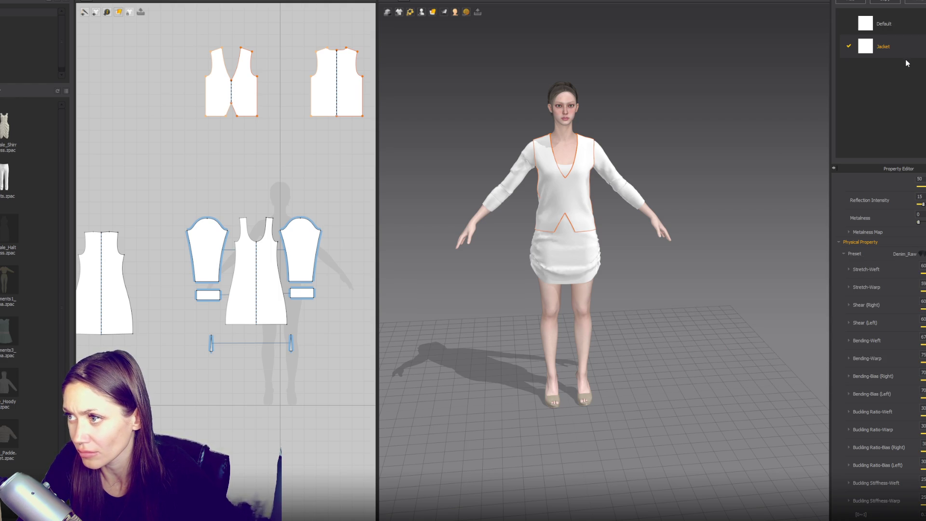
scroll(877, 337, "up", 3)
left_click(906, 195)
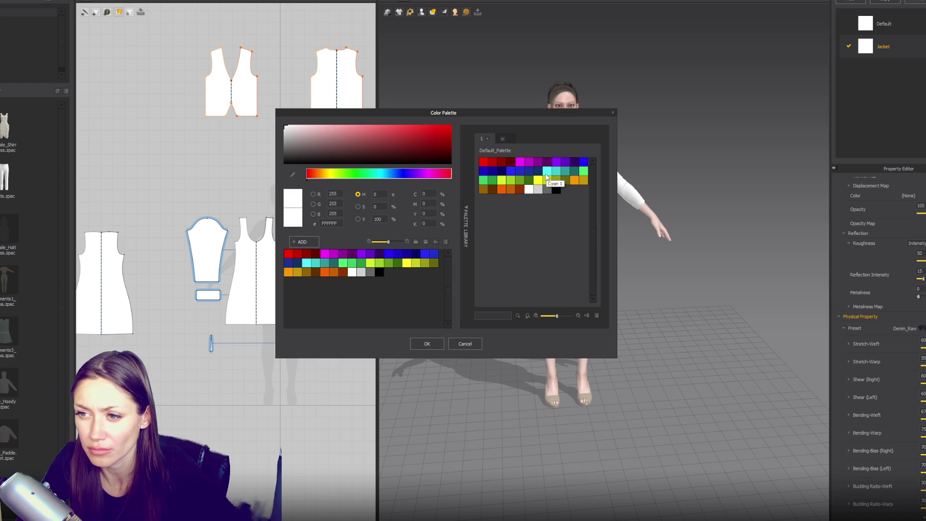
- Set the Jacket fabric colour to a muted grey-teal (789494) in the Color Palette
left_click(301, 145)
left_click(341, 173)
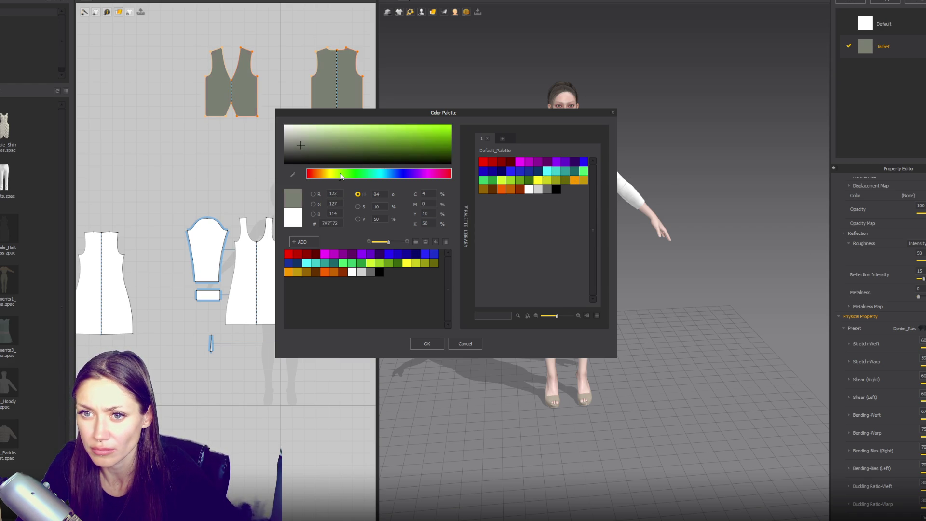
left_click_drag(336, 175, 323, 175)
left_click(324, 139)
left_click_drag(324, 139, 313, 143)
left_click(565, 170)
left_click(324, 140)
left_click_drag(326, 142, 312, 142)
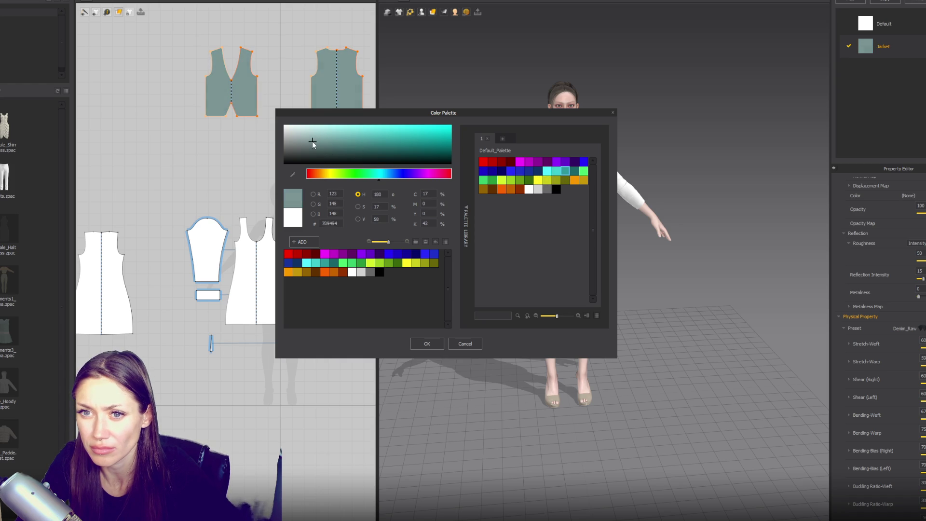
left_click(438, 344)
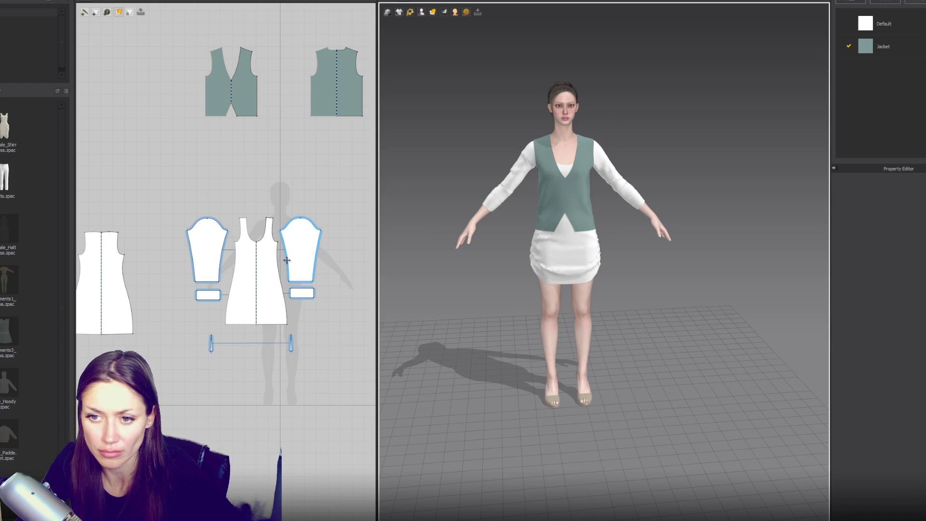
left_click(248, 123)
left_click(250, 116)
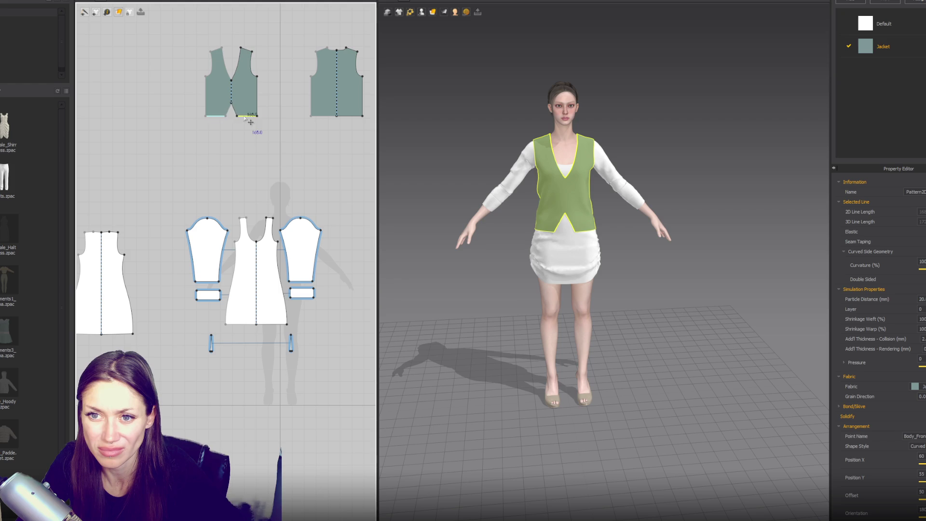
- Drag the front and back vest bottom edges down together, checking the hip-length fit from behind
left_click(346, 116, "shift")
left_click_drag(344, 121, 344, 129)
left_click_drag(269, 155, 137, 125)
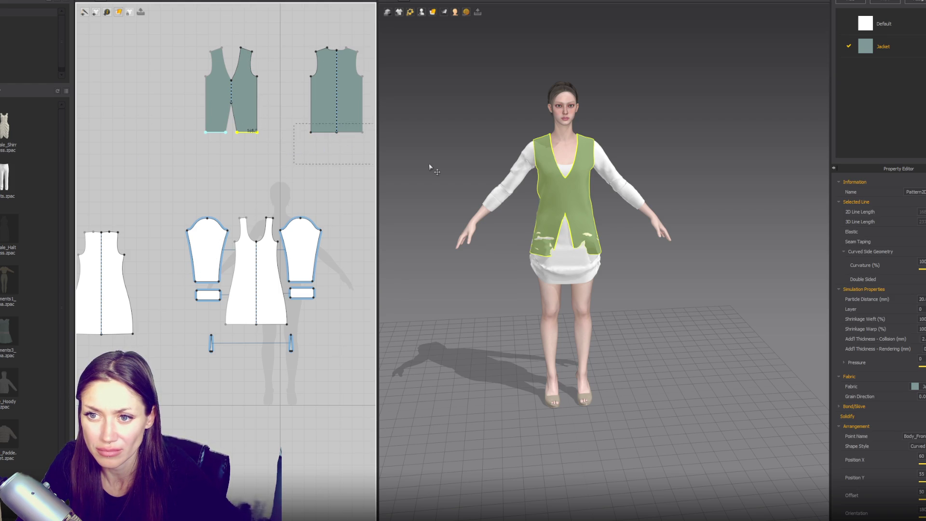
left_click_drag(325, 133, 320, 127)
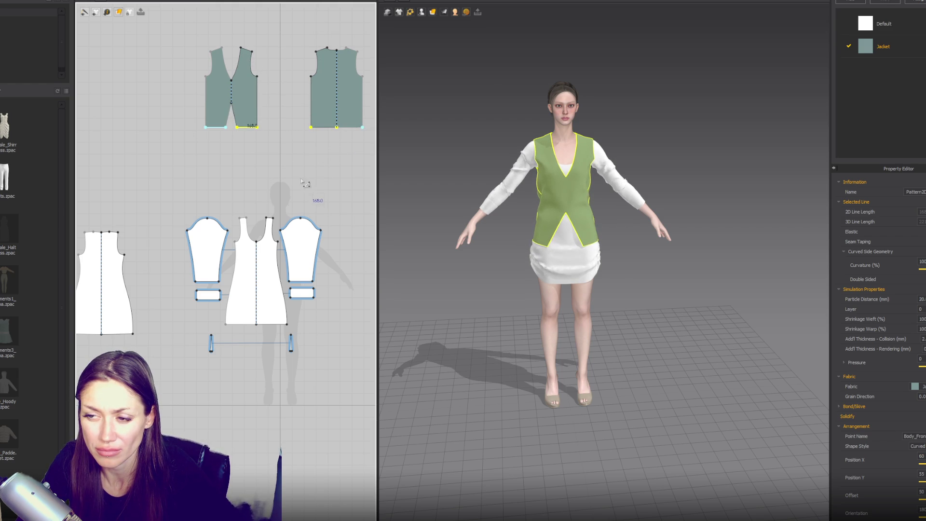
right_click_drag(506, 181, 646, 169)
left_click(543, 209)
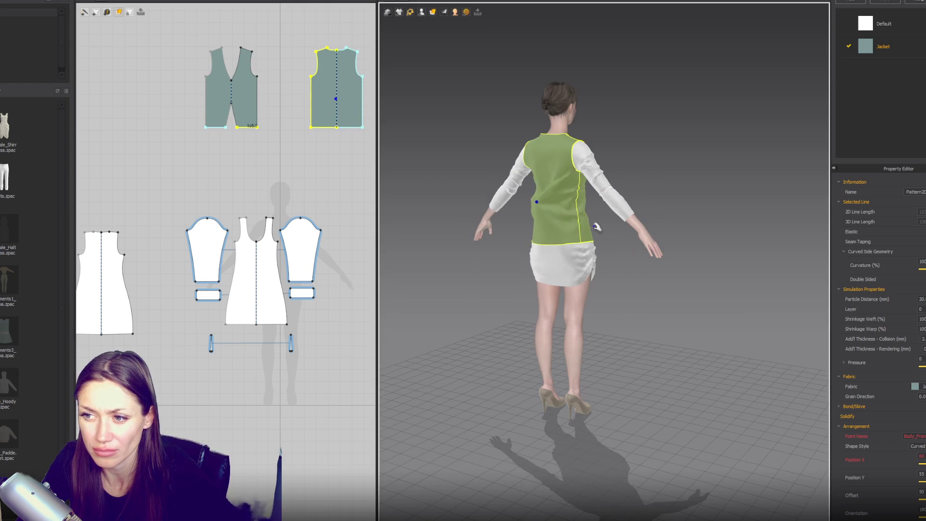
right_click_drag(569, 202, 553, 232)
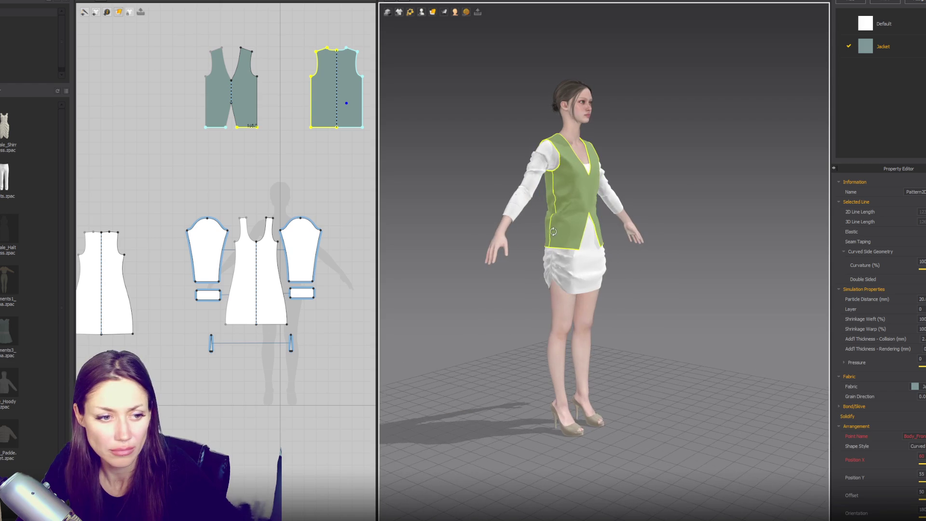
- Add a curved seam along the front vest split
scroll(211, 217, "up", 5)
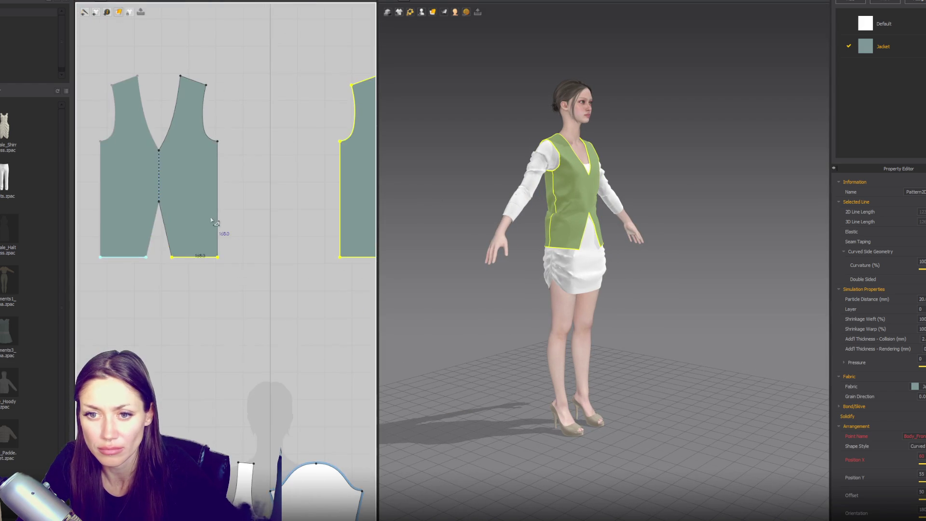
scroll(207, 265, "up", 2)
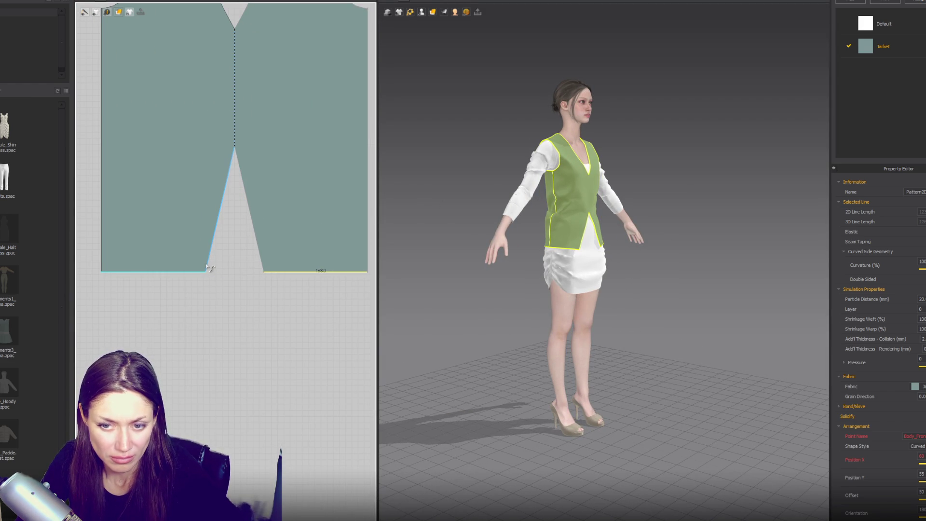
left_click(209, 269)
left_click(212, 270)
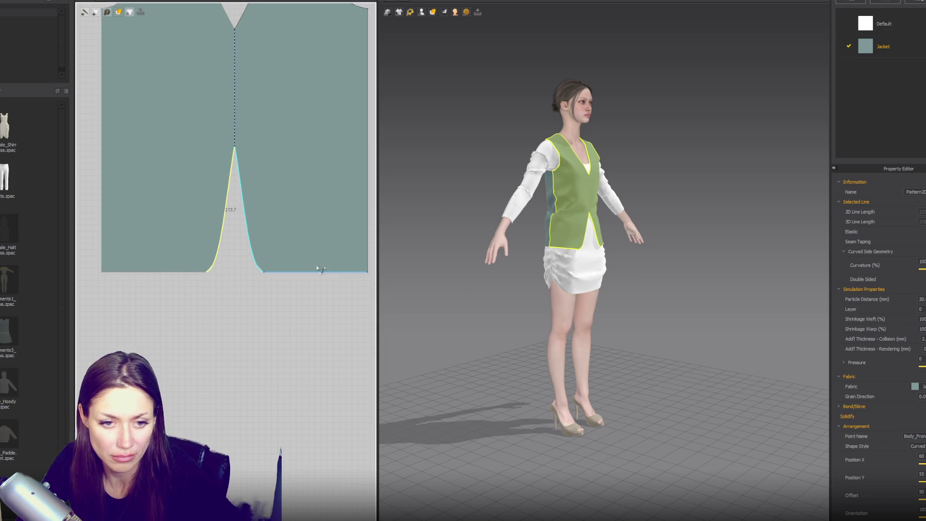
- Bend the hem corner handles and dart edge curve to round the vest front hems
left_click(169, 277)
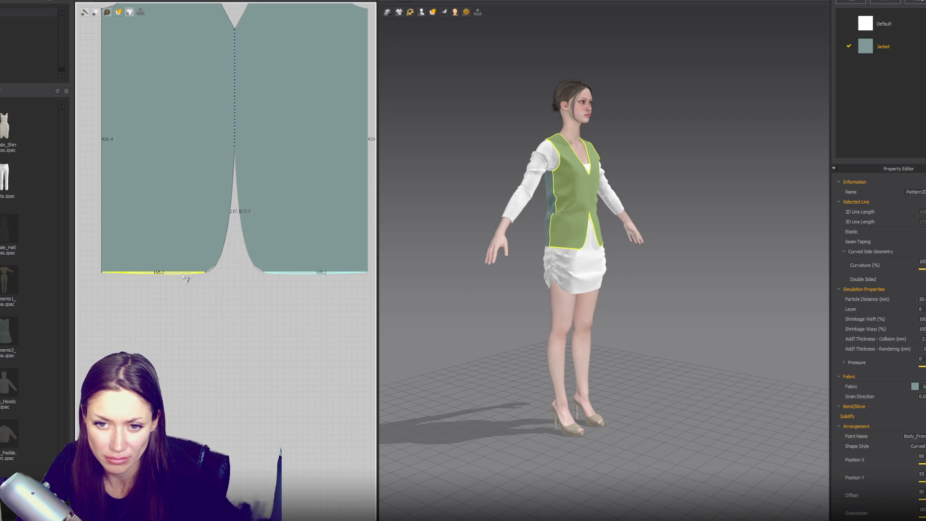
left_click(204, 273)
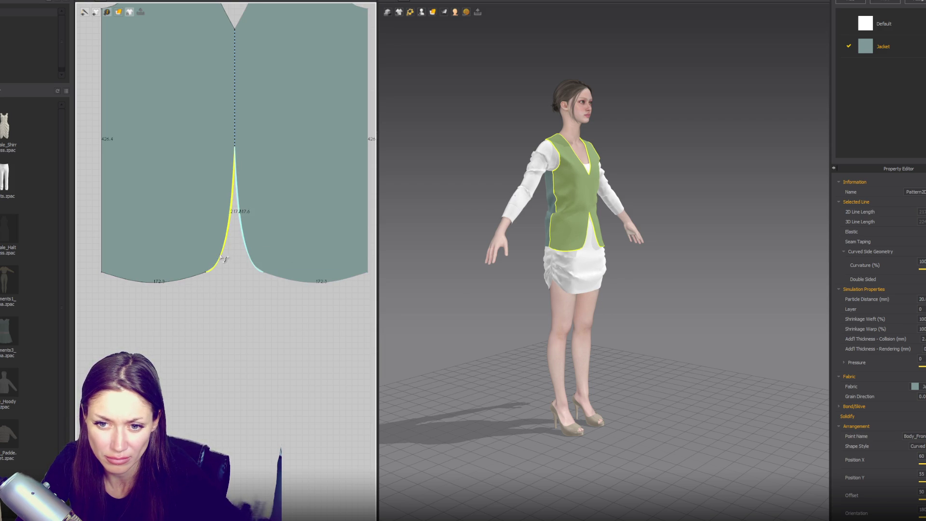
left_click(230, 274)
left_click(212, 265)
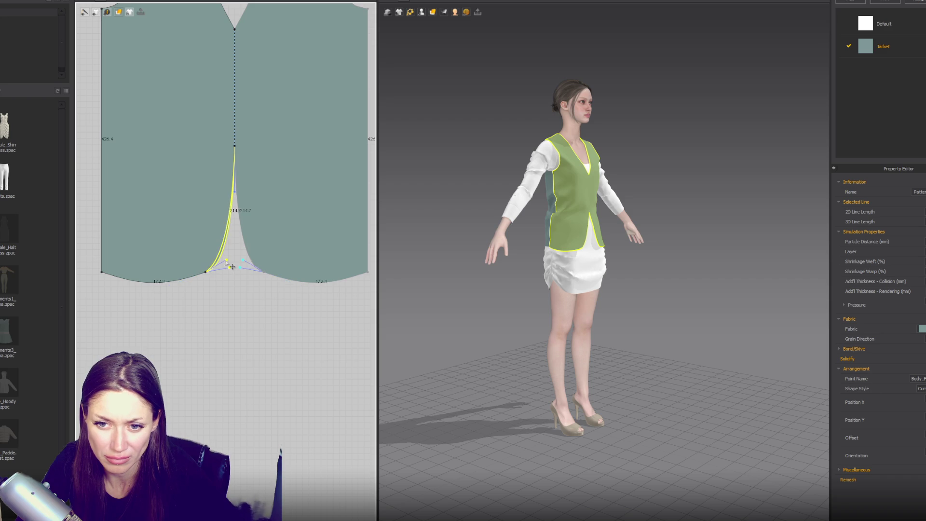
left_click(205, 273)
left_click_drag(154, 292, 184, 286)
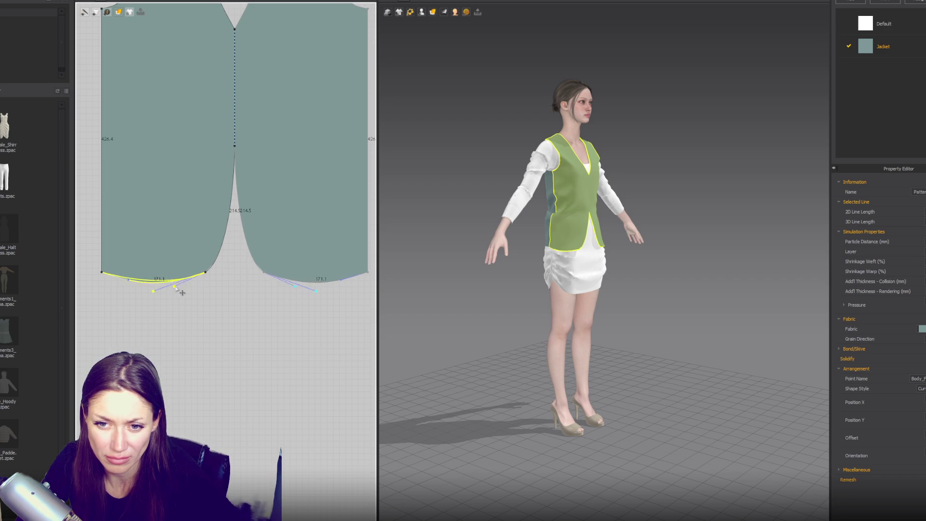
left_click(228, 261)
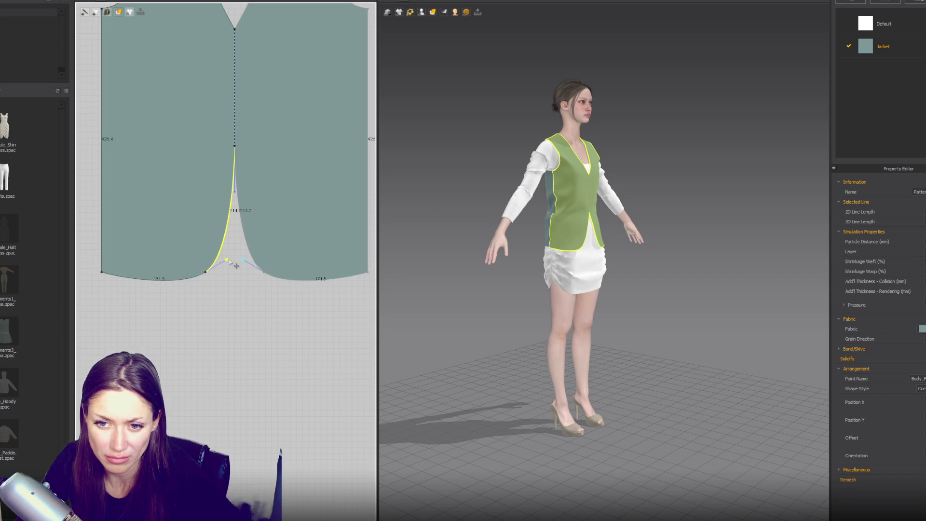
right_click_drag(709, 262, 661, 261)
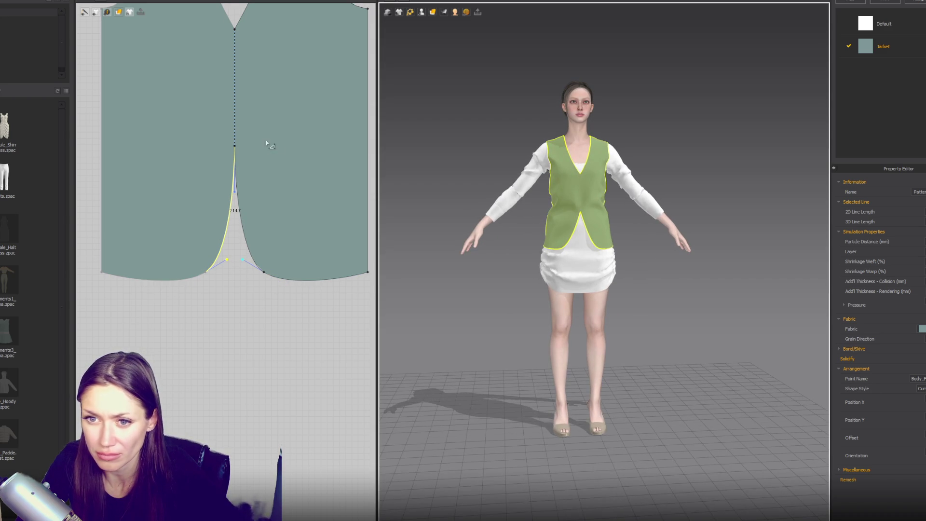
- Move the V apex and the dart's lower point to deepen the front opening
left_click(236, 152)
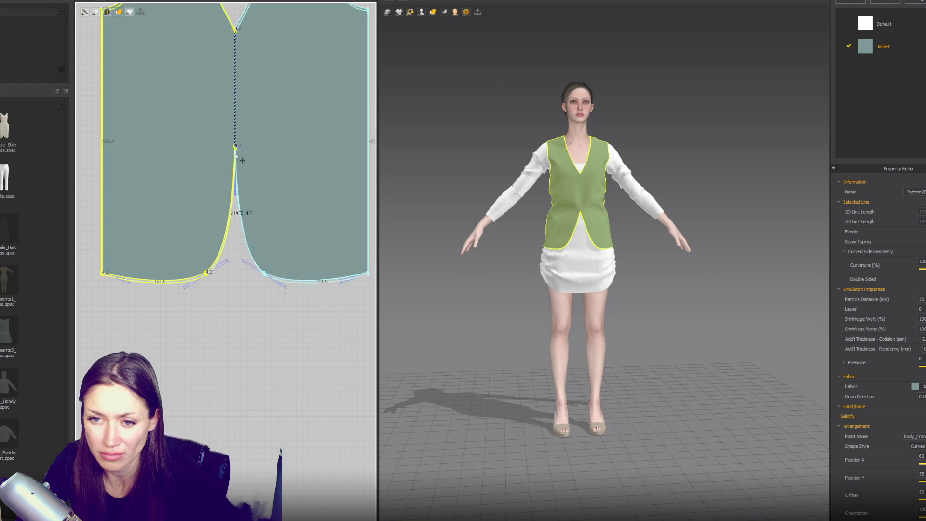
left_click(242, 160)
mouse_move(233, 158)
left_mouse_down()
mouse_move(232, 143)
mouse_move(231, 187)
left_mouse_up()
left_click(445, 265)
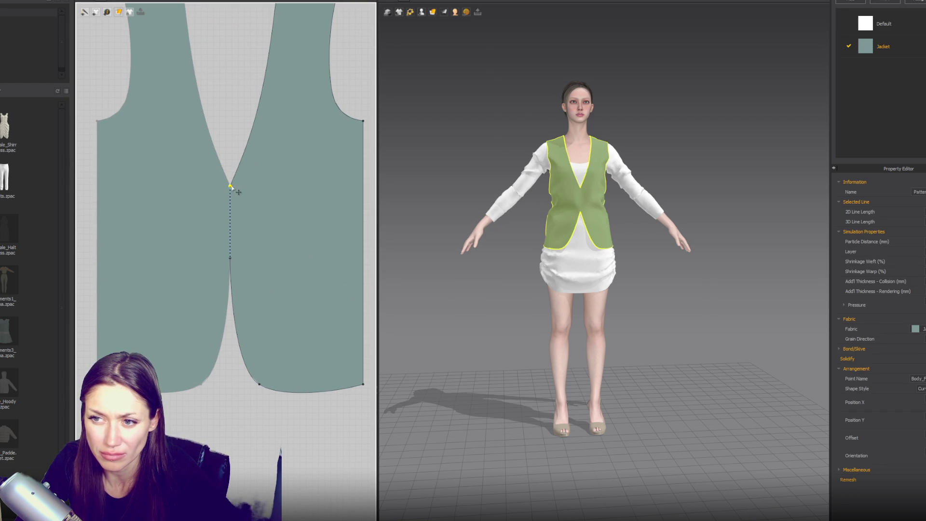
left_click(231, 259)
left_click_drag(231, 259, 230, 236)
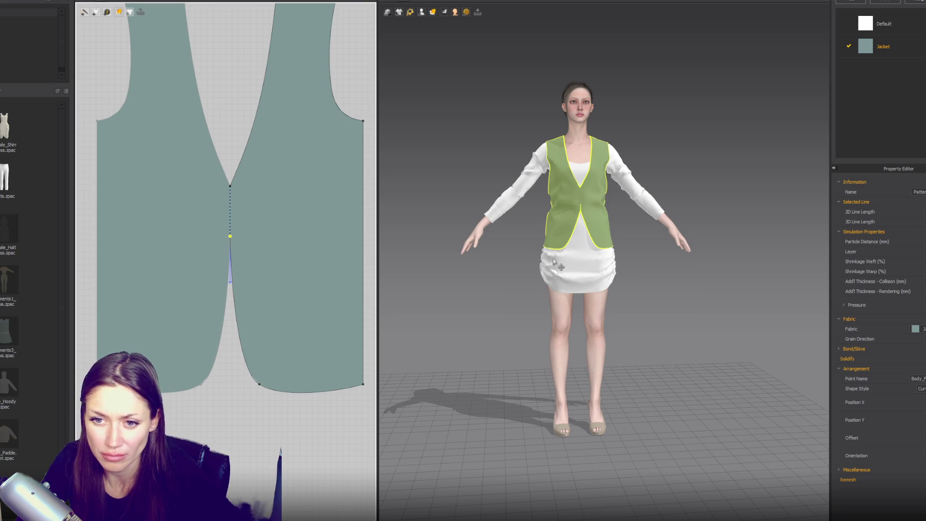
- Review the simulated vest from around the avatar and select the small strip piece
left_click(667, 254)
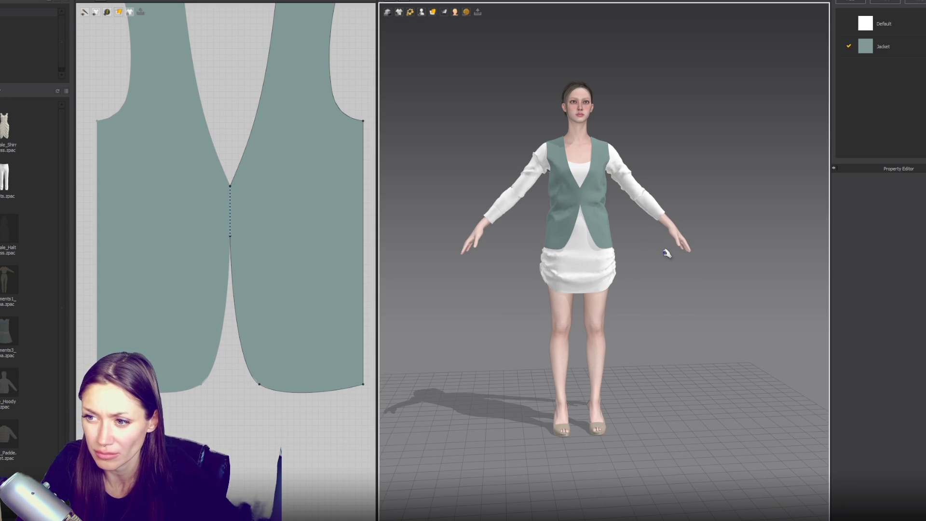
mouse_move(665, 257)
right_mouse_down()
mouse_move(641, 260)
mouse_move(673, 265)
mouse_move(650, 262)
right_mouse_up()
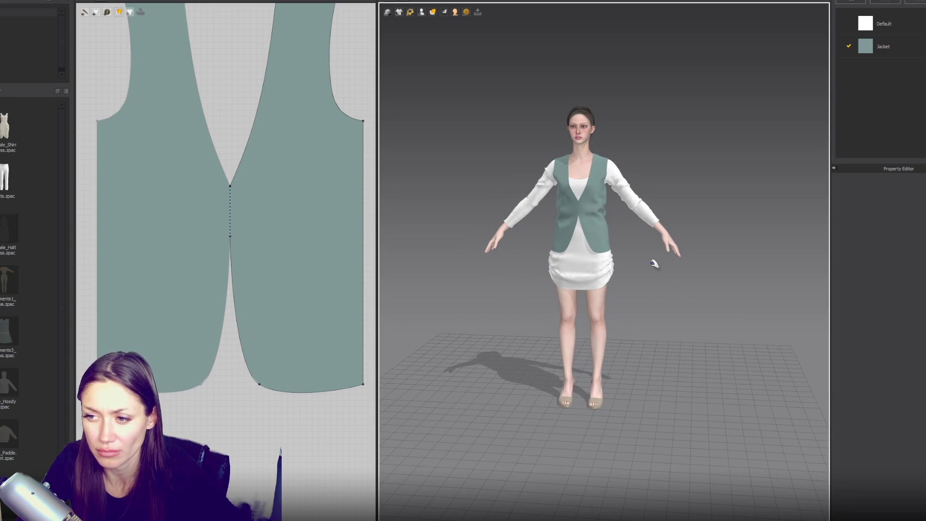
scroll(279, 283, "down", 6)
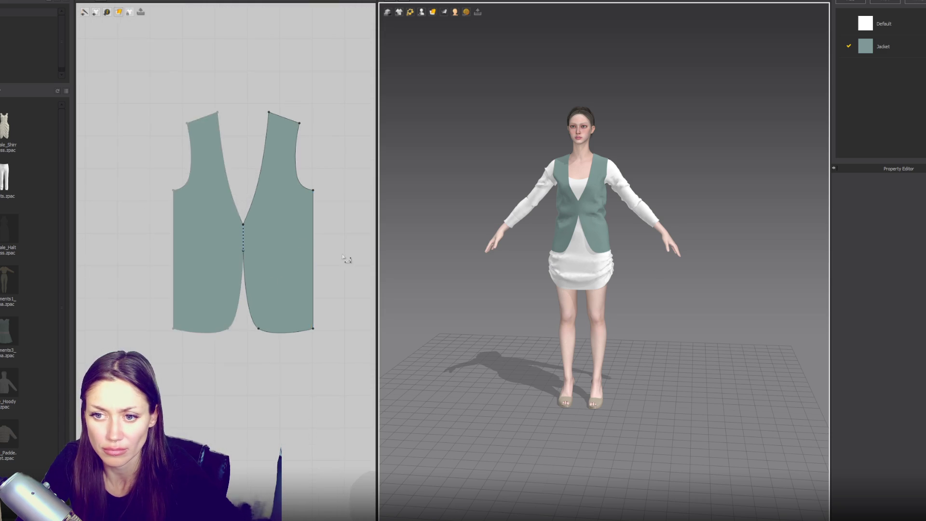
right_click_drag(285, 253, 354, 233)
left_click(251, 318)
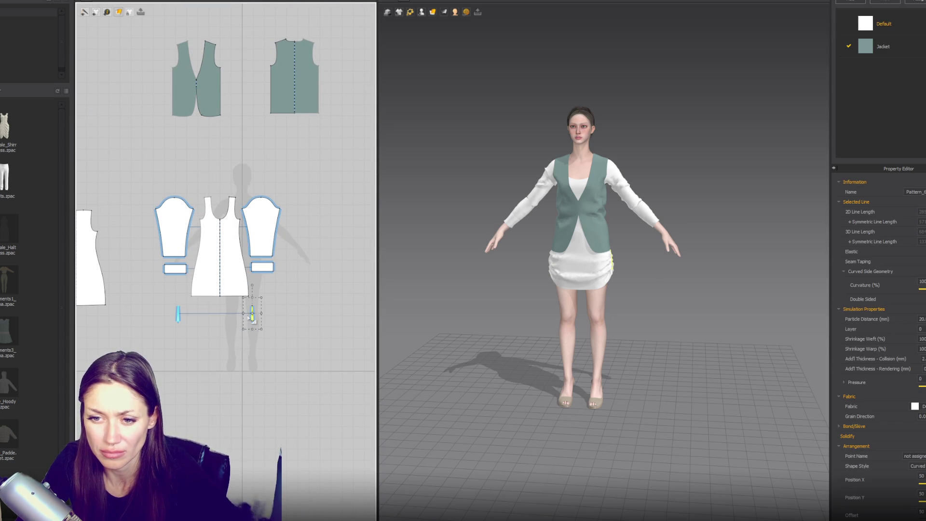
- Remove linked editing from the small strip piece, then box-select both vest pattern pieces
right_click(253, 319)
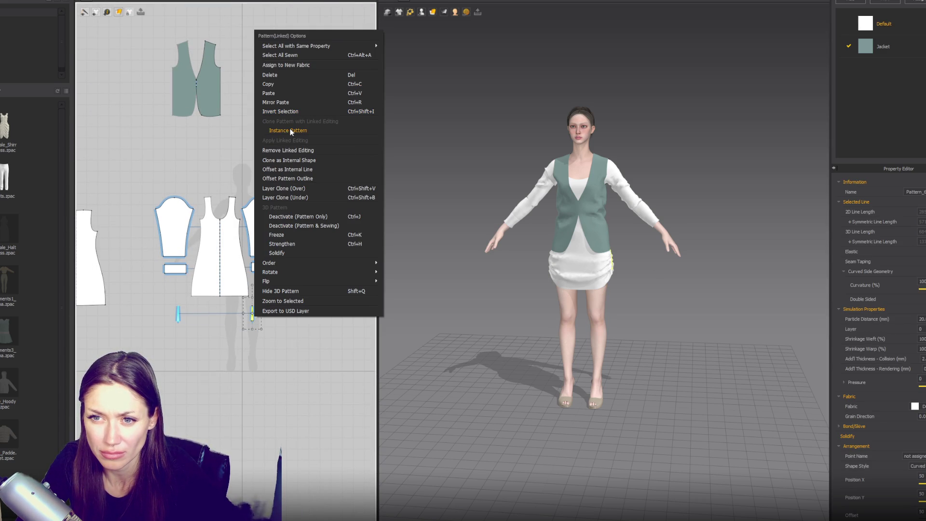
left_click(291, 149)
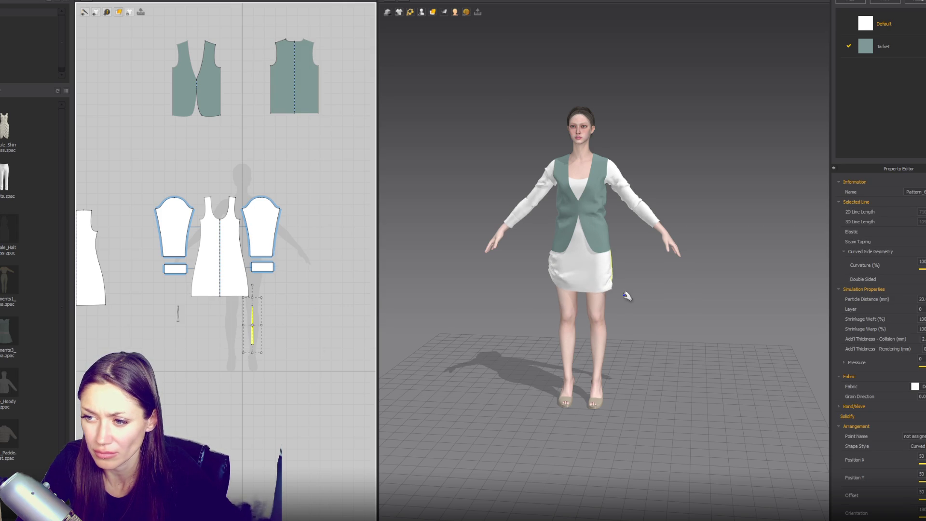
left_click(587, 276)
left_click(630, 356)
right_click_drag(630, 355, 591, 363)
mouse_move(321, 160)
left_mouse_down()
mouse_move(159, 145)
mouse_move(159, 26)
left_mouse_up()
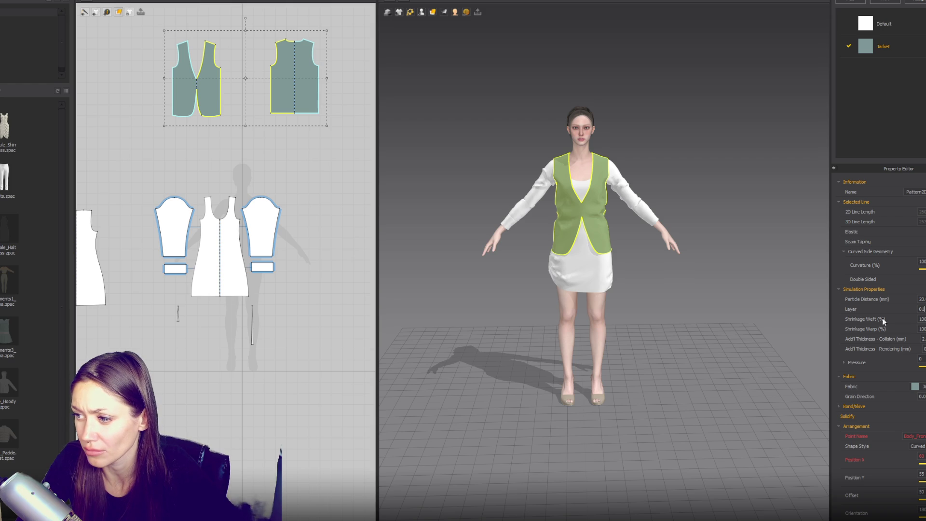
- Put the vest on layer 1 and move the back shoulder point to reshape the armhole
type("1")
left_click(798, 314)
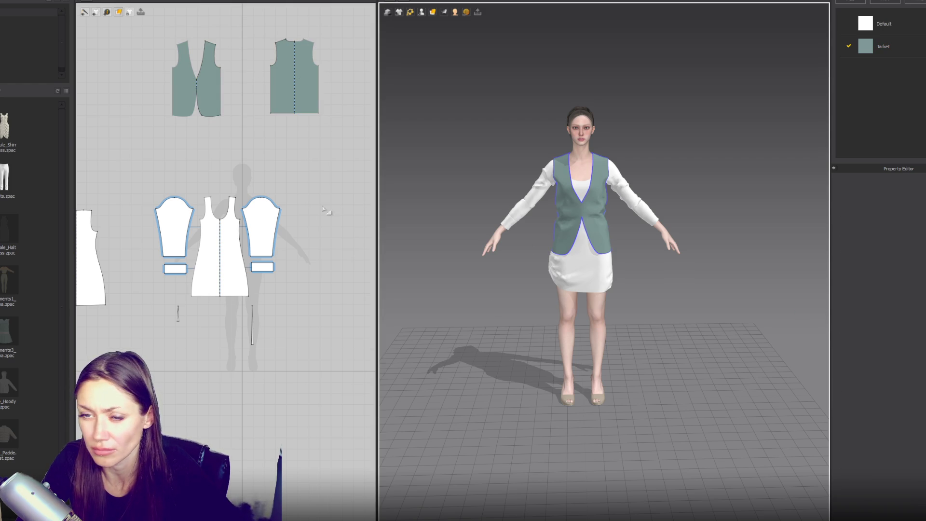
right_click_drag(282, 151, 278, 234)
scroll(279, 232, "up", 3)
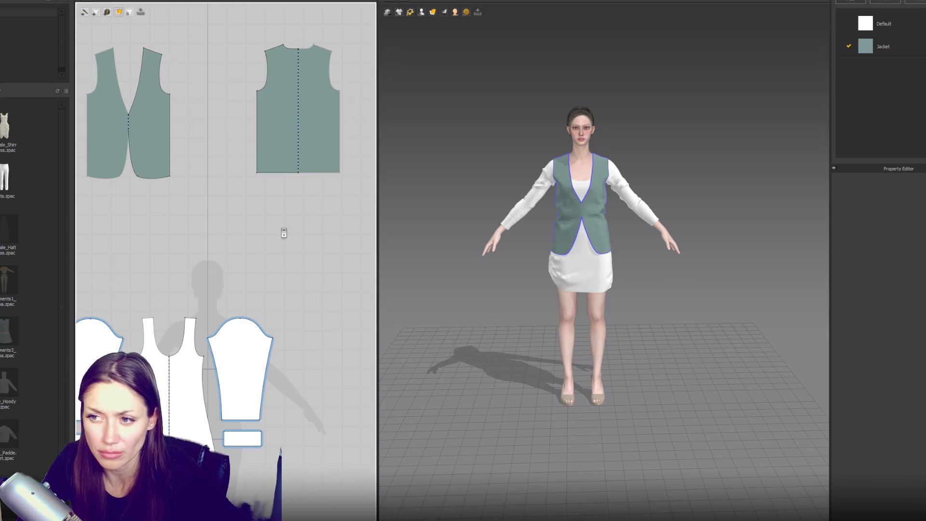
left_click(328, 53)
right_click_drag(329, 53, 337, 193)
scroll(354, 198, "up", 2)
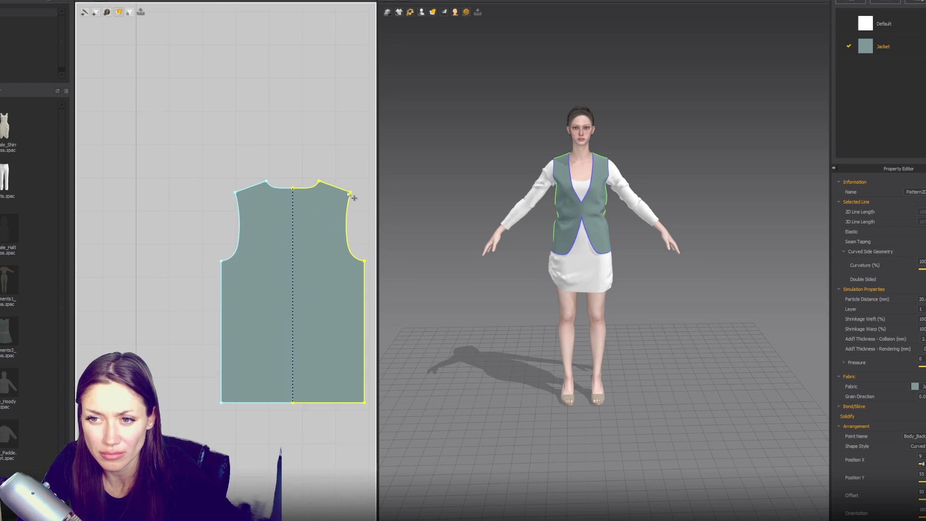
left_click_drag(351, 193, 348, 194)
- Curve the front piece's side edge inward and select the back piece's side edge
right_click_drag(68, 200, 214, 244)
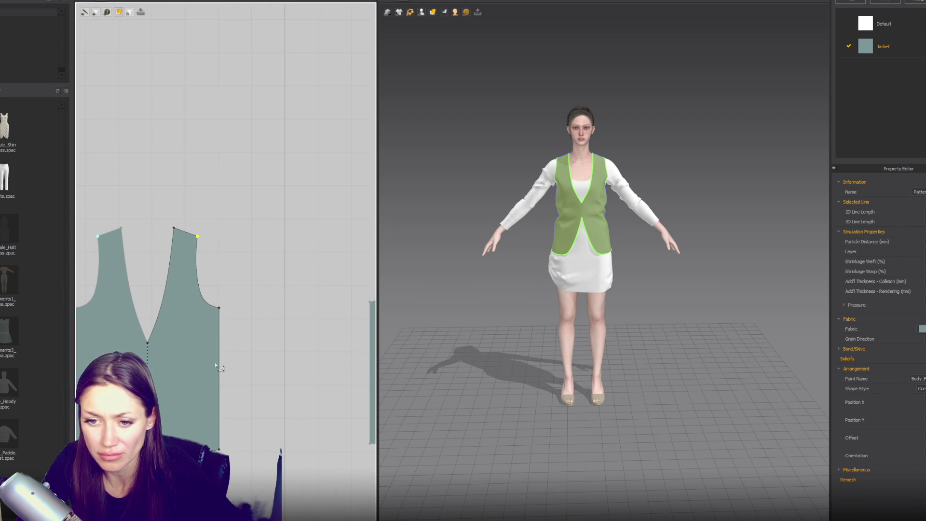
left_click_drag(220, 367, 209, 376)
mouse_move(350, 371)
right_mouse_down()
mouse_move(270, 306)
mouse_move(213, 277)
right_mouse_up()
left_click(254, 308)
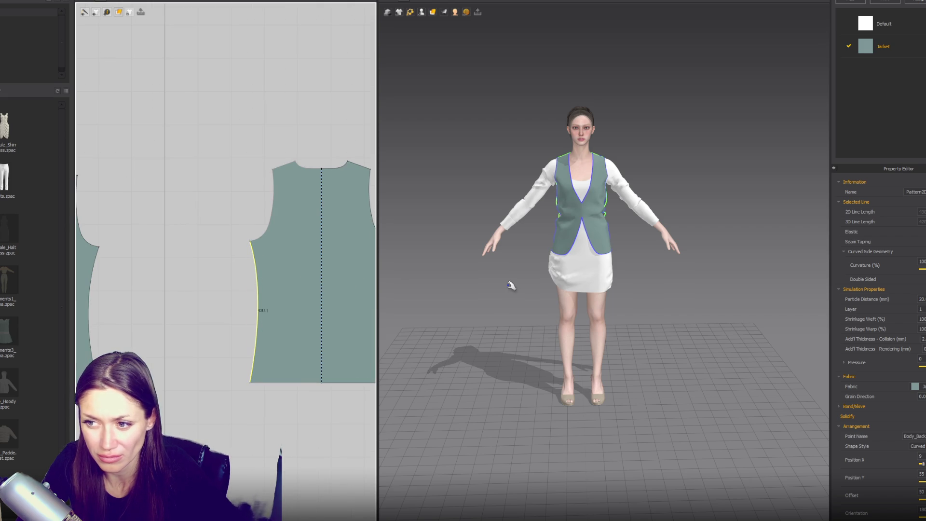
- Add points to the front's centre edge, let the fronts settle, and check the vest
right_click_drag(236, 289, 312, 298)
left_click(101, 305)
right_click(100, 304)
left_click(116, 320)
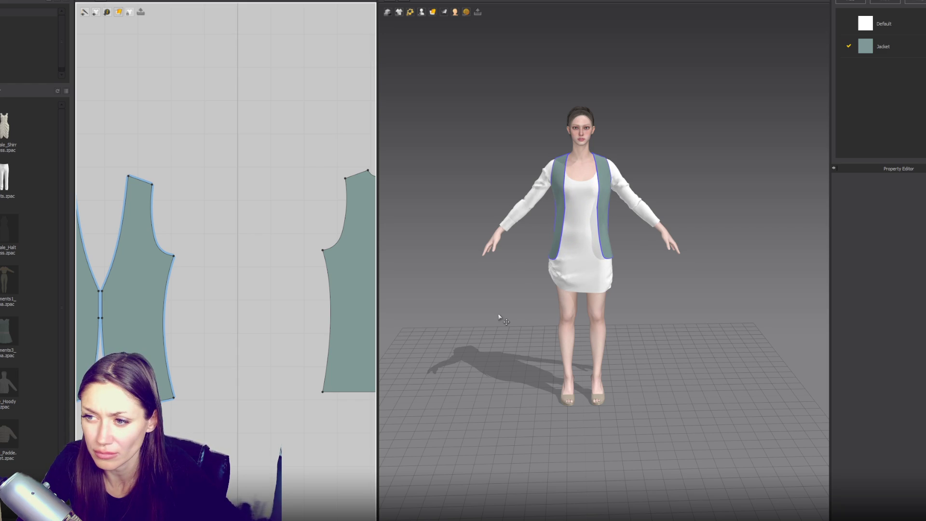
left_click(214, 327)
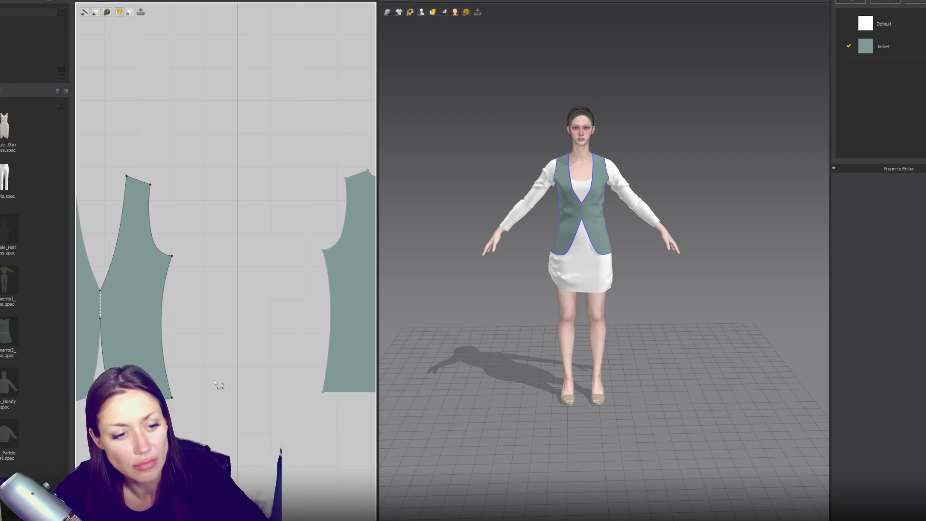
mouse_move(566, 234)
right_mouse_down()
mouse_move(476, 212)
mouse_move(556, 224)
mouse_move(515, 227)
right_mouse_up()
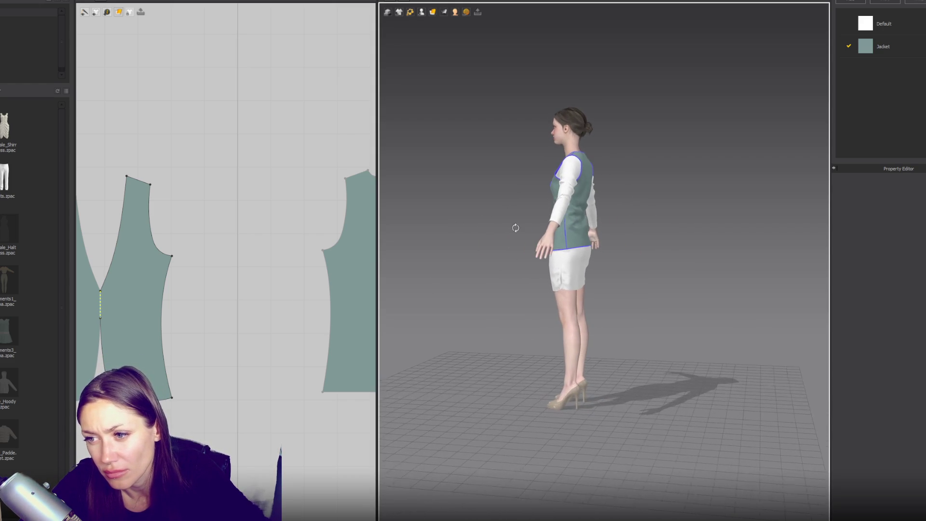
scroll(271, 314, "down", 3)
scroll(320, 186, "down", 2)
- Widen the dress hem at the bottom corners of the middle and left pieces
right_click_drag(320, 187, 340, 132)
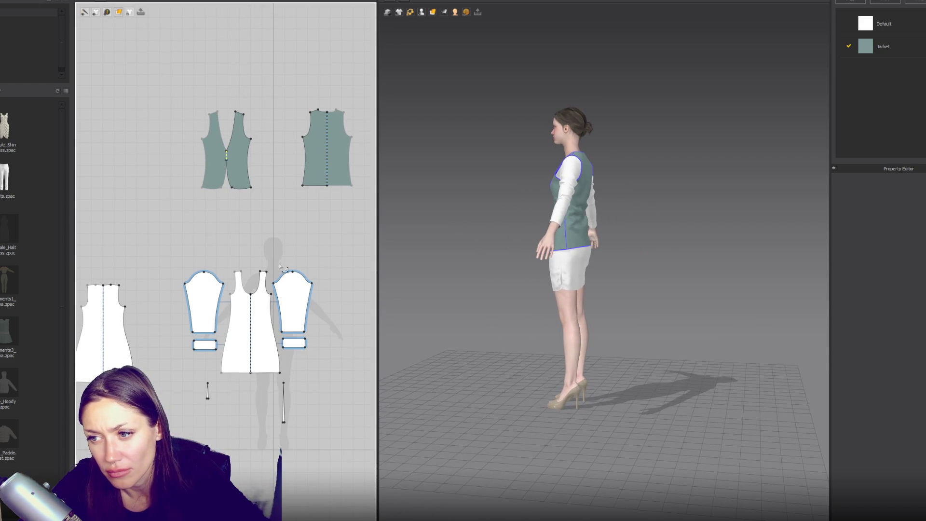
left_click(278, 374)
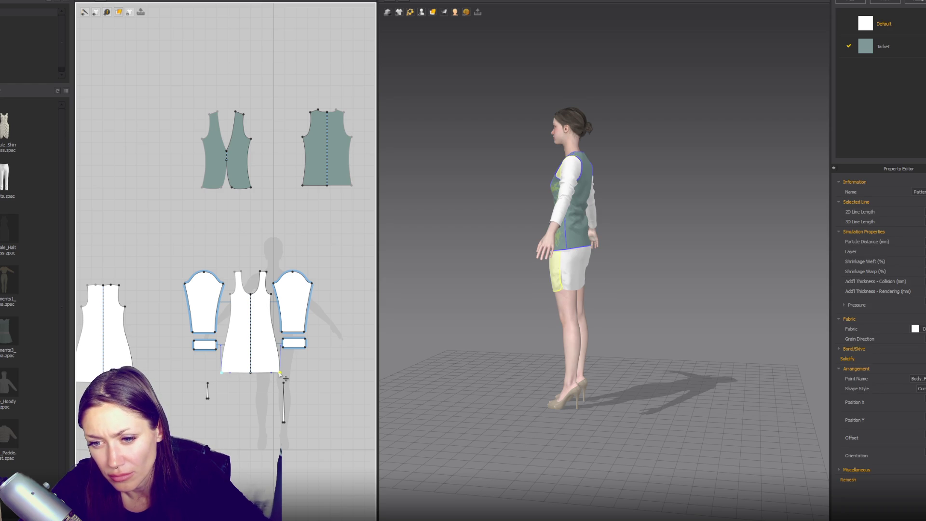
left_click_drag(280, 373, 288, 378)
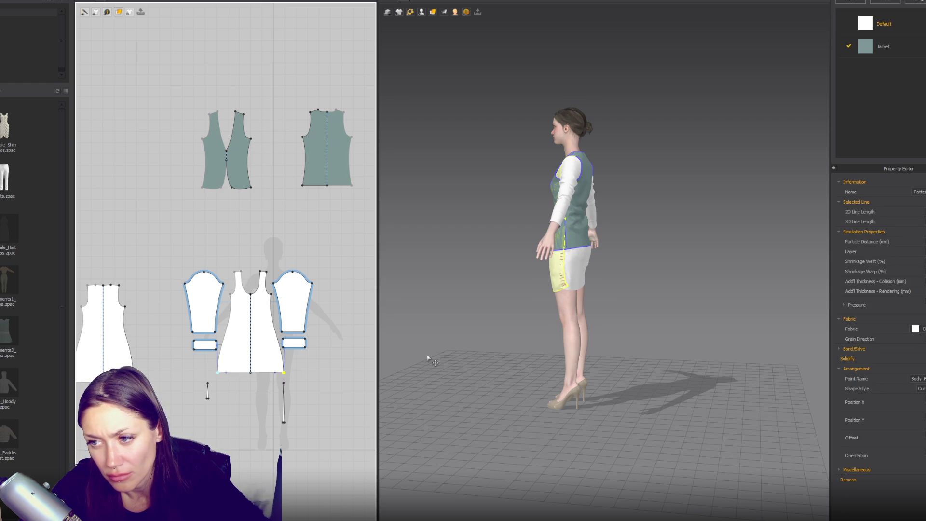
left_click(133, 346)
left_click_drag(136, 381, 138, 381)
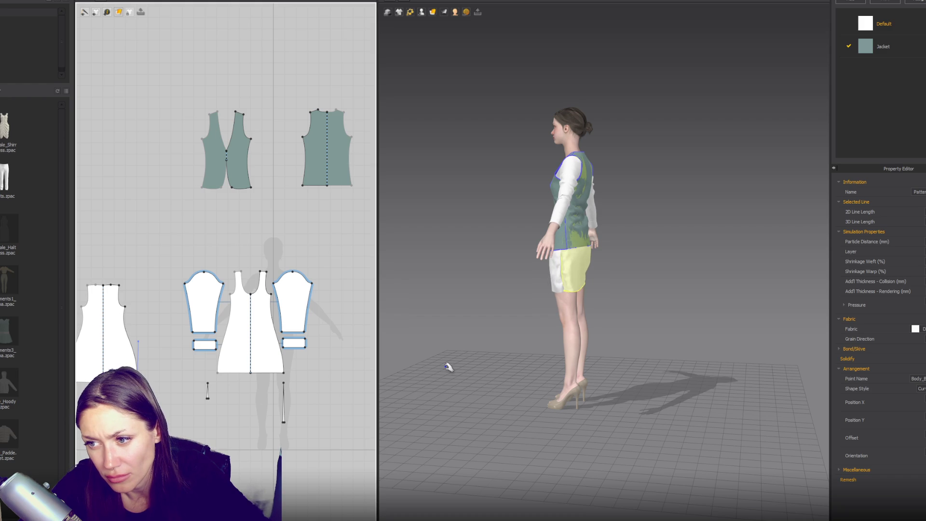
- In front view, select the front dress panel, its hem line and the thin strip piece
key("2")
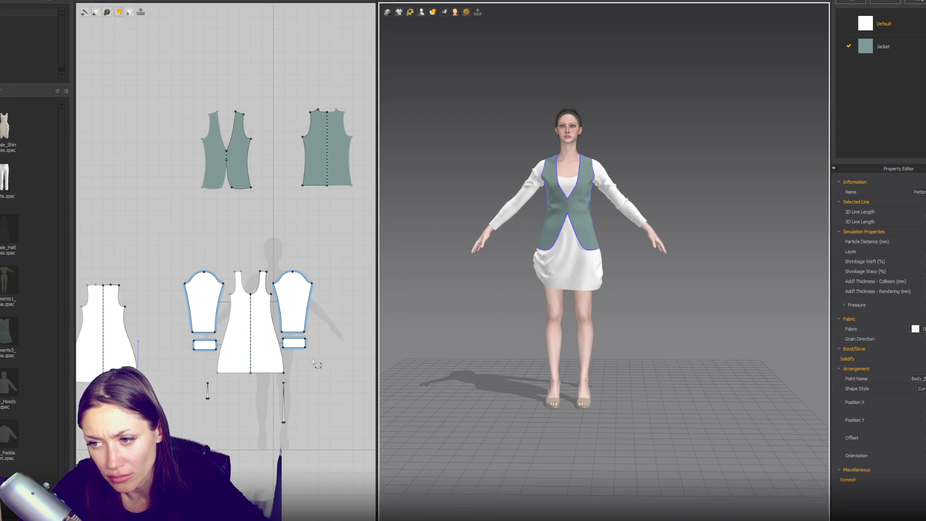
scroll(519, 347, "up", 3)
left_click(549, 279)
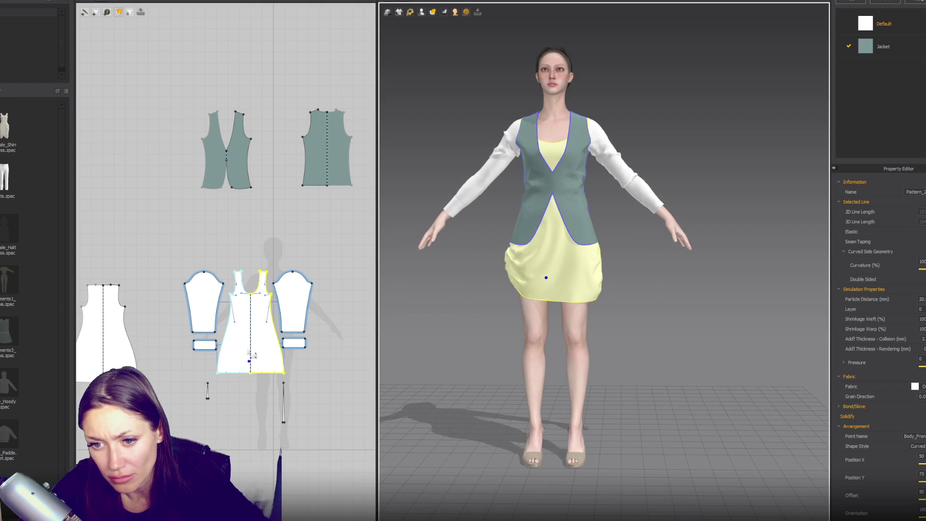
scroll(252, 356, "up", 3)
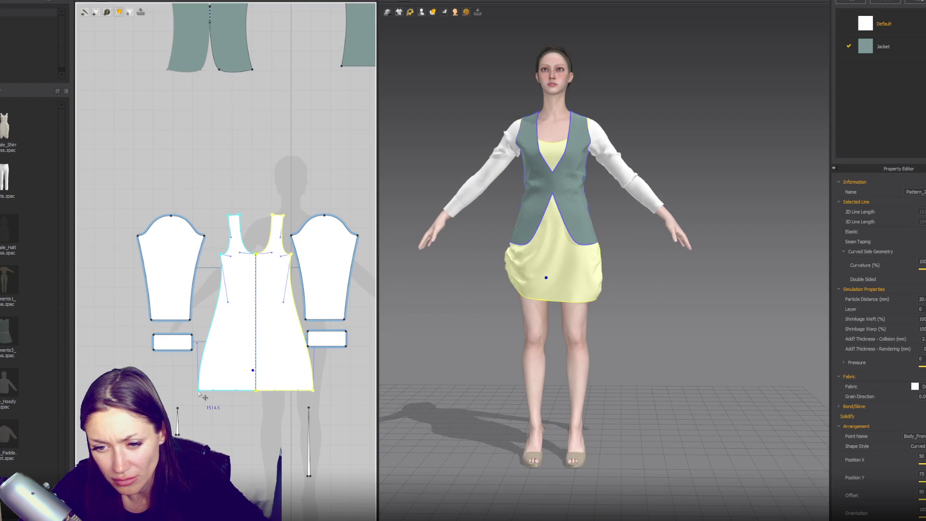
left_click(199, 392)
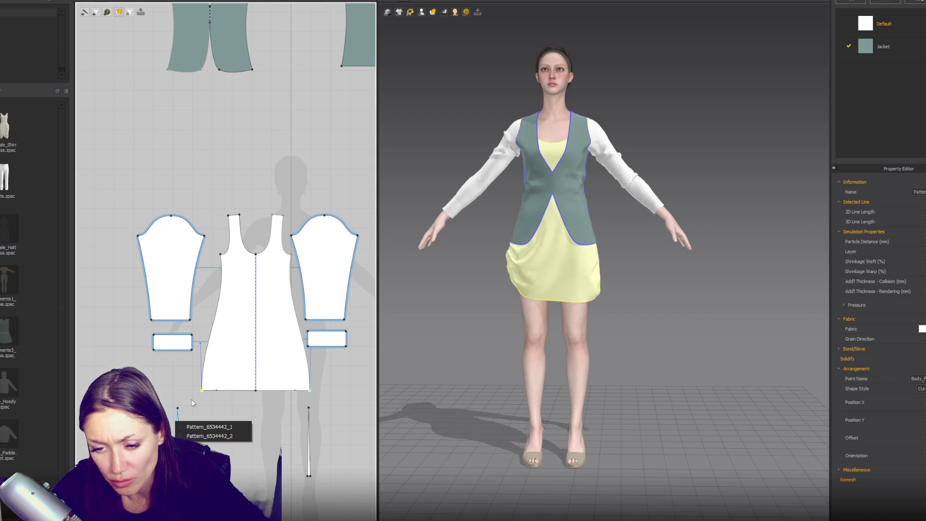
left_click(179, 426)
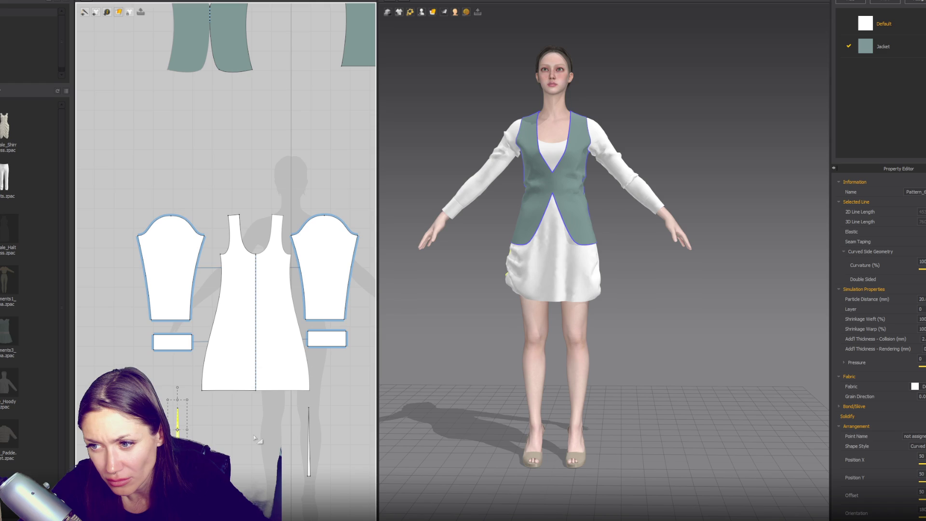
- Orbit behind the avatar, pick the back skirt panel and bring up the linked pattern's menu
right_click_drag(482, 338, 665, 345)
left_click(592, 284)
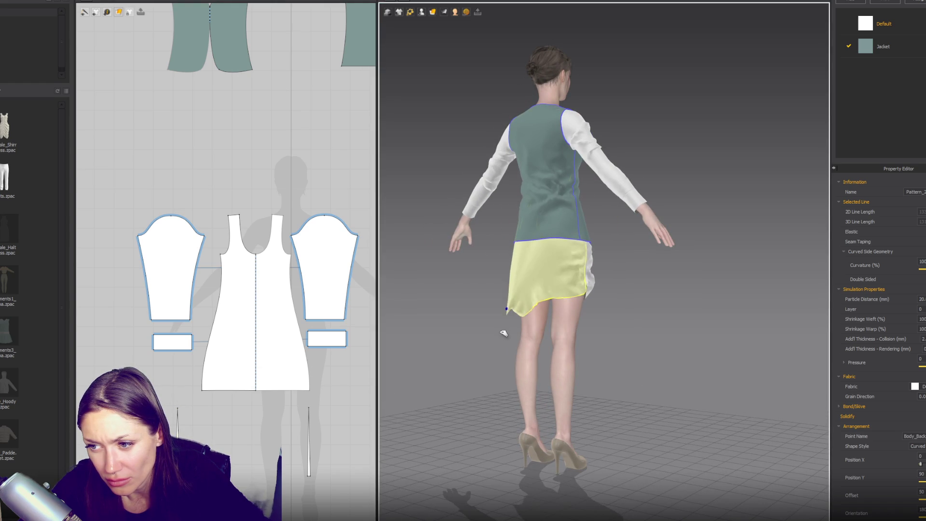
left_click(285, 340)
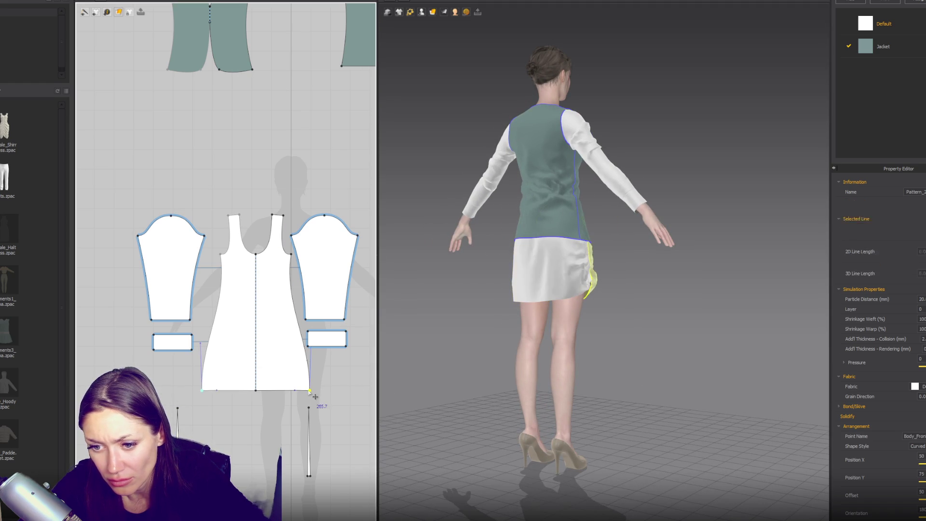
right_click(285, 340)
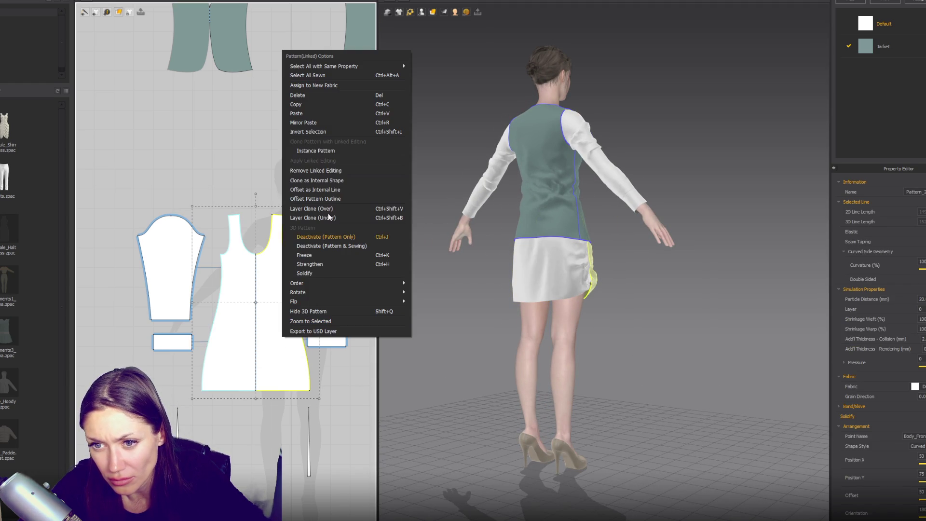
- Remove linked editing from the dress halves and select their hem corner points
left_click(316, 171)
left_click(310, 391)
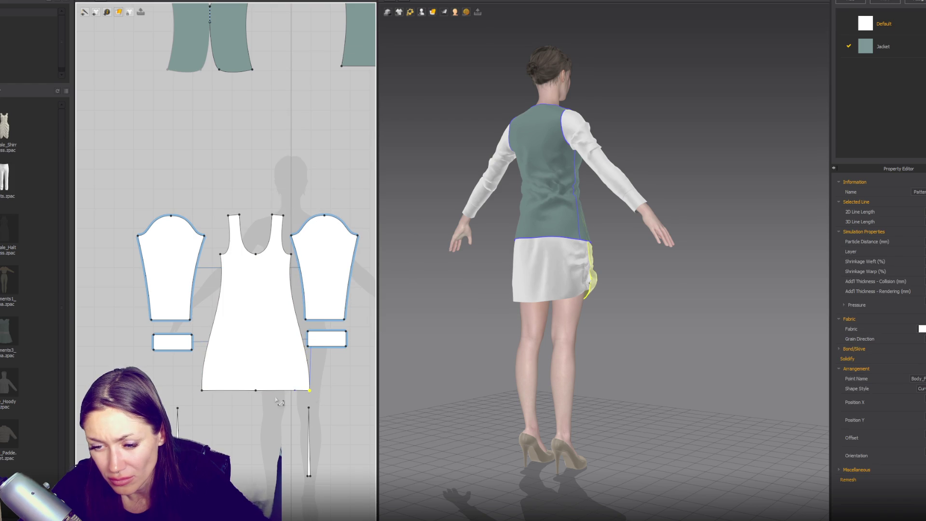
scroll(277, 400, "down", 2)
middle_click_drag(277, 400, 358, 320)
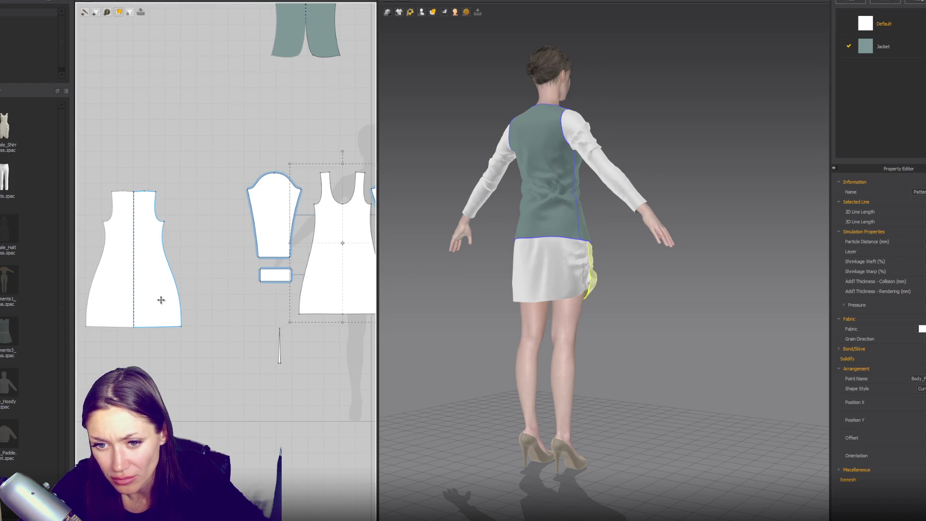
right_click(161, 300)
left_click(218, 391)
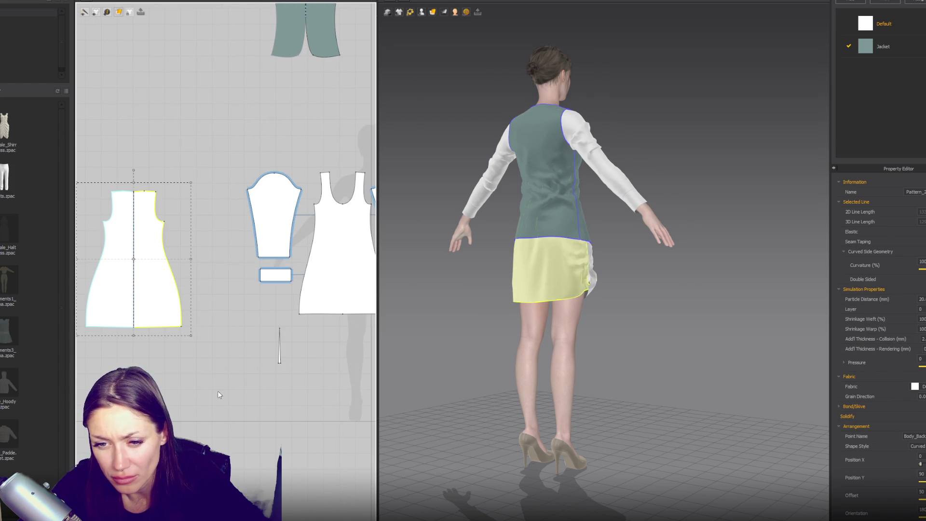
- Try lowering the dress hem corner points, undoing each trial move with Ctrl+Z
middle_click_drag(218, 309, 157, 312)
left_click(119, 330)
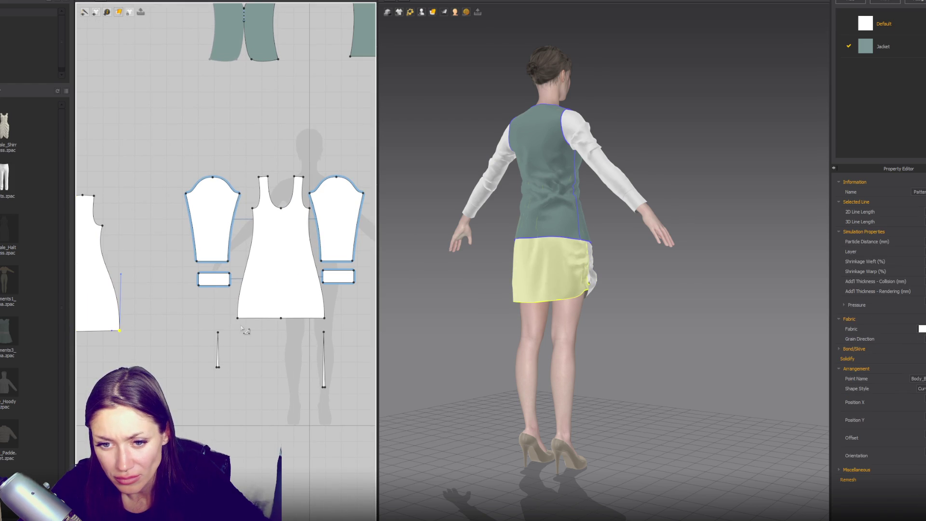
left_click_drag(237, 319, 237, 336)
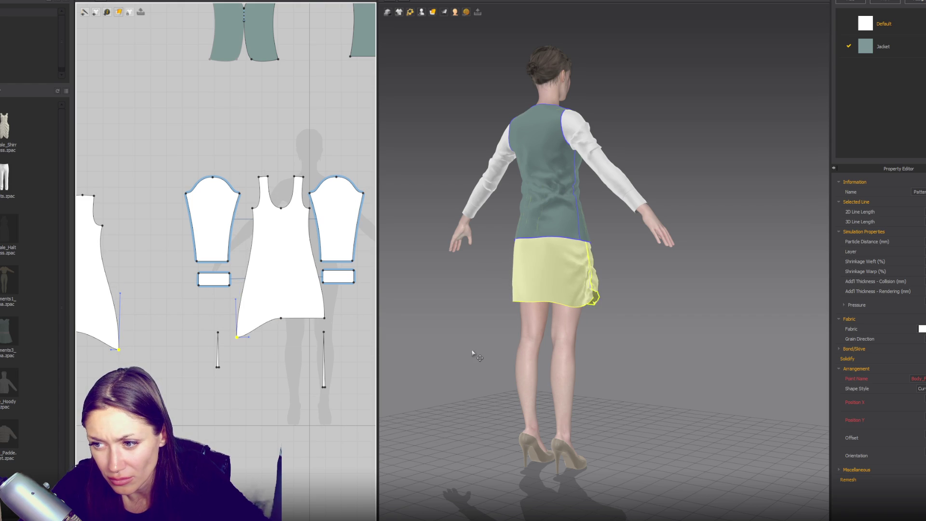
key("ctrl+z")
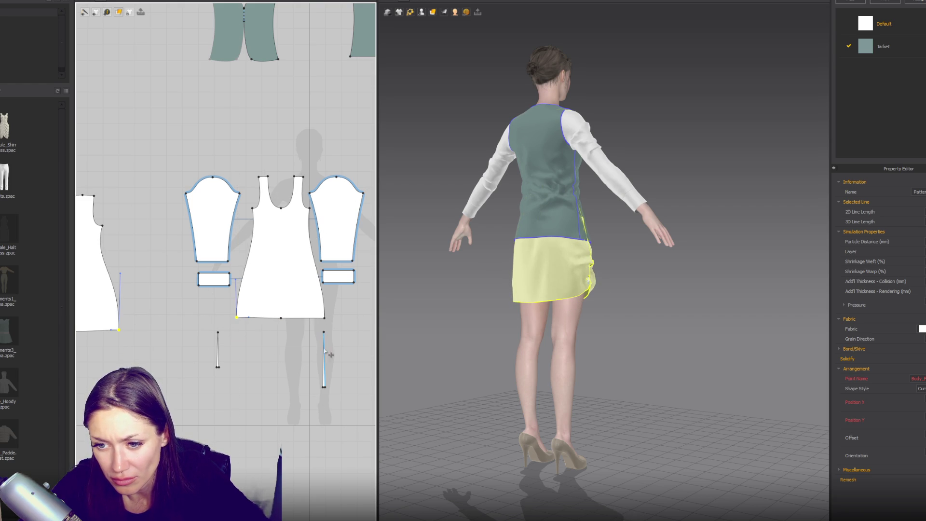
left_click_drag(324, 374, 351, 364)
left_click_drag(326, 319, 324, 346)
key("ctrl+z")
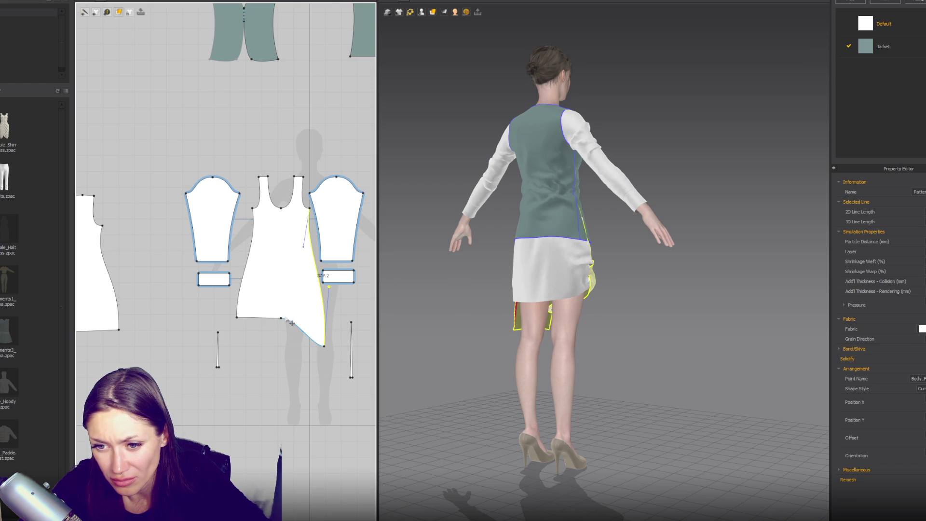
- Drop the dress's bottom-left hem point lower for a diagonal hem, then check it from the front
left_click(473, 321)
right_click_drag(557, 314, 750, 320)
middle_click_drag(166, 356, 271, 337)
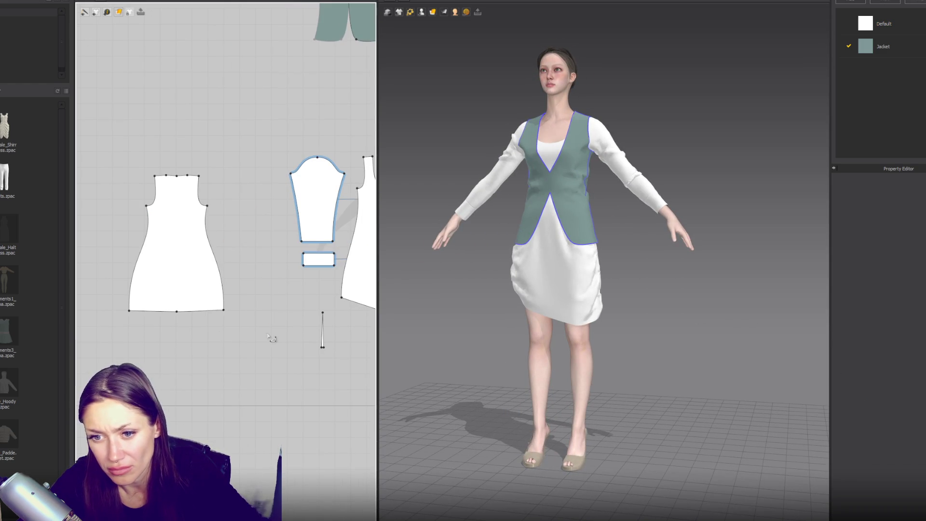
left_click_drag(128, 311, 128, 335)
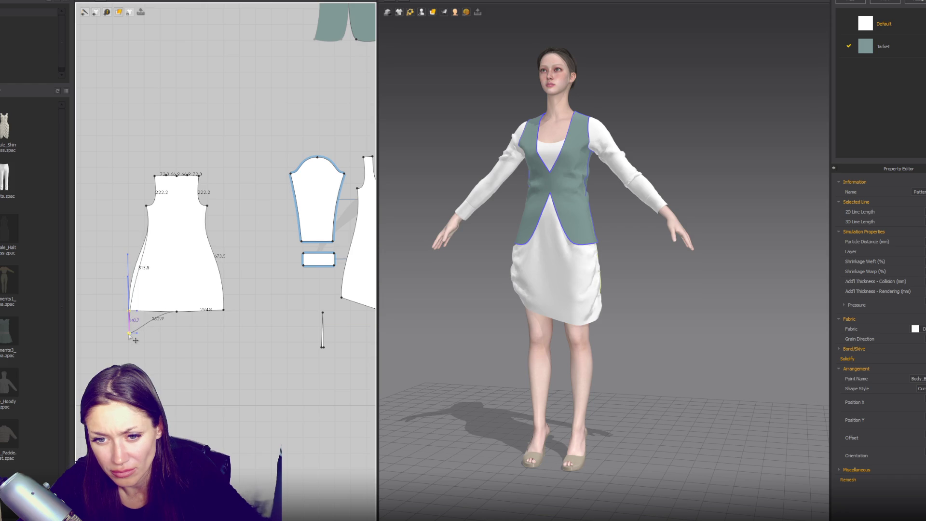
left_click(134, 286)
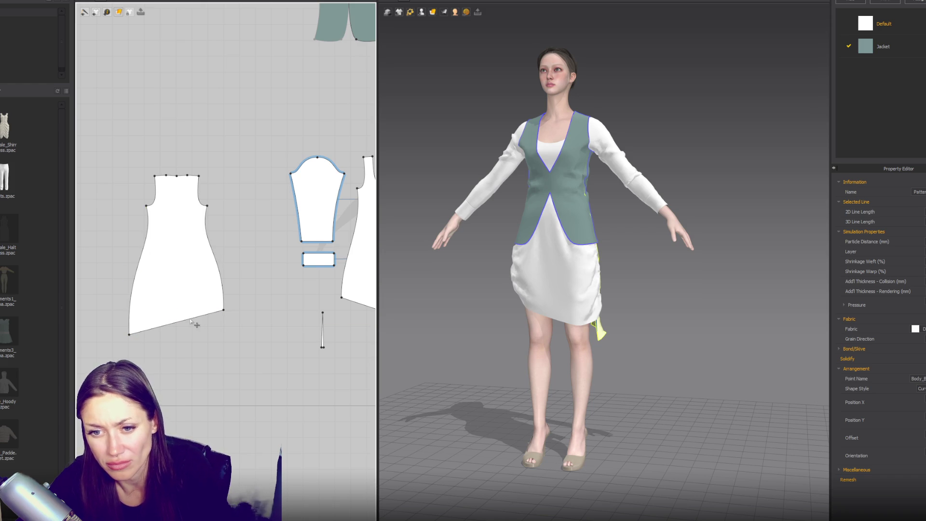
right_click_drag(601, 352, 611, 330)
left_click(609, 328)
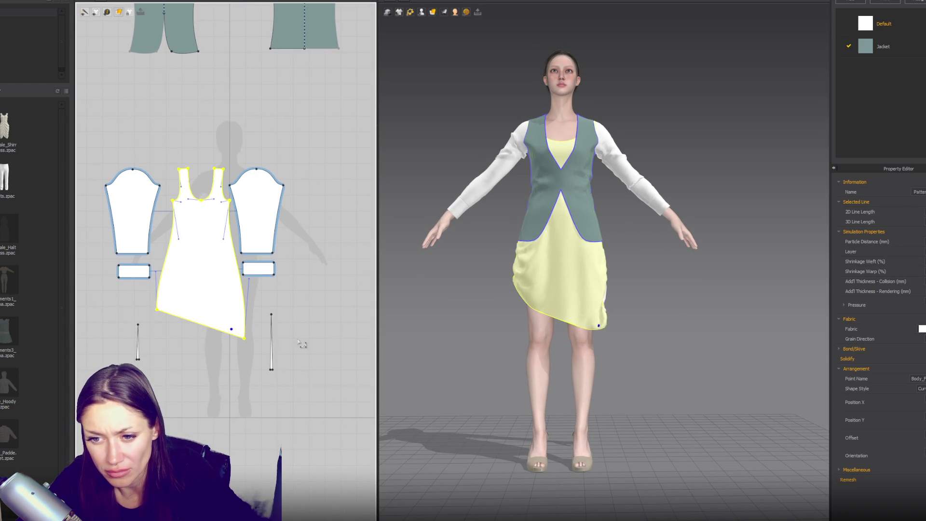
- Drag the thin strip piece's bottom down to lengthen it, then check the hem in side view
left_click(269, 353)
left_click_drag(271, 377, 272, 396)
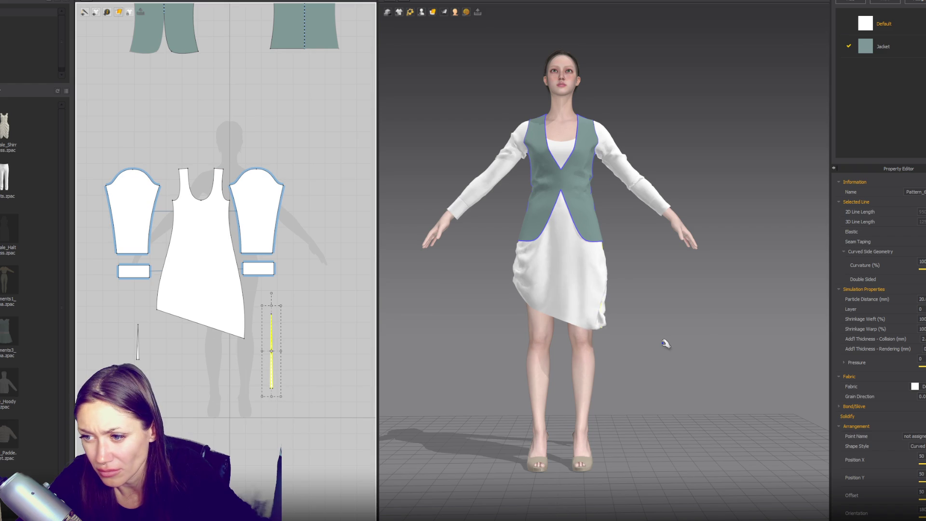
left_click(612, 356)
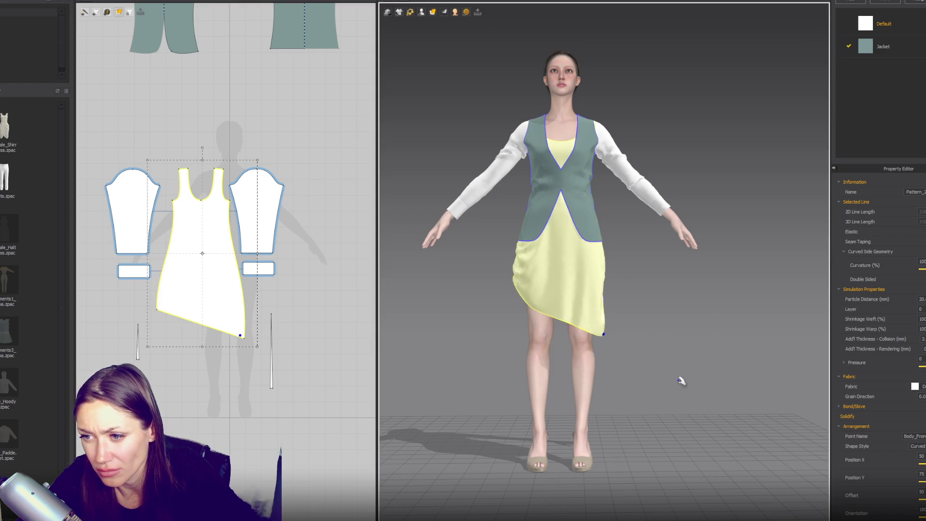
key("4")
left_click(636, 317)
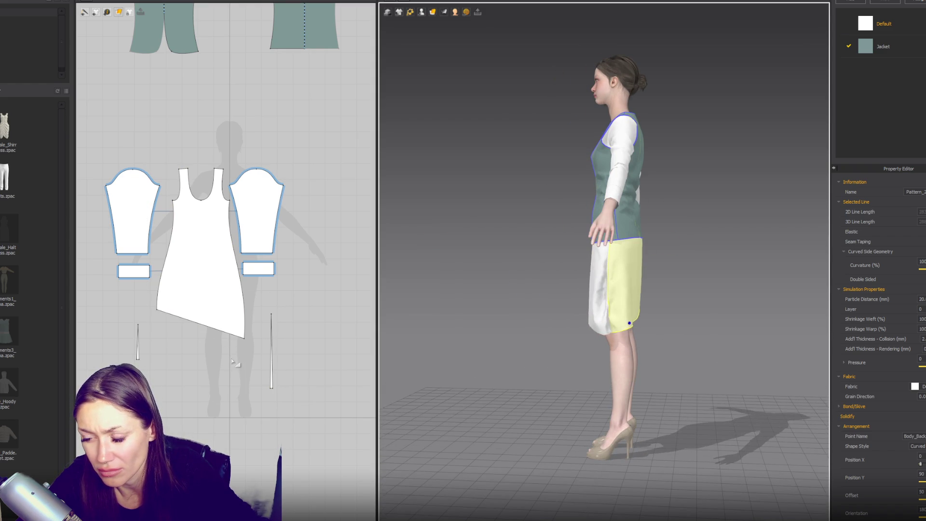
middle_click_drag(238, 353, 290, 356)
left_click(300, 339)
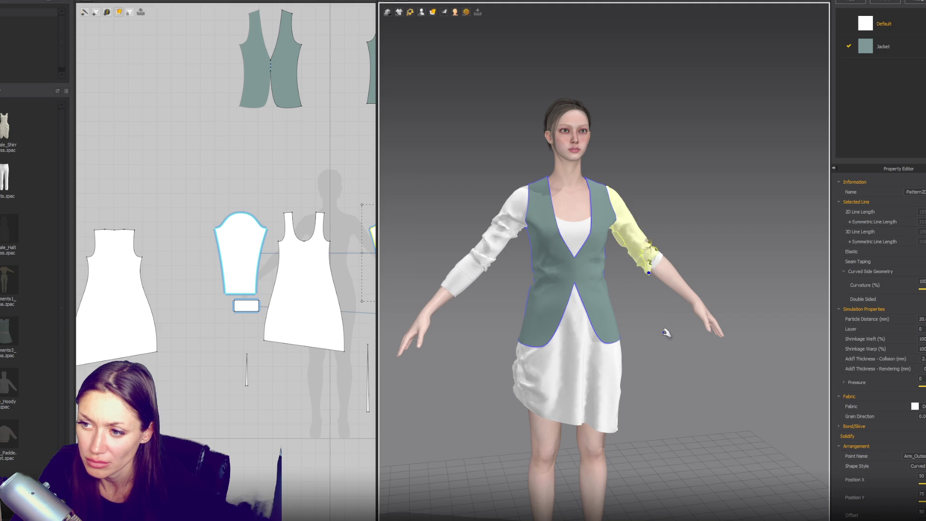
- Push the cuff up to bunch the sleeve, then box-select the dress pieces in 2D
mouse_move(480, 276)
left_mouse_down()
mouse_move(501, 217)
mouse_move(484, 262)
left_mouse_up()
left_click(497, 250)
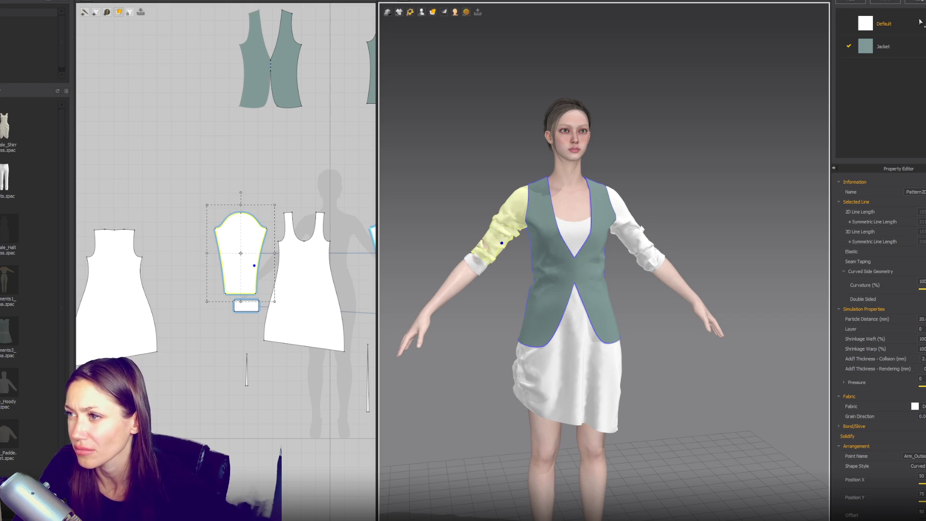
left_click(701, 168)
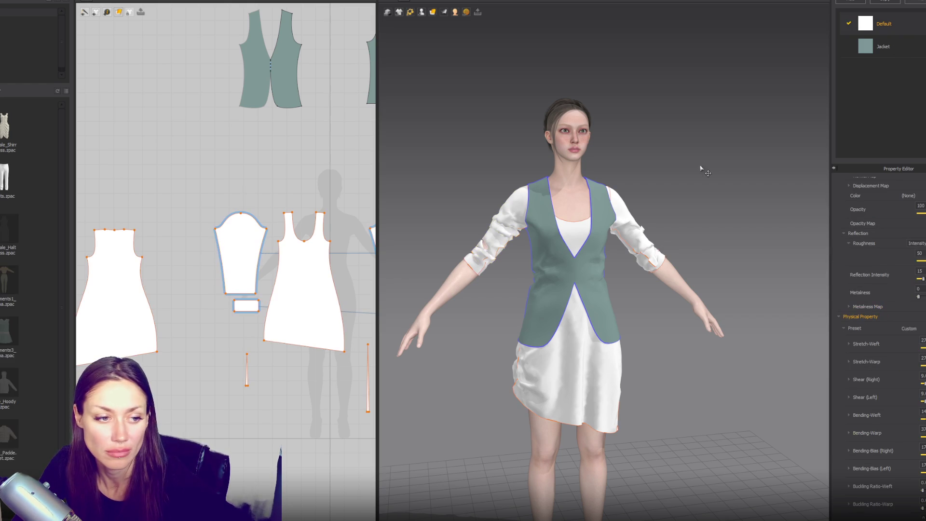
scroll(605, 221, "down", 5)
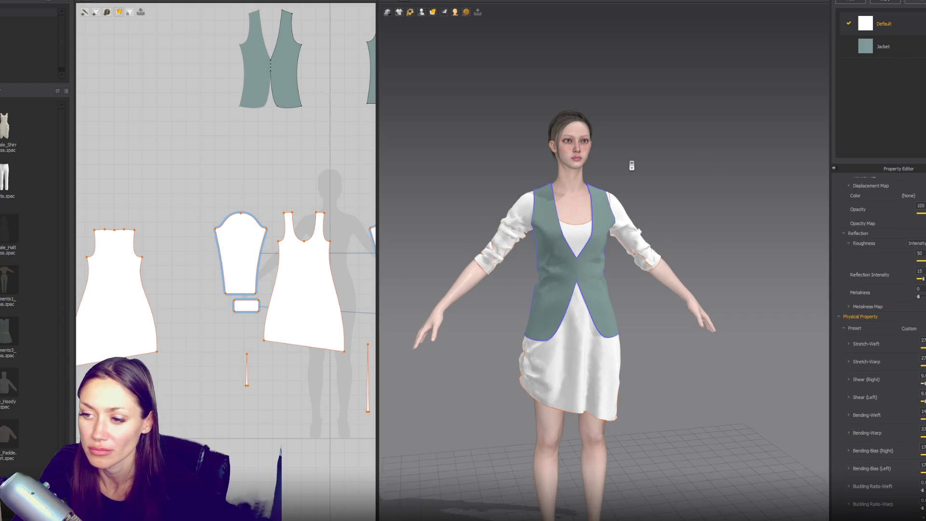
left_click(598, 333)
scroll(270, 237, "down", 3)
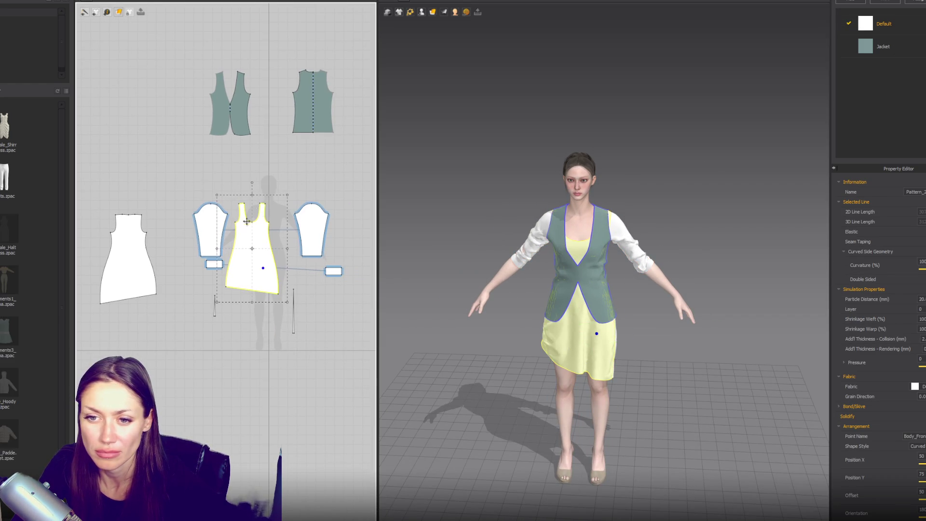
mouse_move(80, 184)
left_mouse_down()
mouse_move(327, 367)
mouse_move(360, 372)
left_mouse_up()
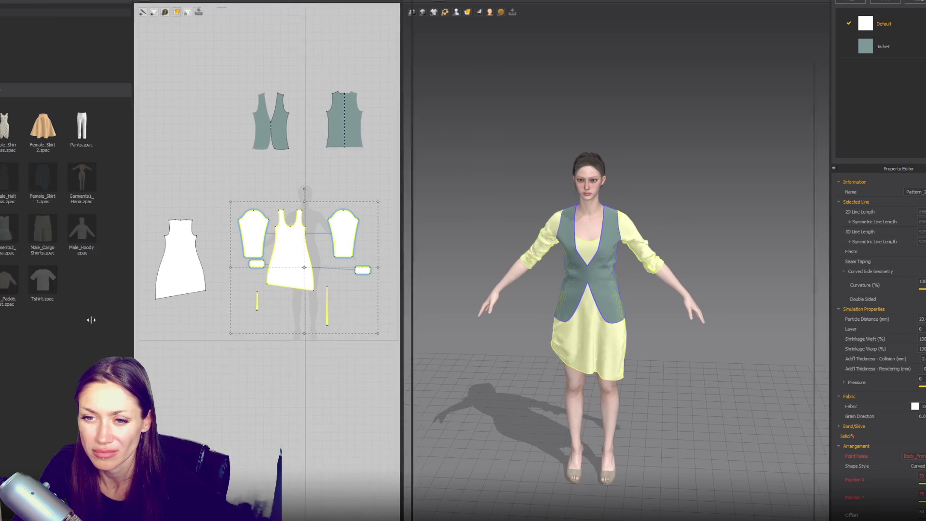
- Create a new fabric named Dress and select all dress pieces except the vest
left_click(123, 256, "shift")
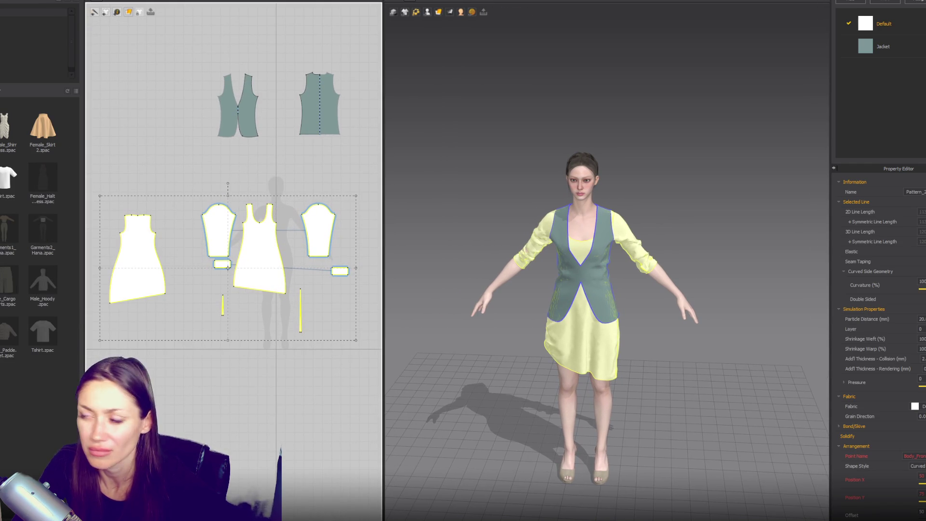
left_click(889, 3)
double_click(878, 71)
type("Dress")
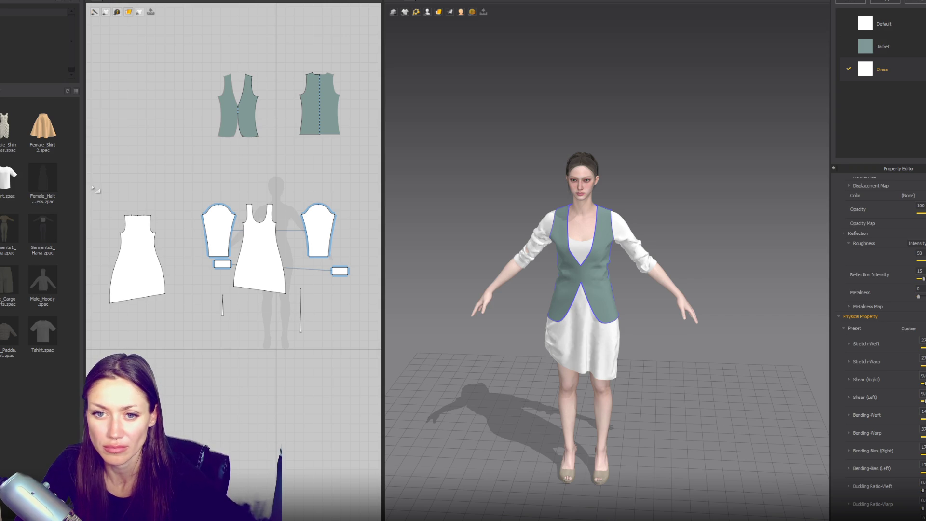
left_click_drag(94, 188, 372, 386)
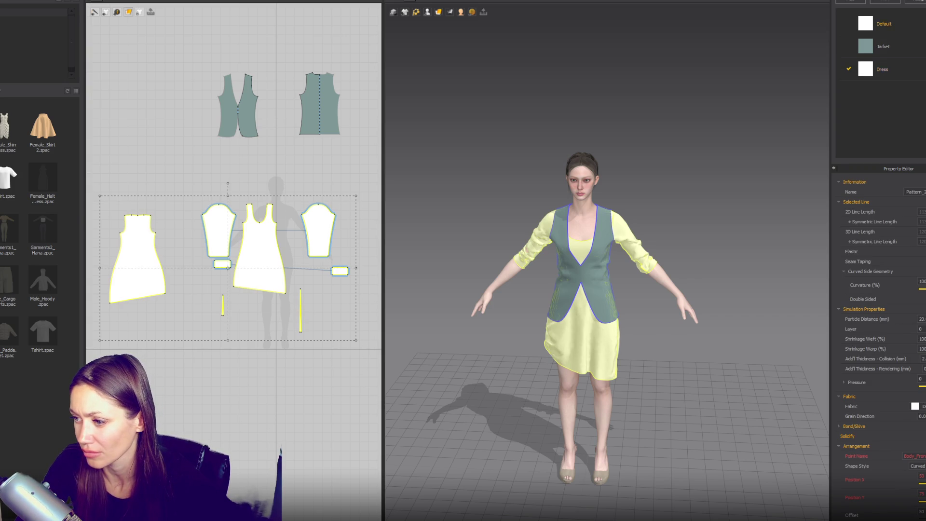
left_click(908, 69)
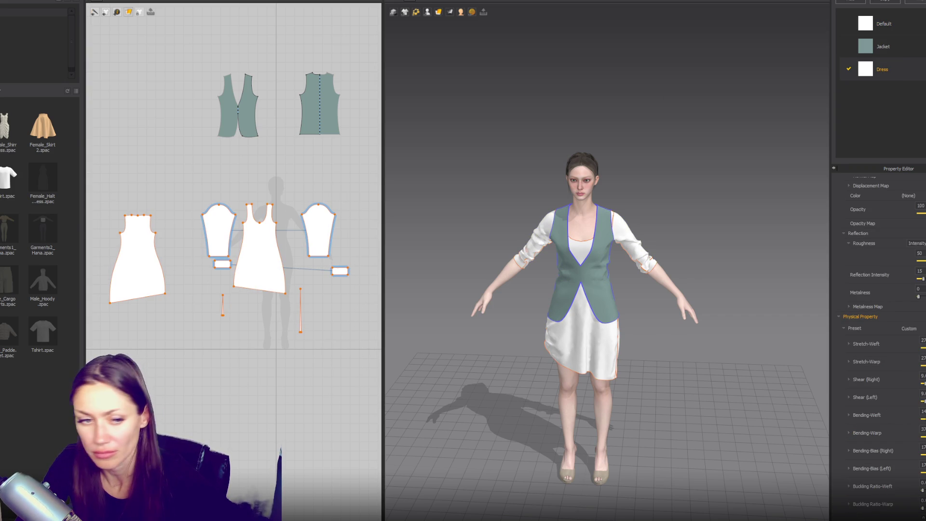
- Set the Dress fabric colour to a greyish khaki tan
left_click(908, 195)
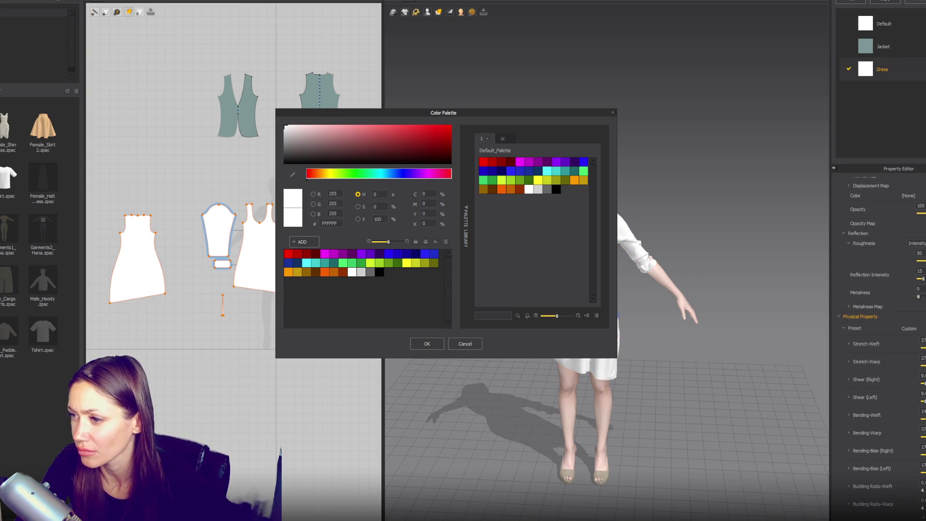
left_click(483, 189)
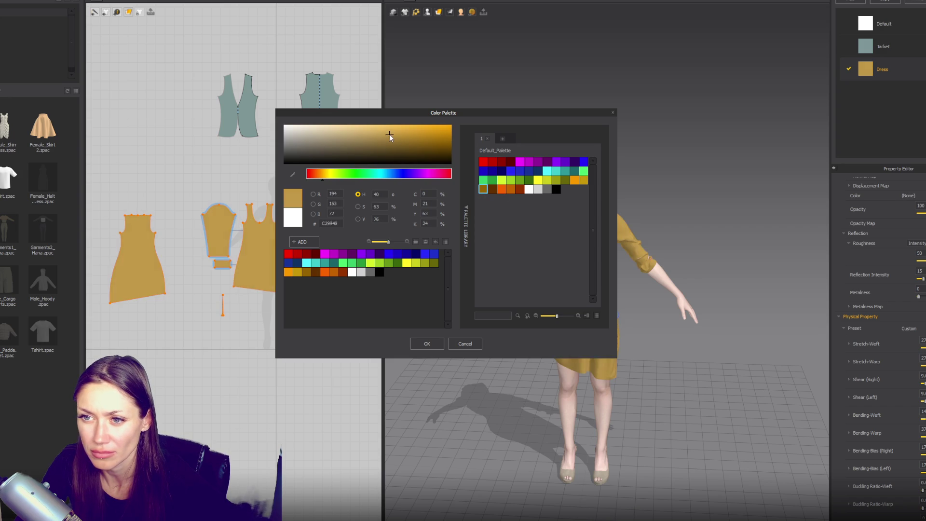
left_click(334, 141)
left_click_drag(334, 141, 313, 141)
left_click(427, 343)
- Set the Jacket fabric colour to pale grey-teal ABB4B4
left_click(883, 46)
left_click(908, 196)
left_click(292, 134)
left_click_drag(292, 134, 292, 139)
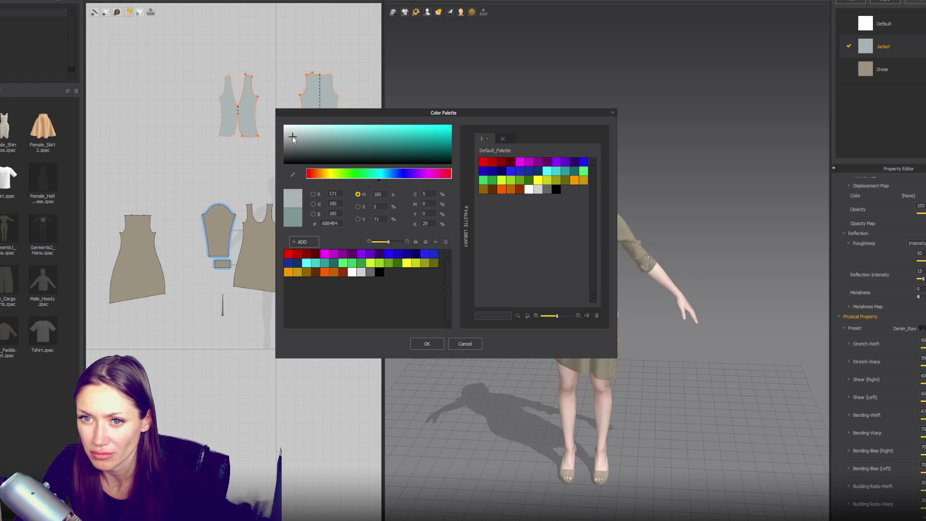
left_click(426, 343)
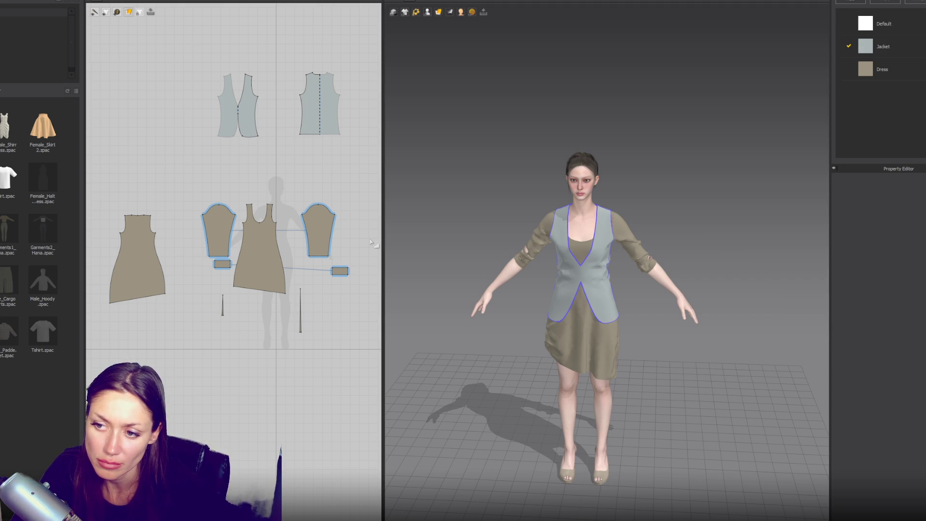
- Choose Silk_Charmeuse from the Dress fabric's preset list, then select every piece using Dress
left_click(899, 70)
left_click(909, 328)
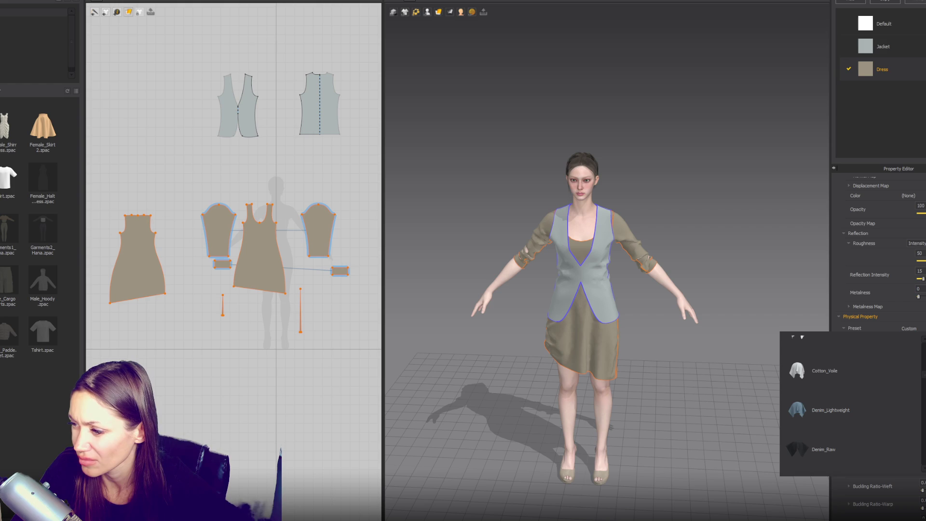
mouse_move(869, 387)
scroll(862, 409, "down", 3)
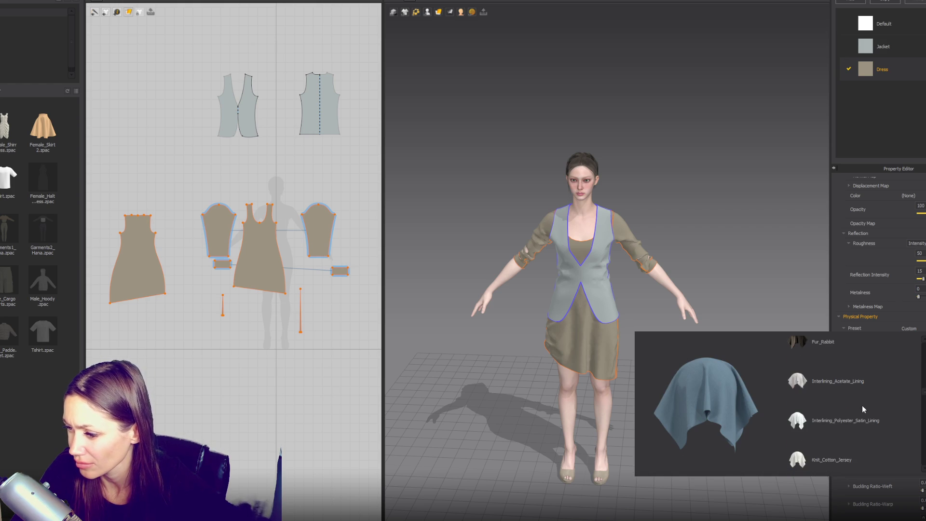
scroll(841, 410, "down", 5)
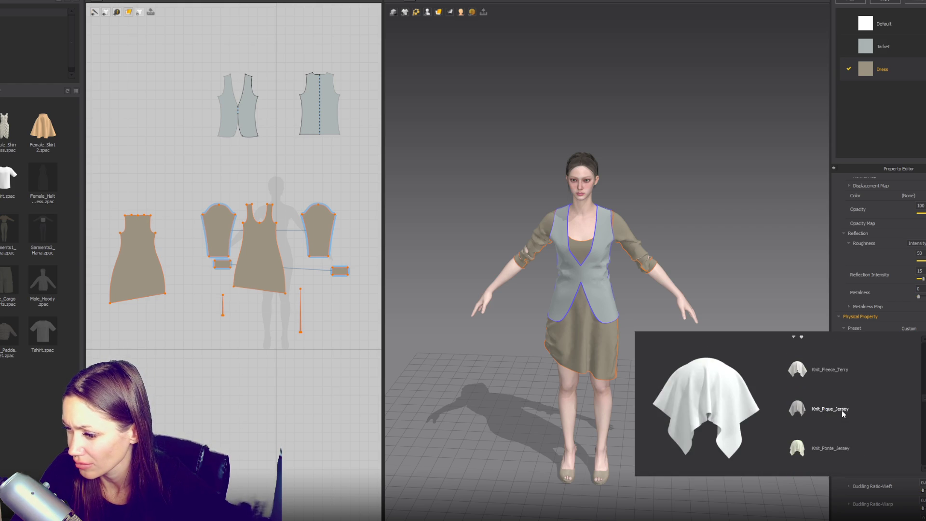
scroll(841, 411, "down", 3)
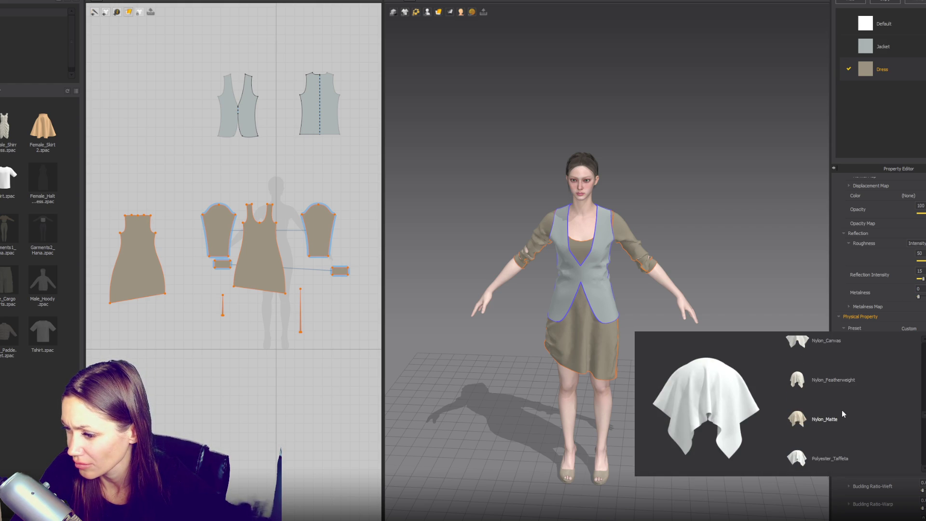
scroll(841, 414, "down", 6)
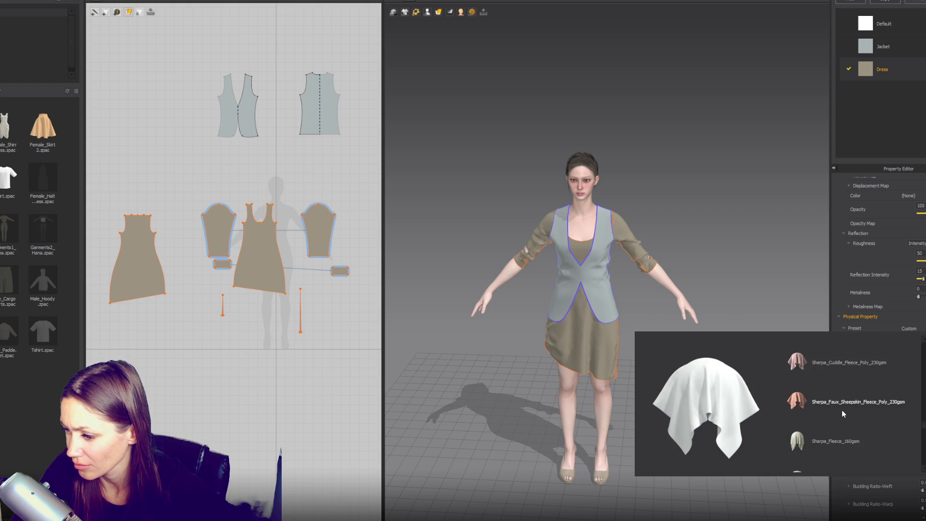
scroll(841, 409, "down", 3)
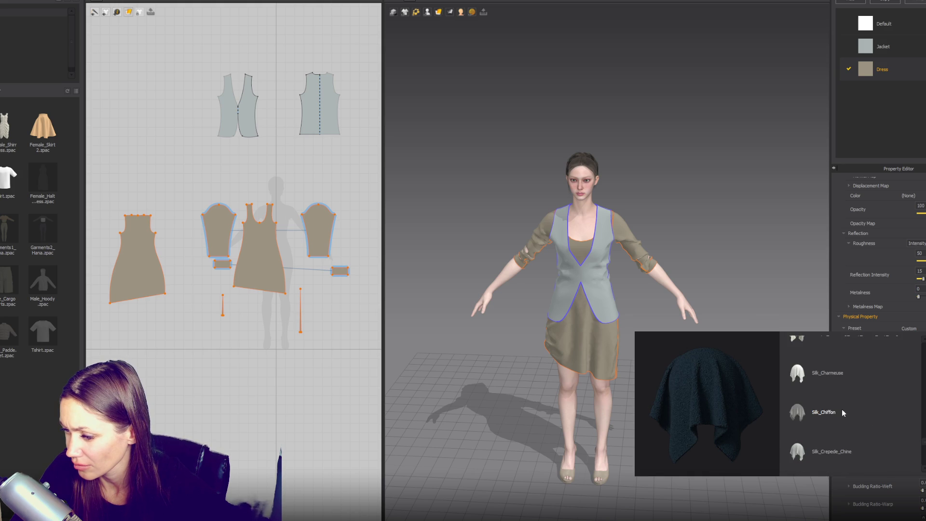
left_click(841, 375)
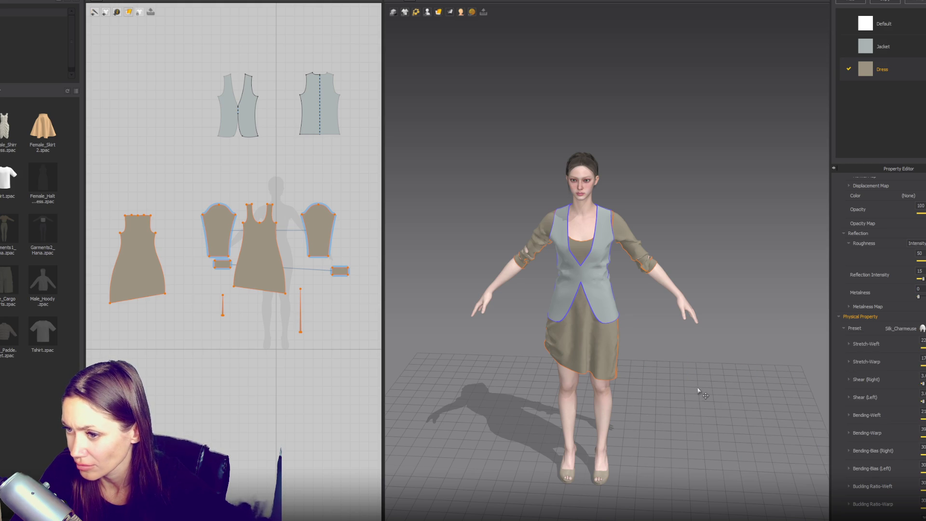
left_click(533, 235)
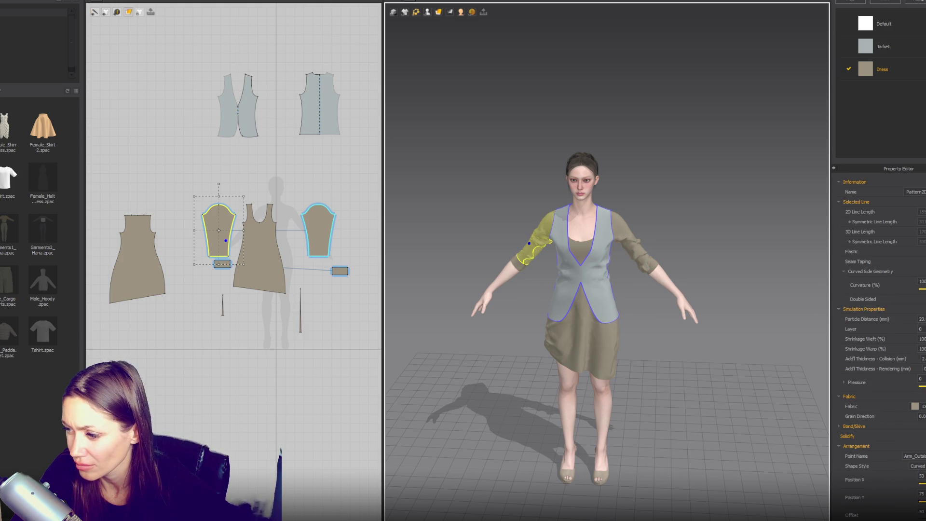
left_click(904, 67)
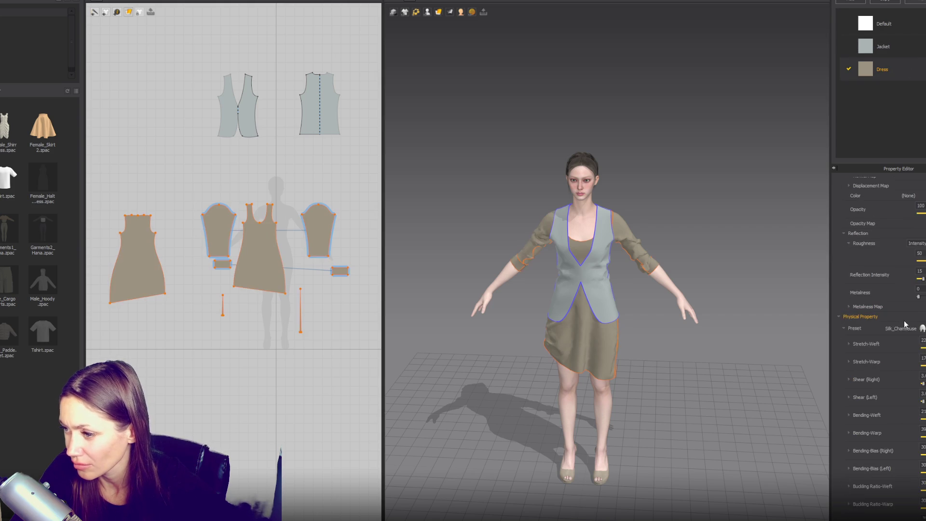
scroll(883, 338, "up", 5)
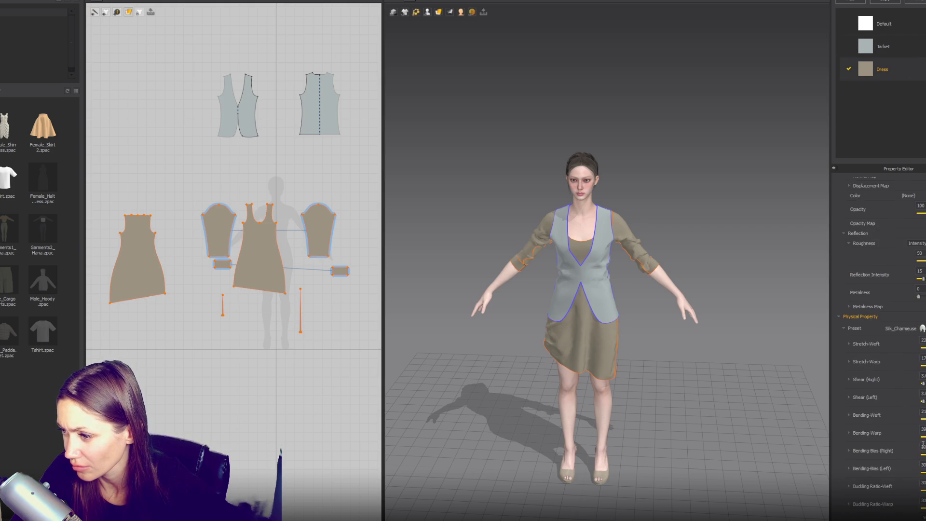
- Marquee-select the dress, sleeve and cuff patterns and enter Particle Distance 15
left_click_drag(130, 183, 331, 361)
left_click(922, 358)
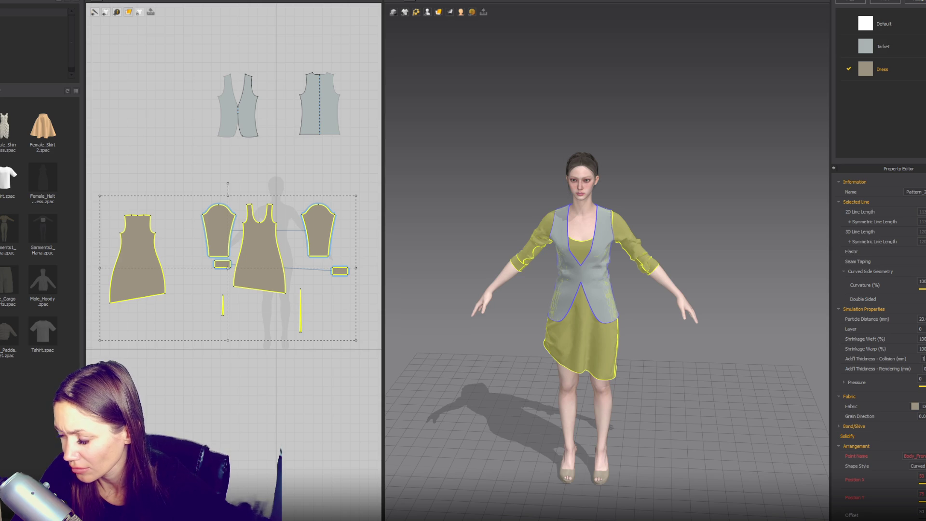
type("15")
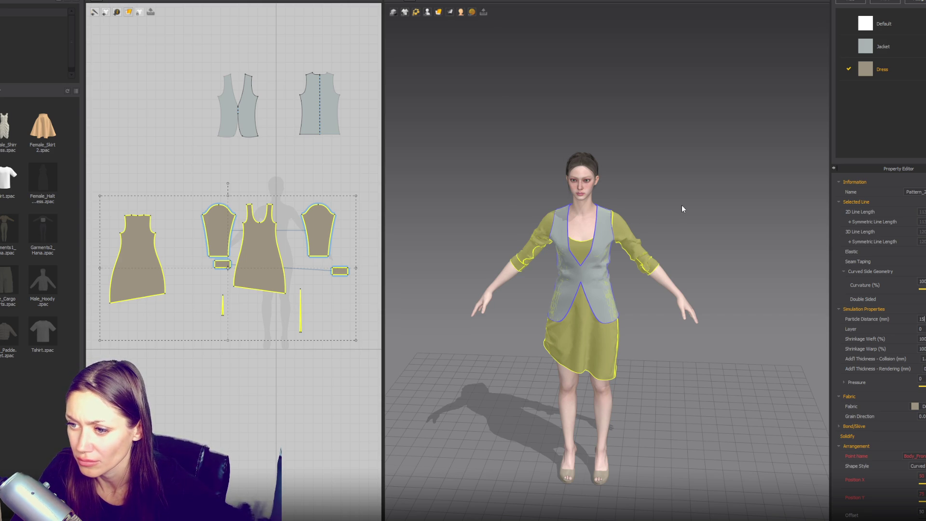
left_click(663, 205)
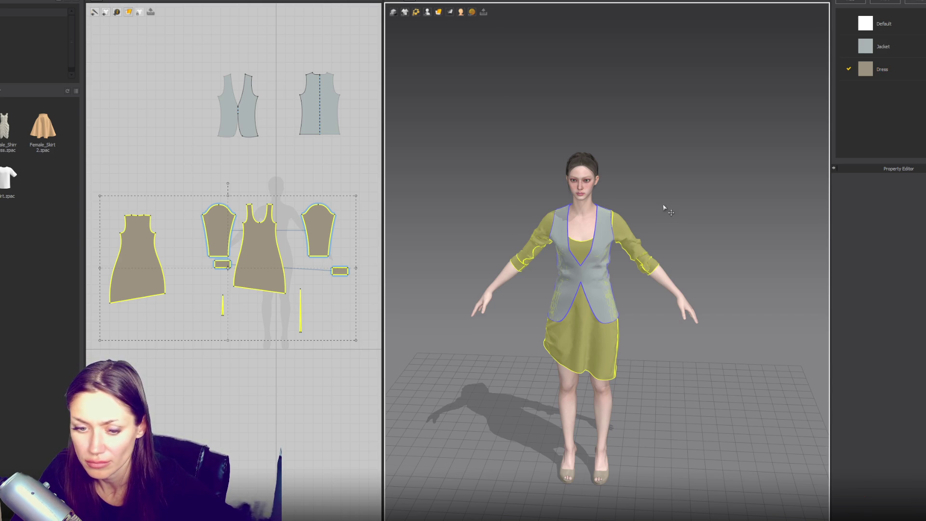
mouse_move(636, 233)
left_mouse_down()
mouse_move(642, 203)
mouse_move(646, 249)
mouse_move(629, 246)
mouse_move(641, 251)
mouse_move(654, 235)
left_mouse_up()
- Scale both sleeves slightly wider and tug their cloth down along the arms
scroll(233, 253, "up", 2)
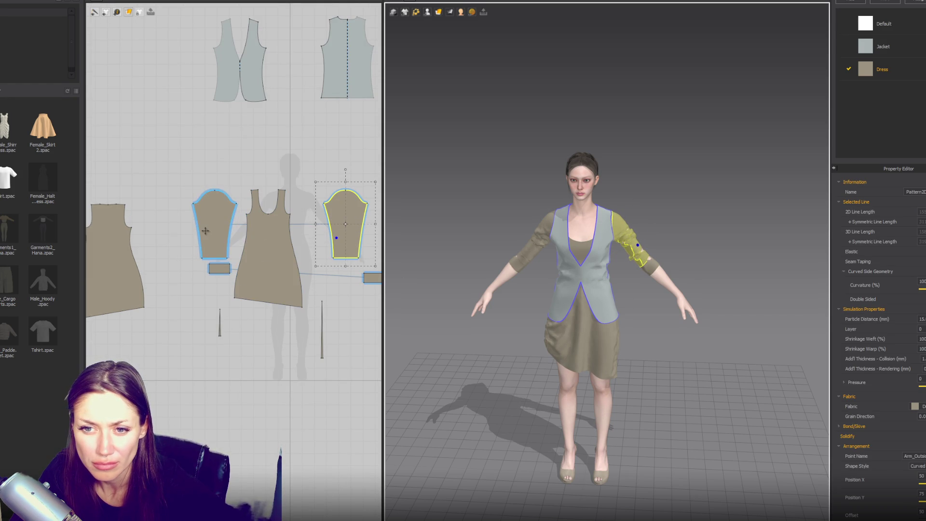
left_click(197, 228, "shift")
left_click_drag(183, 223, 179, 223)
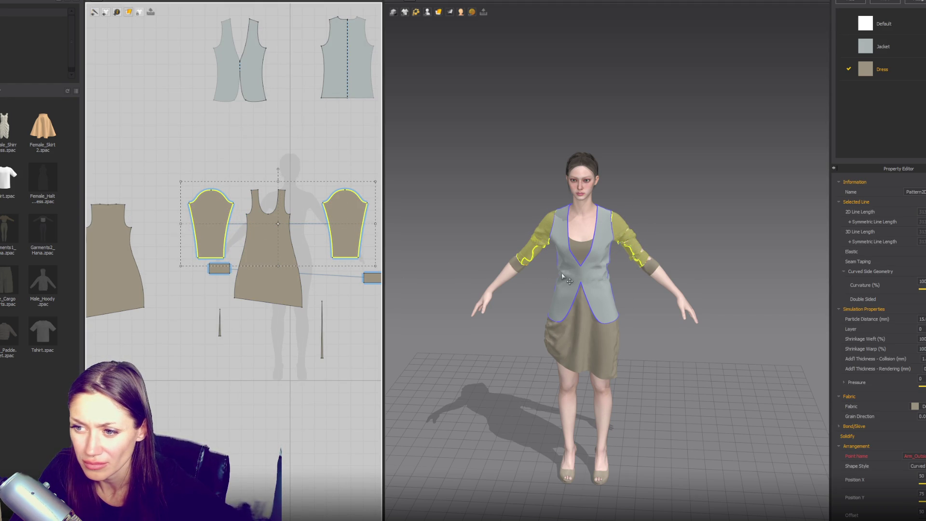
left_click(527, 254)
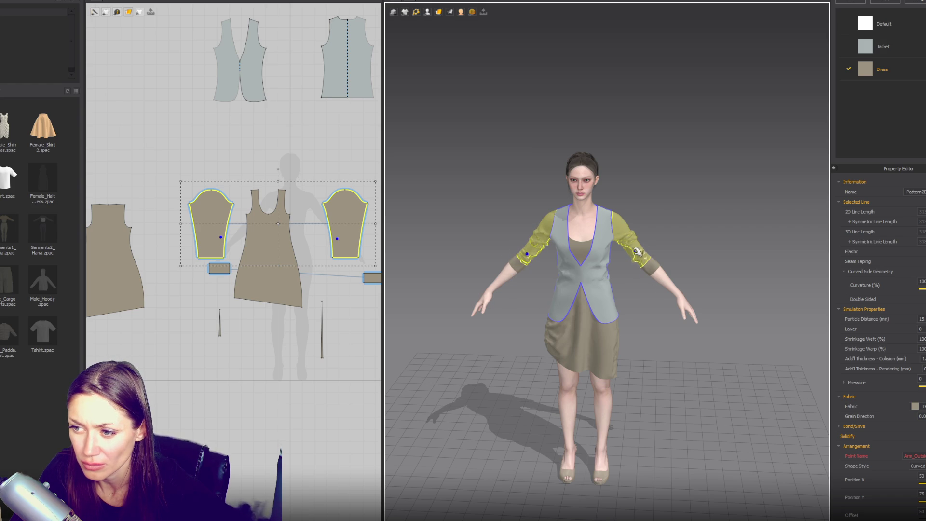
left_click(626, 230)
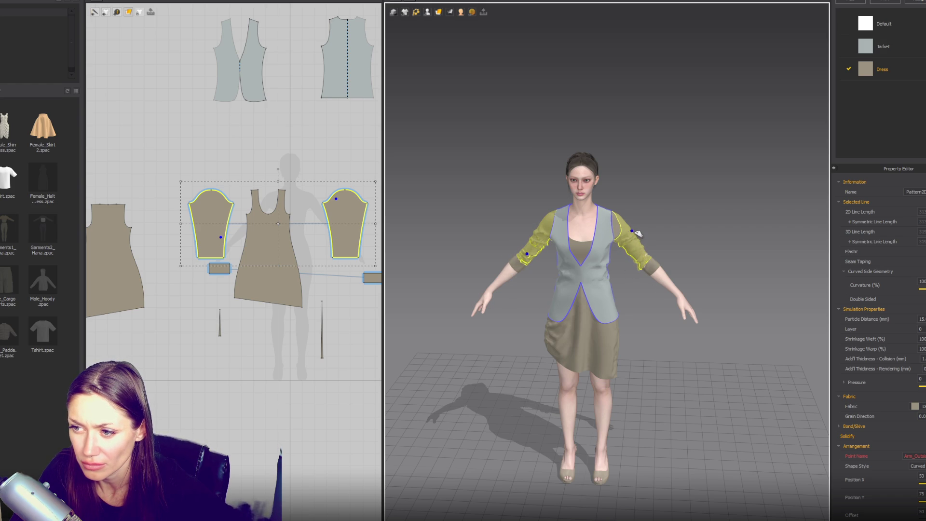
left_click(605, 210)
left_click(631, 242)
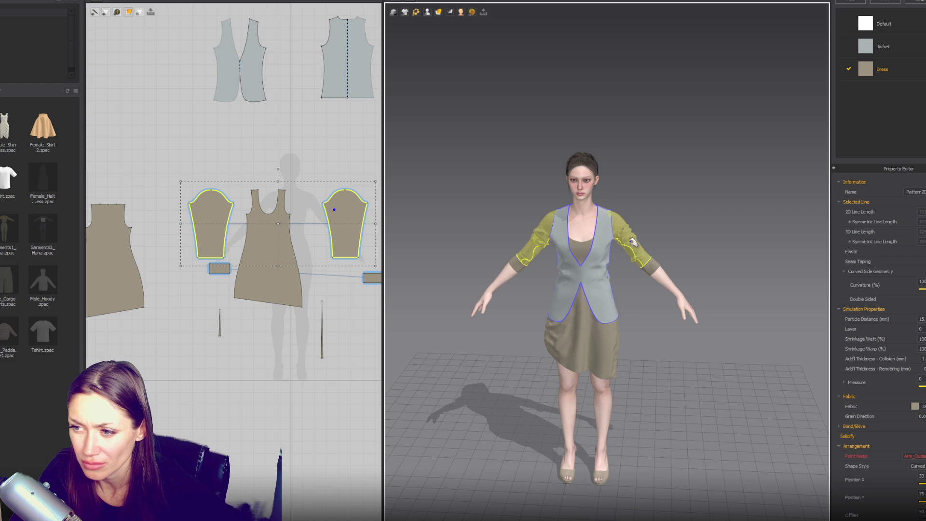
left_click(634, 257)
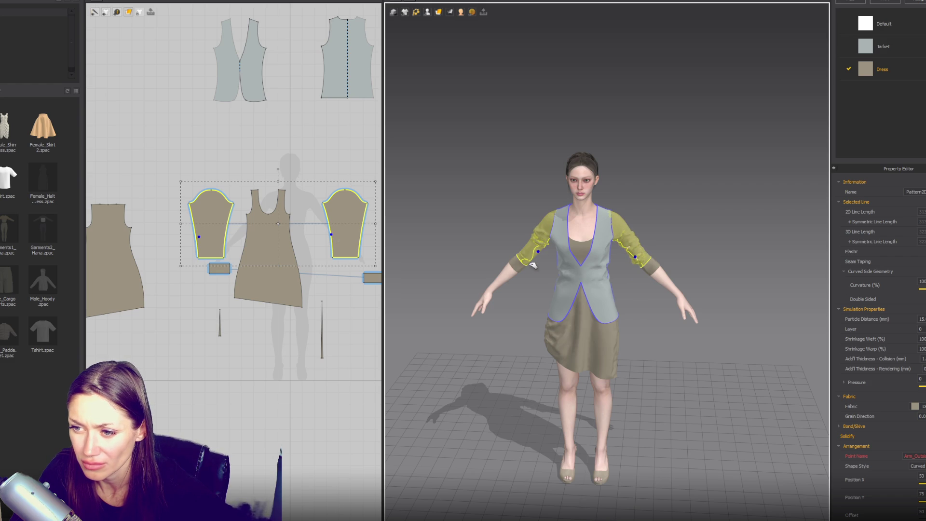
- Turn the view and inspect the sleeves' seam edges in the 2D and 3D windows
left_click(661, 323)
right_click_drag(661, 323, 634, 333)
left_click(631, 248)
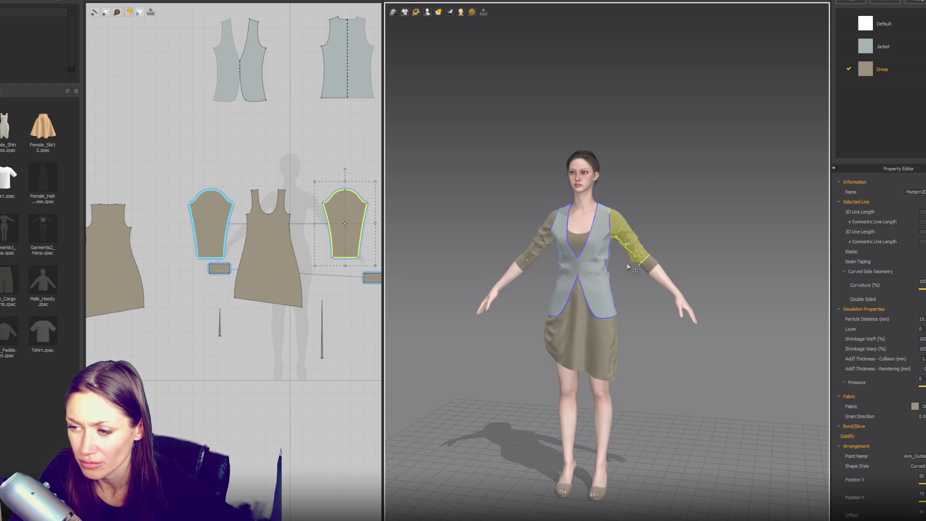
scroll(226, 225, "up", 2)
left_click(230, 225)
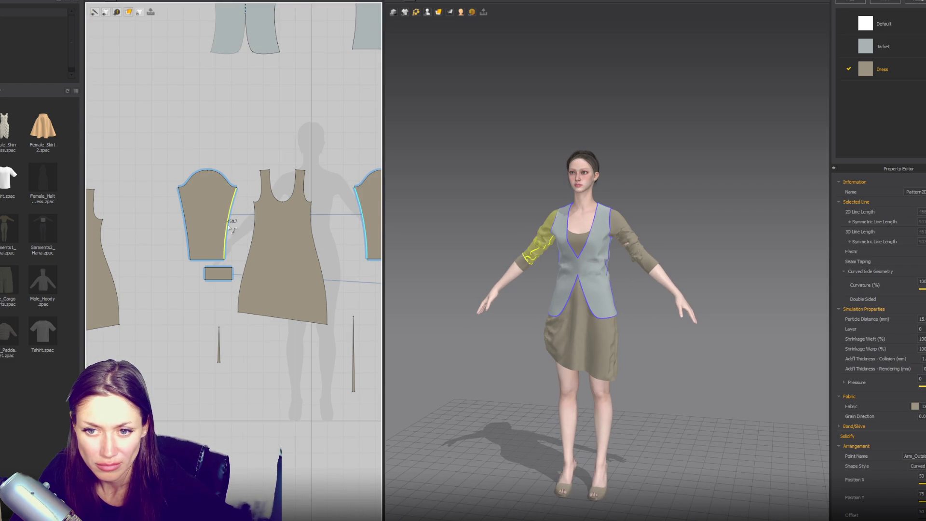
left_click(185, 226)
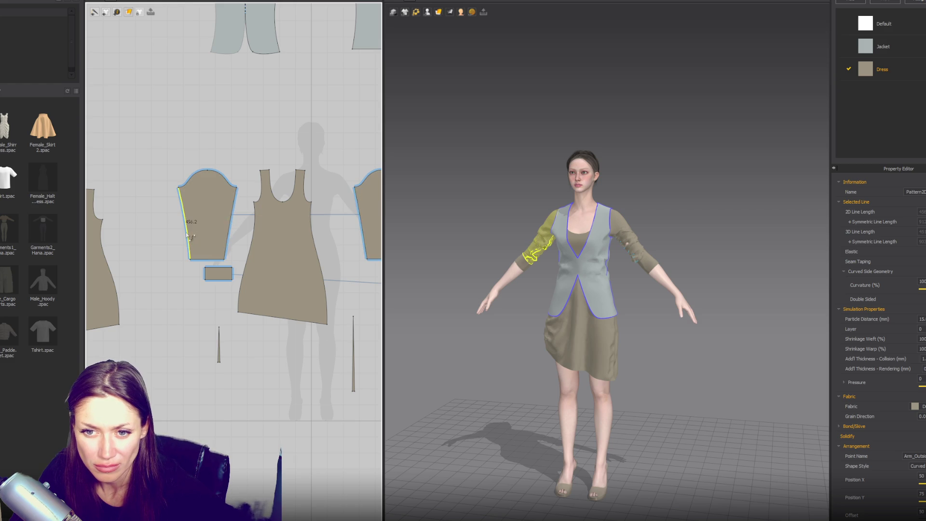
right_click_drag(663, 323, 670, 306)
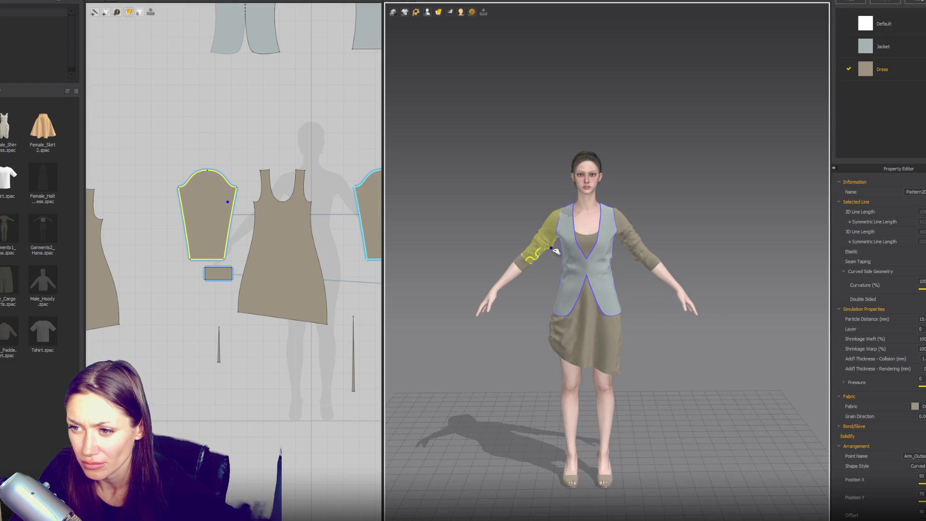
left_click(621, 252)
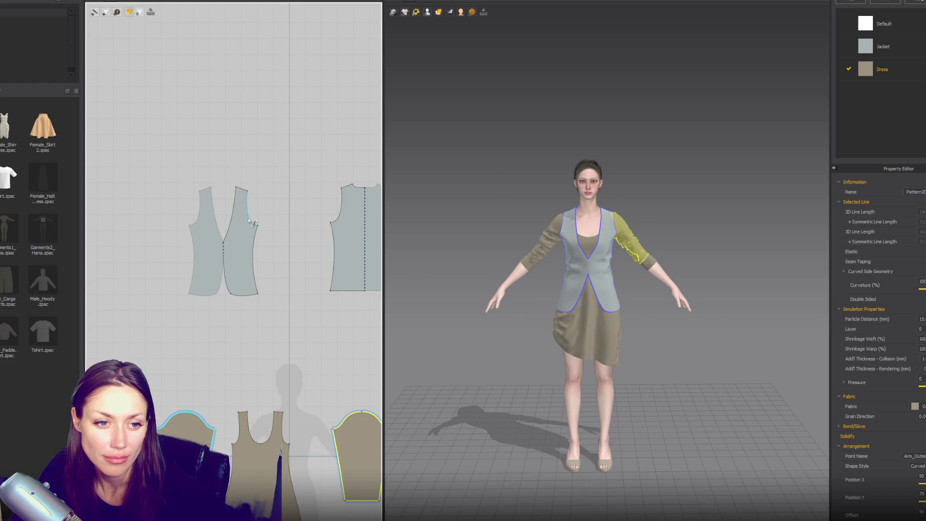
- Drag the vest front's neckline point up, then back down for a deeper V
scroll(186, 268, "down", 5)
scroll(290, 247, "up", 2)
scroll(367, 181, "down", 3)
scroll(297, 242, "up", 5)
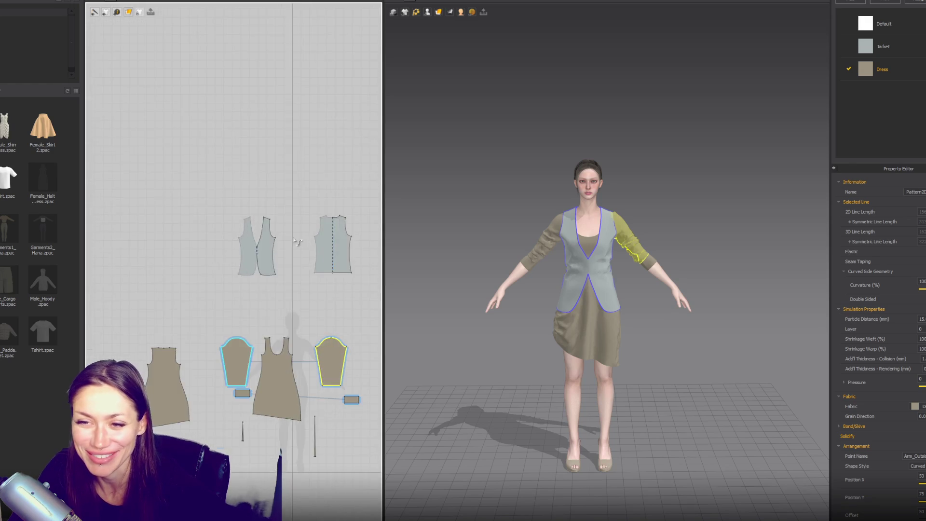
scroll(298, 241, "up", 5)
left_click(188, 266)
left_click_drag(186, 269, 187, 219)
left_click_drag(186, 218, 186, 243)
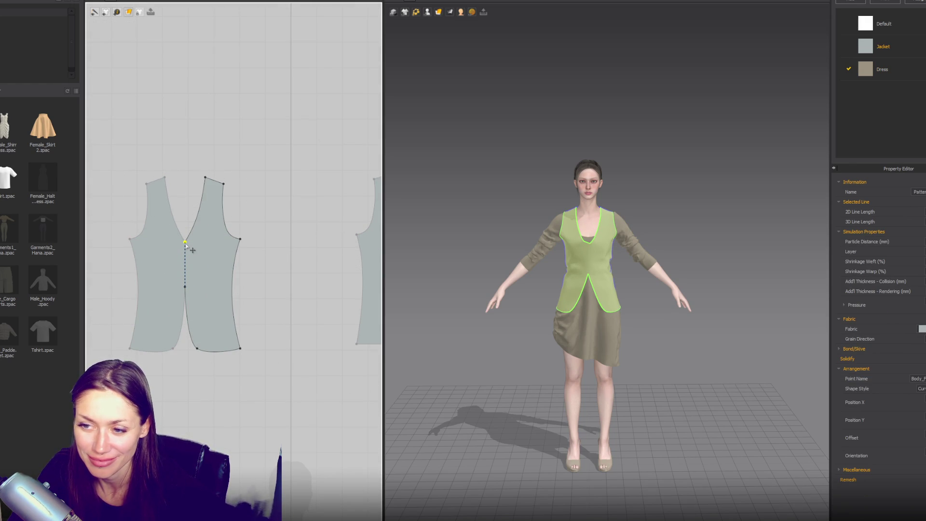
- Bow the back piece's side seams into curves and move its hem corners outward
left_click_drag(240, 238, 240, 240)
left_click(235, 274)
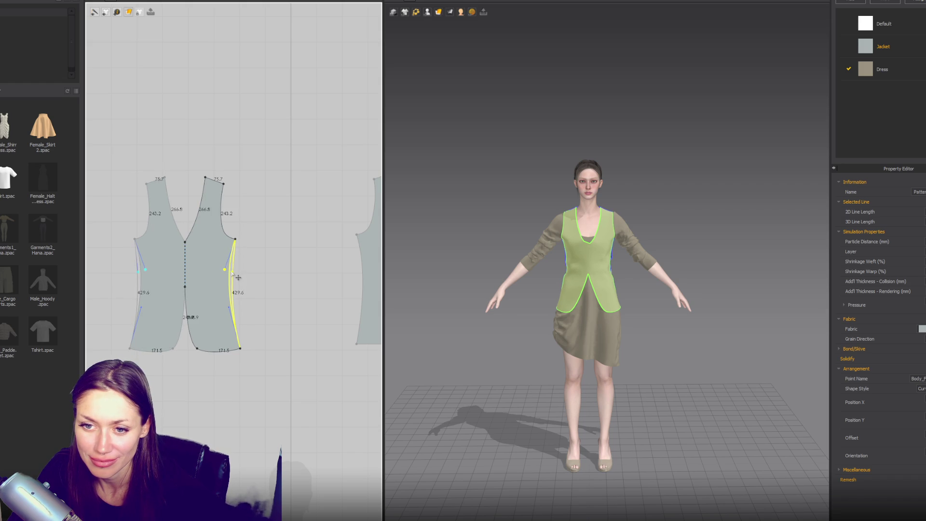
left_click(407, 253)
right_click_drag(371, 248, 260, 231)
left_click(246, 219)
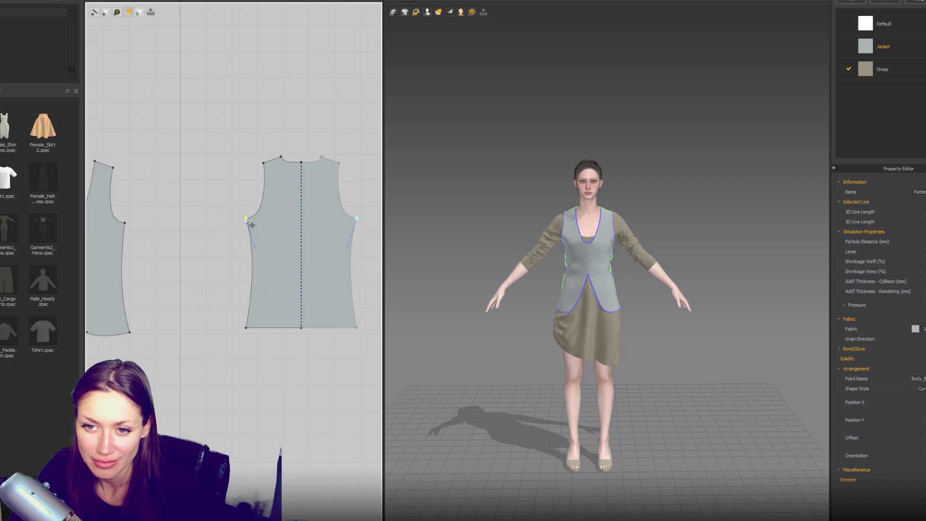
left_click(248, 252)
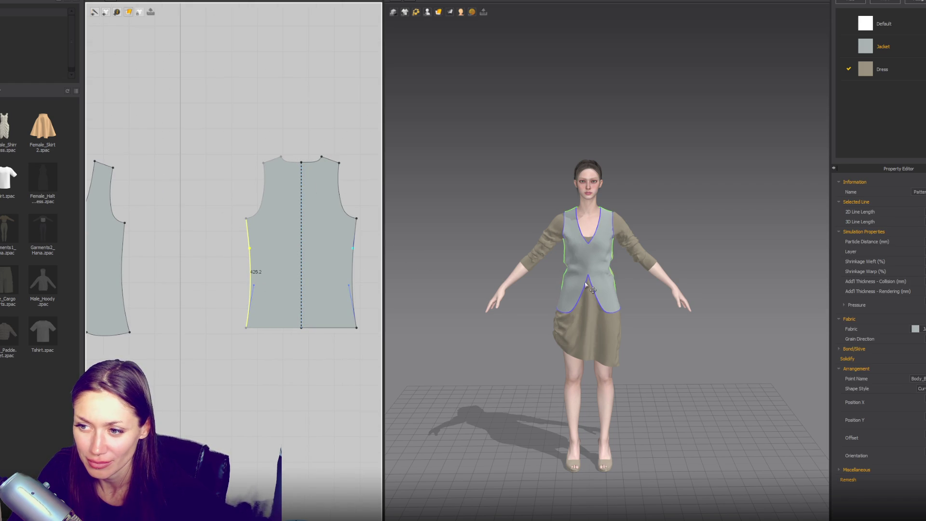
left_click_drag(250, 247, 258, 285)
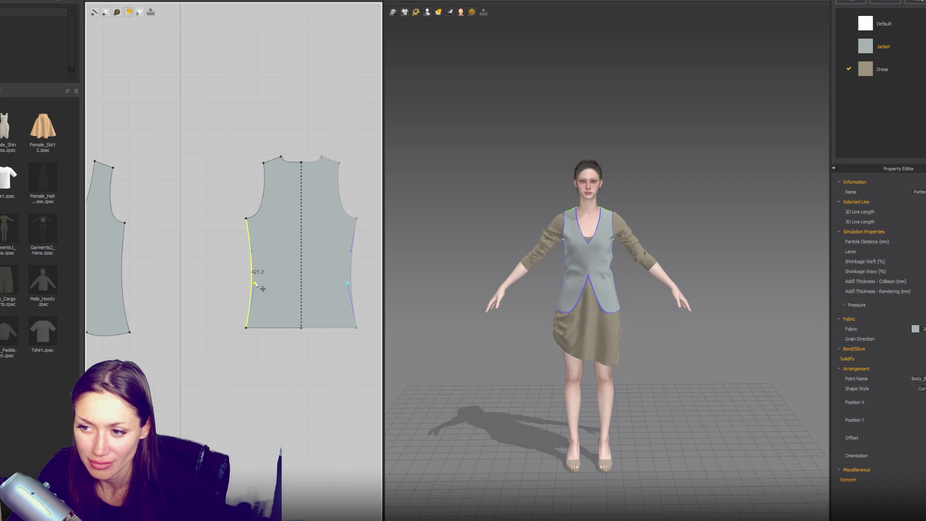
left_click_drag(247, 329, 242, 328)
left_click(247, 264)
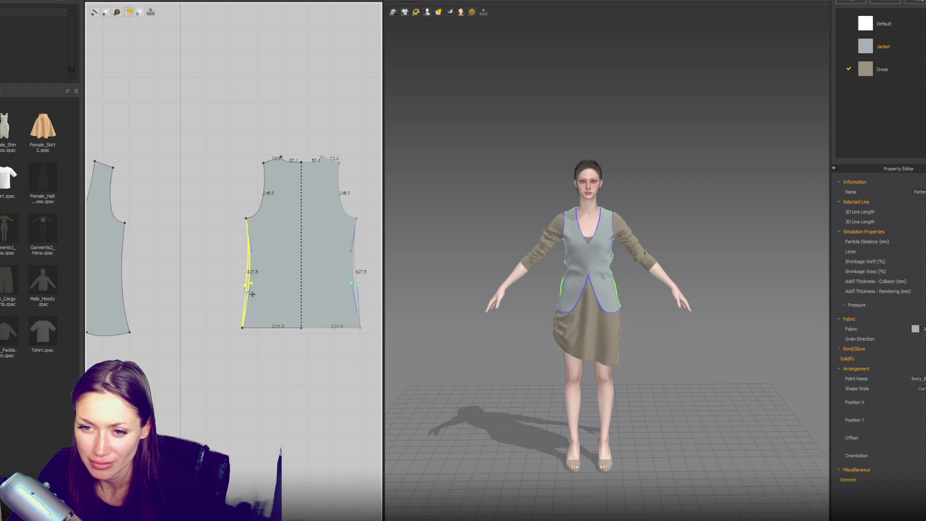
mouse_move(258, 254)
left_mouse_down()
mouse_move(264, 271)
mouse_move(245, 287)
left_mouse_up()
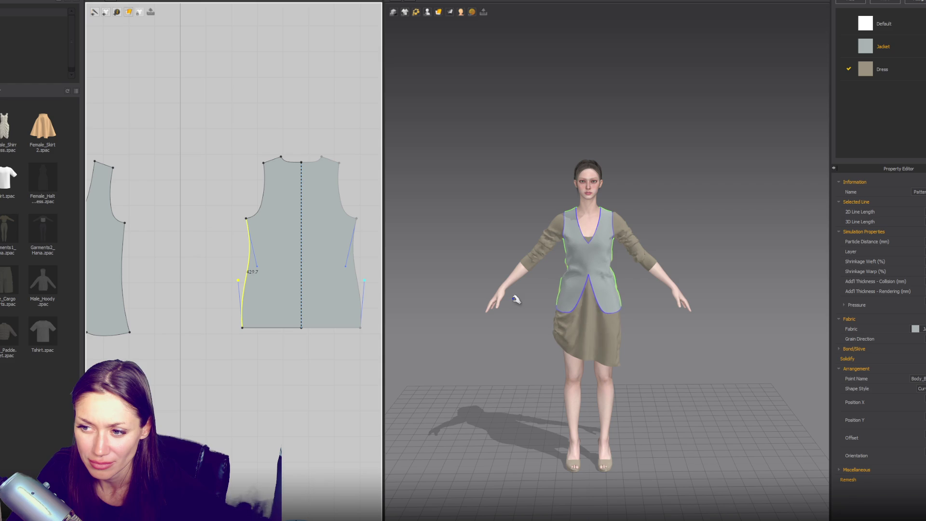
- Reshape the front panel's side seam at the waist and curve its hem outward
right_click_drag(173, 275, 277, 287)
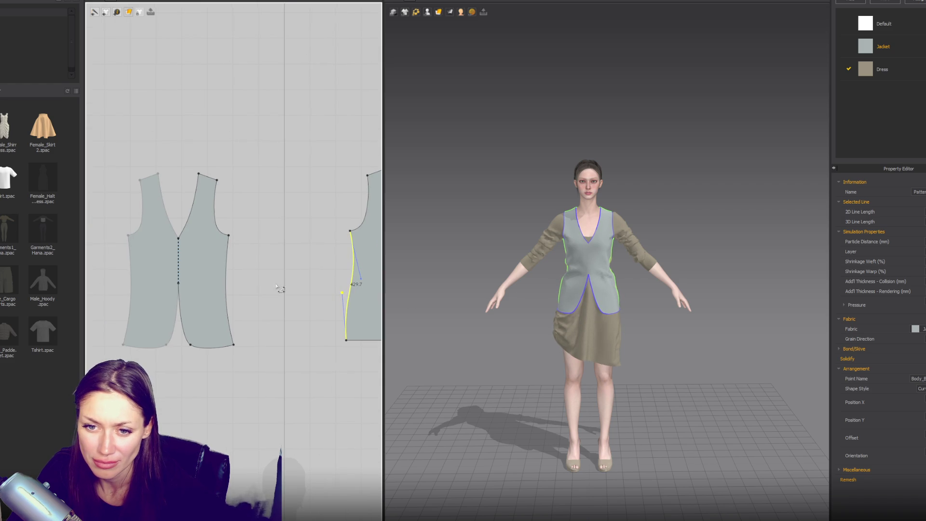
left_click(233, 346)
mouse_move(225, 306)
left_mouse_down()
mouse_move(225, 271)
mouse_move(222, 290)
left_mouse_up()
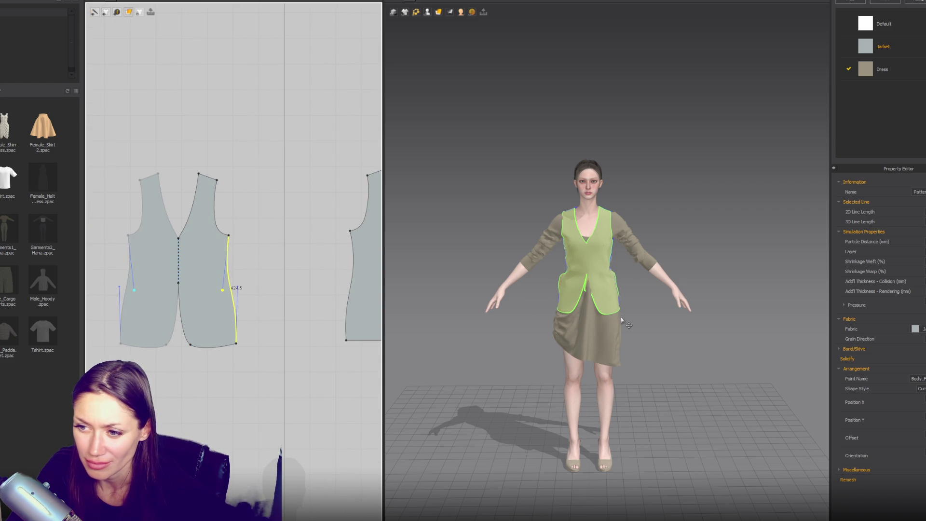
left_click(226, 294)
left_click(229, 261)
left_click_drag(223, 290, 221, 278)
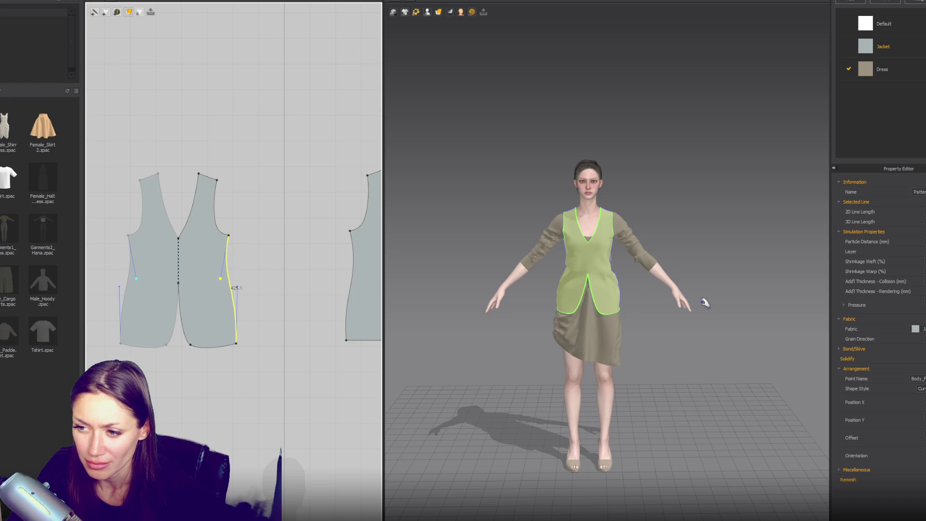
left_click_drag(191, 347, 206, 345)
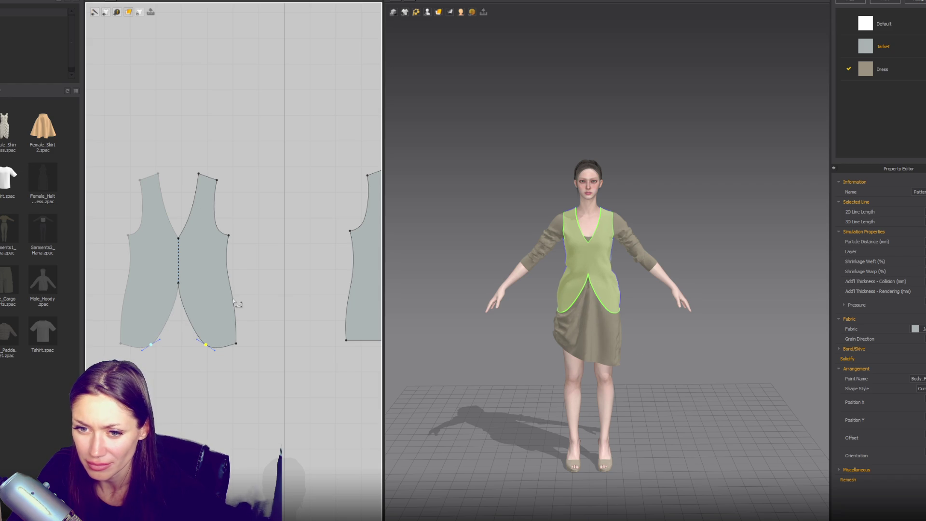
- Add curve points to the right front panel's side seam and reshape its curve
left_click(231, 301)
left_click(238, 344)
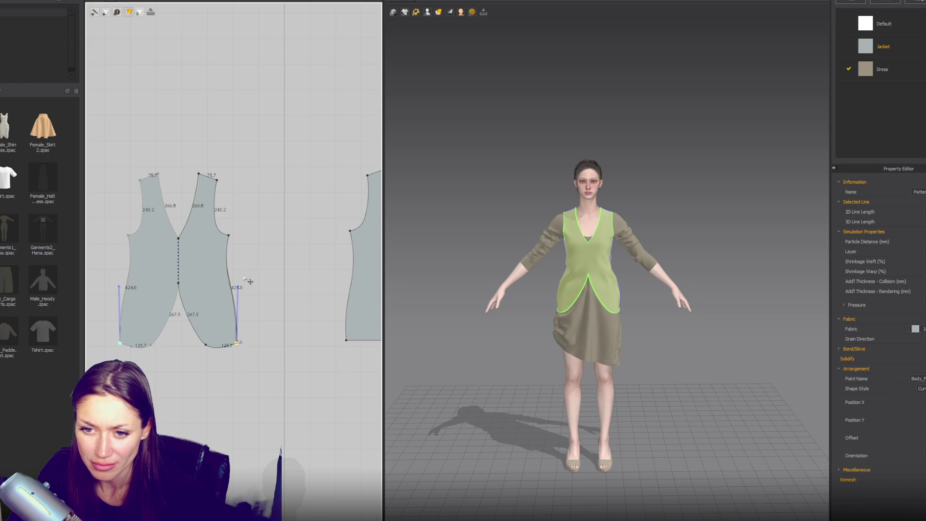
left_click(232, 288)
left_click_drag(227, 286, 225, 282)
left_click(293, 301)
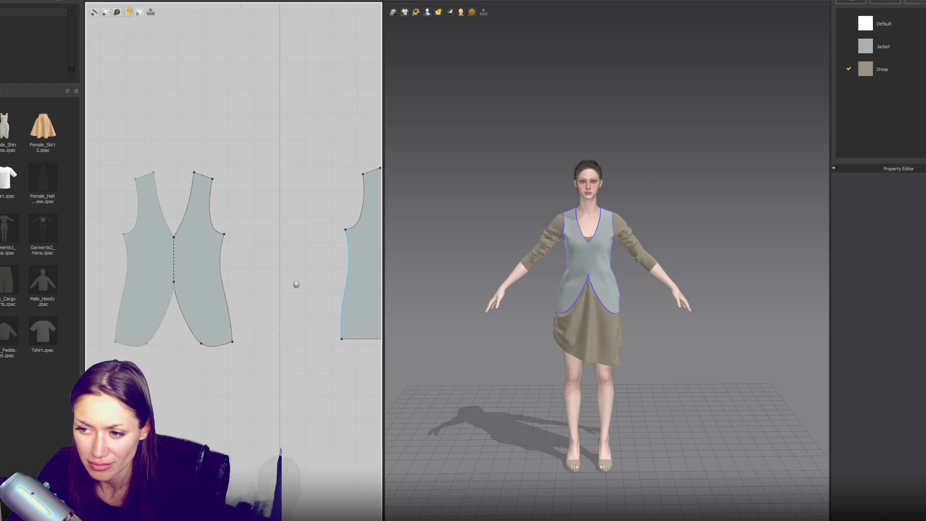
- Bow the back panel's left side seam outward and adjust the front hem curve
middle_click_drag(360, 313, 248, 284)
left_click(236, 313)
mouse_move(237, 278)
left_mouse_down()
mouse_move(231, 258)
mouse_move(249, 252)
left_mouse_up()
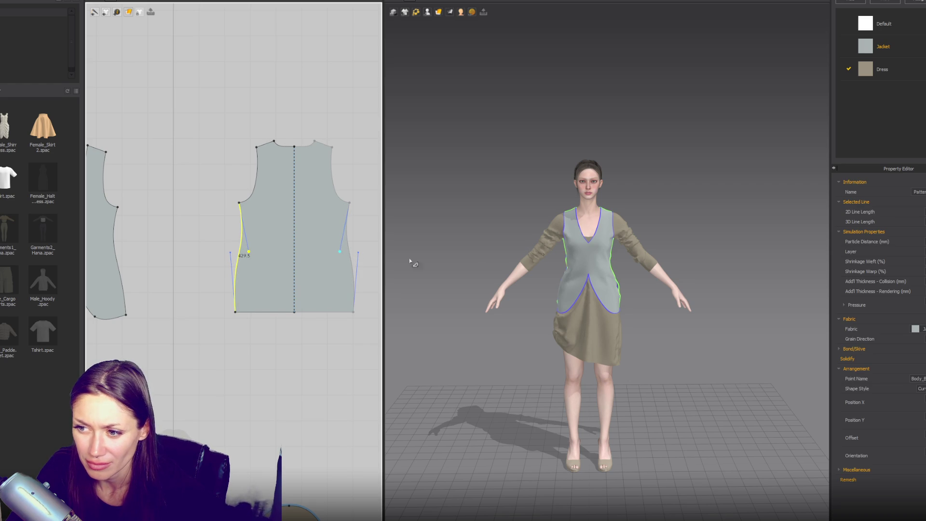
middle_click_drag(101, 320, 194, 335)
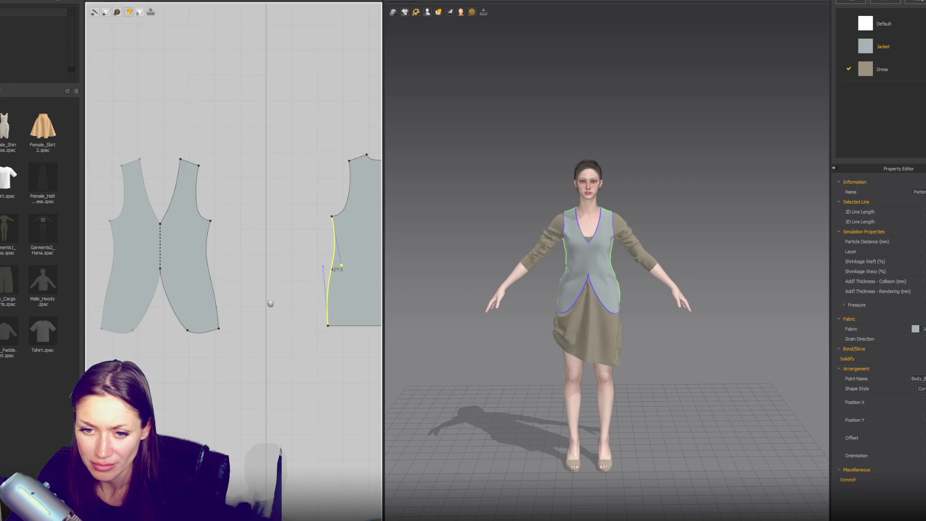
left_click(186, 323)
left_click_drag(186, 323, 189, 326)
- Add a point on the centre front seam and raise it slightly
left_click(144, 327)
left_click(134, 325)
left_click(161, 273)
left_click(444, 265)
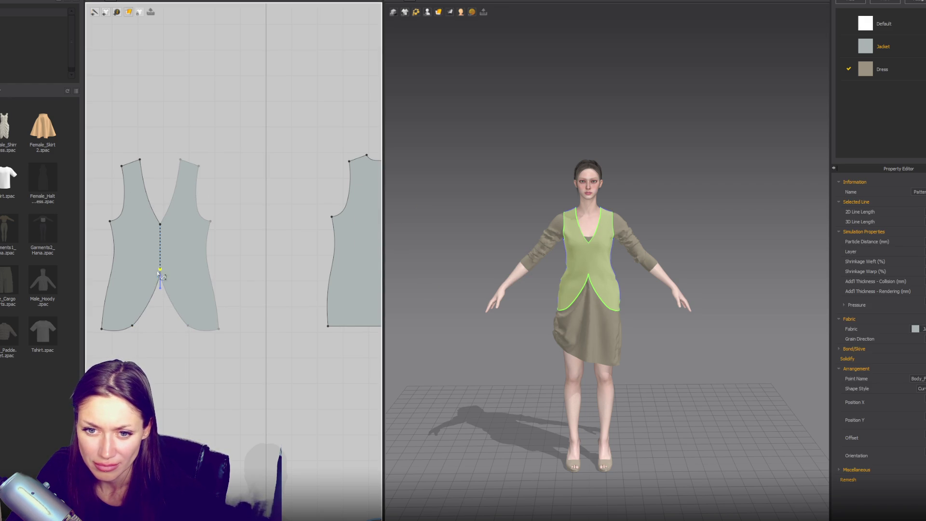
left_click_drag(161, 269, 160, 263)
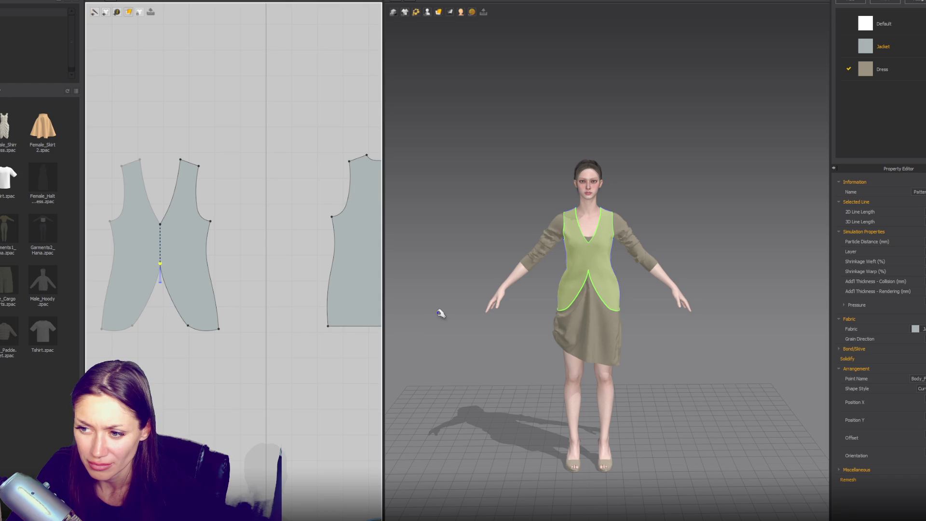
- Re-sew the side seam along the right front piece's outer edge
left_click(217, 304)
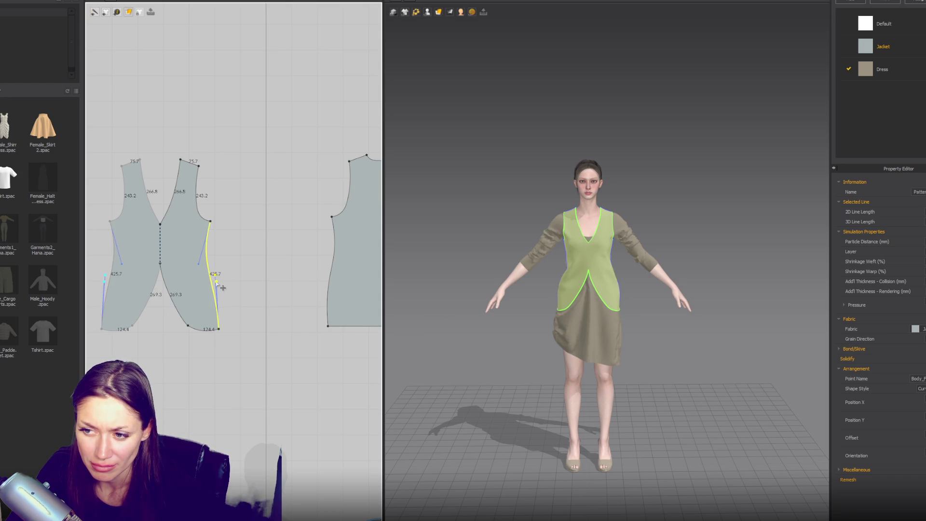
left_click(216, 282)
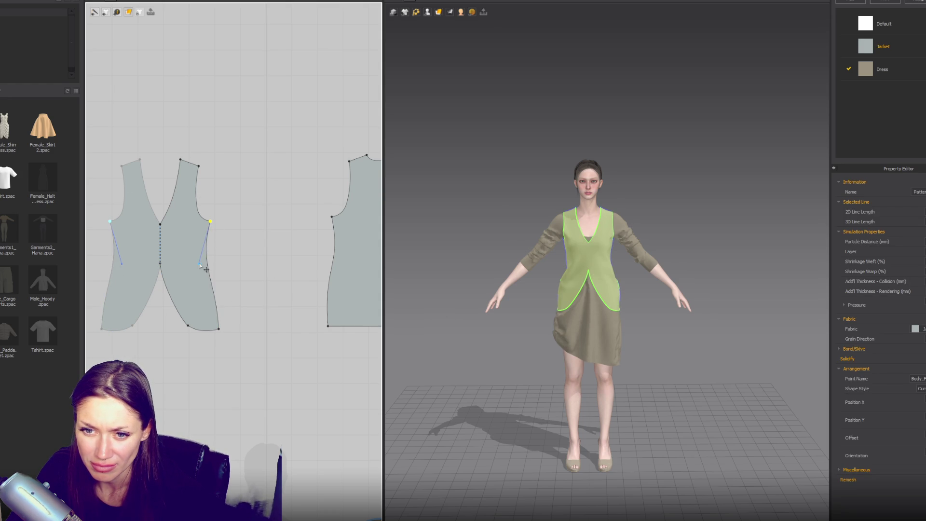
left_click(217, 303)
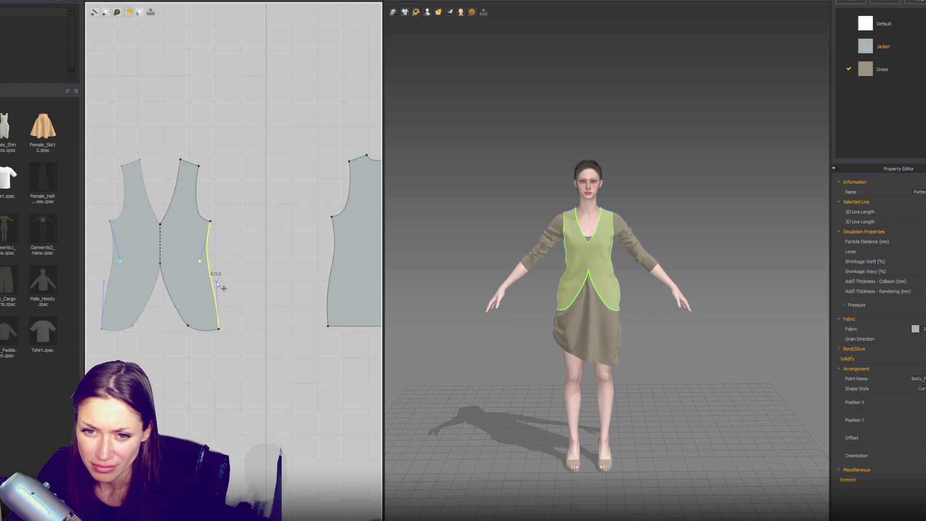
left_click(533, 326)
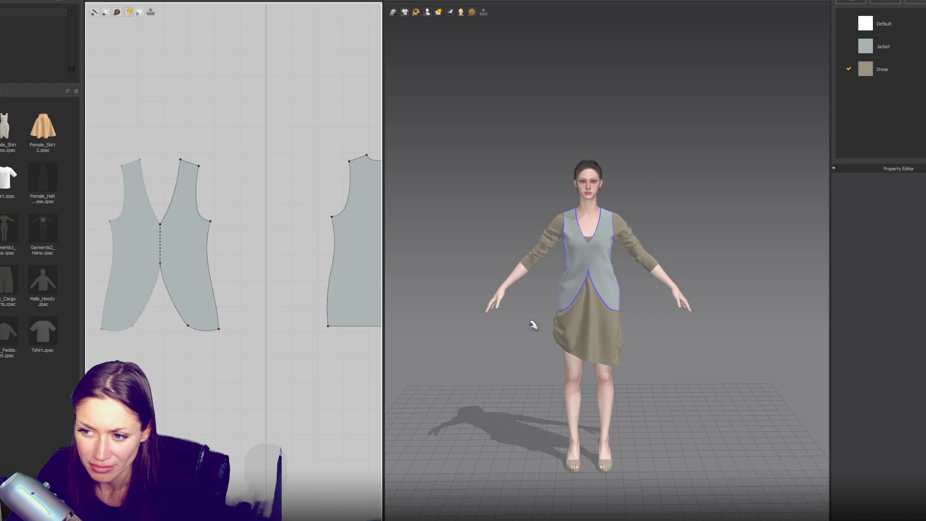
- Curve the back piece's left side edge slightly
left_click(329, 270)
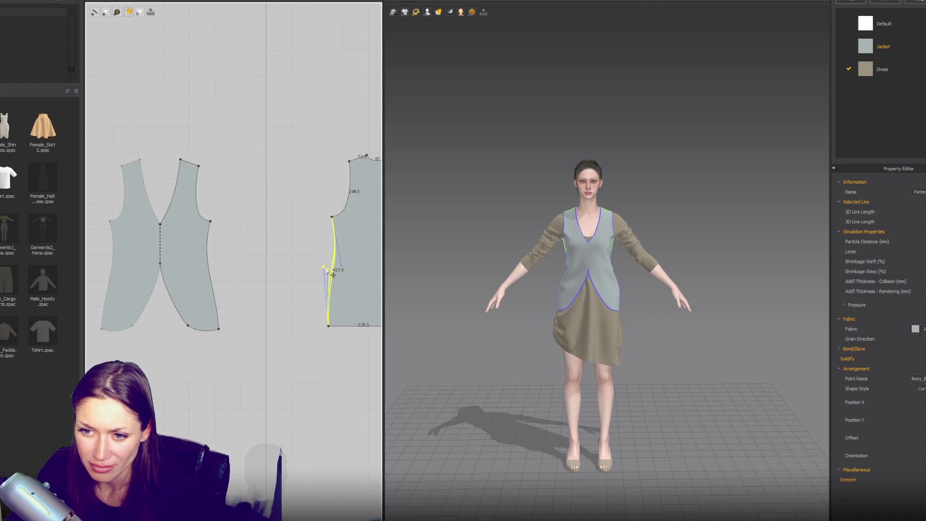
left_click_drag(342, 267, 339, 268)
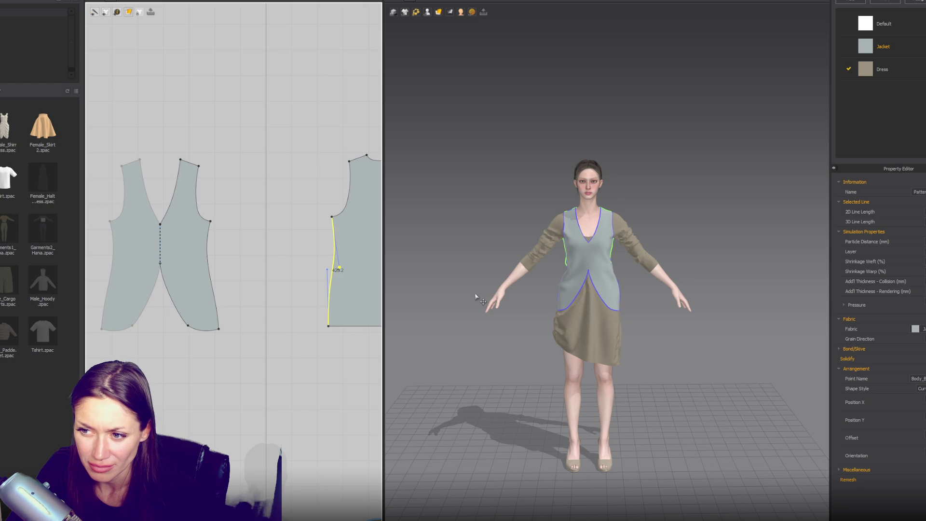
scroll(607, 268, "up", 2)
left_click(609, 274)
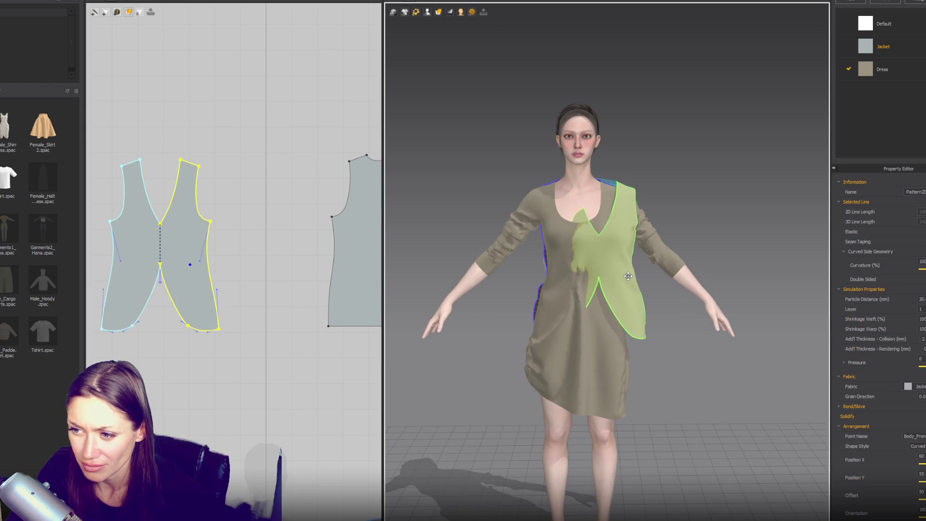
- Pull the vest's lower-left hem down so it settles on the body, then view the side profile
left_click_drag(620, 269, 642, 275)
mouse_move(551, 310)
left_mouse_down()
mouse_move(506, 334)
mouse_move(542, 336)
left_mouse_up()
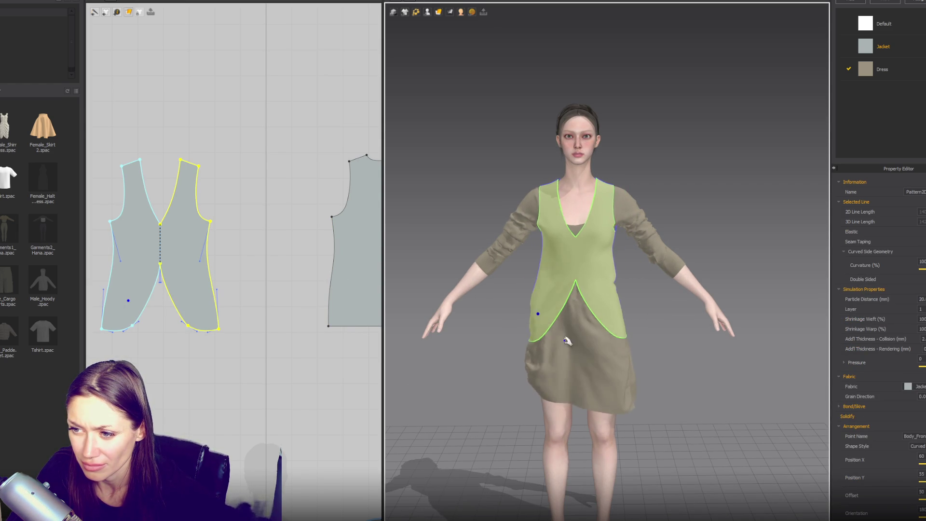
left_click(614, 325)
right_click_drag(580, 318, 647, 317)
scroll(279, 207, "down", 2)
scroll(195, 220, "up", 2)
- With Edit Segment, select the right front armhole points and check the fit from side and front
key("a")
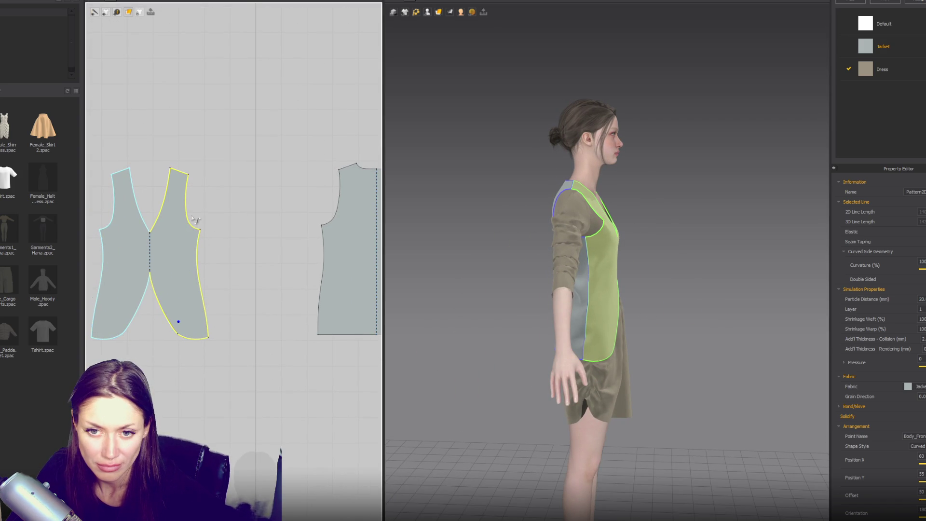
left_click(188, 219)
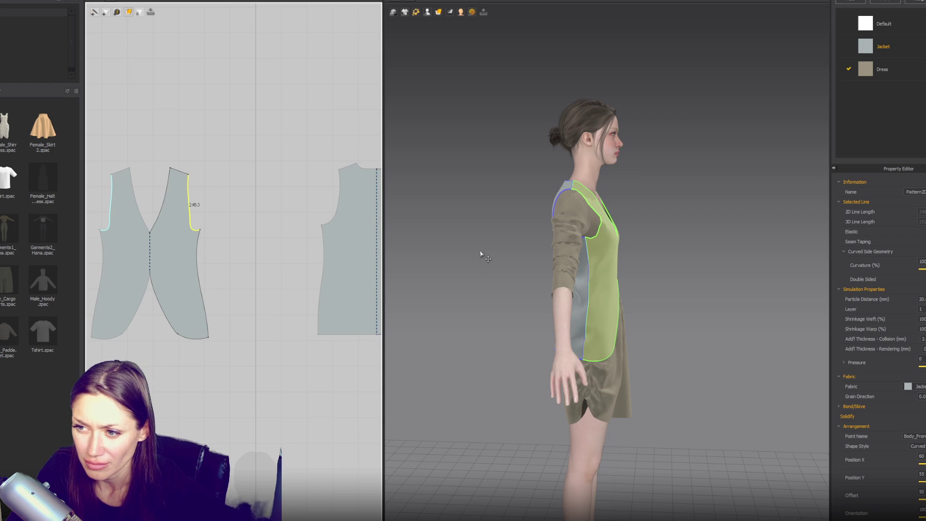
mouse_move(480, 254)
right_mouse_down()
mouse_move(440, 238)
mouse_move(428, 244)
right_mouse_up()
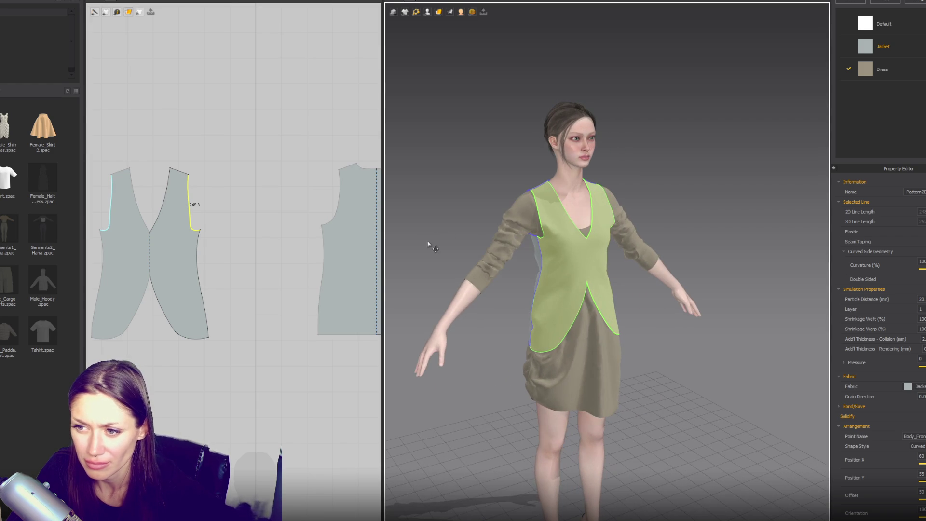
left_click(188, 174)
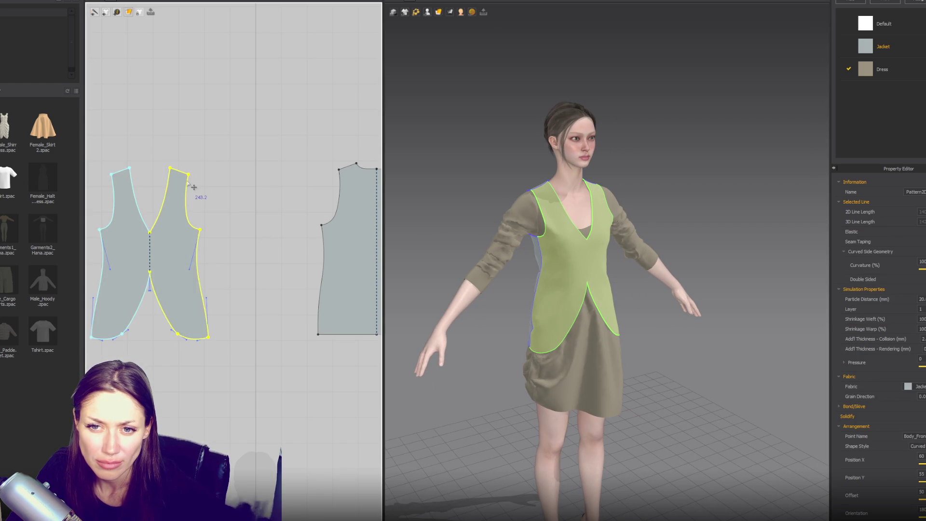
double_click(189, 178)
left_click(189, 193)
left_click(200, 230)
middle_click_drag(188, 187, 225, 214)
right_click_drag(511, 217, 588, 220)
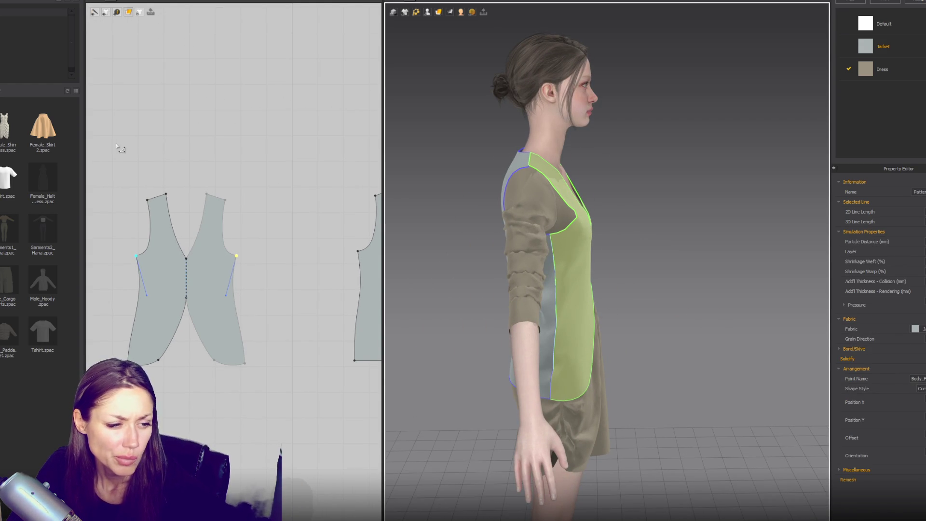
key("2")
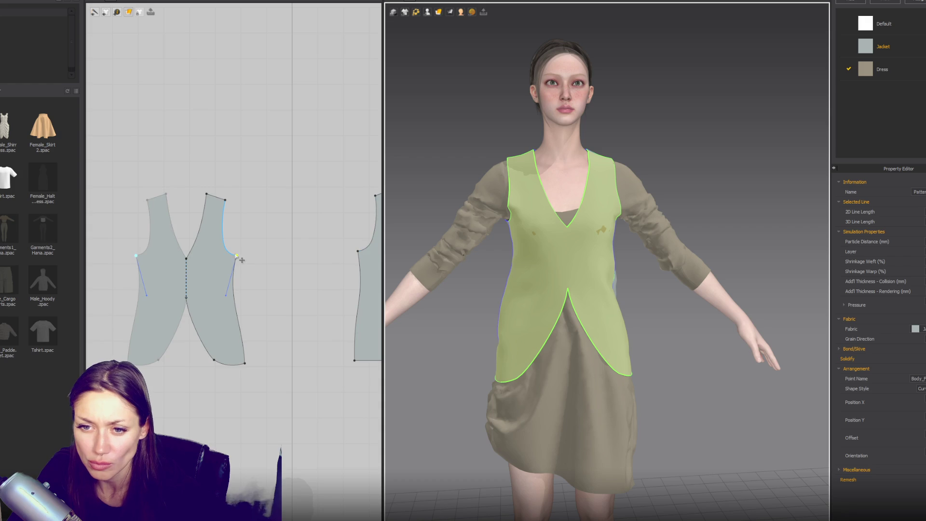
- Lower the front armhole point and curve the front armhole further inward
left_click(358, 252)
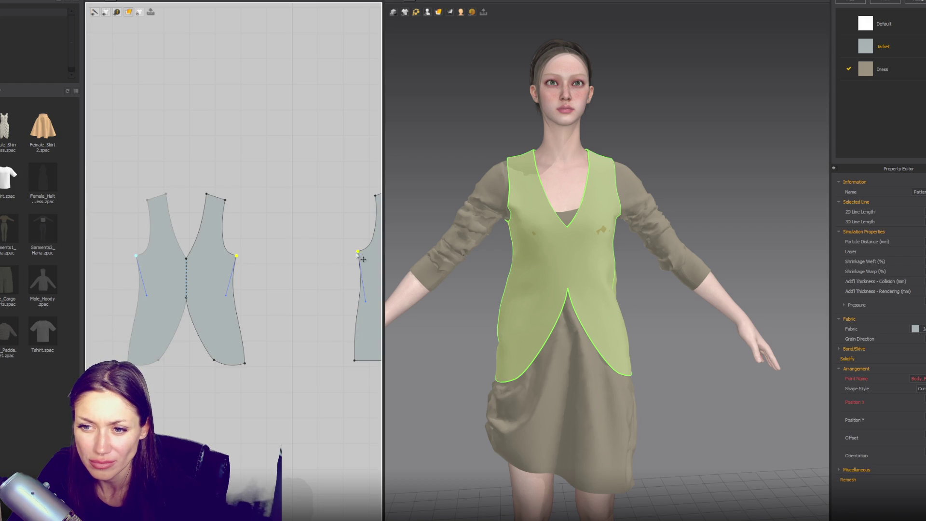
left_click_drag(357, 252, 358, 260)
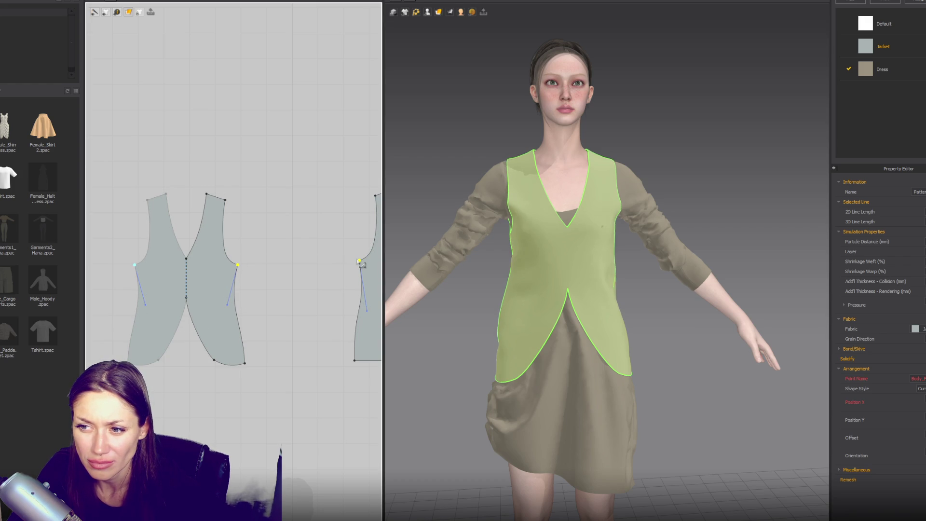
left_click(232, 252)
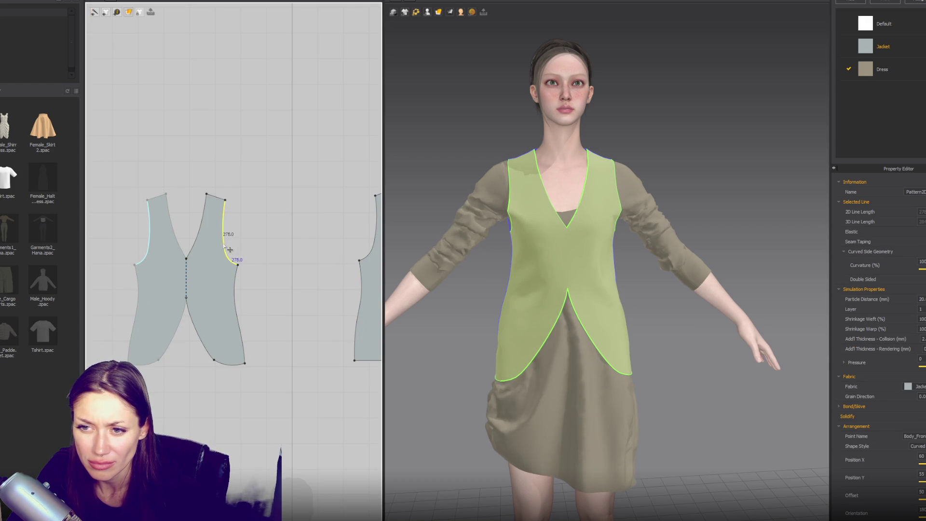
right_click_drag(448, 247, 450, 251)
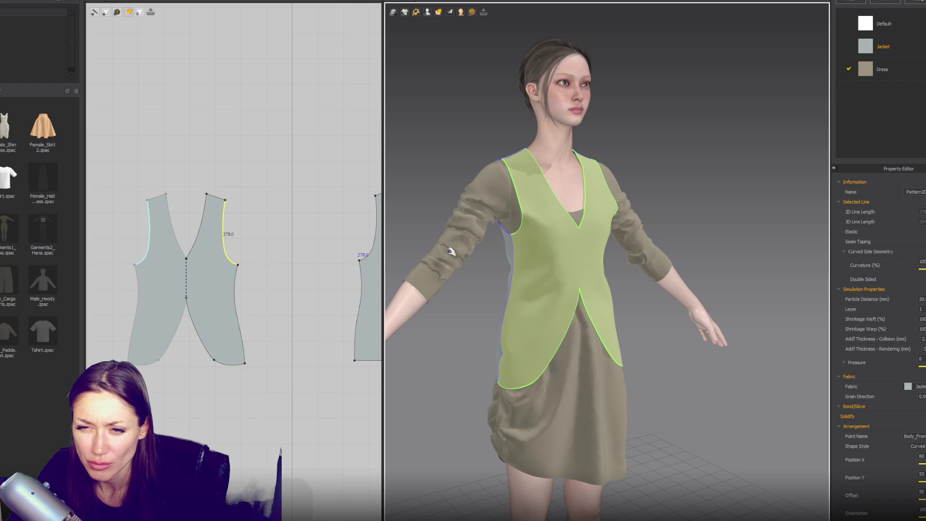
left_click(232, 250)
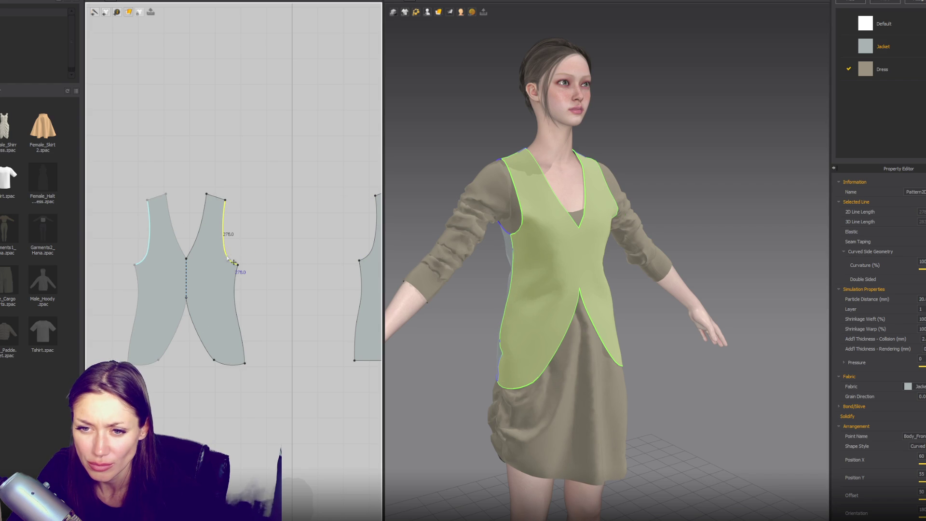
left_click_drag(230, 259, 231, 256)
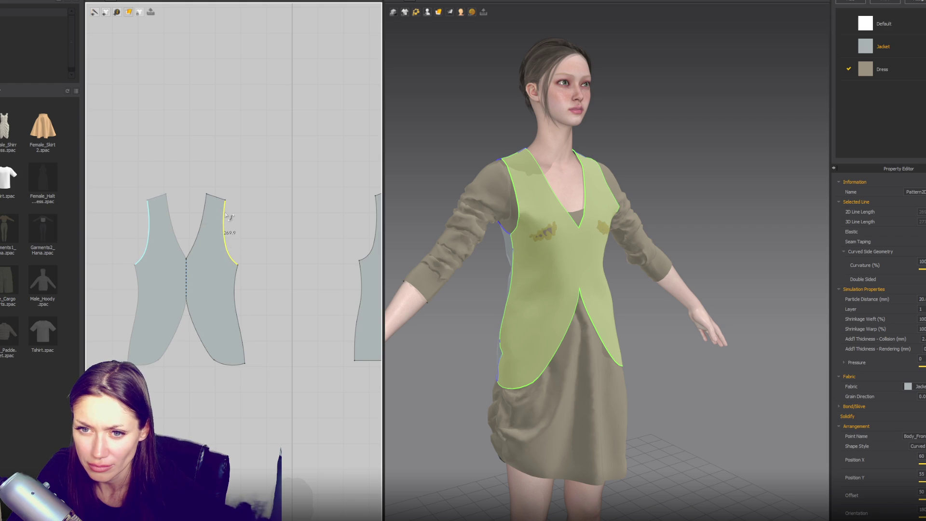
- Bring the back pattern piece into view and select its left armhole
left_click(218, 198)
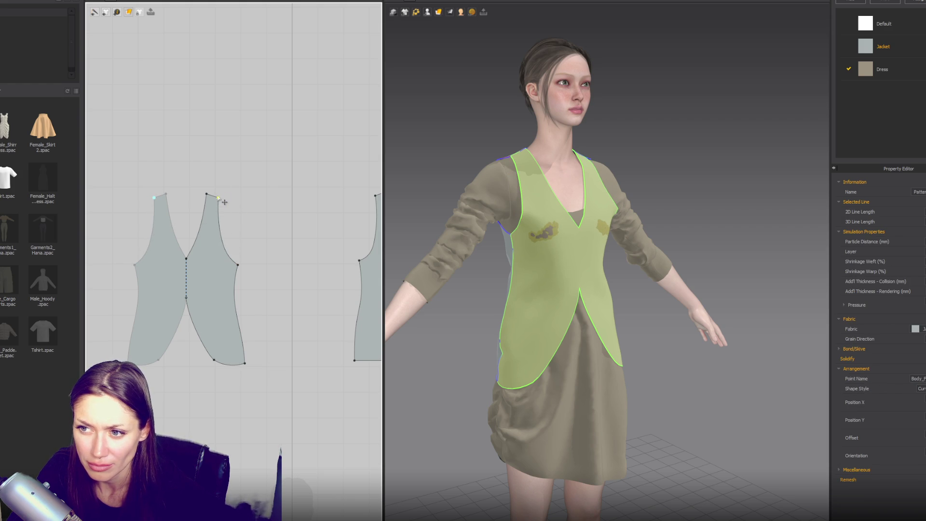
middle_click_drag(328, 246, 211, 264)
left_click(259, 218)
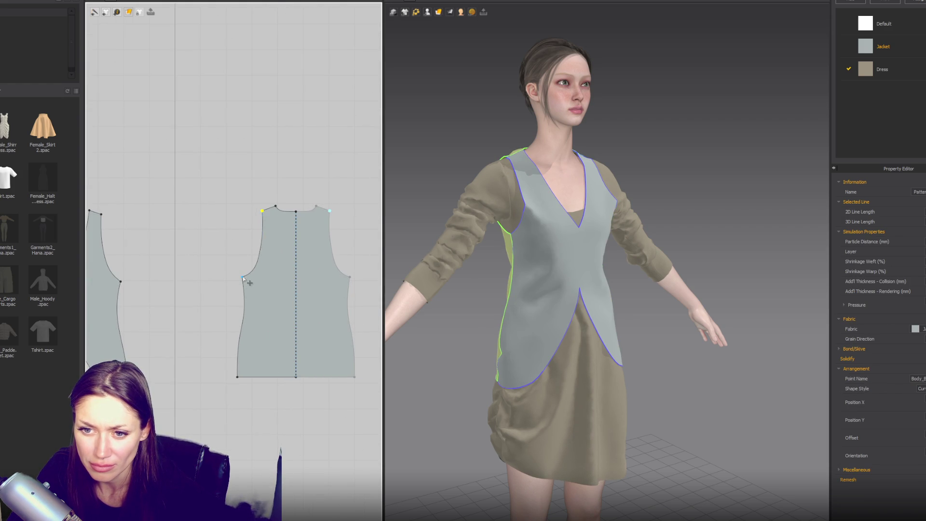
- Curve the back piece's left armhole inward with Edit Curvature and check it in 3D
key("Escape")
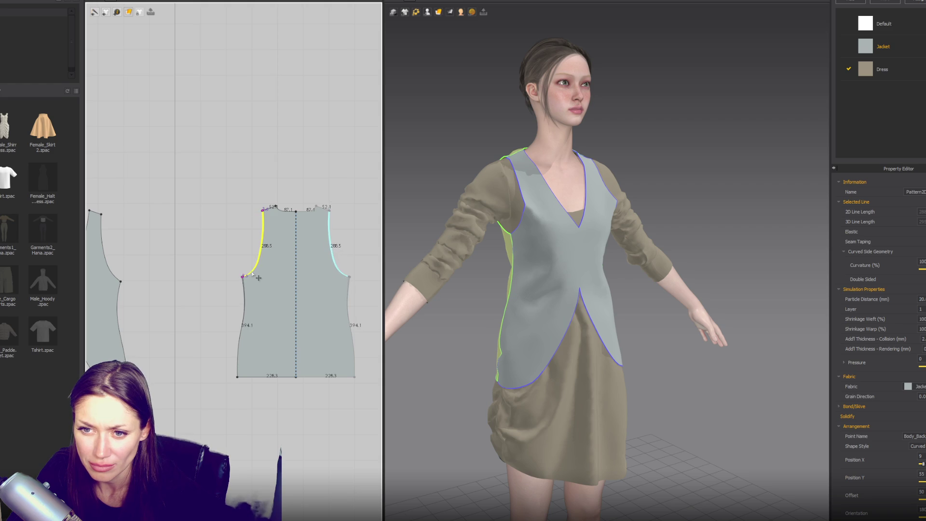
left_click(242, 279)
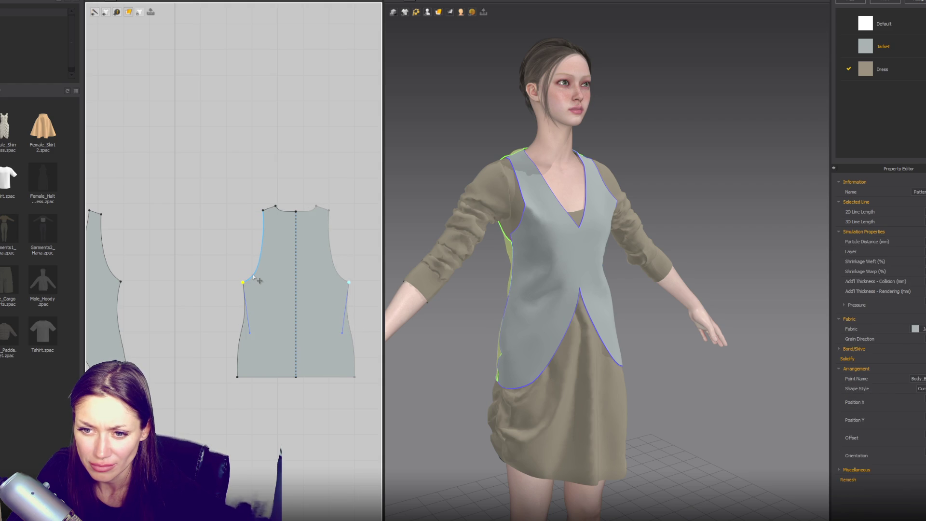
left_click(259, 280)
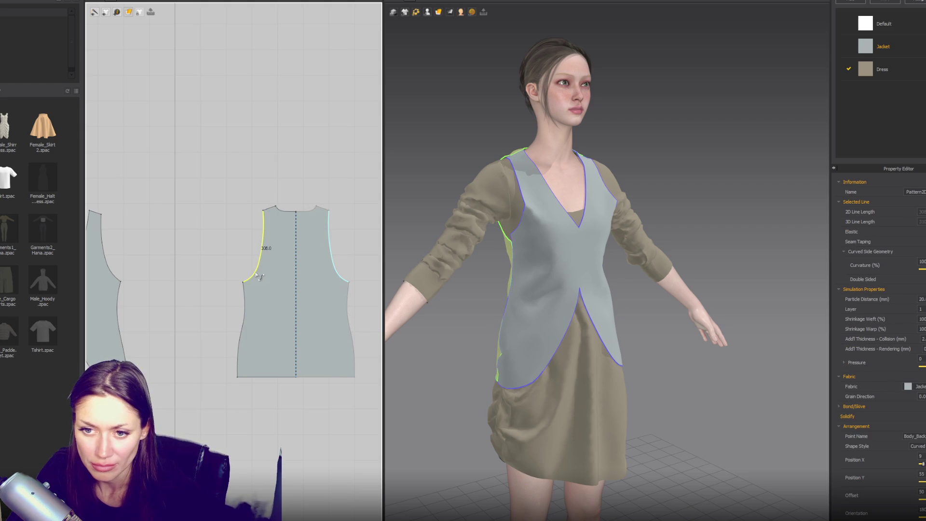
left_click_drag(261, 277, 262, 277)
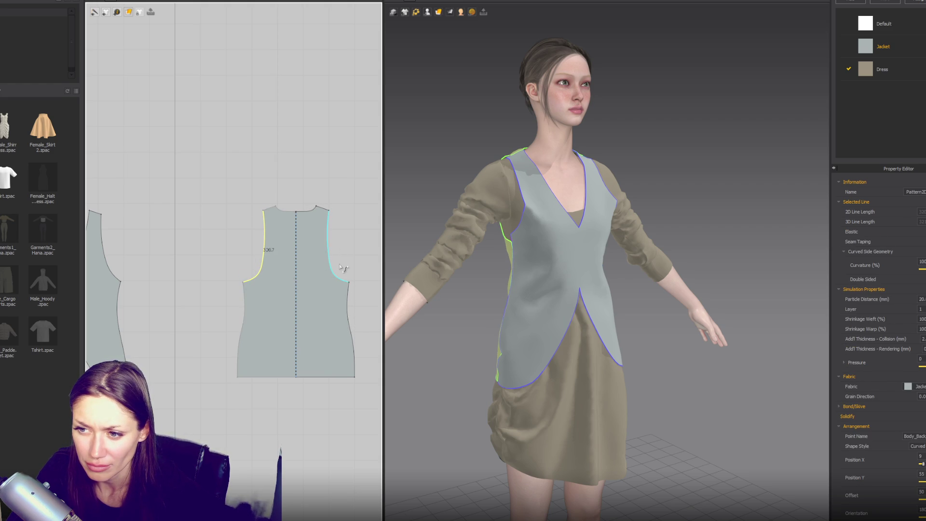
mouse_move(529, 232)
right_mouse_down()
mouse_move(625, 149)
mouse_move(713, 154)
mouse_move(674, 190)
mouse_move(581, 208)
mouse_move(519, 232)
mouse_move(545, 224)
right_mouse_up()
scroll(674, 190, "up", 2)
scroll(263, 259, "up", 3)
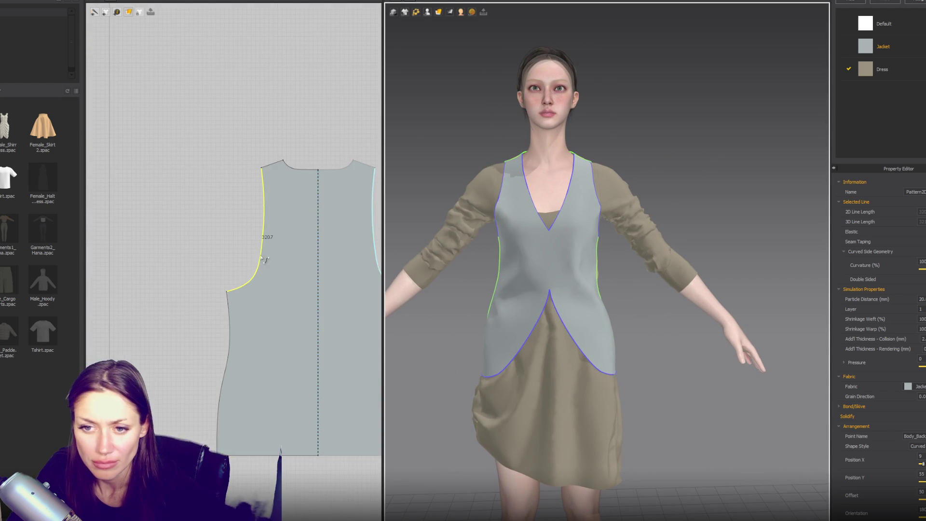
- Draw a V-shaped dart line at the front vest armhole
scroll(261, 269, "down", 3)
right_click_drag(262, 270, 337, 260)
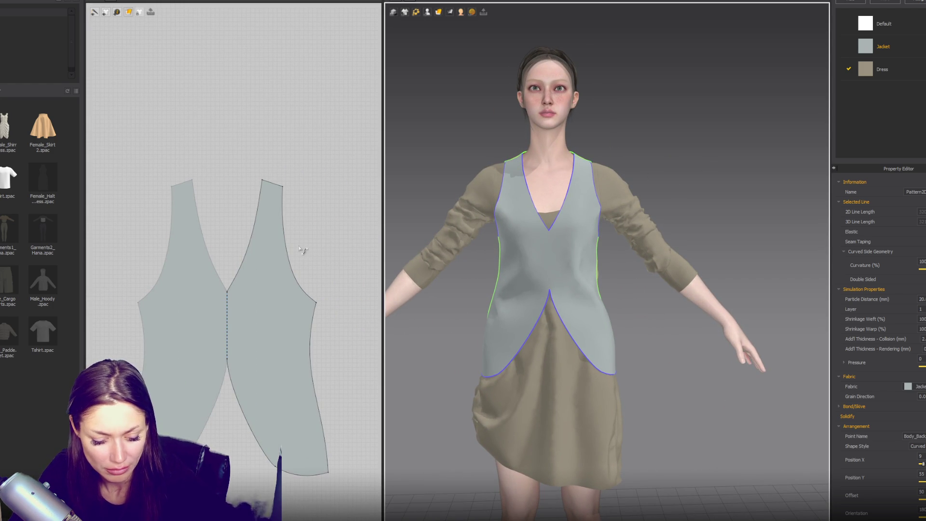
key("z")
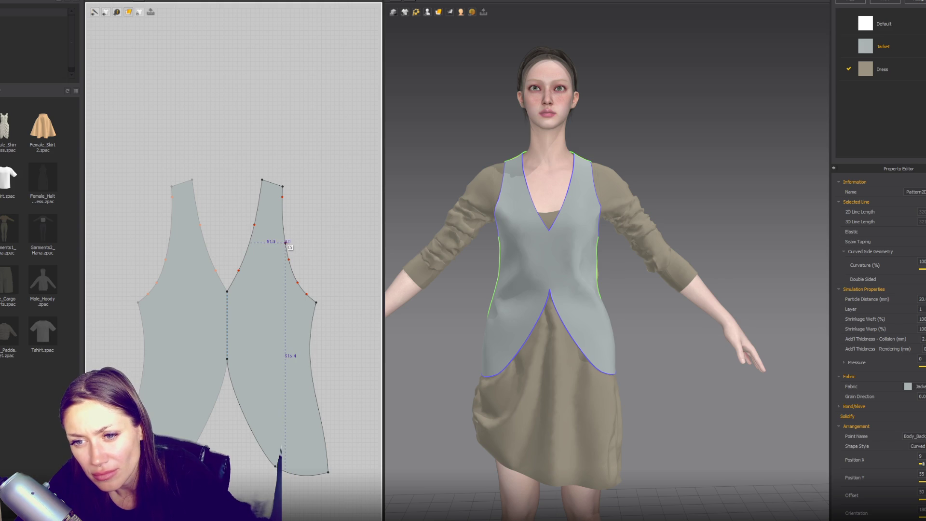
left_click(284, 234)
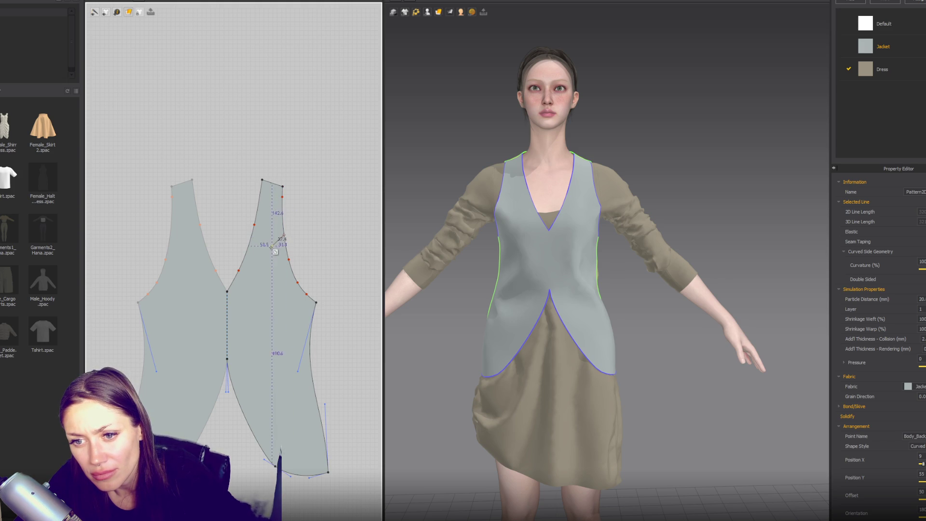
left_click(288, 253)
key("Escape")
left_click(282, 258)
key("g")
left_click(284, 250)
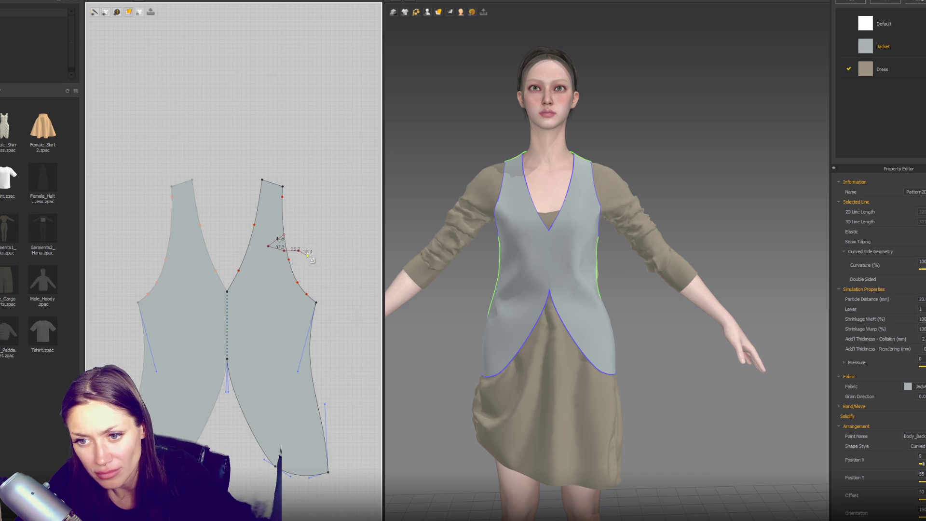
key("Escape")
left_click(283, 228)
scroll(267, 234, "up", 4)
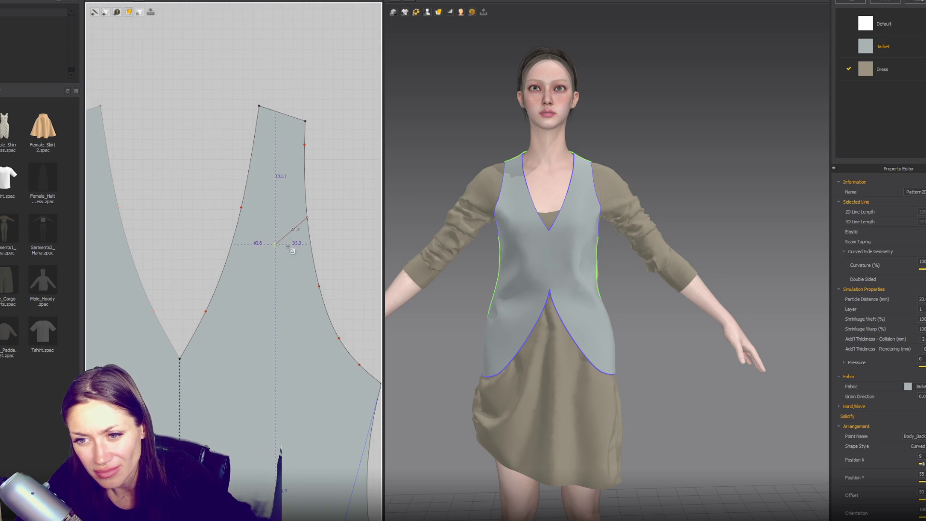
left_click(313, 255)
key("Return")
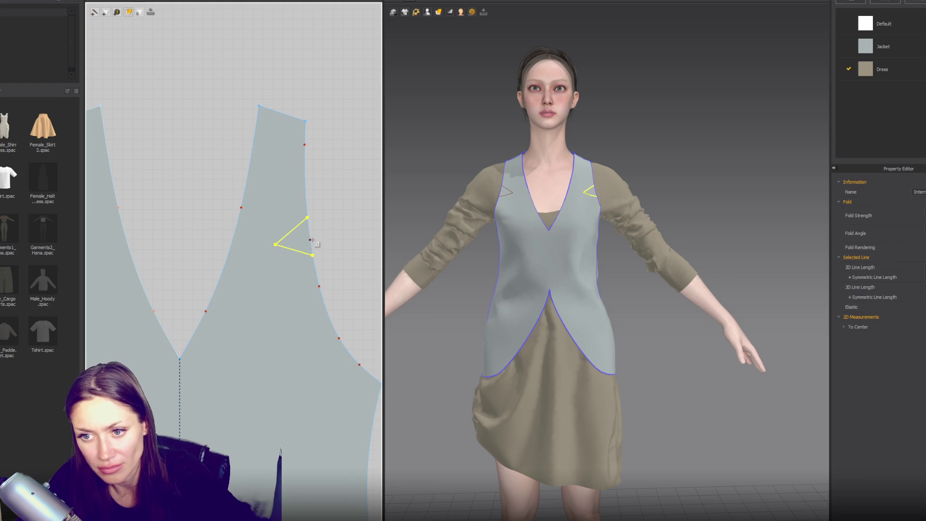
- Cut & Sew the dart shapes out of the right and left front pieces
right_click(299, 234)
left_click(298, 239)
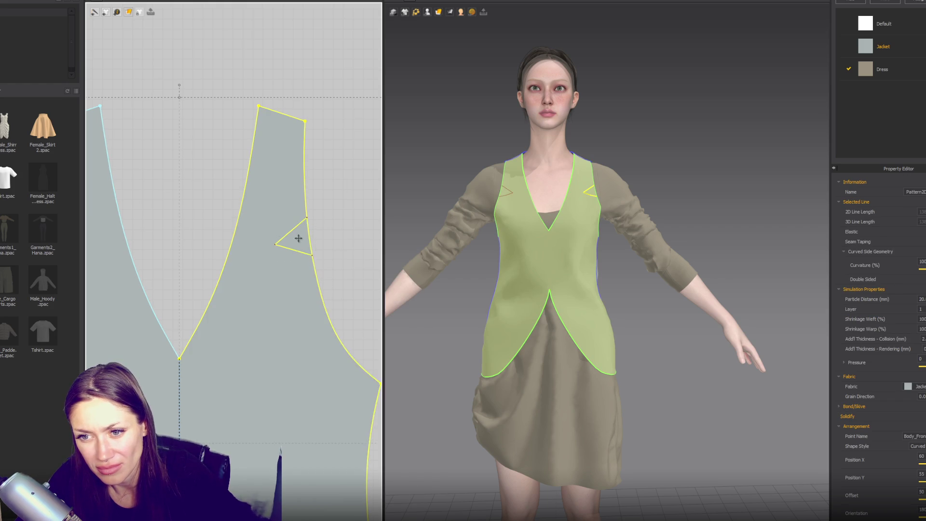
scroll(297, 240, "down", 3)
right_click(289, 234)
left_click(291, 236)
left_click(291, 236)
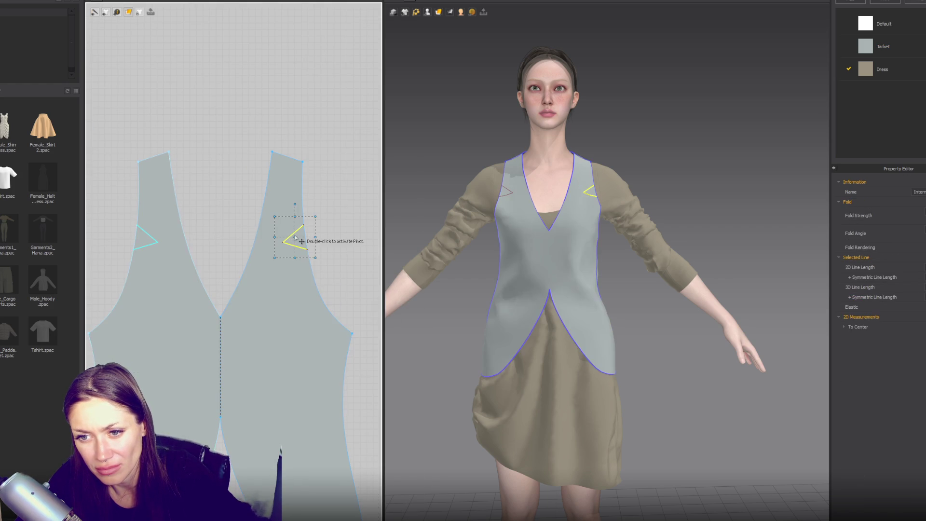
right_click(295, 235)
left_click(324, 327)
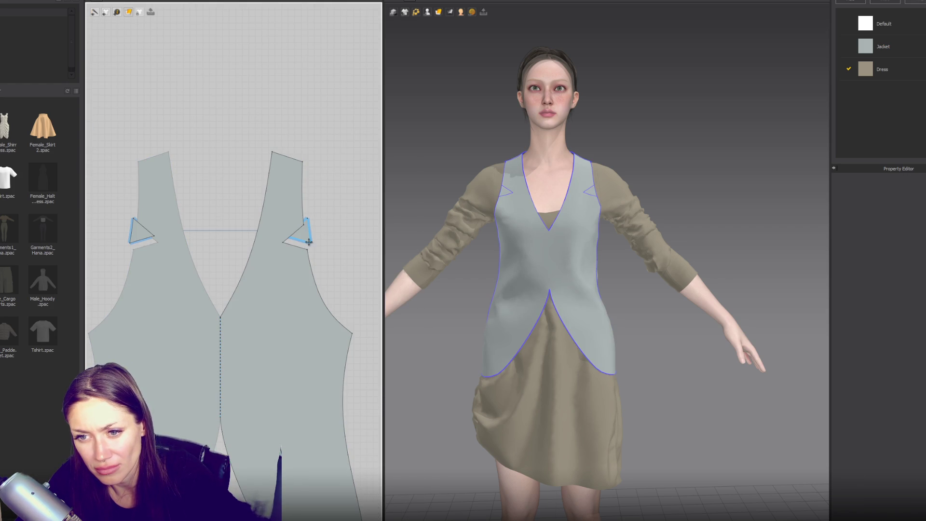
left_click(143, 232)
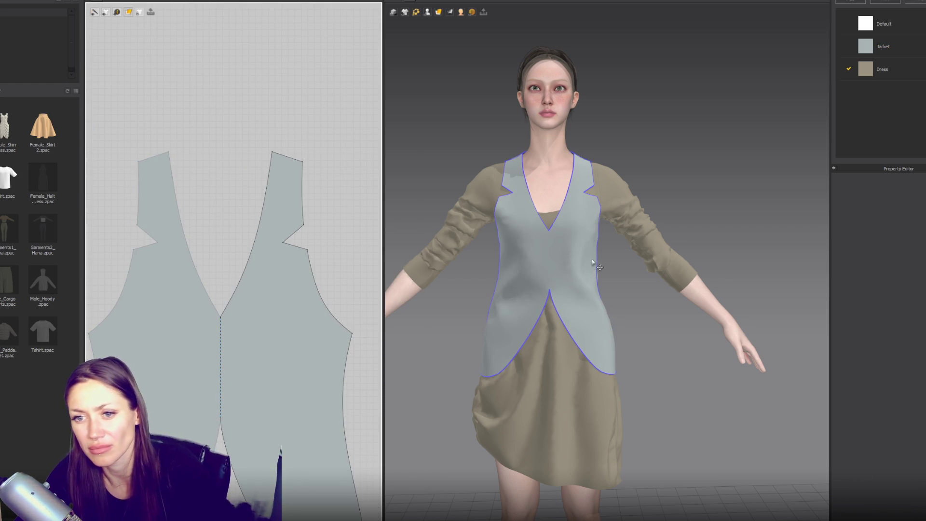
- Sew the upper dart edge to the lower one and shift the dart tip slightly outward
key("n")
left_click(296, 246)
left_click(296, 233)
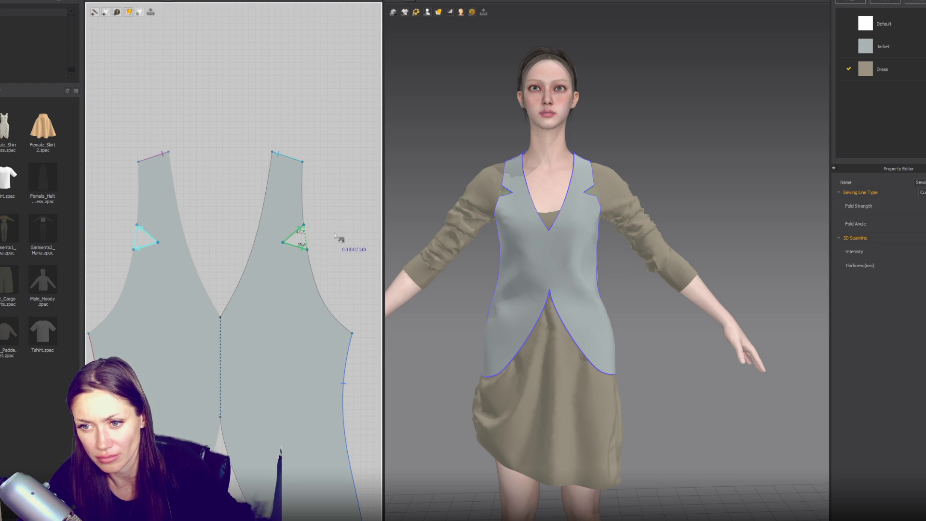
key("a")
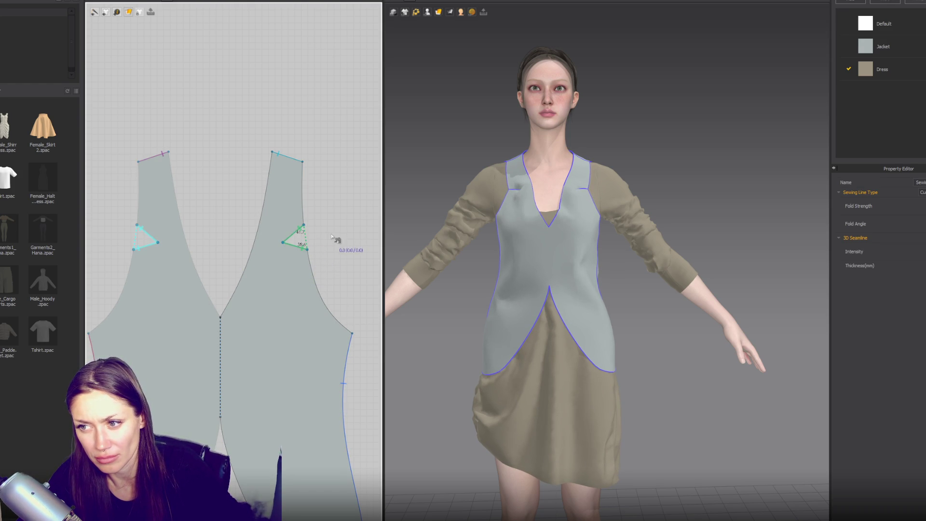
left_click(285, 245)
mouse_move(283, 243)
left_mouse_down()
mouse_move(304, 234)
mouse_move(306, 245)
left_mouse_up()
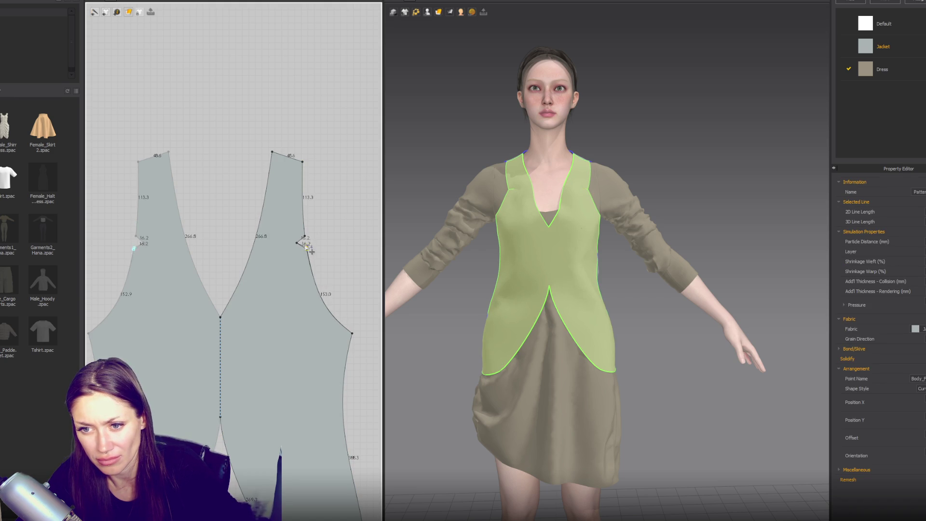
- Move the dart points lower and bend the armhole below the notch into a bump
mouse_move(543, 247)
right_mouse_down()
mouse_move(520, 282)
mouse_move(606, 287)
mouse_move(491, 270)
mouse_move(518, 291)
right_mouse_up()
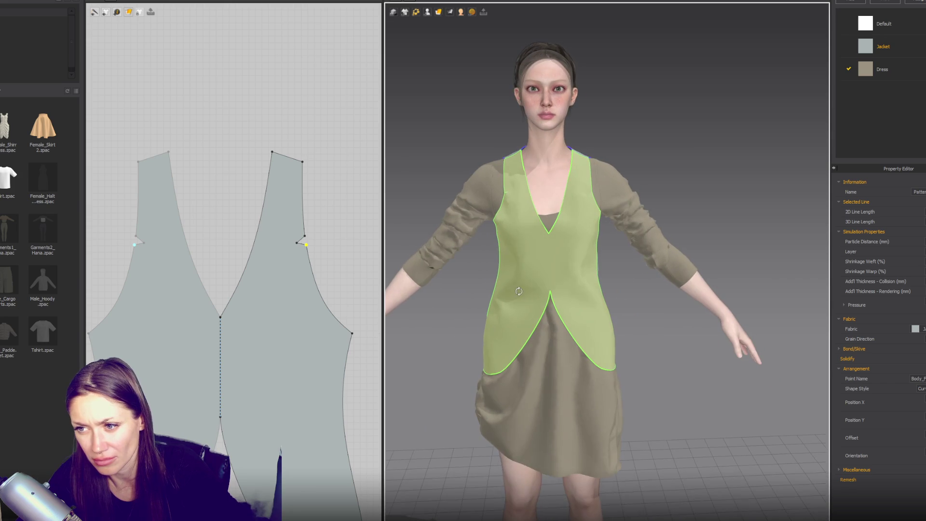
left_click(304, 235, "shift")
left_click_drag(301, 245, 312, 269)
left_click(313, 281)
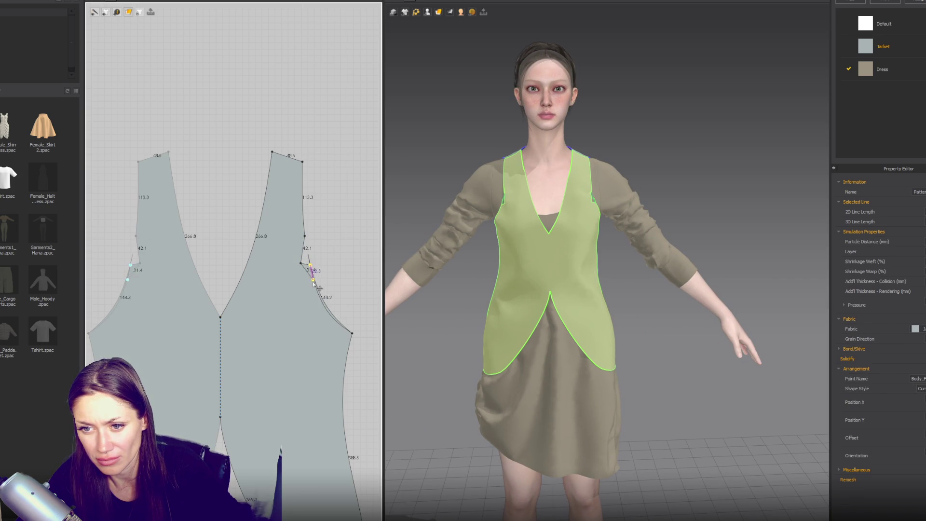
mouse_move(304, 236)
left_mouse_down()
mouse_move(307, 260)
mouse_move(291, 275)
left_mouse_up()
left_click(325, 297)
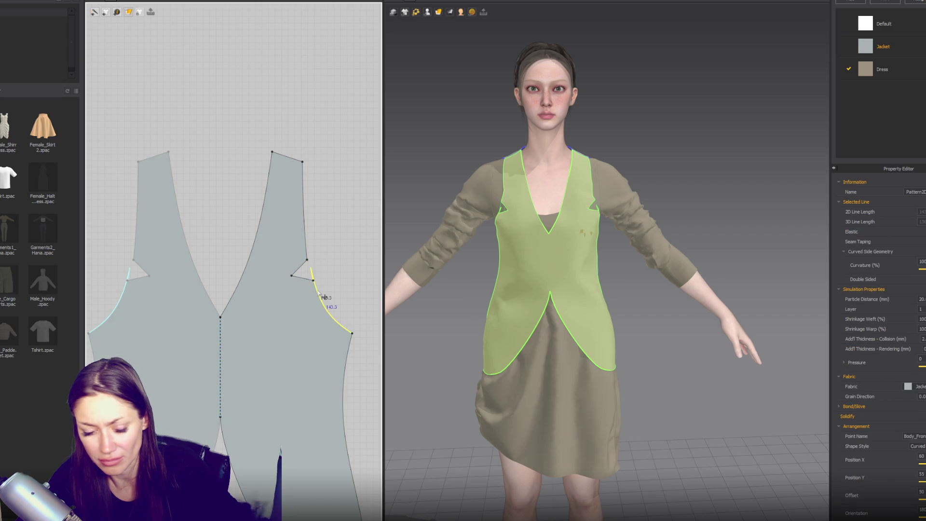
left_click(324, 297)
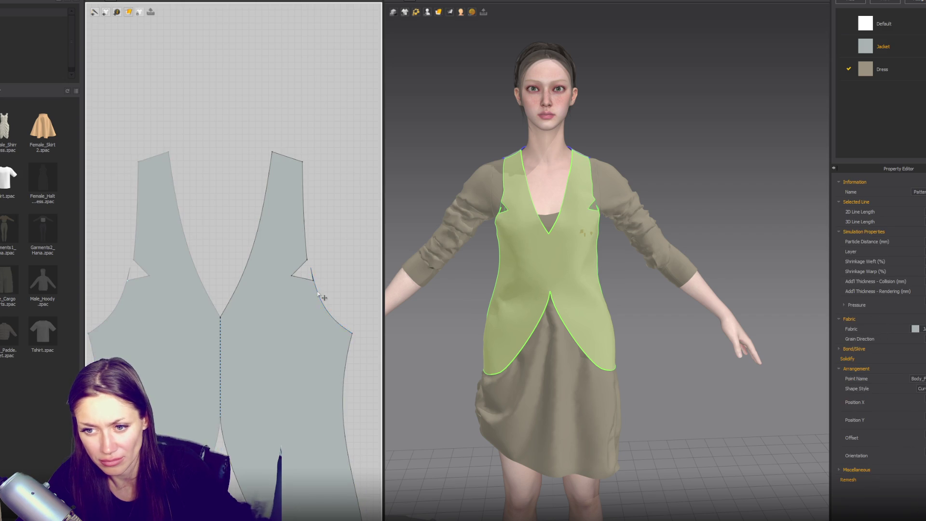
mouse_move(320, 298)
left_mouse_down()
mouse_move(338, 282)
mouse_move(326, 267)
left_mouse_up()
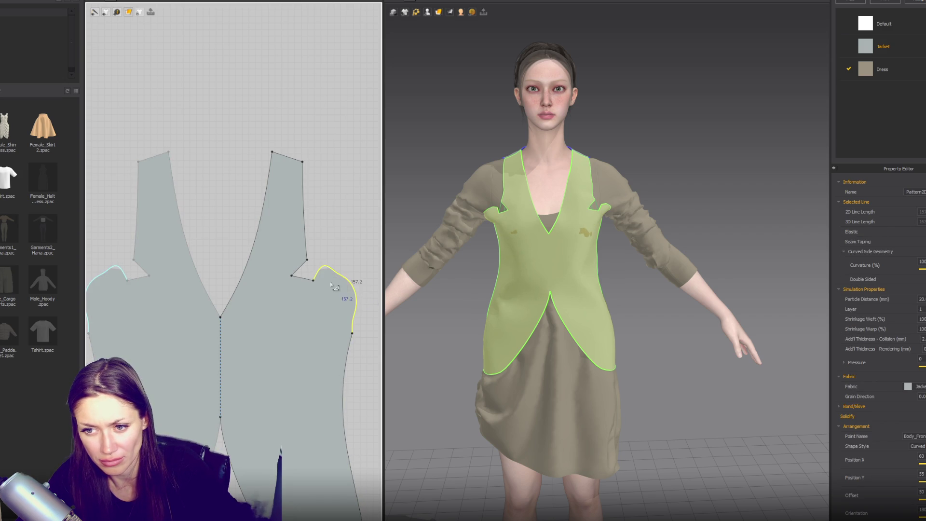
- Select the lower armhole curve and pick the add-point / split-line tool
left_click(314, 282)
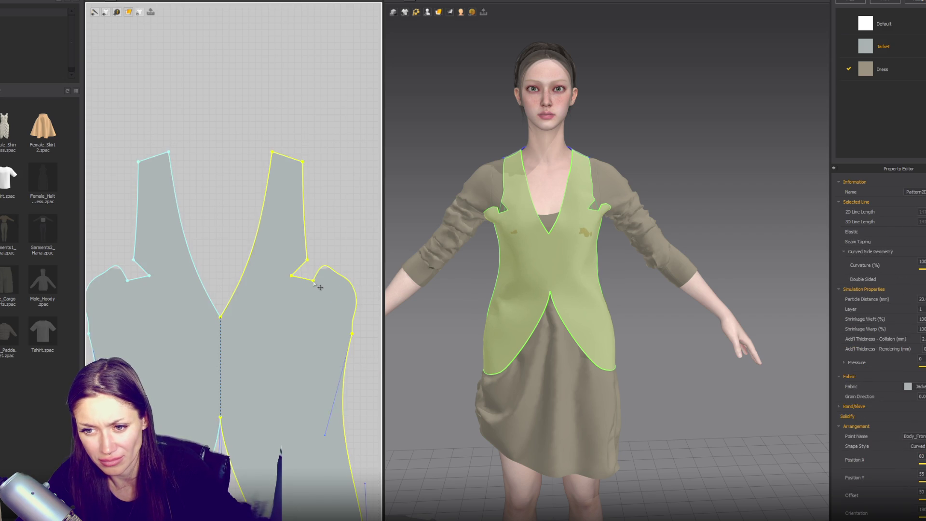
left_click(320, 276)
left_click(327, 268)
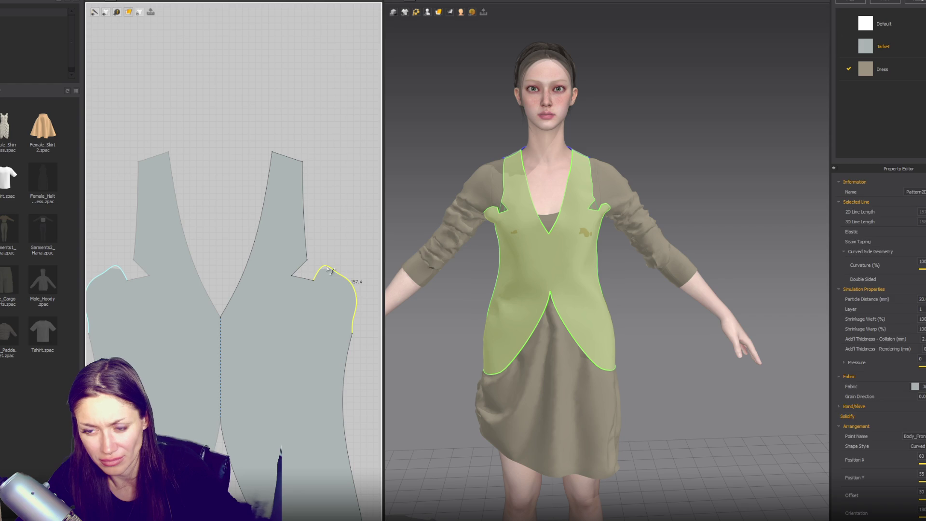
left_click(364, 311)
left_click(106, 12)
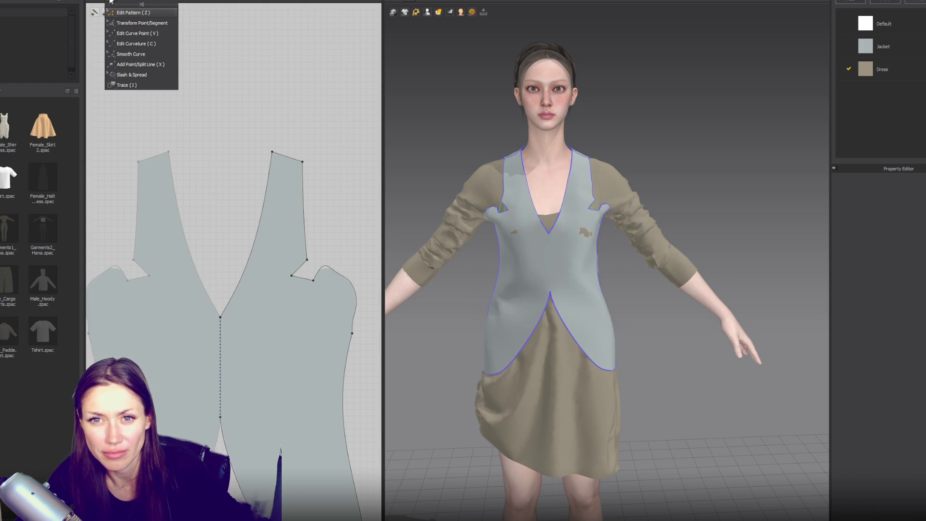
left_click(133, 65)
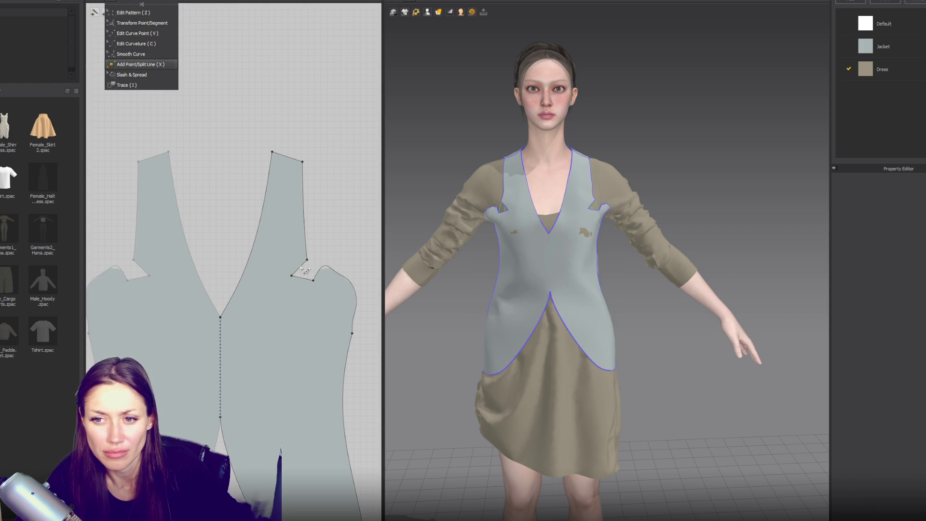
left_click(335, 273)
left_click(347, 280)
left_click(348, 282)
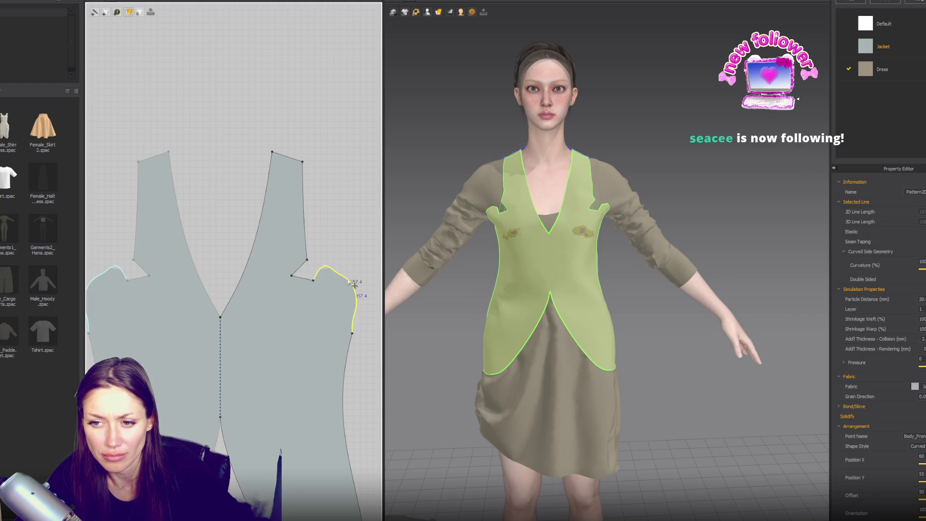
- Select all vest outlines and pull the armhole bump into a smooth curve with Edit Curve Point
key("ctrl+a")
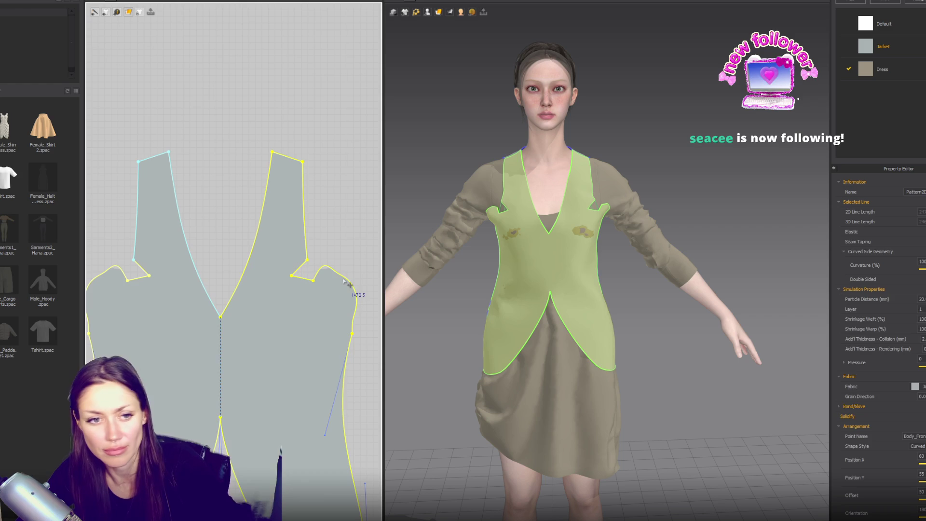
left_click(117, 1)
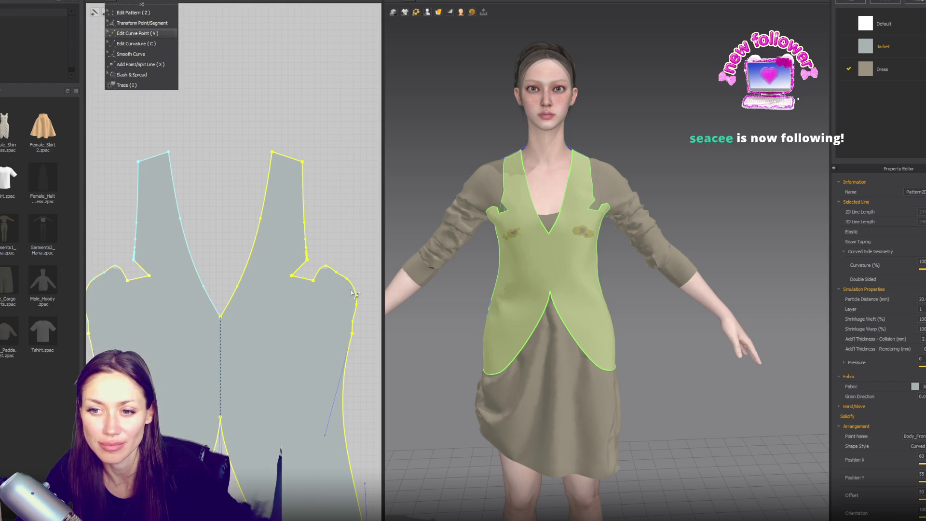
left_click(136, 32)
left_click(342, 281)
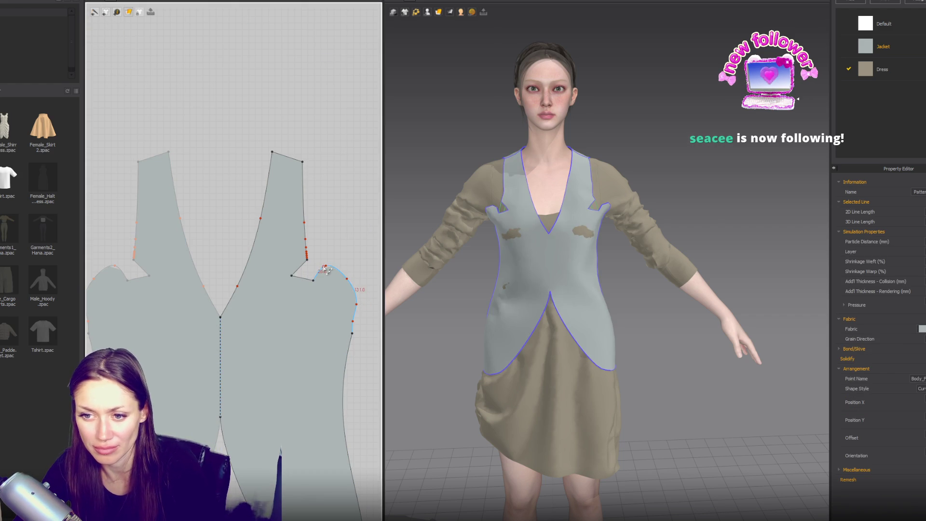
mouse_move(325, 267)
left_mouse_down()
mouse_move(354, 292)
mouse_move(351, 318)
left_mouse_up()
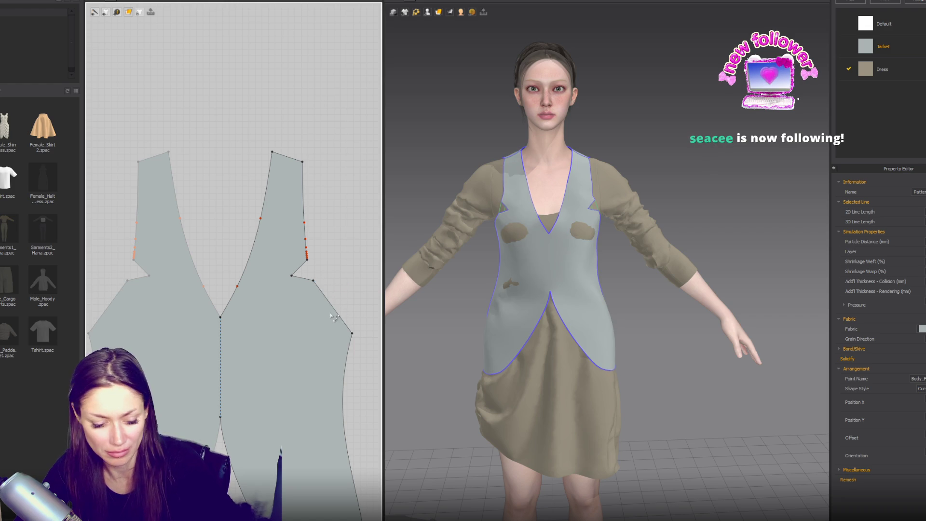
- Inspect the armhole segments from three-quarter and front views, then undo the armhole notch
right_click_drag(545, 269, 562, 268)
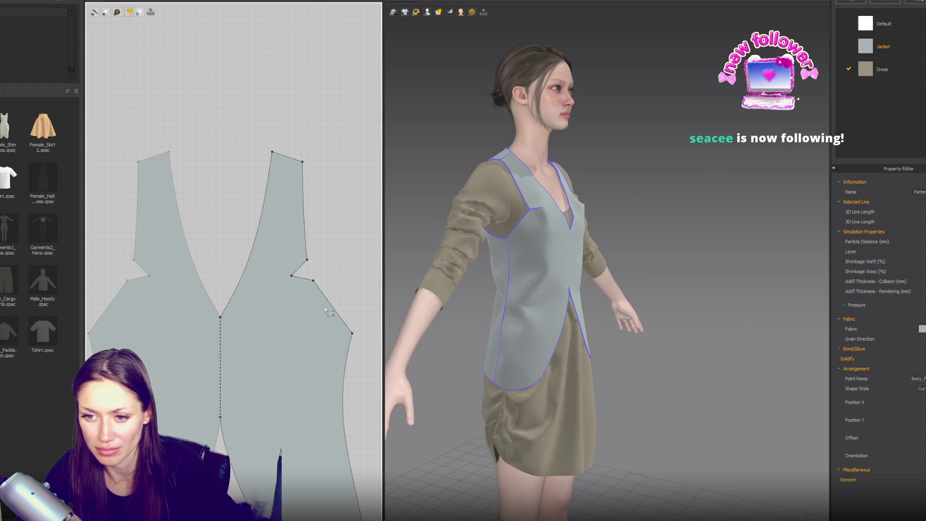
left_click(330, 311)
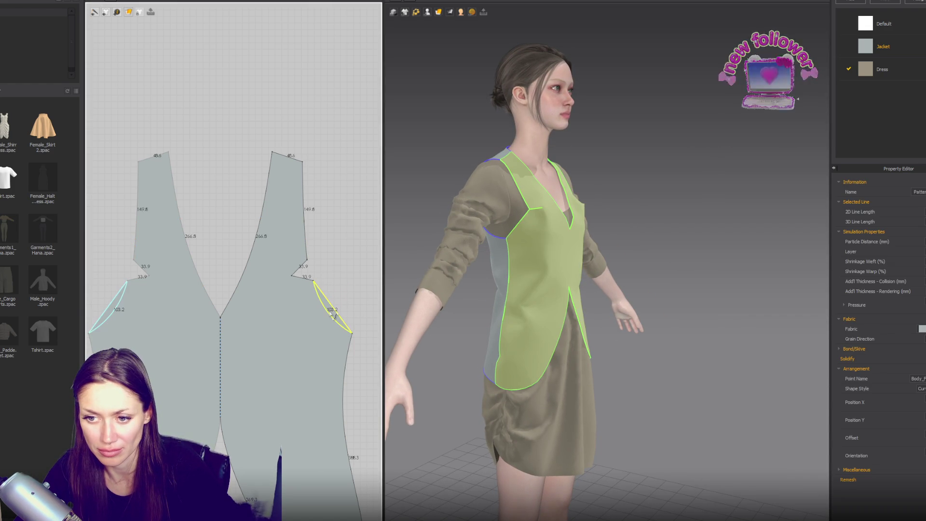
left_click(300, 221)
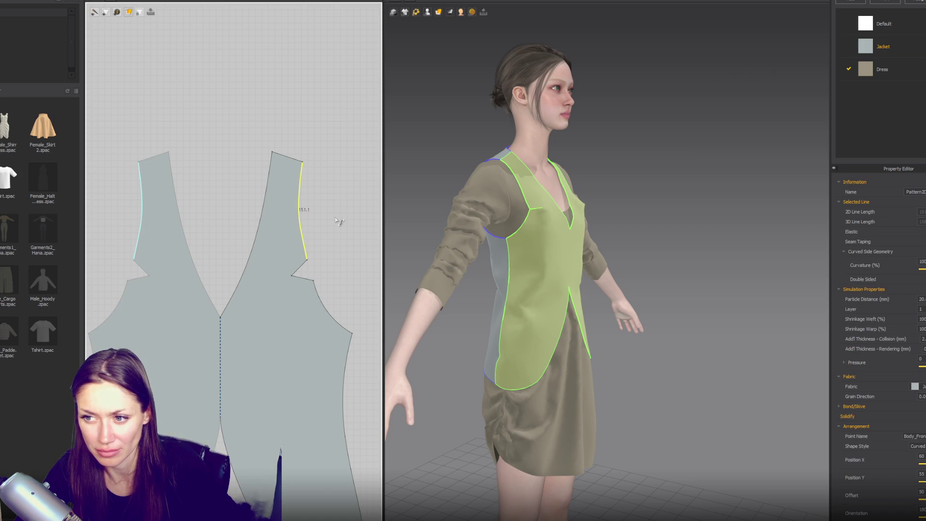
mouse_move(419, 241)
right_mouse_down()
mouse_move(500, 238)
mouse_move(497, 230)
mouse_move(437, 228)
mouse_move(487, 225)
right_mouse_up()
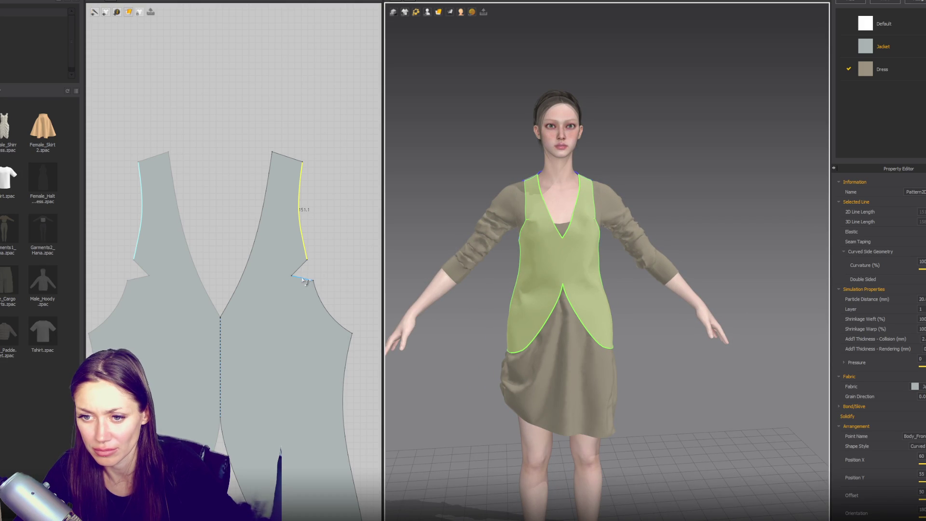
key("ctrl+z")
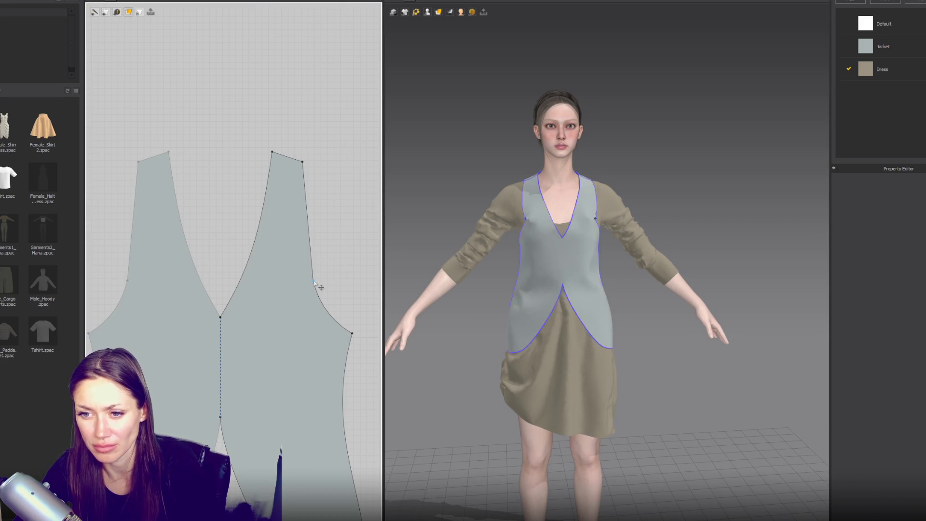
- Undo the curved armhole edges back to straight and check the vest from the side
key("ctrl+z")
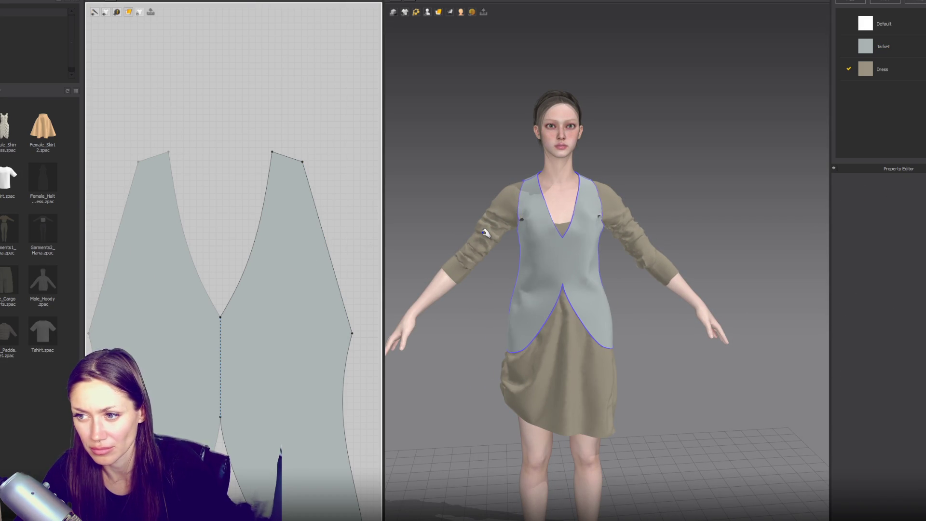
right_click_drag(499, 234, 517, 220)
left_click(518, 221)
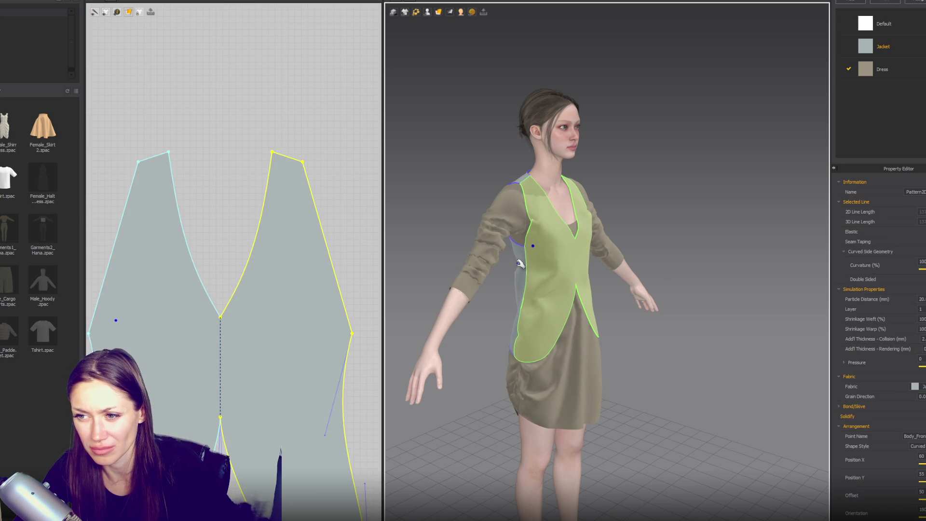
right_click_drag(592, 280, 510, 280)
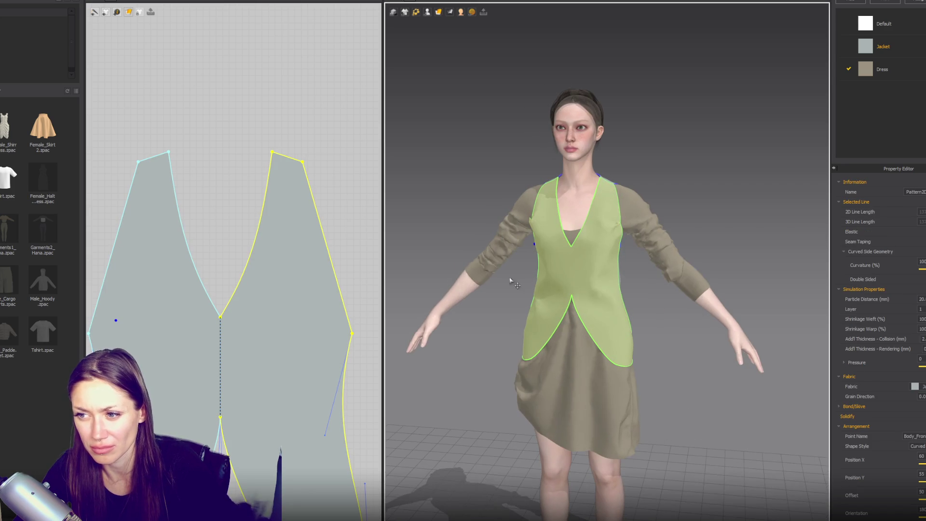
- Curve the vest's right side edge outward and move the shoulder points outward on both pieces
left_click(326, 244)
left_click_drag(318, 245, 338, 261)
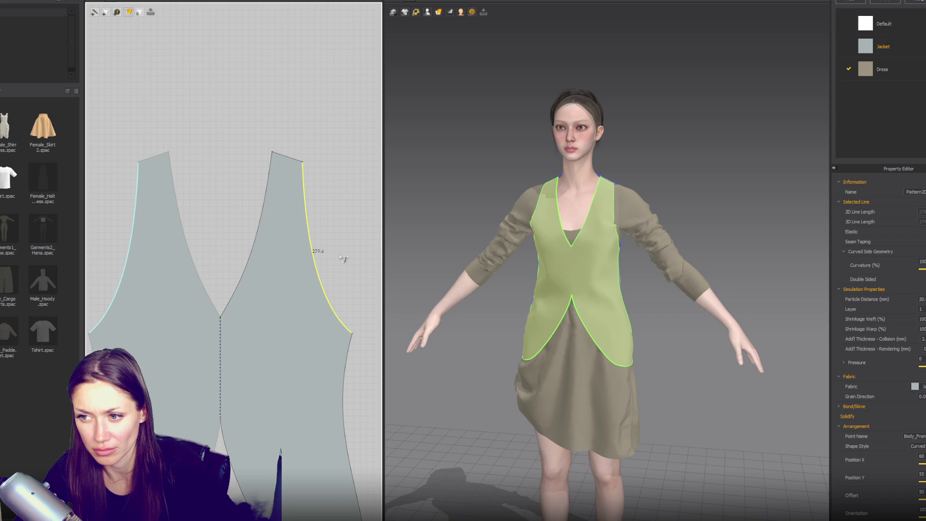
key("6")
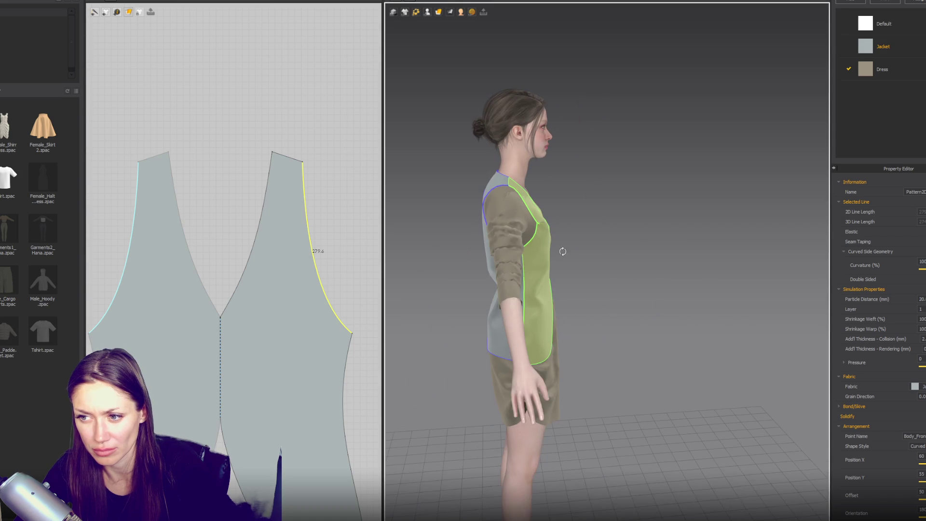
mouse_move(317, 273)
left_mouse_down()
mouse_move(311, 278)
mouse_move(307, 263)
left_mouse_up()
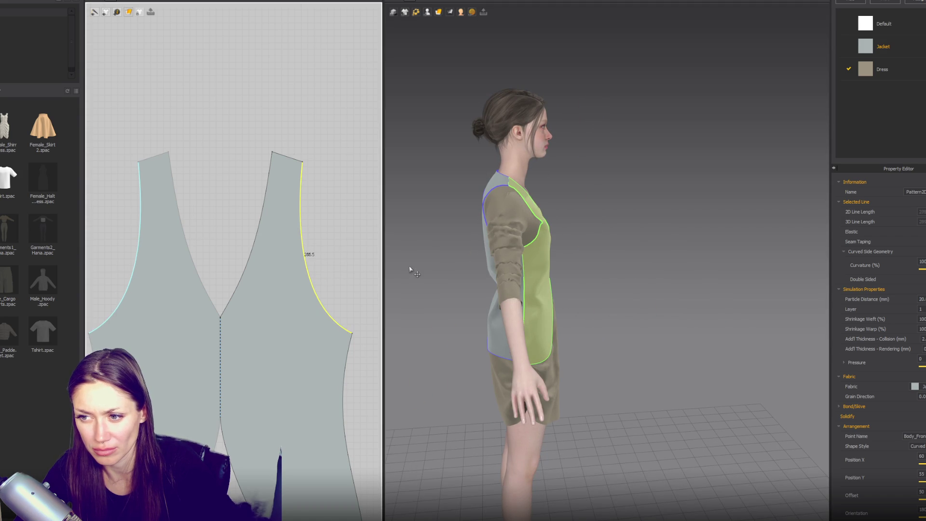
left_click_drag(303, 164, 314, 165)
key("2")
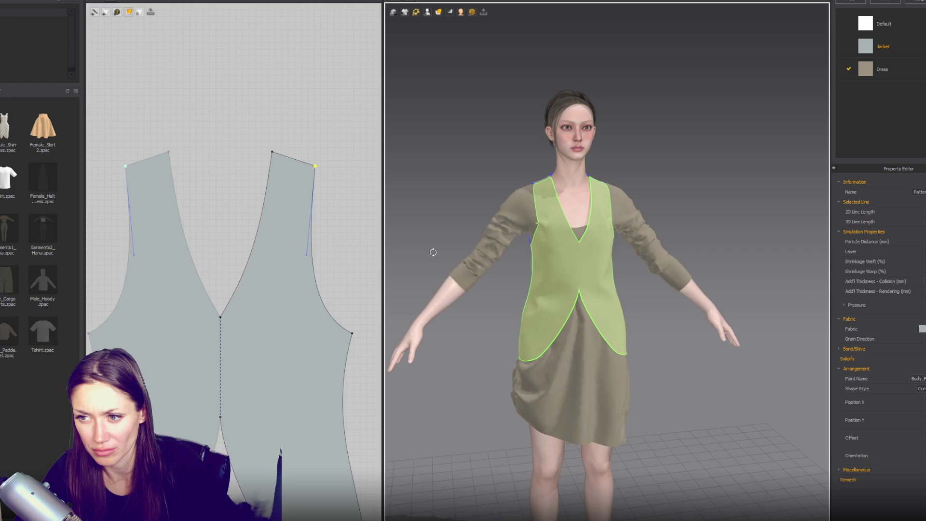
- Deepen the right armhole's lower curve, pull its armhole point inward, and fine-tune the curve
left_click(310, 248)
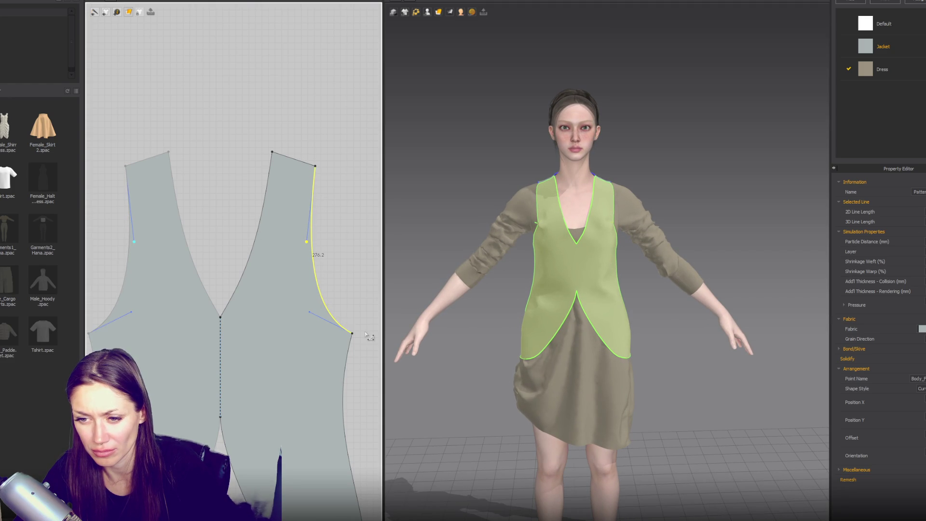
mouse_move(314, 314)
left_mouse_down()
mouse_move(326, 335)
mouse_move(320, 330)
left_mouse_up()
right_click_drag(506, 269, 594, 264)
left_click(548, 226)
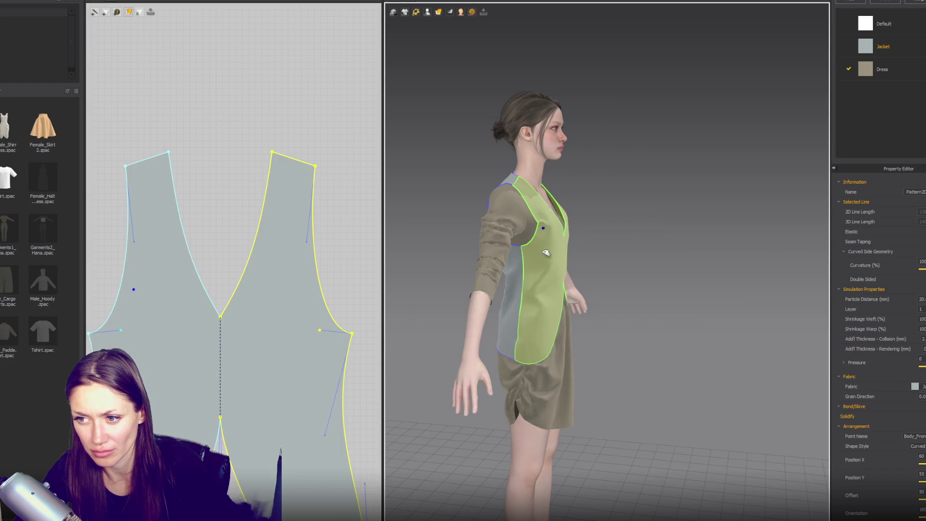
left_click_drag(545, 243, 531, 244)
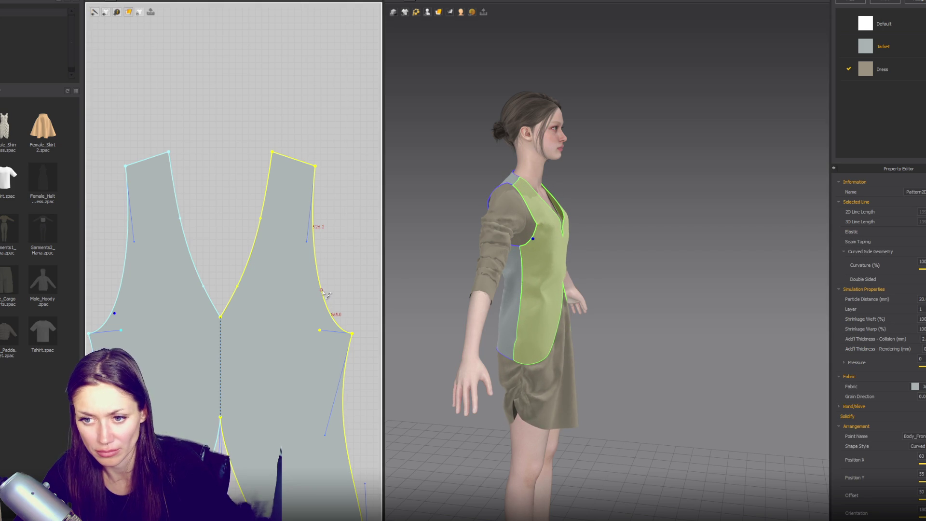
left_click(324, 277)
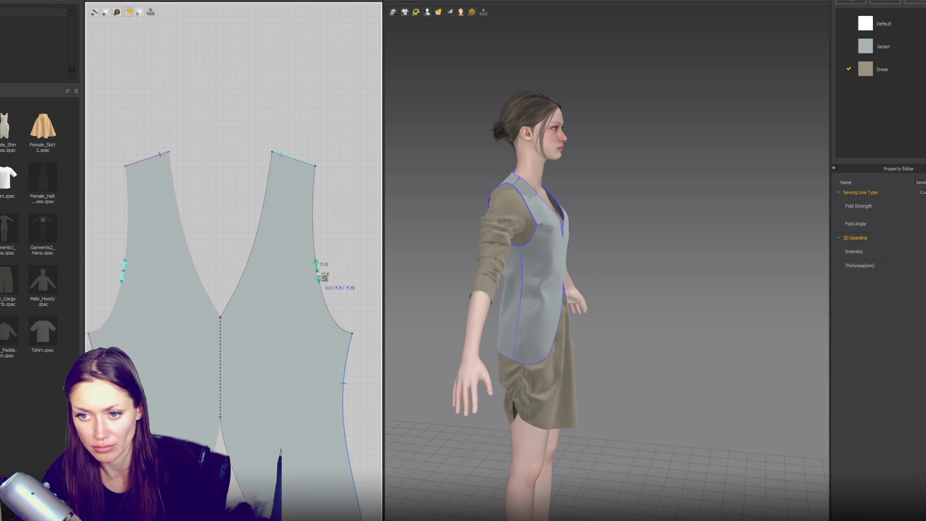
key("2")
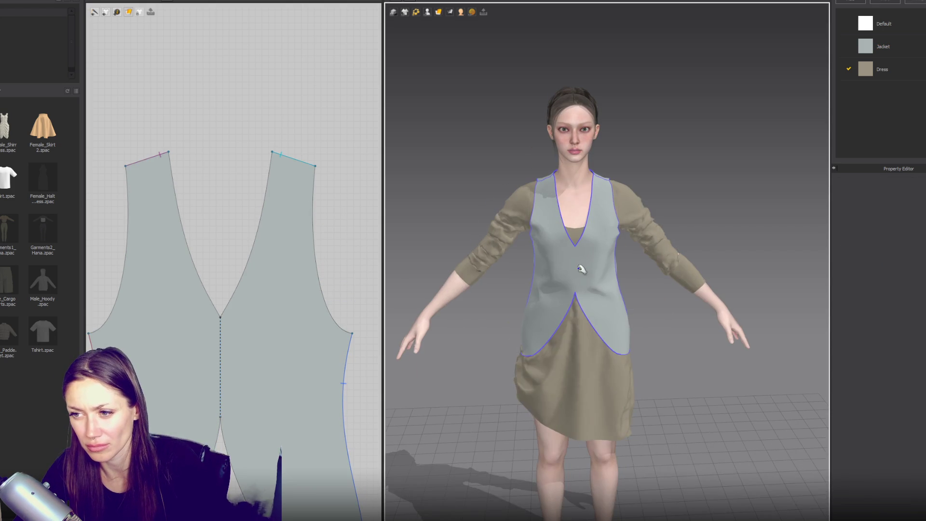
left_click(326, 299)
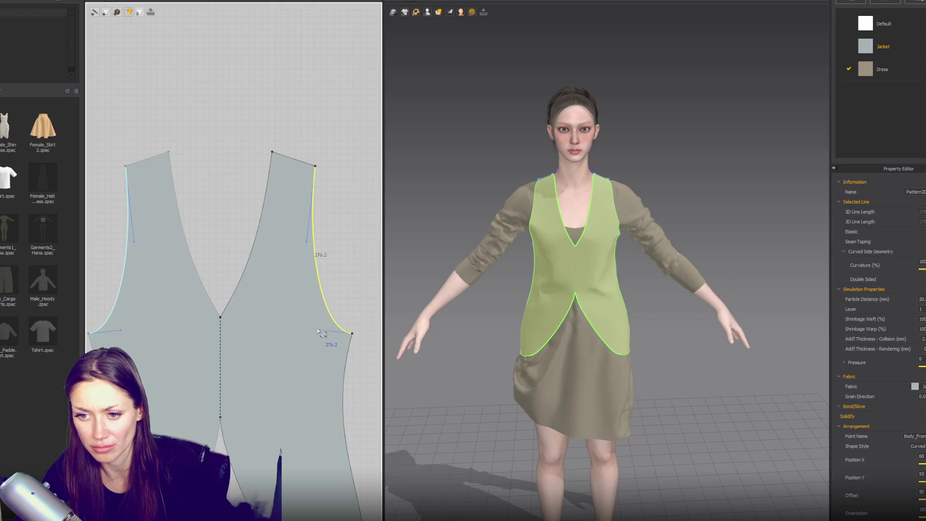
left_click_drag(315, 311, 312, 302)
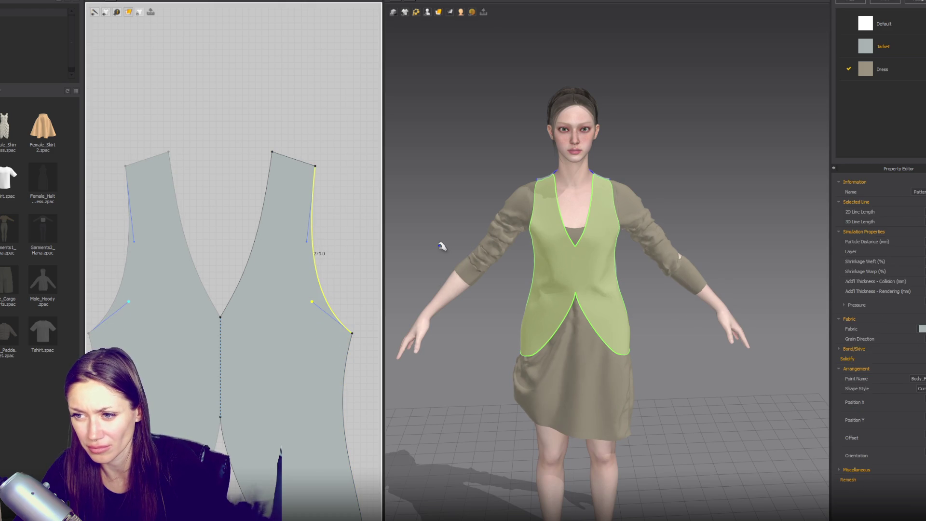
left_click(669, 250)
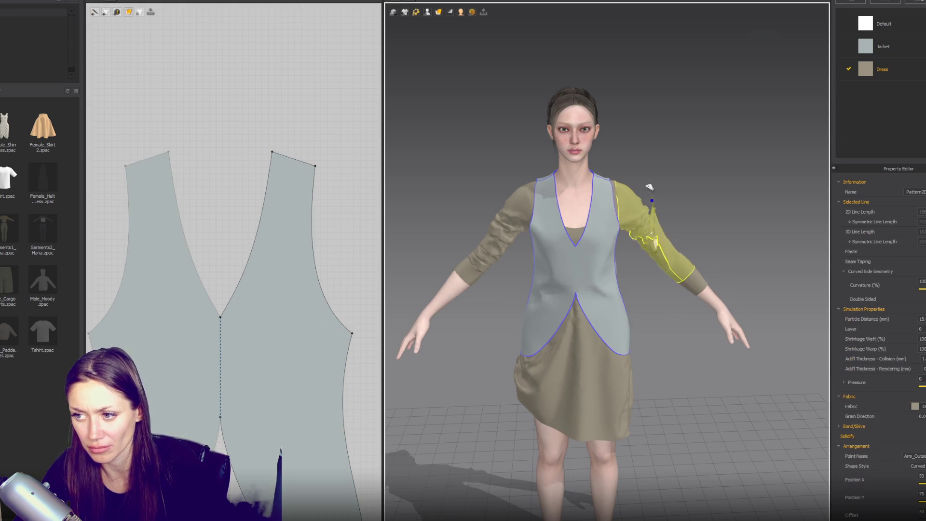
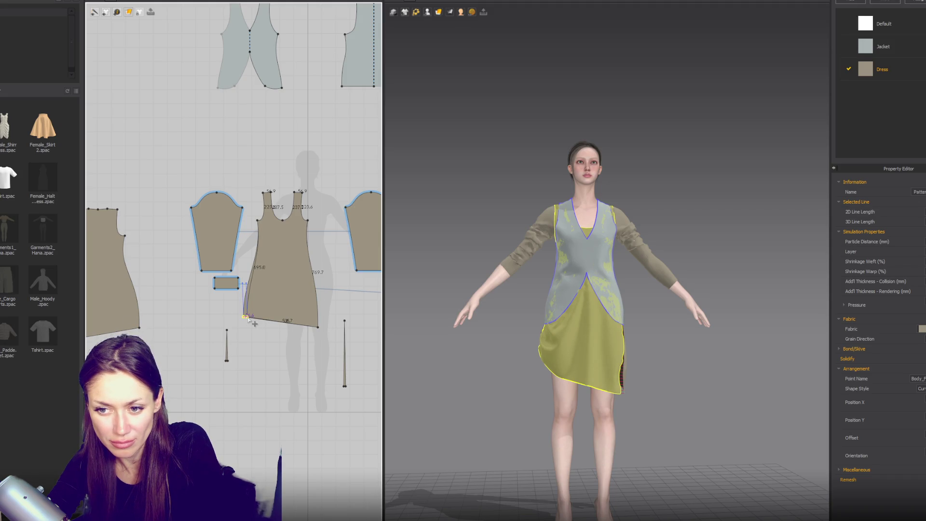
- Try moving the dress hem's bottom corners inward, then undo the change
middle_click_drag(231, 333, 275, 296)
left_click_drag(212, 318, 206, 318)
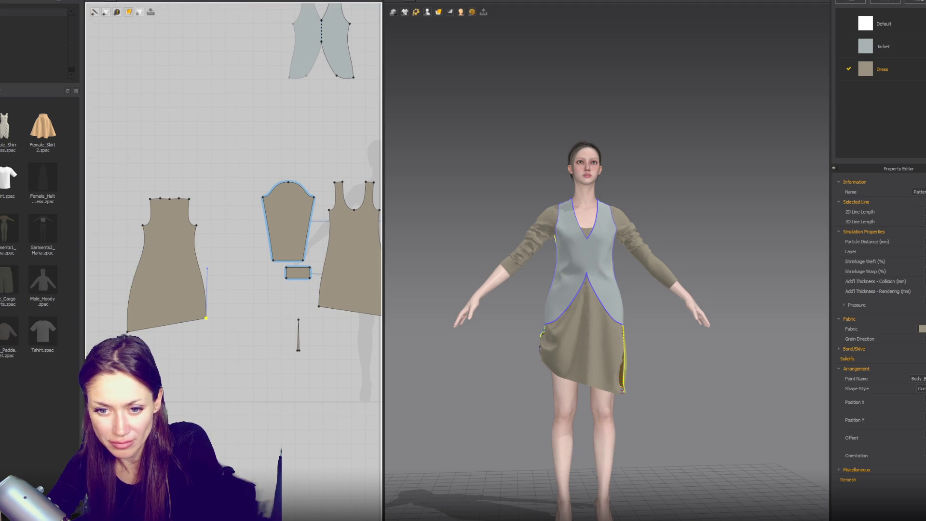
left_click_drag(127, 332, 133, 331)
mouse_move(653, 352)
right_mouse_down()
mouse_move(661, 357)
mouse_move(652, 373)
mouse_move(724, 386)
right_mouse_up()
key("ctrl+z")
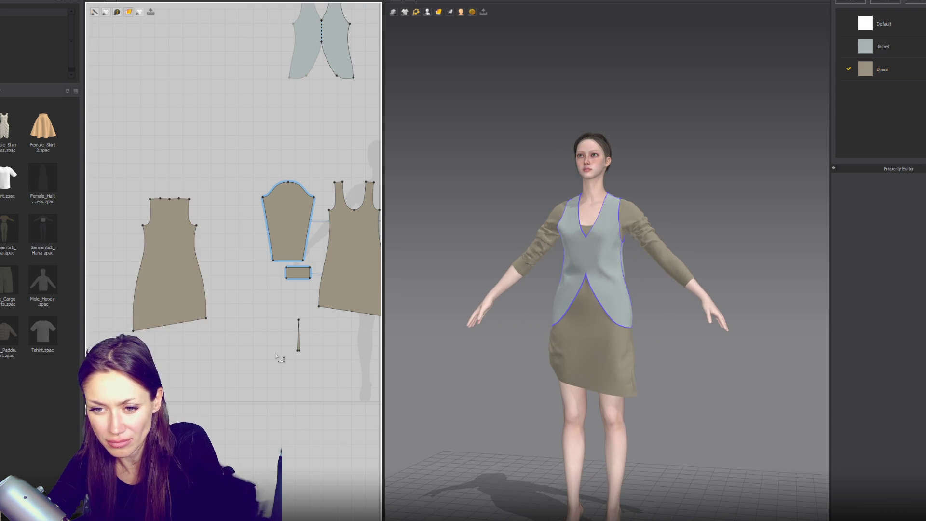
key("ctrl+z")
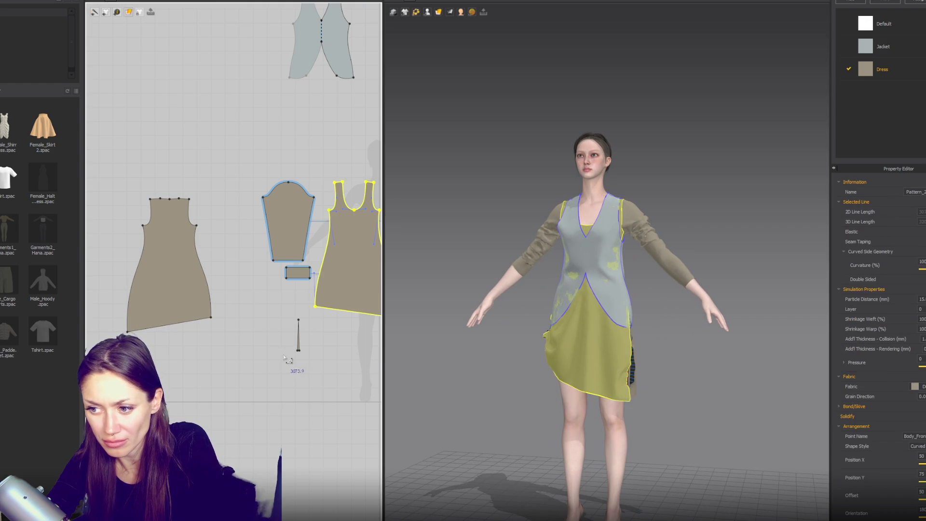
- Tug the front dress piece to test its drape, checking it from side, back and front views
right_click_drag(561, 369, 612, 373)
left_click_drag(612, 374, 662, 373)
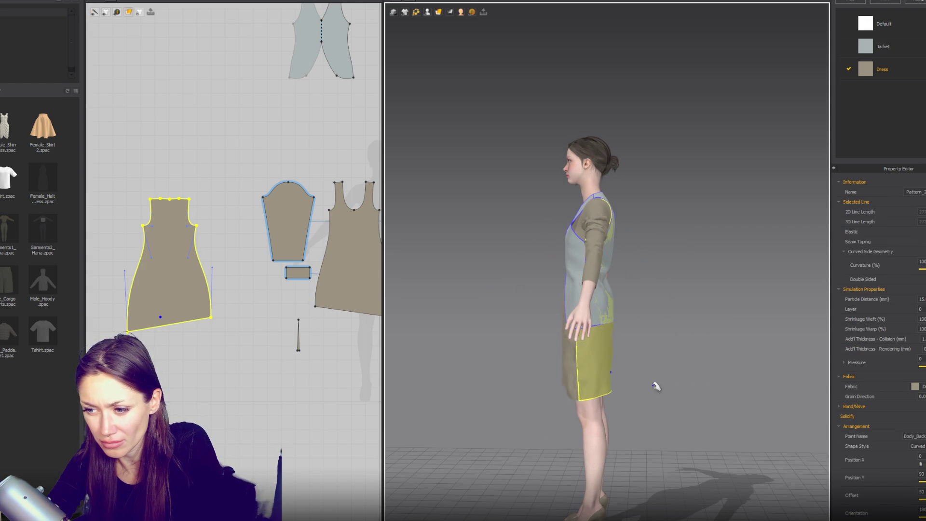
mouse_move(656, 386)
right_mouse_down()
mouse_move(699, 416)
mouse_move(657, 410)
right_mouse_up()
left_click_drag(646, 378, 646, 379)
right_click_drag(646, 379, 628, 405)
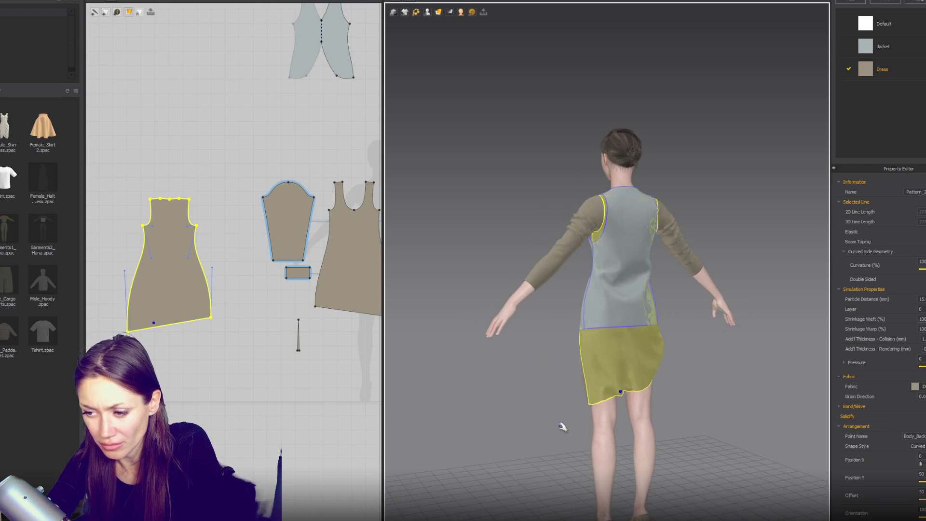
key("2")
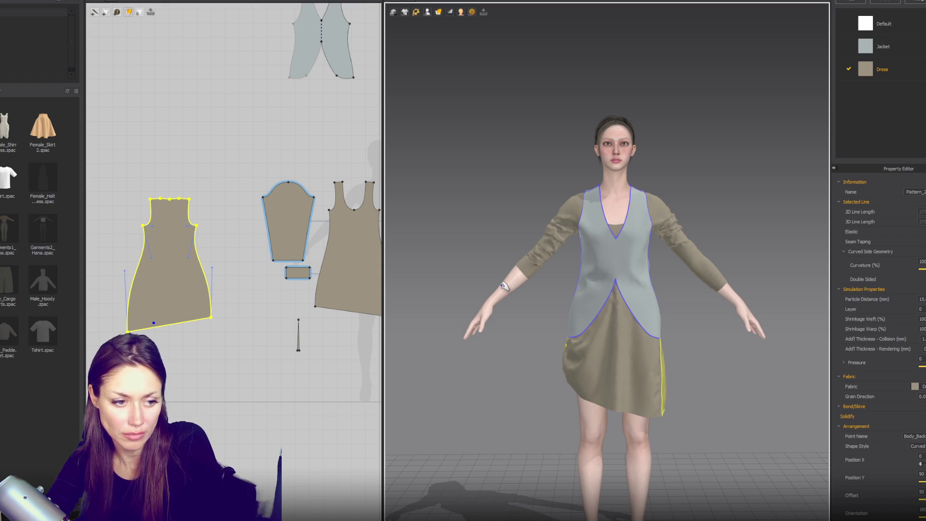
key("2")
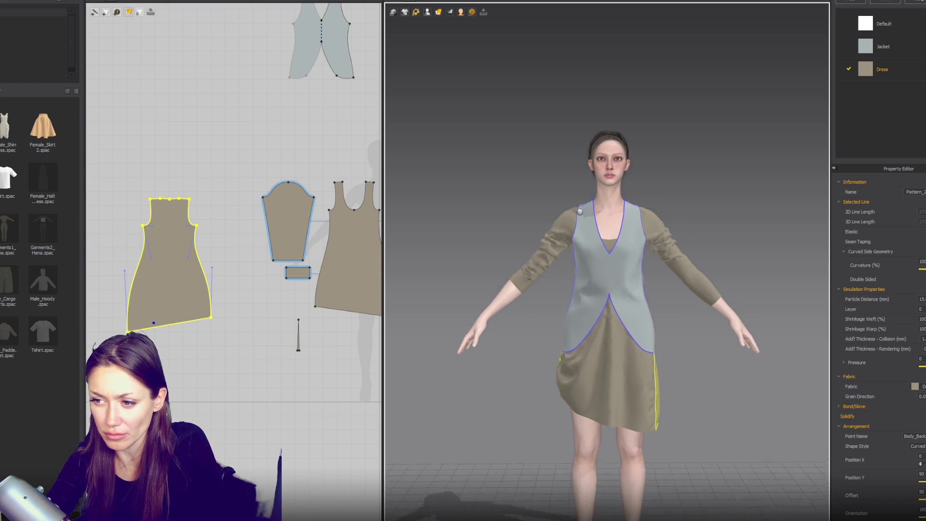
- Orbit to view the avatar from behind and turn on curve point display
scroll(280, 221, "down", 3)
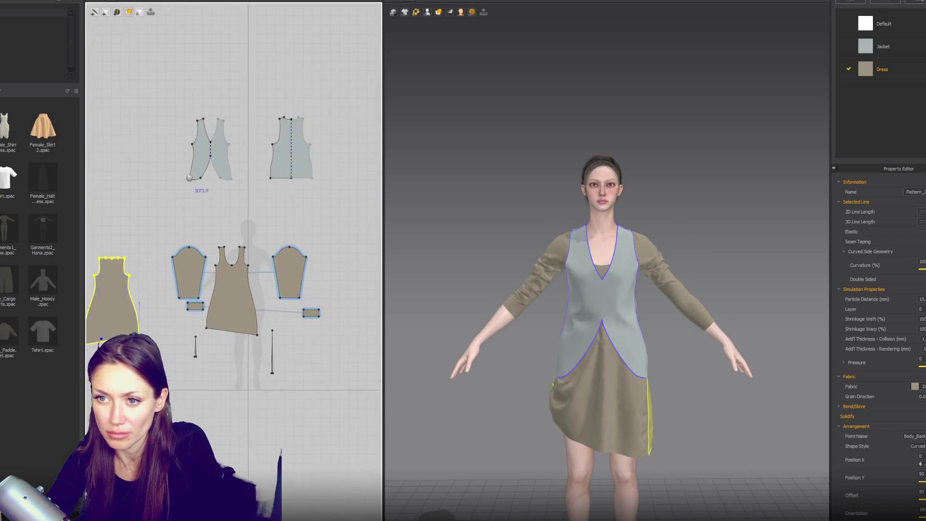
scroll(179, 230, "up", 1)
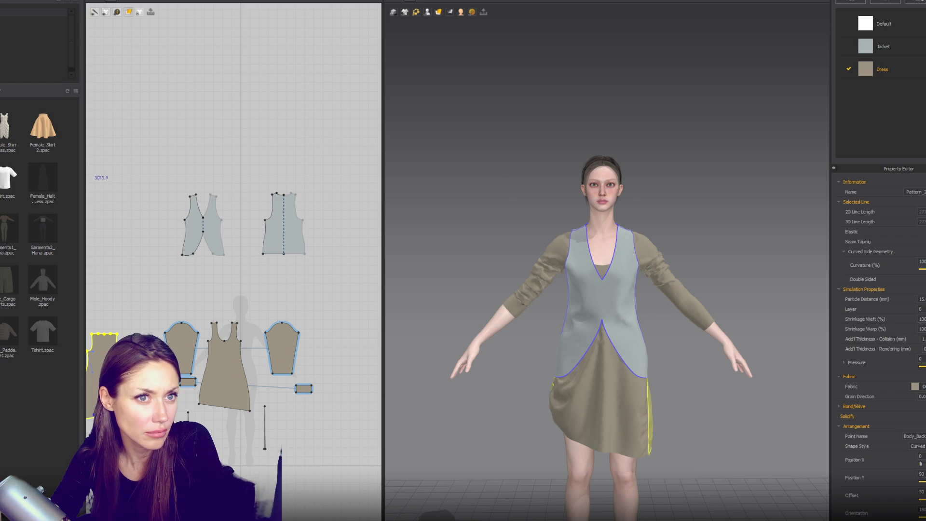
scroll(603, 242, "up", 3)
mouse_move(626, 224)
right_mouse_down()
mouse_move(720, 225)
mouse_move(589, 226)
right_mouse_up()
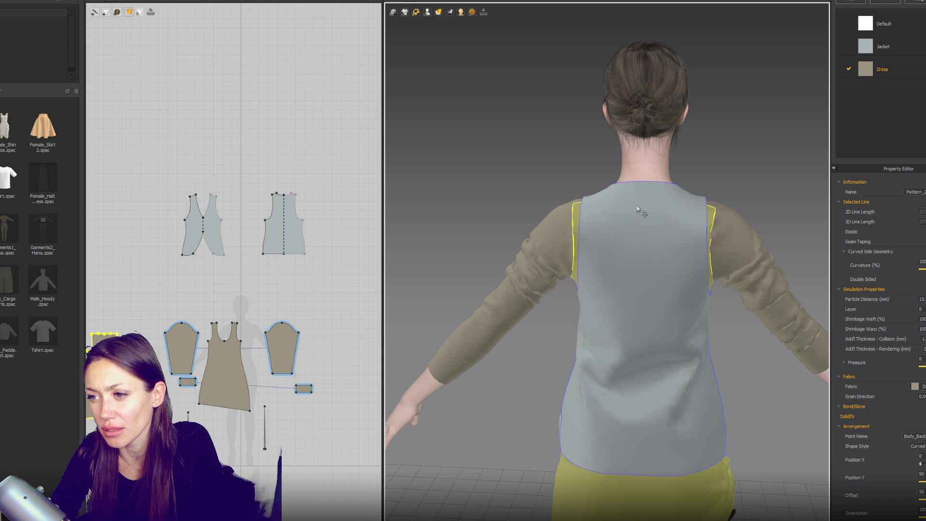
left_click(150, 11)
left_click(148, 19)
- Draw a small rectangle pattern above the vest pieces with the Rectangle tool
left_click(122, 1)
left_click(148, 30)
mouse_move(206, 103)
left_mouse_down()
mouse_move(236, 145)
mouse_move(219, 140)
left_mouse_up()
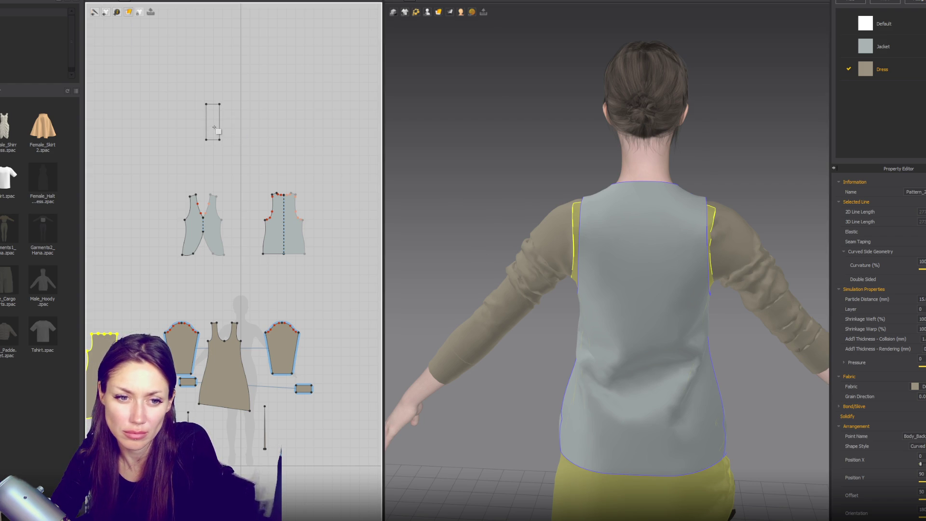
- Mirror-paste the rectangle beside itself and merge both halves into one symmetric panel
key("ctrl+c")
key("ctrl+r")
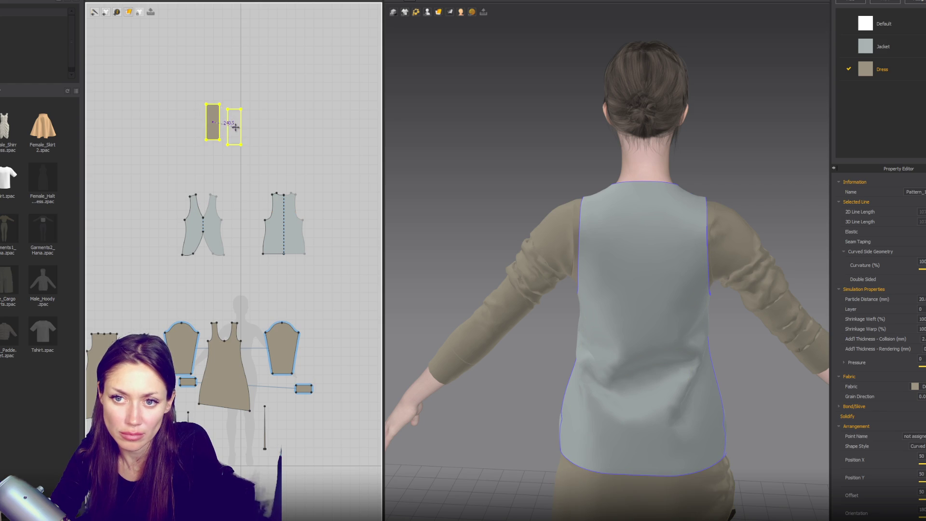
left_click(236, 124)
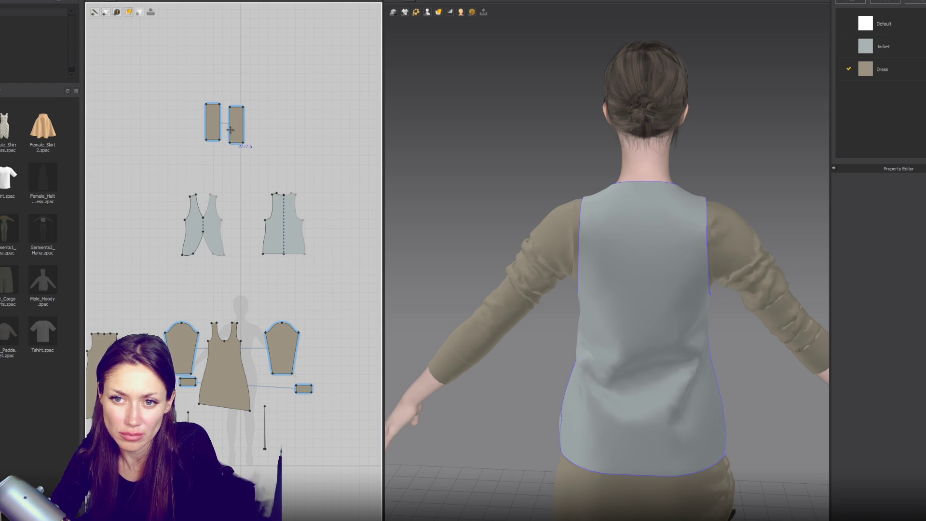
right_click(230, 126)
left_click(243, 230)
left_click(230, 125)
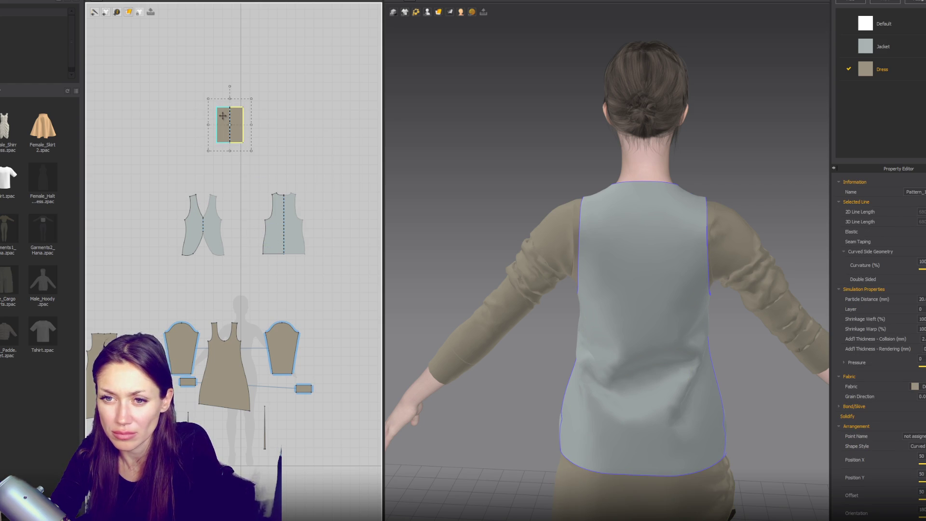
- Set the panel's layer to 20, add a fabric named Backpack, and arrange the panel on the back point
left_click(920, 308)
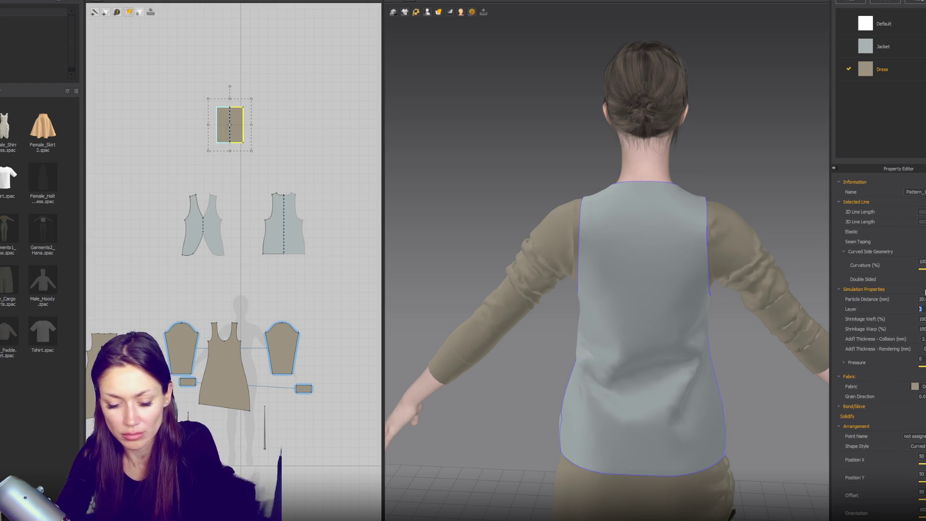
type("20")
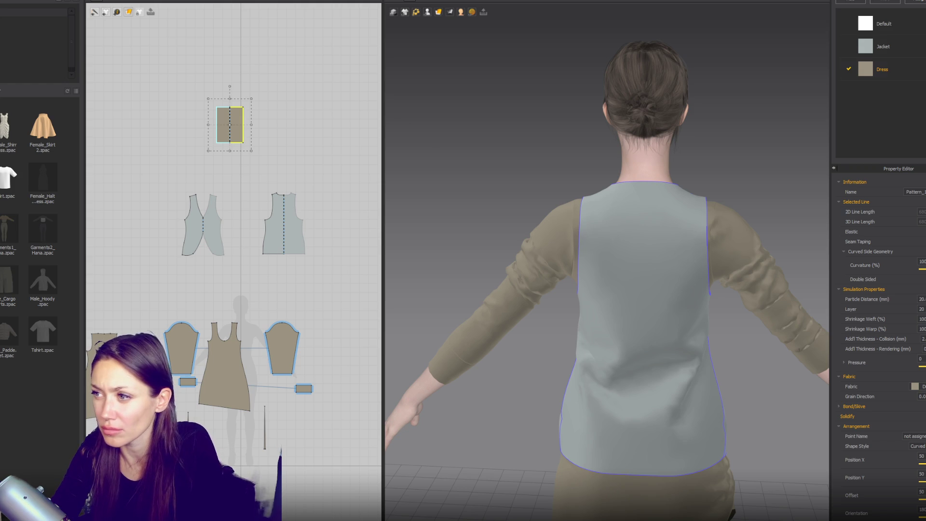
left_click(863, 5)
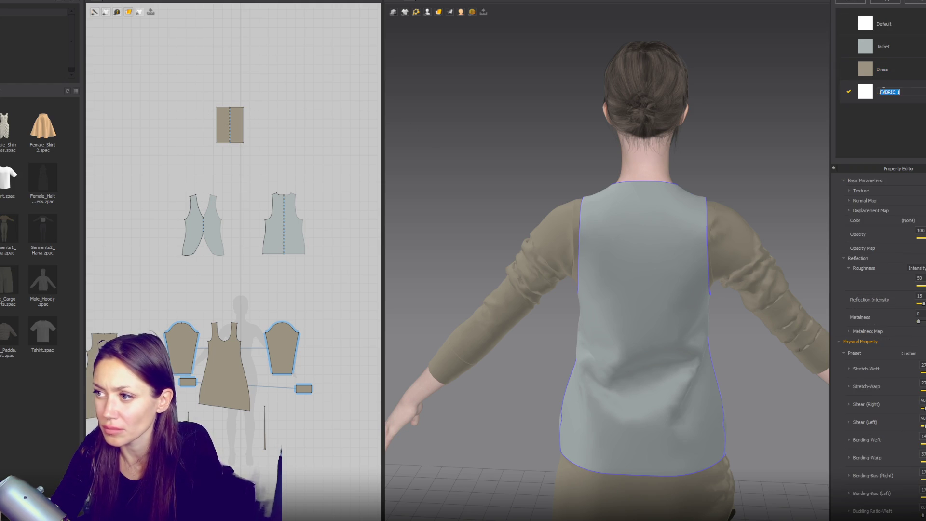
type("Backpack")
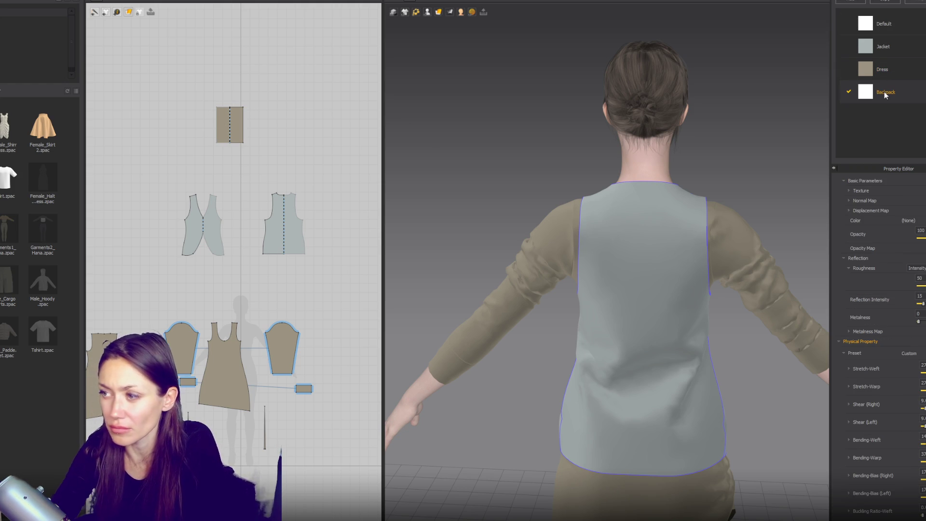
left_click(230, 125)
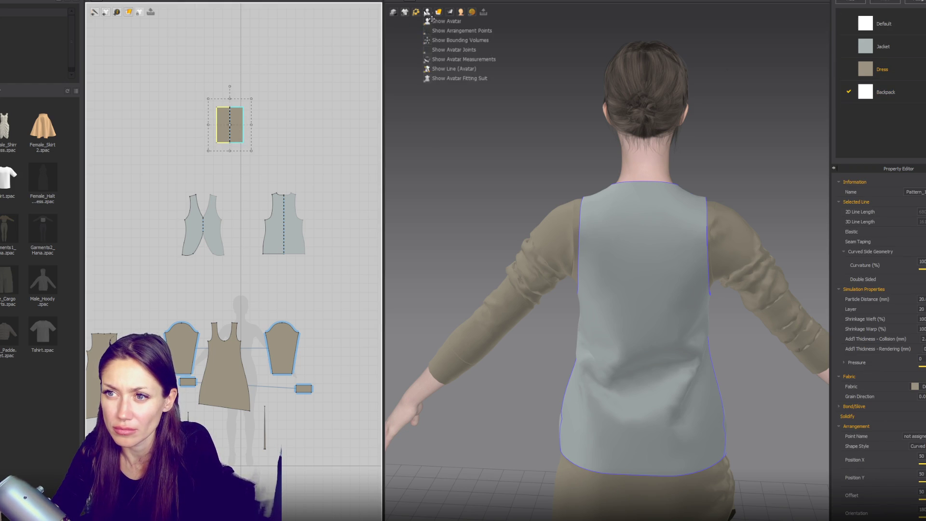
left_click(432, 30)
left_click(642, 259)
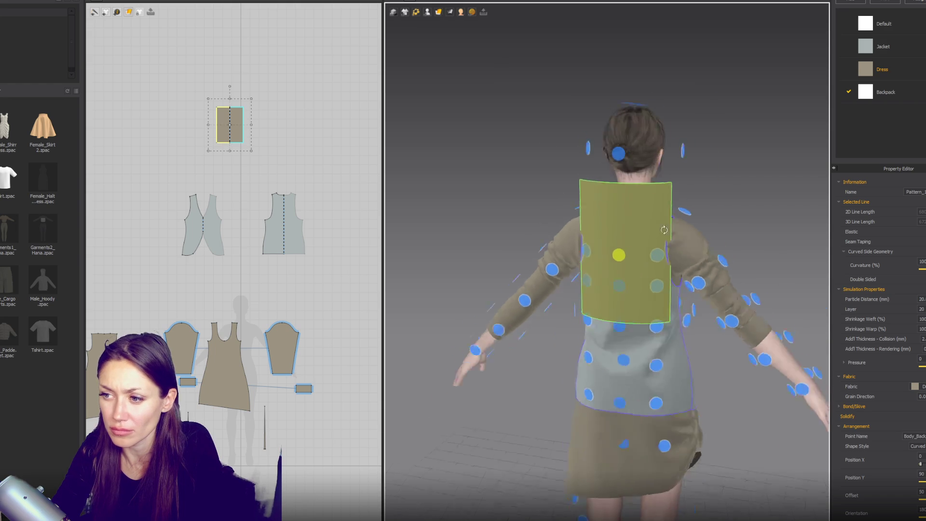
- Shrink the backpack panel, checking it from the side view
key("6")
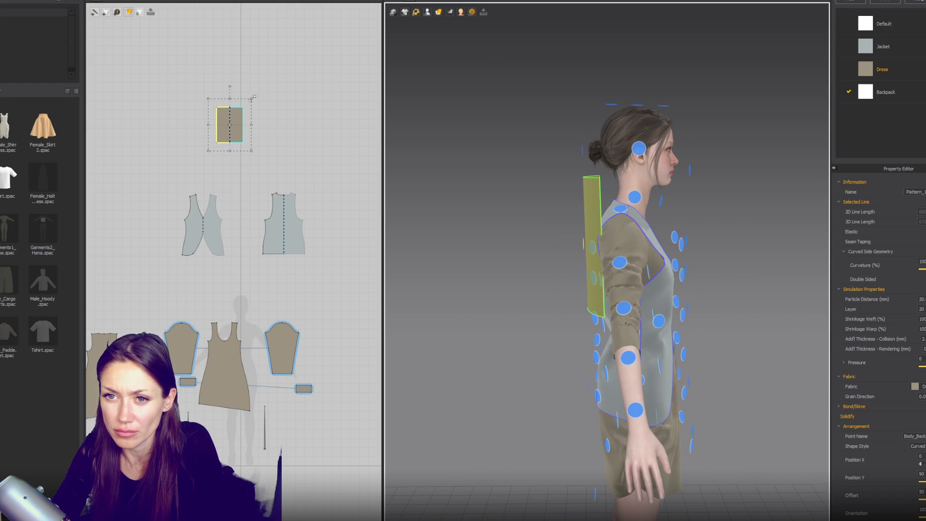
left_click_drag(252, 98, 250, 110)
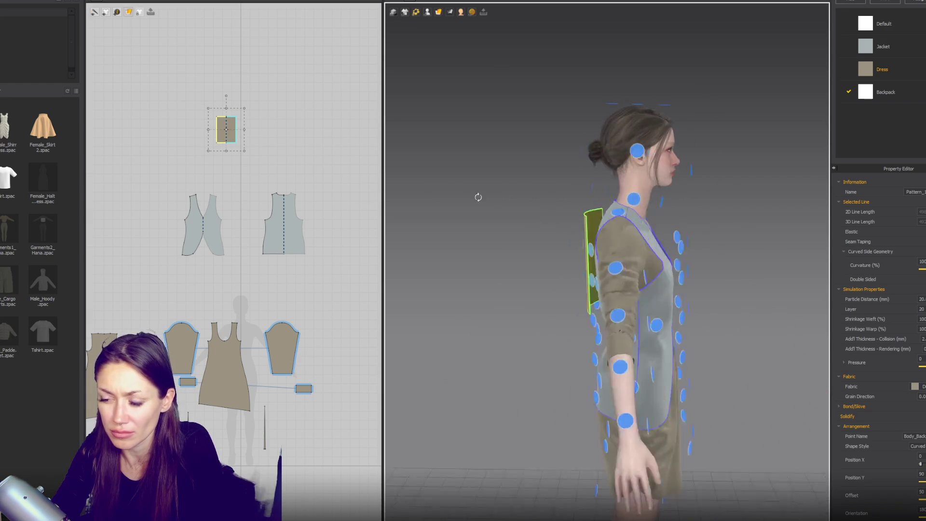
left_click(239, 182)
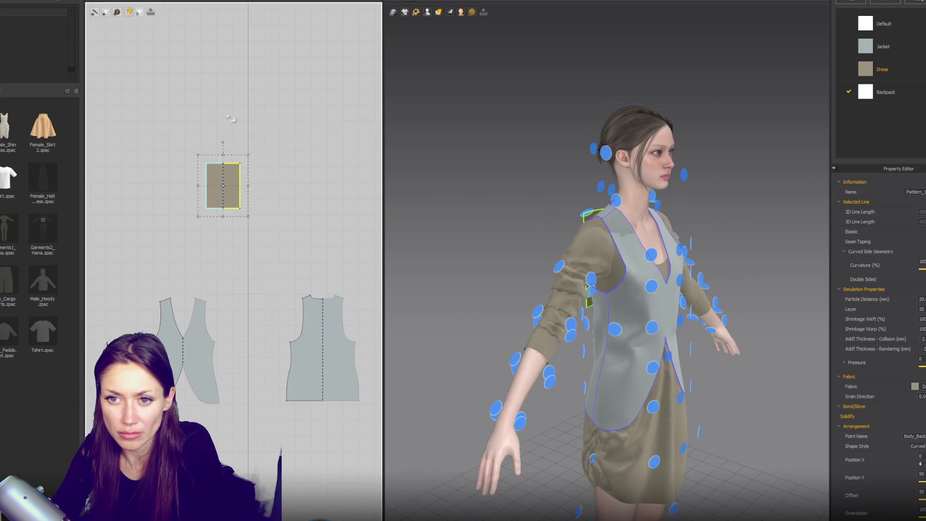
- Paste a copy of the backpack panel above the original
key("ctrl+c")
key("ctrl+v")
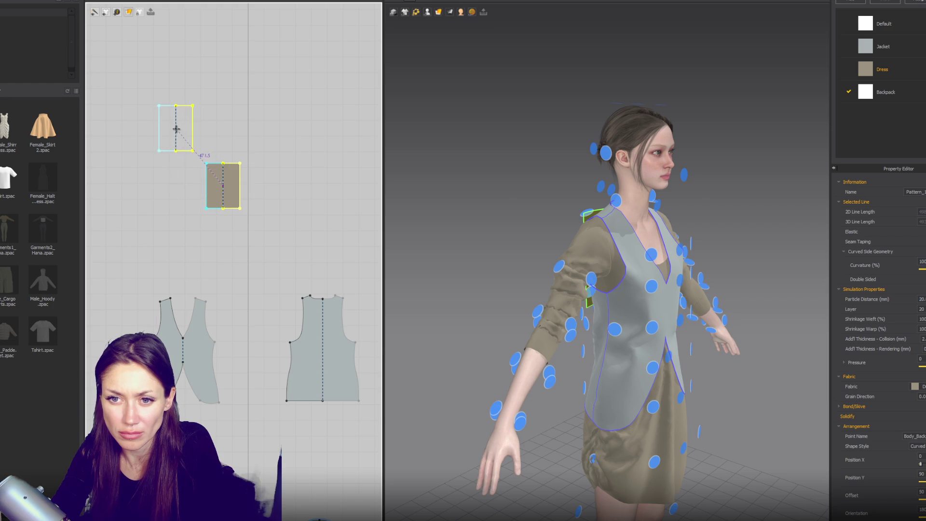
left_click(174, 128)
left_click(173, 128)
right_click(173, 127)
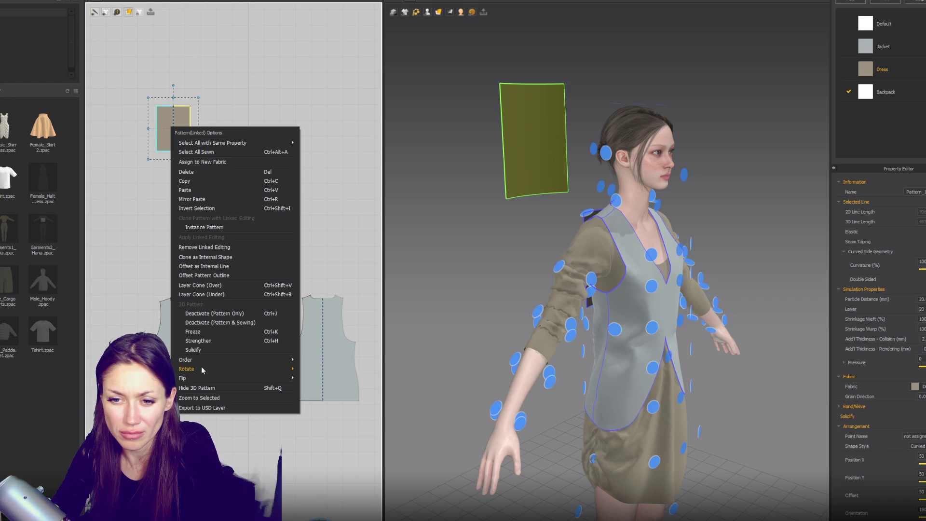
key("Escape")
- Cut the copy along its center line and move the two strap halves apart
right_click(172, 134)
left_click(184, 160)
mouse_move(184, 134)
left_mouse_down()
mouse_move(290, 138)
mouse_move(219, 139)
mouse_move(261, 141)
left_mouse_up()
left_click(175, 133, "shift")
left_click(531, 134)
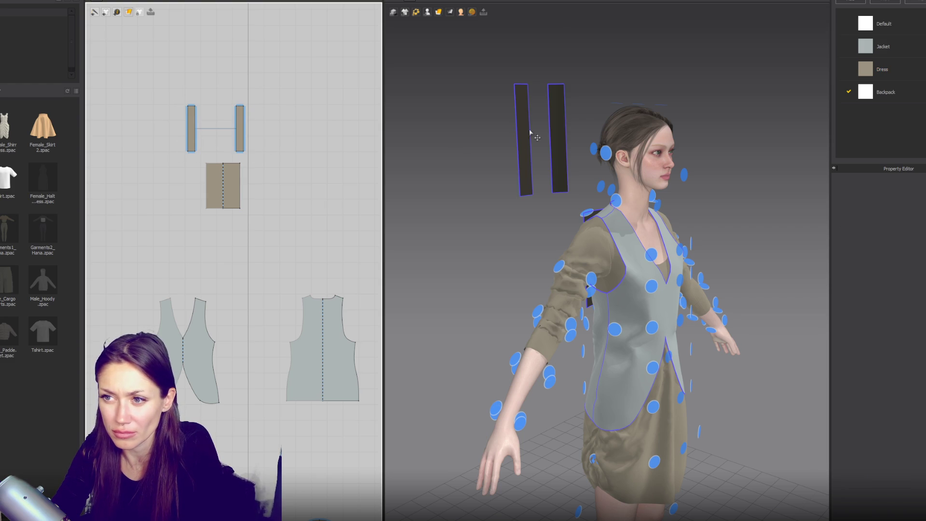
- Sew the tops of both straps to the backpack panel
right_click_drag(548, 159, 675, 159)
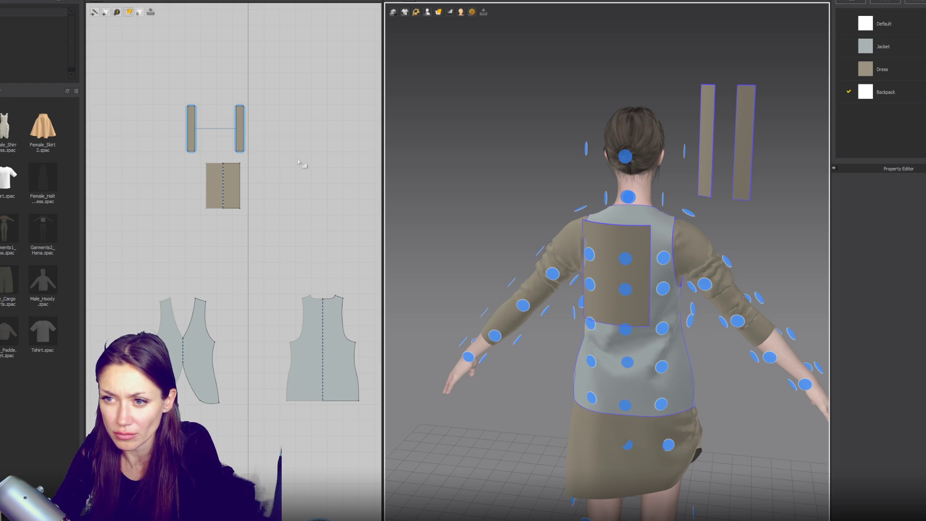
key("0")
left_click(514, 152)
right_click_drag(631, 324, 705, 285)
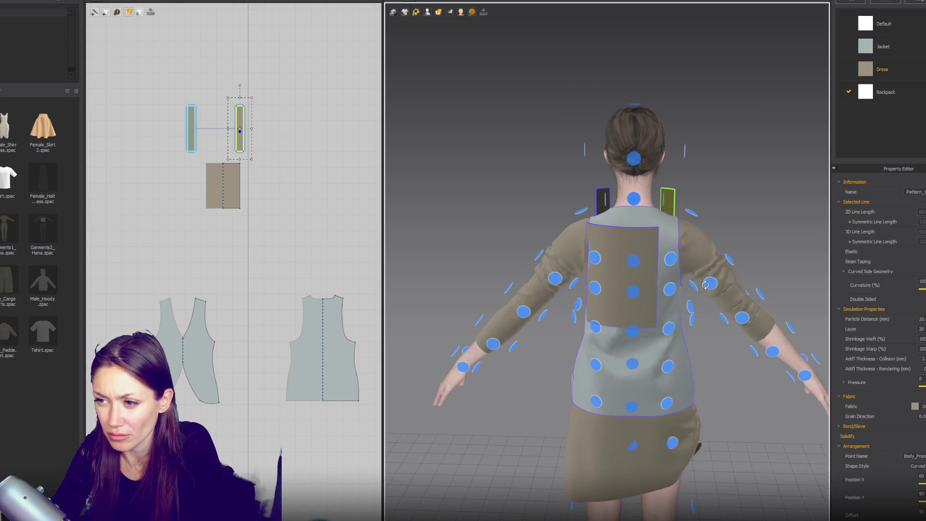
scroll(241, 101, "up", 5)
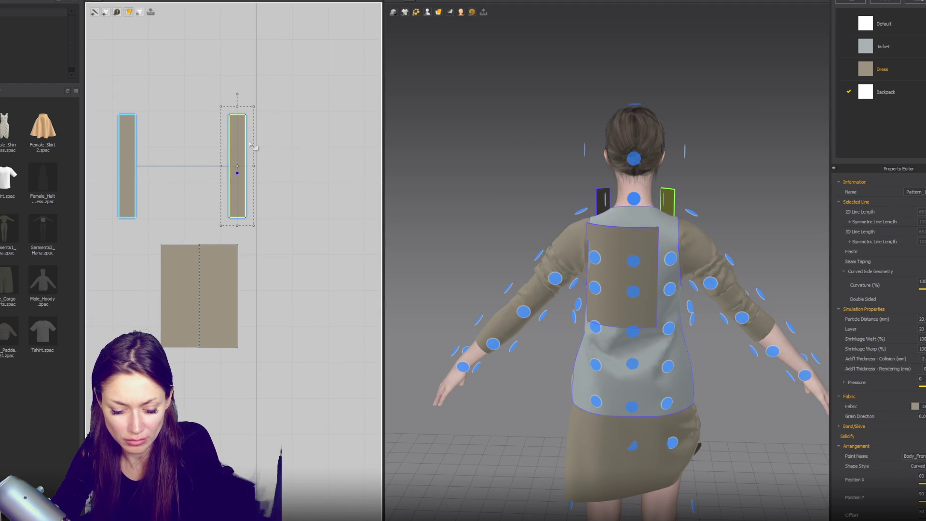
left_click(243, 115)
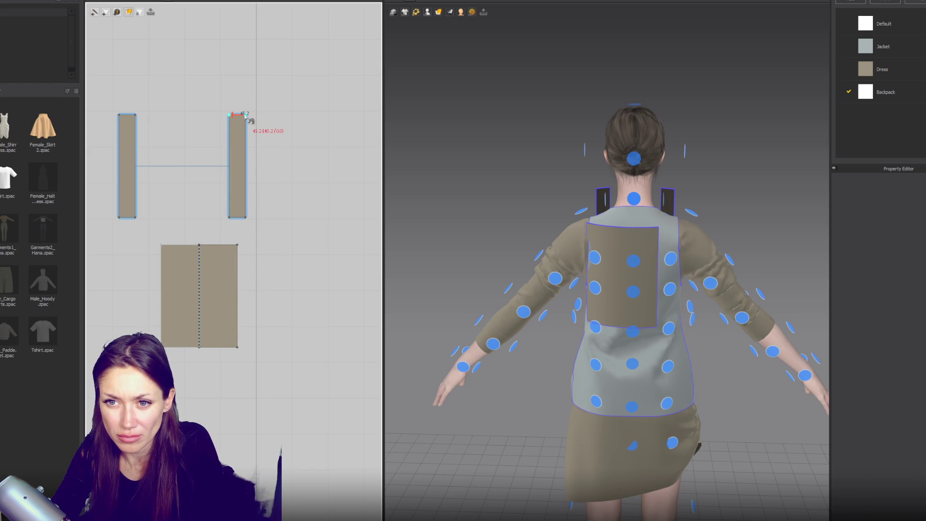
left_click(223, 246)
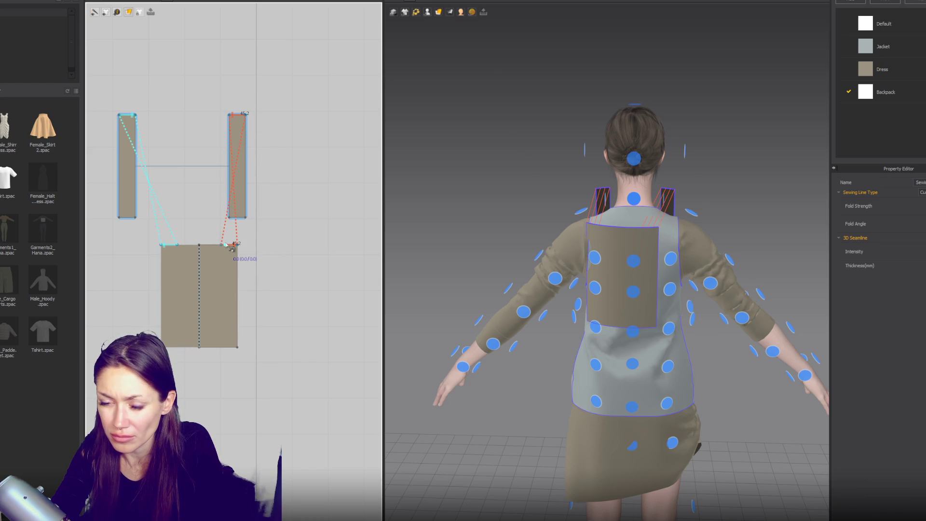
- Simulate the straps over the shoulders, then spread them apart and lengthen them downward
key("space")
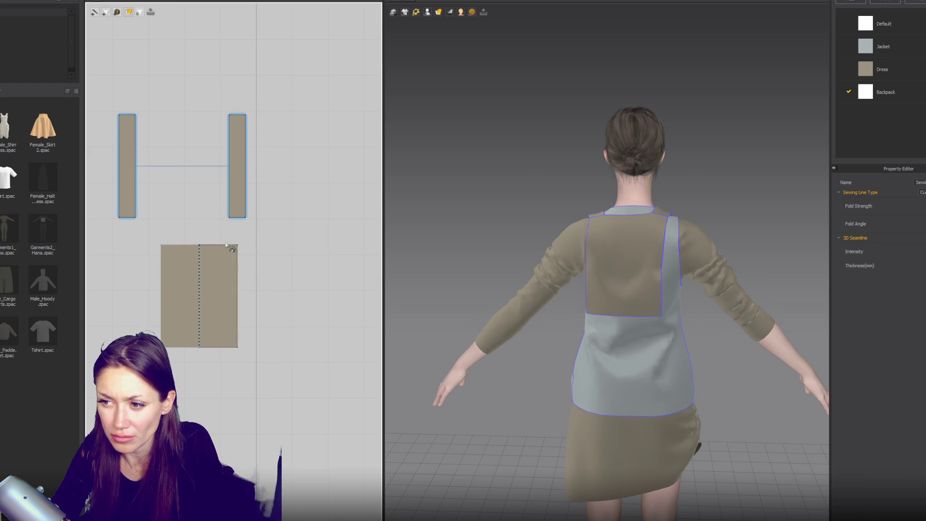
mouse_move(509, 159)
right_mouse_down()
mouse_move(368, 155)
mouse_move(471, 147)
mouse_move(384, 152)
right_mouse_up()
key("a")
left_click_drag(238, 191, 274, 191)
left_click_drag(136, 192, 146, 194)
left_click_drag(264, 201, 335, 200)
mouse_move(138, 201)
left_mouse_down()
mouse_move(262, 200)
mouse_move(129, 200)
left_mouse_up()
left_click_drag(324, 202, 265, 211)
mouse_move(270, 244)
left_mouse_down()
mouse_move(272, 302)
mouse_move(271, 247)
left_mouse_up()
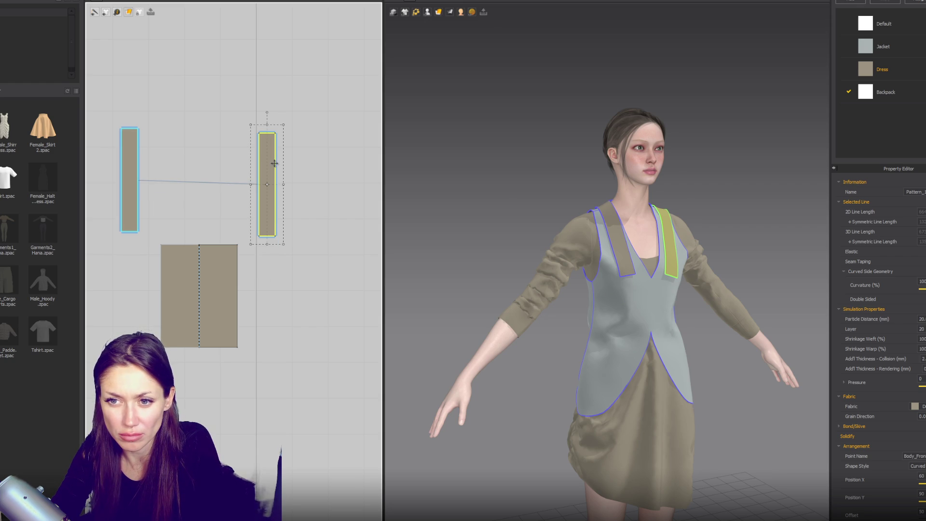
- Copy the strap pair and paste it lower on the canvas, spacing the pasted straps apart
left_click(136, 199, "shift")
key("ctrl+c")
key("ctrl+v")
left_click(261, 340)
left_click(270, 336)
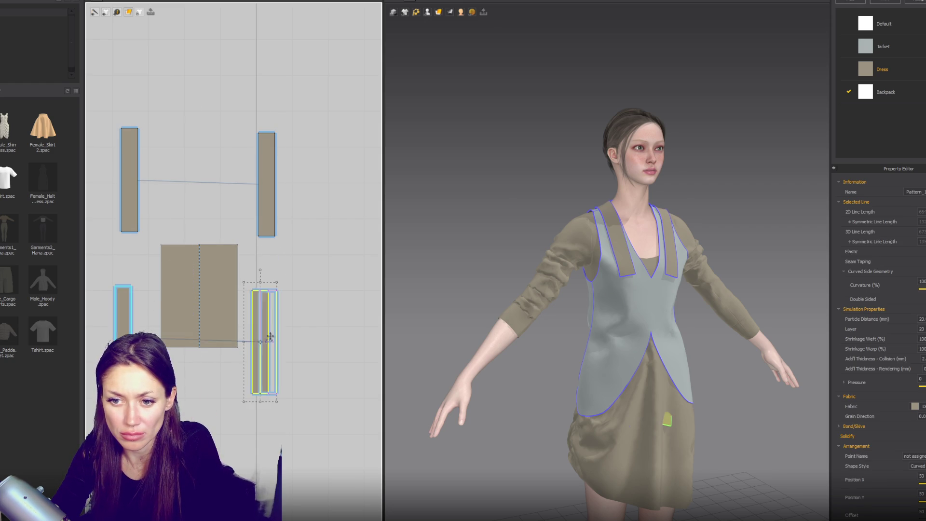
left_click_drag(270, 336, 272, 336)
left_click(128, 329, "shift")
- Arrange the new straps on the avatar's front point and move the upper straps outward
left_click(427, 11)
left_click(449, 38)
left_click(659, 314)
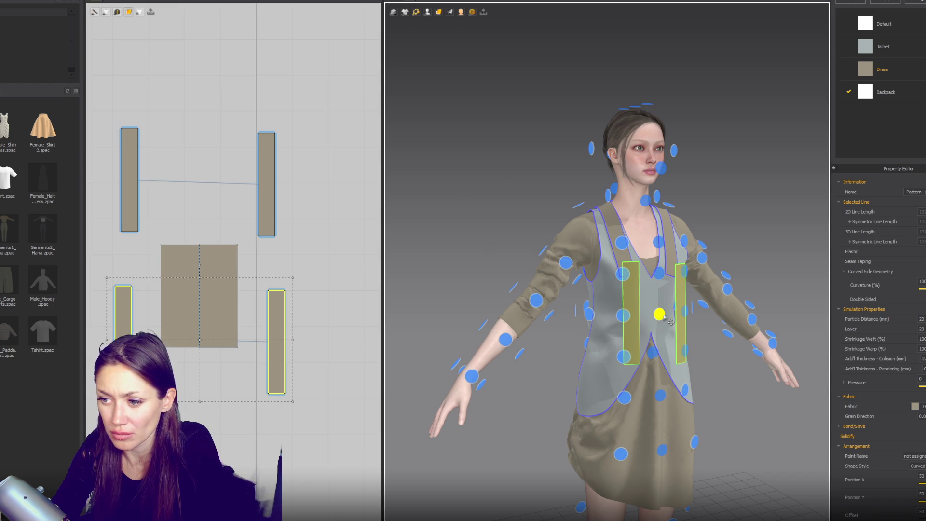
left_click(299, 270)
left_click_drag(263, 206, 301, 192)
mouse_move(129, 179)
left_mouse_down()
mouse_move(109, 145)
mouse_move(233, 118)
left_mouse_up()
- Turn the middle strap horizontal, stretch it across, and line up the panel and straps around it
left_click(218, 133)
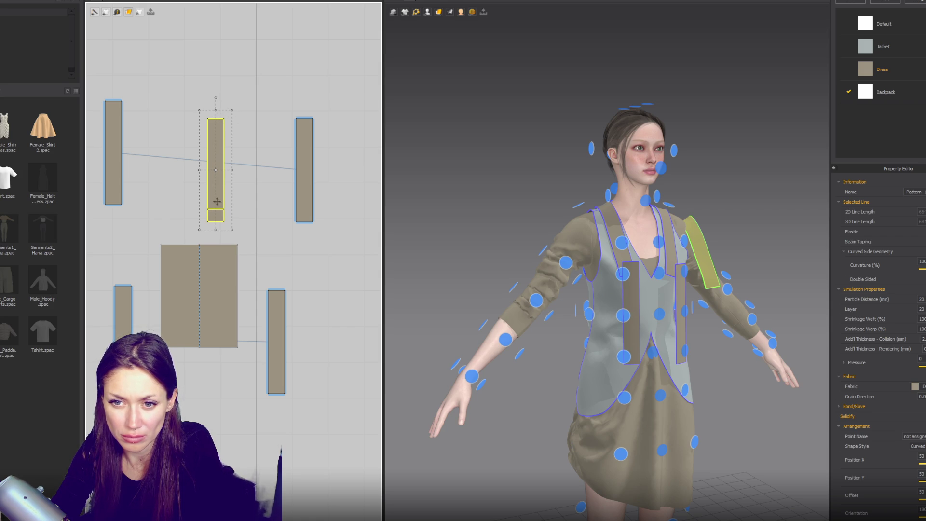
key("ctrl+z")
mouse_move(271, 218)
left_mouse_down()
mouse_move(150, 216)
mouse_move(249, 216)
left_mouse_up()
mouse_move(211, 292)
left_mouse_down()
mouse_move(212, 88)
mouse_move(202, 105)
left_mouse_up()
left_click_drag(304, 170, 251, 152)
mouse_move(277, 337)
left_mouse_down()
mouse_move(236, 286)
mouse_move(248, 282)
left_mouse_up()
mouse_move(122, 326)
left_mouse_down()
mouse_move(107, 262)
mouse_move(112, 275)
left_mouse_up()
left_click(124, 207)
- Sew the bottoms of the upper left and right straps to the horizontal chest strap
left_click(108, 210)
left_click(244, 198)
left_click(241, 209)
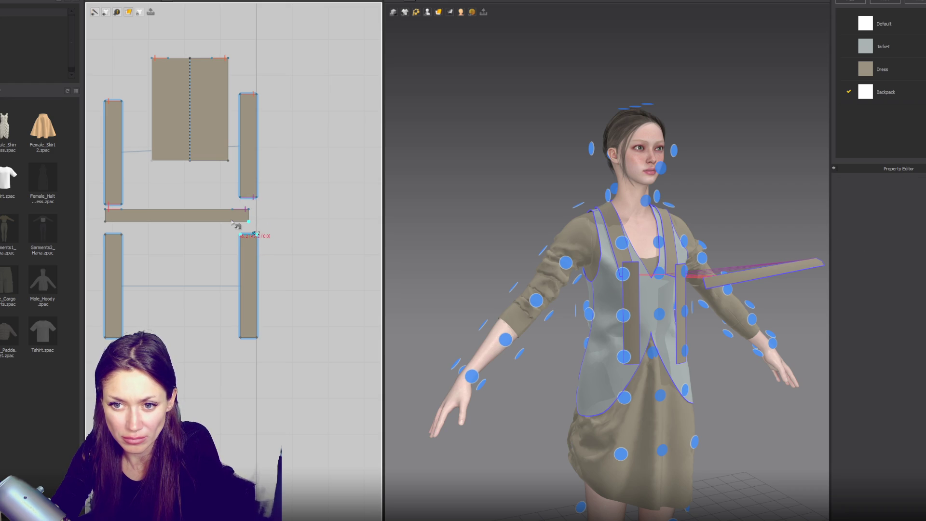
- Sew the lower straps to the chest strap and a strap corner to the top panel, then test-simulate and undo
left_click(242, 234)
left_click(111, 234)
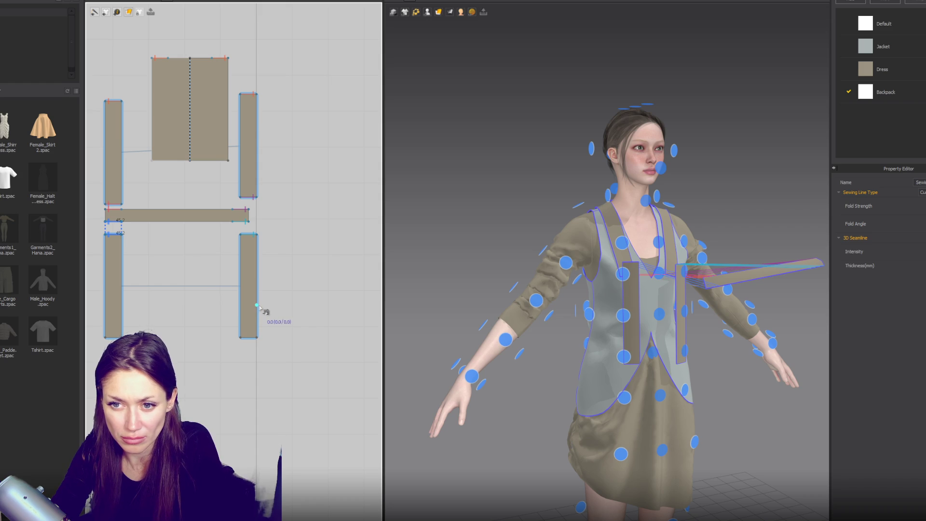
left_click(248, 339)
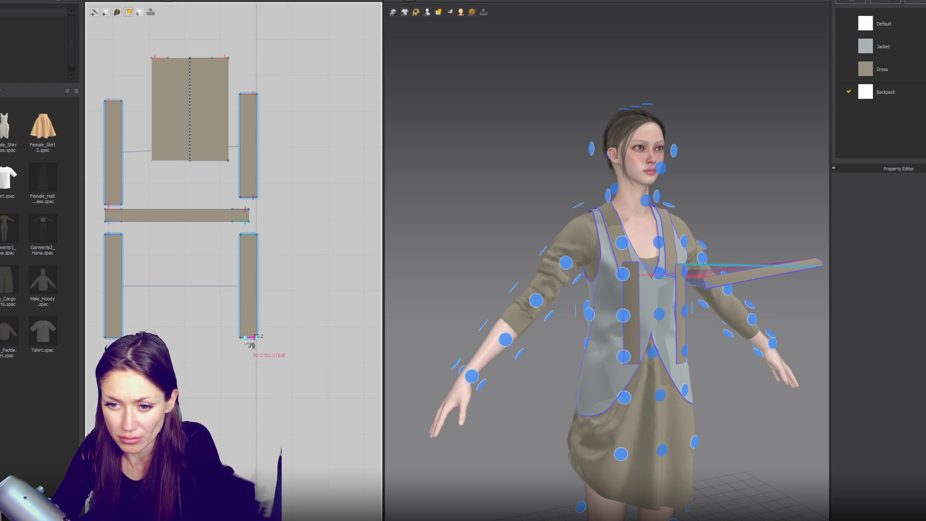
left_click(228, 162)
key("space")
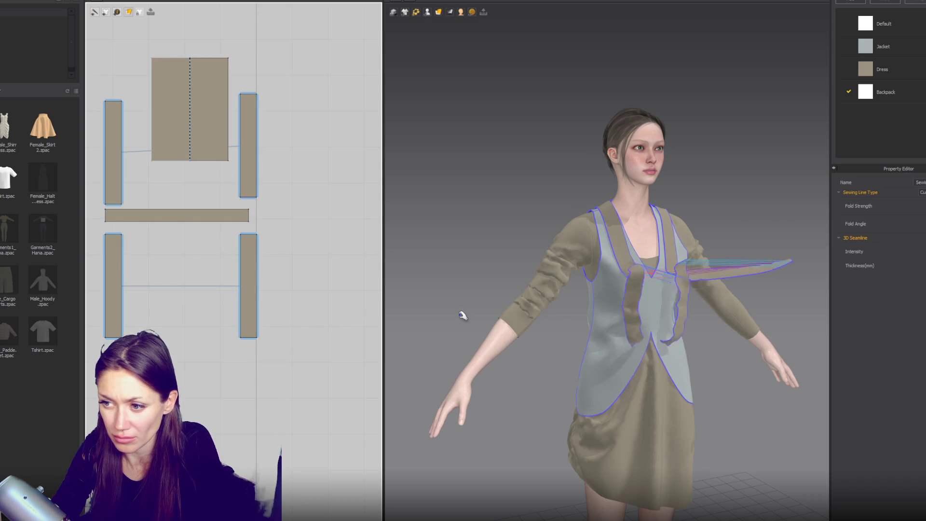
key("ctrl+z")
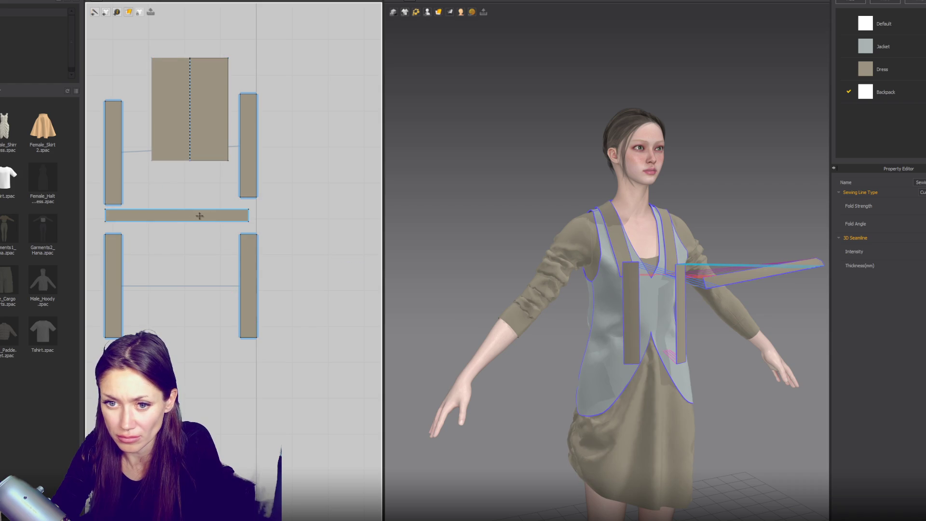
- Place the chest strap on the avatar's chest arrangement point and check the lower strap's placement
left_click(200, 215)
left_click(426, 12)
left_click(428, 31)
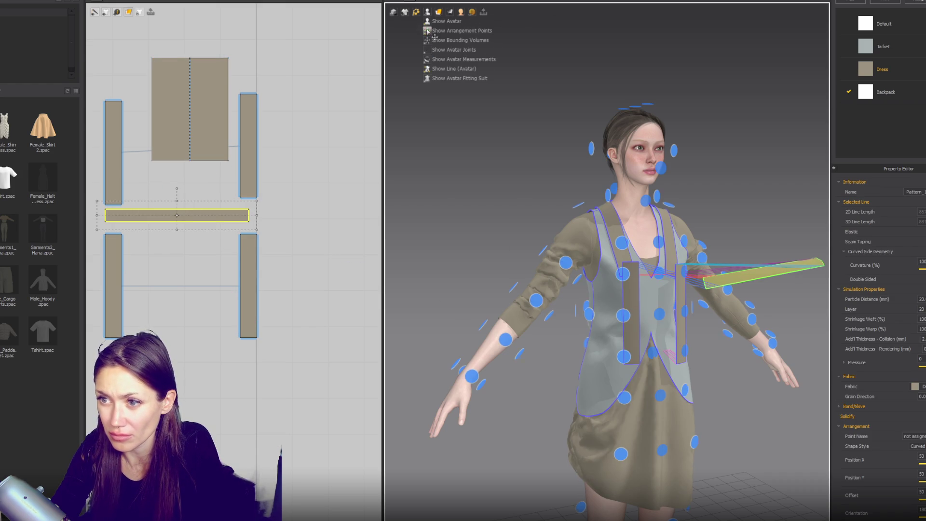
left_click(658, 273)
mouse_move(715, 287)
right_mouse_down()
mouse_move(656, 292)
mouse_move(723, 299)
mouse_move(708, 304)
right_mouse_up()
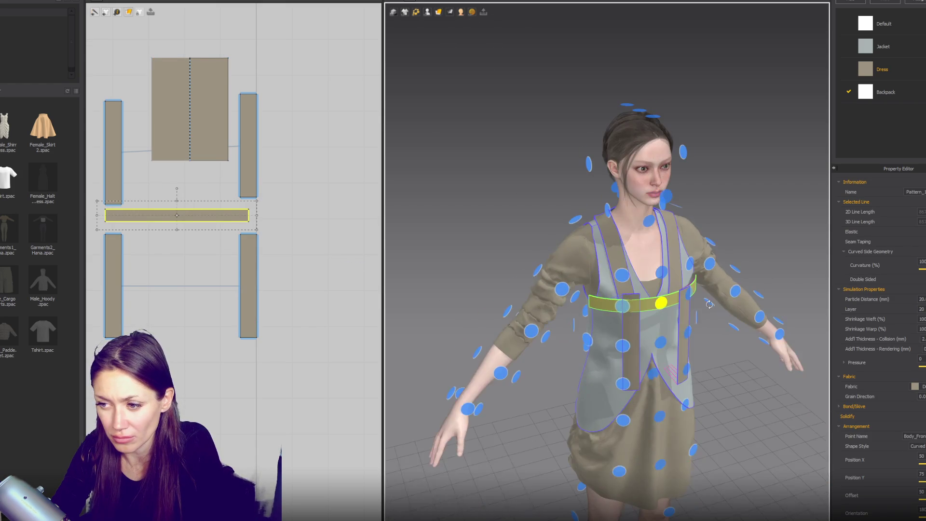
left_click(639, 332)
mouse_move(639, 332)
right_mouse_down()
mouse_move(589, 331)
mouse_move(633, 317)
right_mouse_up()
- Simulate the straps onto the body, view the back, and select the lower right strap for Segment Sewing
key("space")
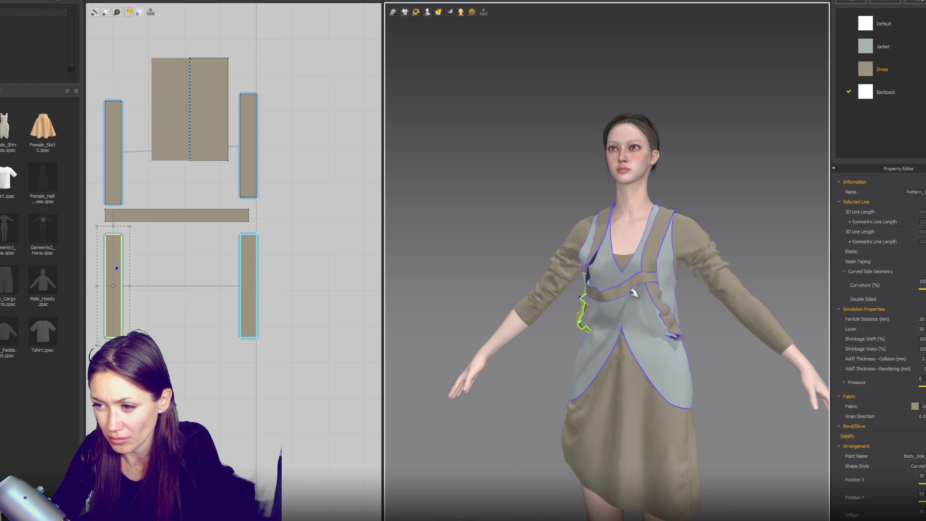
key("space")
right_click_drag(640, 259, 480, 252)
left_click(220, 197)
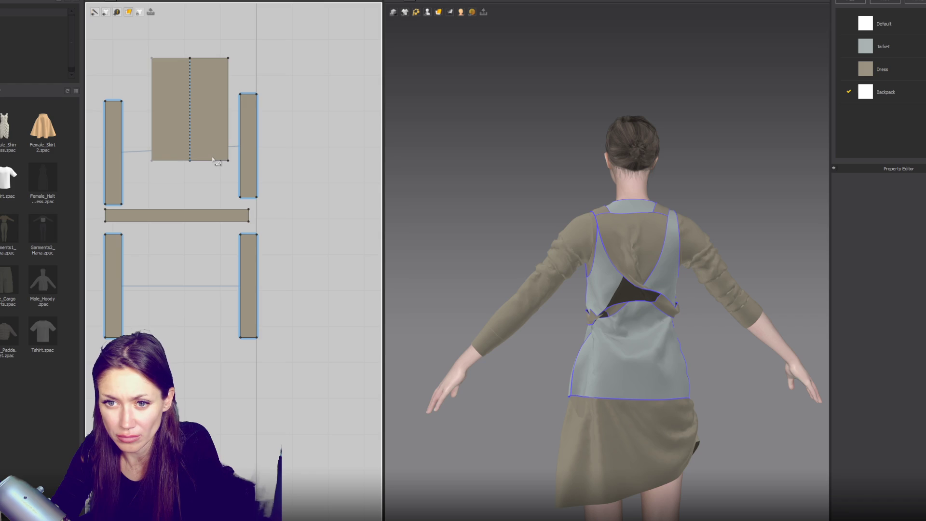
left_click(242, 306)
key("n")
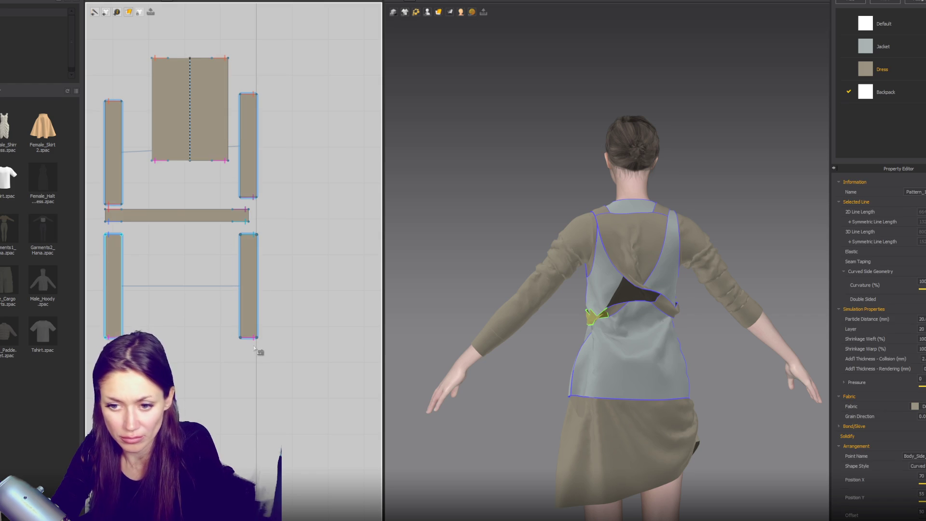
key("space")
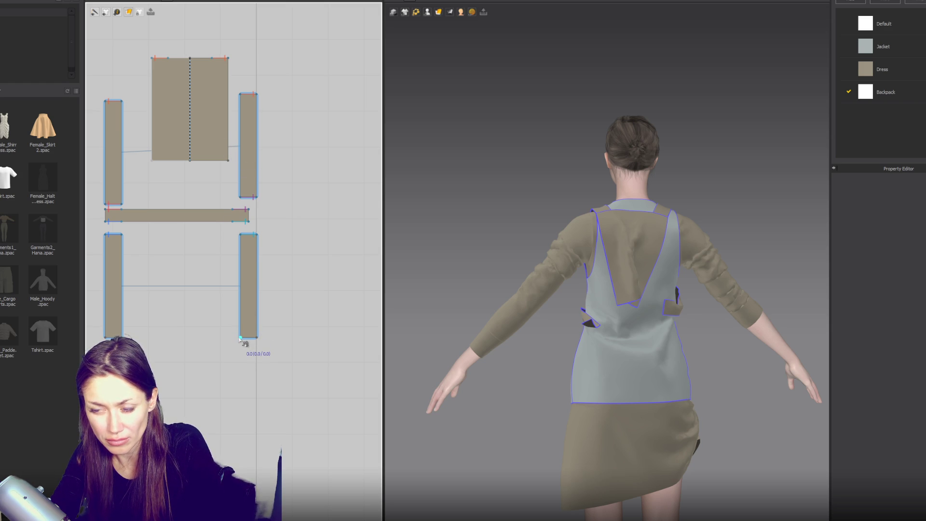
- Sew the lower strap ends to the backpack panel's right and left side edges
left_click(240, 338)
left_click(241, 316)
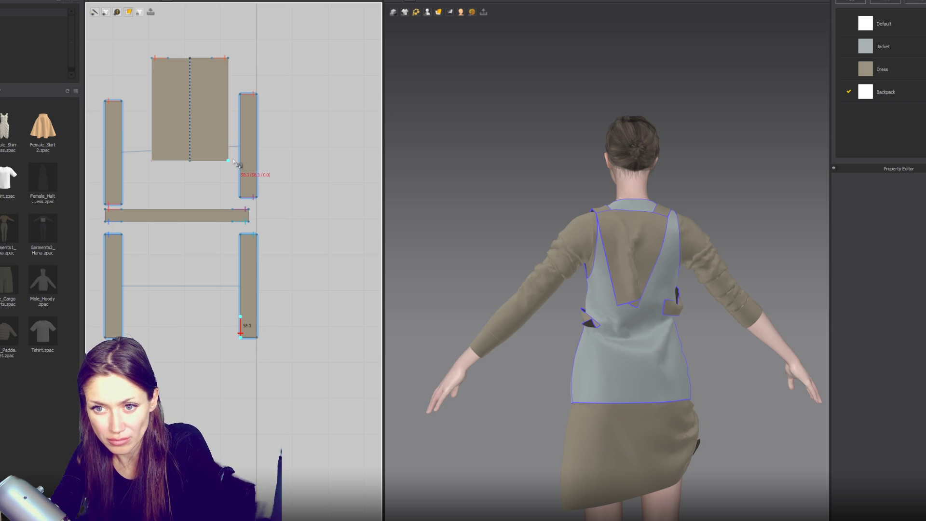
left_click(230, 160)
left_click(228, 144)
key("Escape")
left_click(153, 150)
left_click(240, 338)
left_click(153, 161)
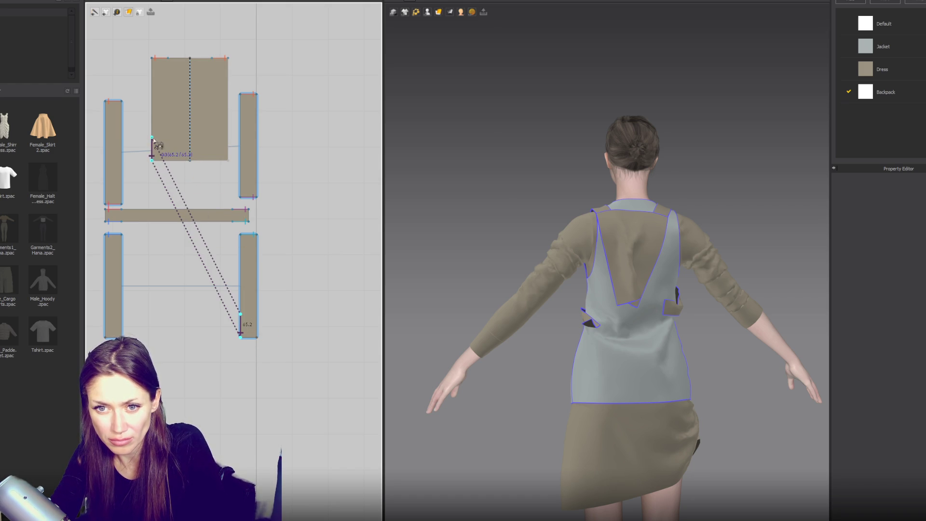
- Pull the chest strap end toward the left arm and inspect the back panel and side strap
key("2")
left_click(604, 324)
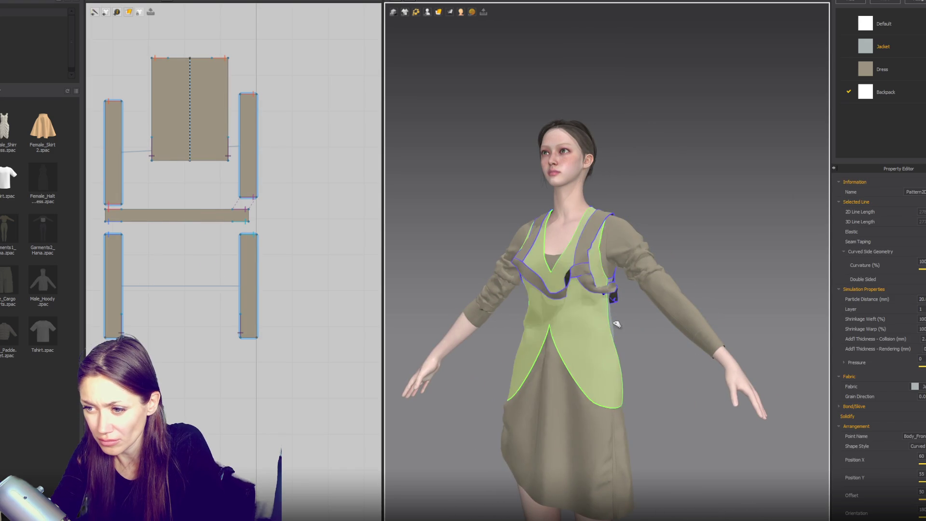
mouse_move(523, 265)
left_mouse_down()
mouse_move(497, 272)
mouse_move(477, 299)
left_mouse_up()
left_click(614, 288)
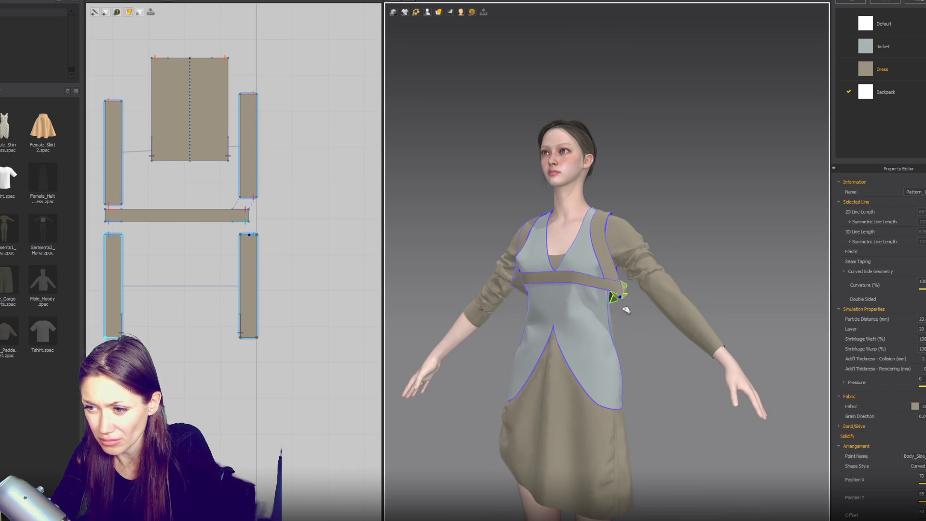
mouse_move(631, 307)
right_mouse_down()
mouse_move(688, 341)
mouse_move(749, 344)
right_mouse_up()
left_click(603, 305)
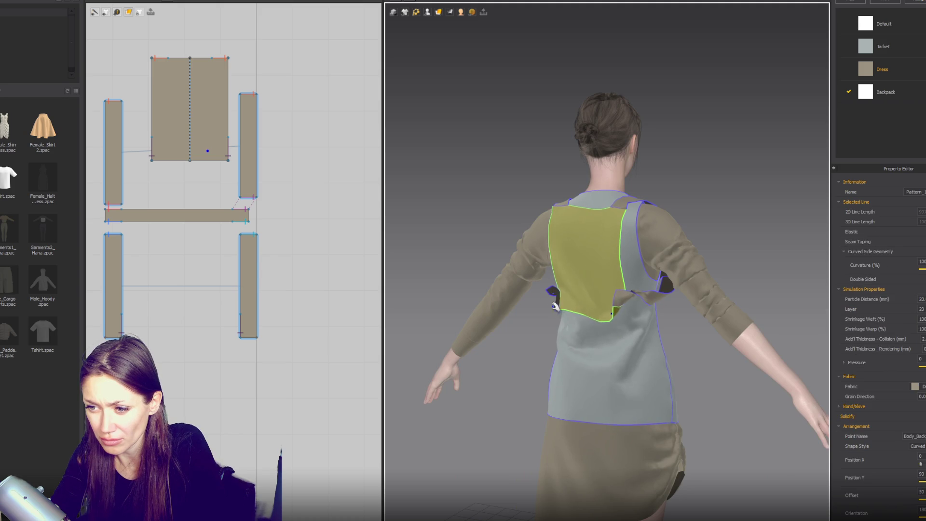
mouse_move(617, 327)
right_mouse_down()
mouse_move(560, 311)
mouse_move(629, 309)
right_mouse_up()
left_click(594, 317)
left_click(620, 325)
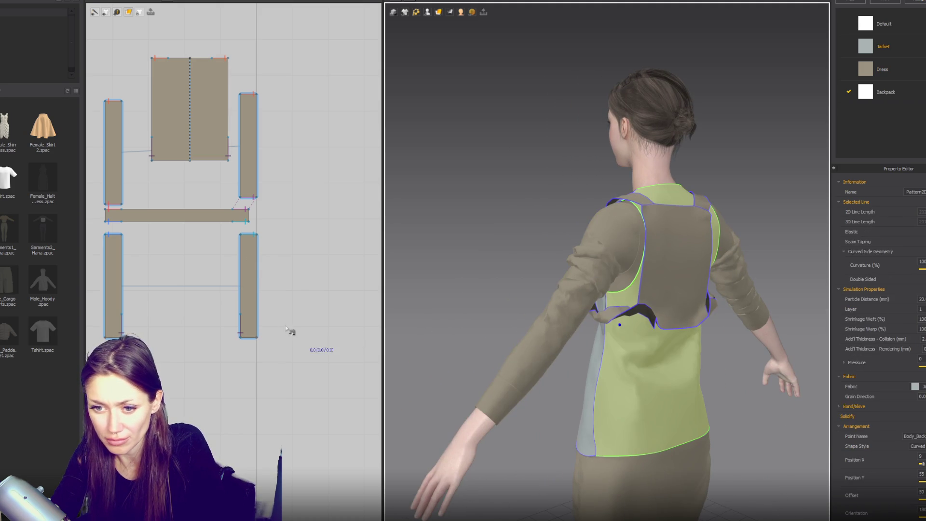
left_click(241, 332)
left_click(242, 325)
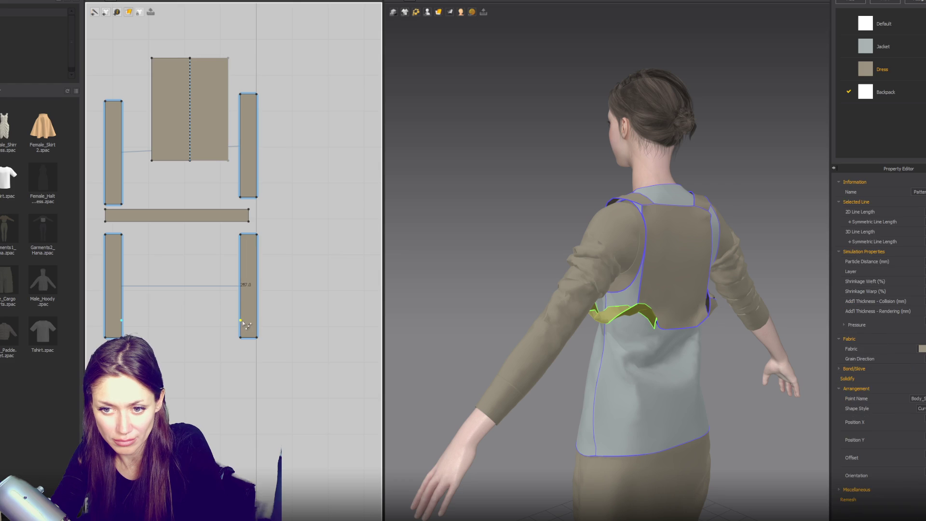
- Sew the lower right strip's bottom to the backpack panel's corner, redoing the seam once
key("b")
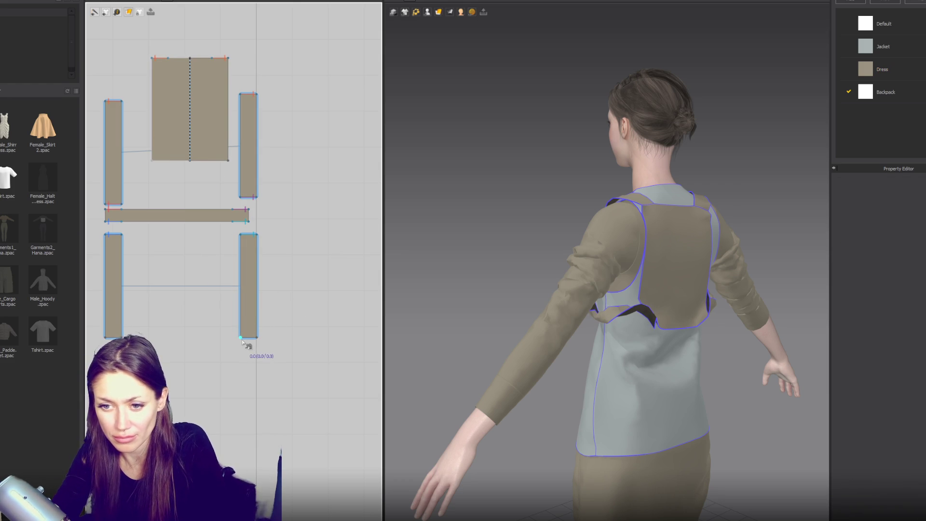
left_click(256, 337)
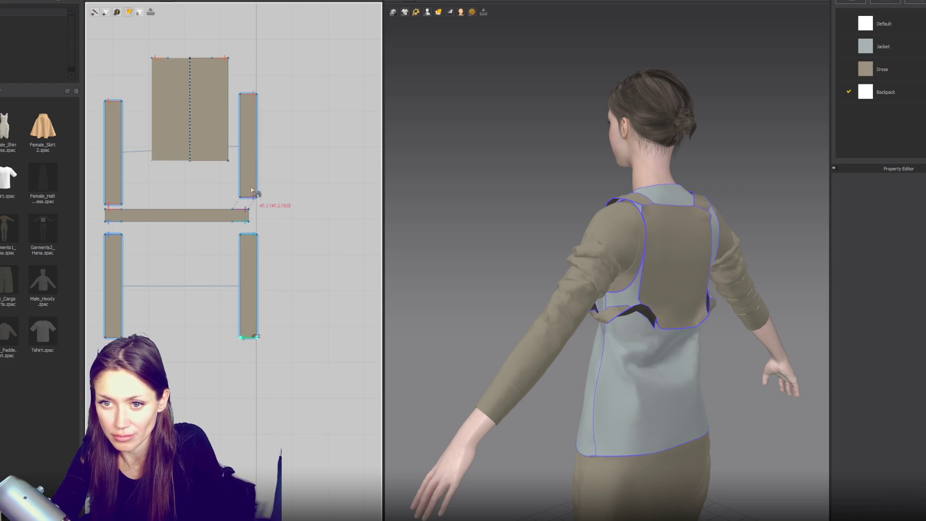
left_click(153, 161)
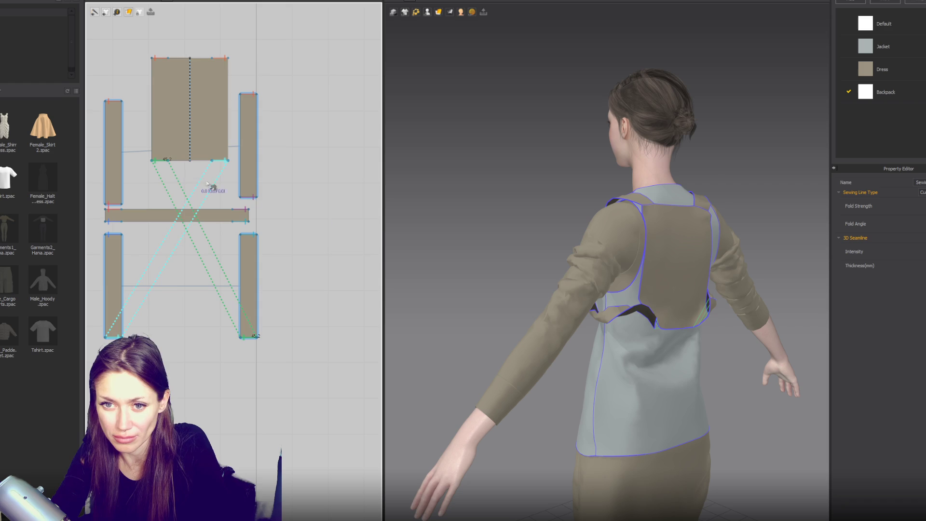
left_click_drag(609, 320, 589, 357)
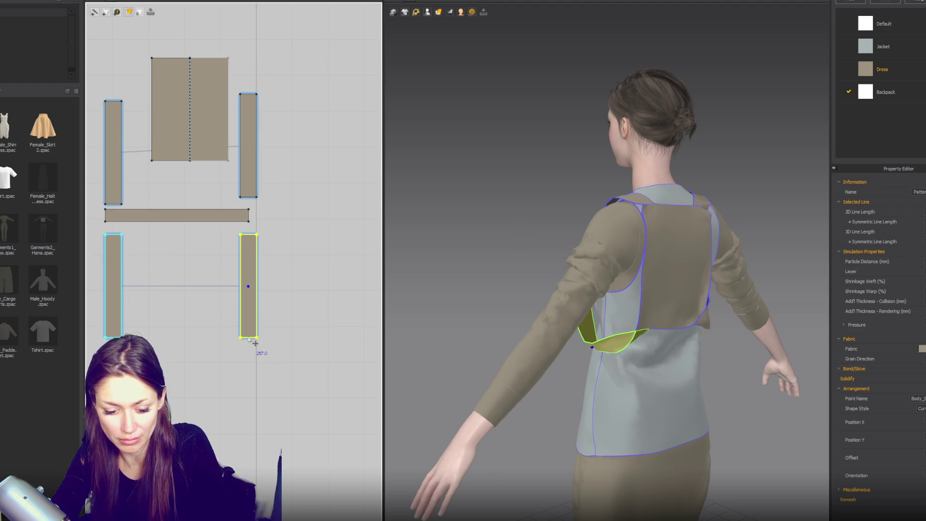
key("n")
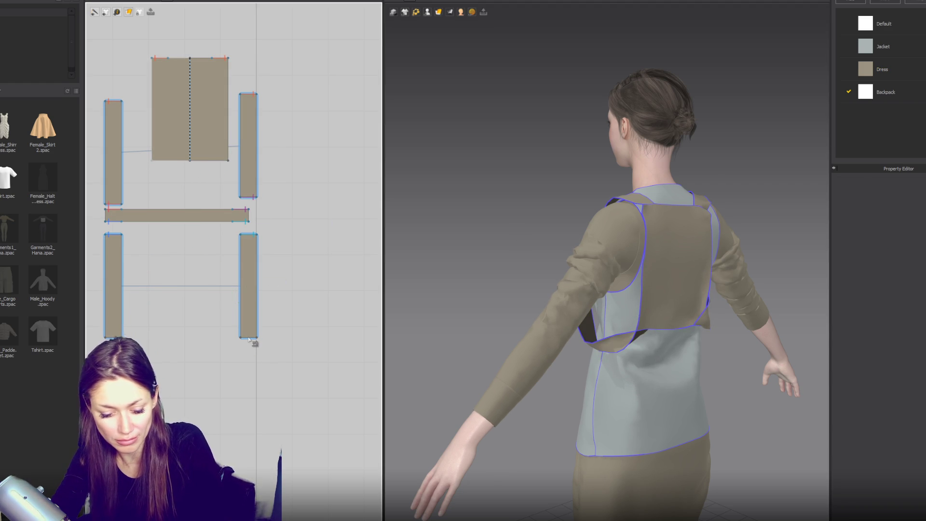
left_click(247, 338)
left_click(152, 161)
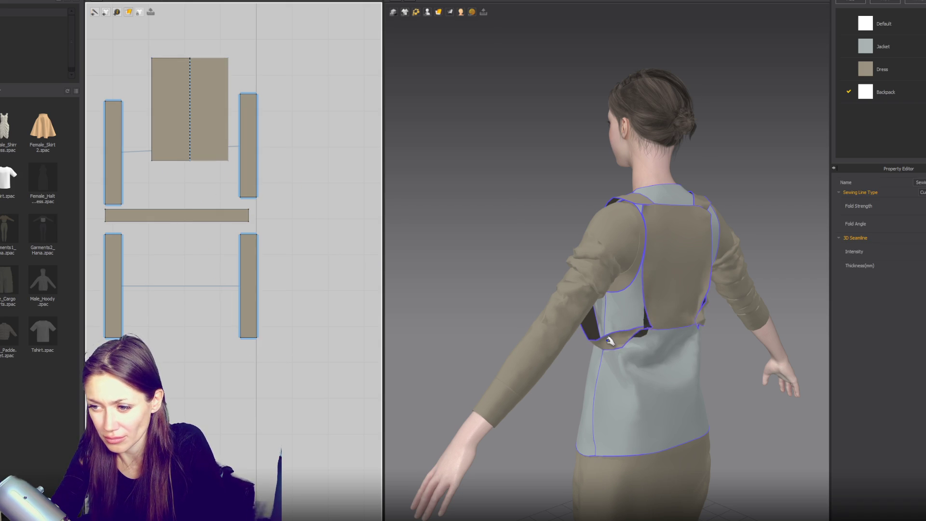
- Inspect an existing seam, then start and abandon a seam from the horizontal strip's bottom edge
left_click(399, 337)
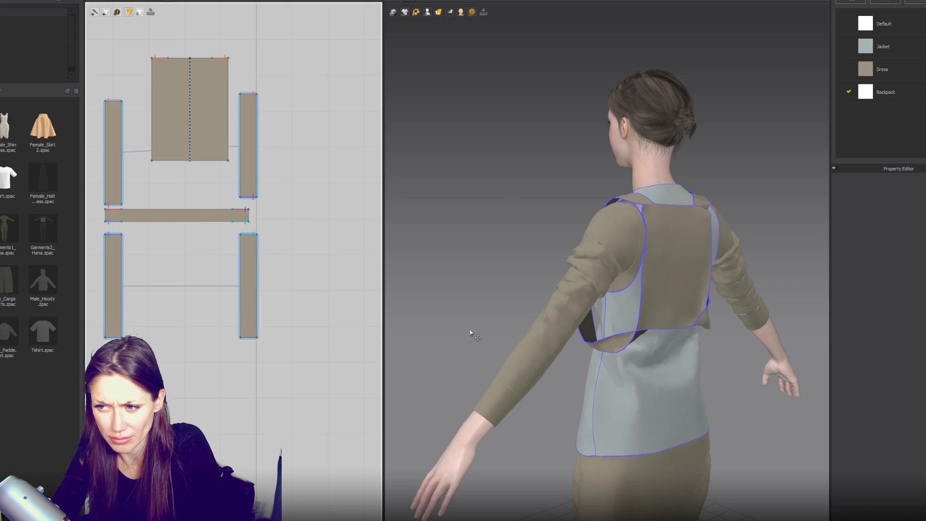
left_click(515, 322)
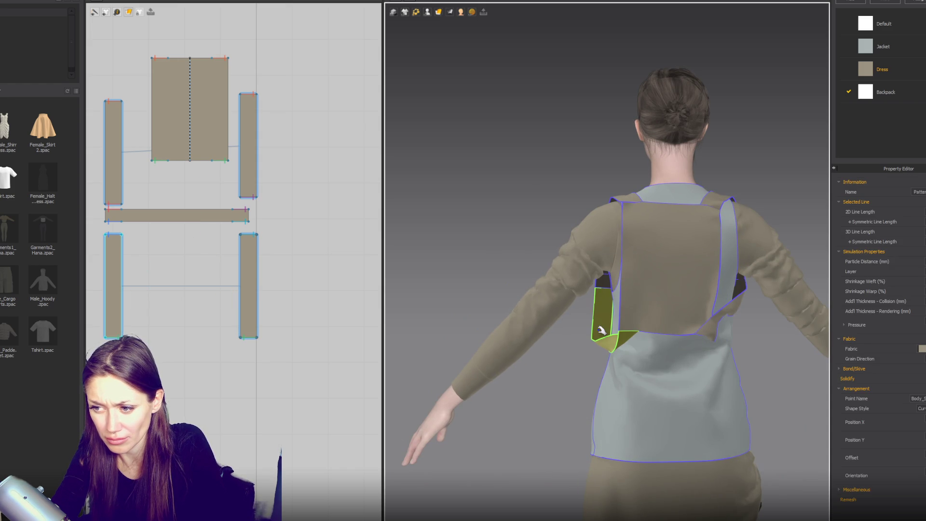
left_click(241, 222)
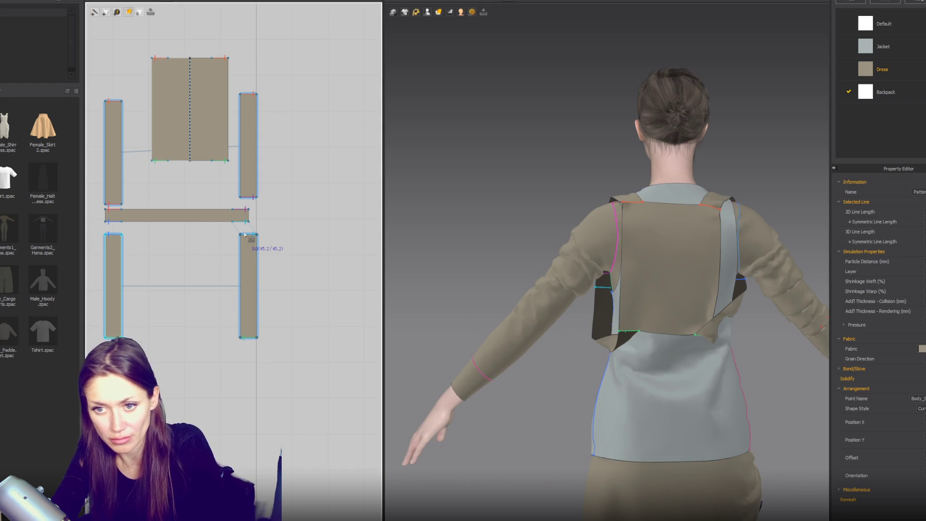
left_click(247, 338)
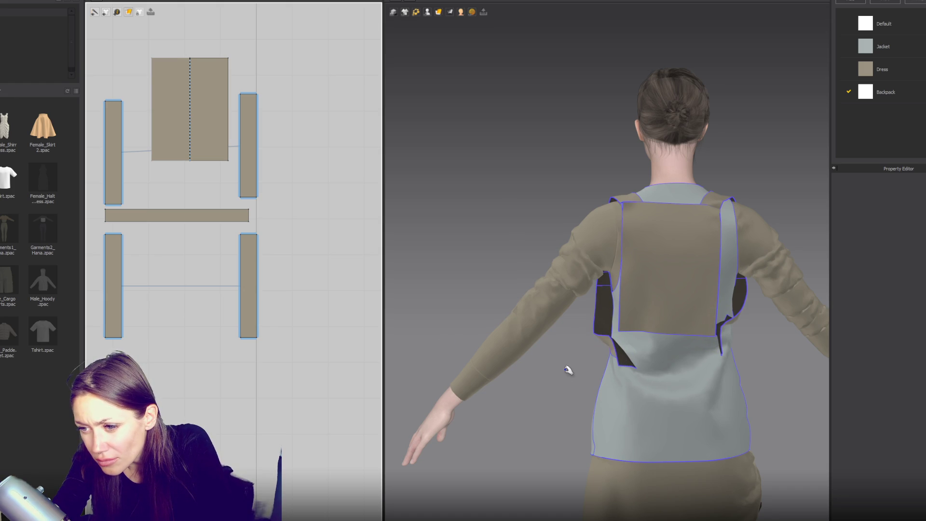
- Sew the chest strip's edge to the lower right strap with Segment Sewing
key("n")
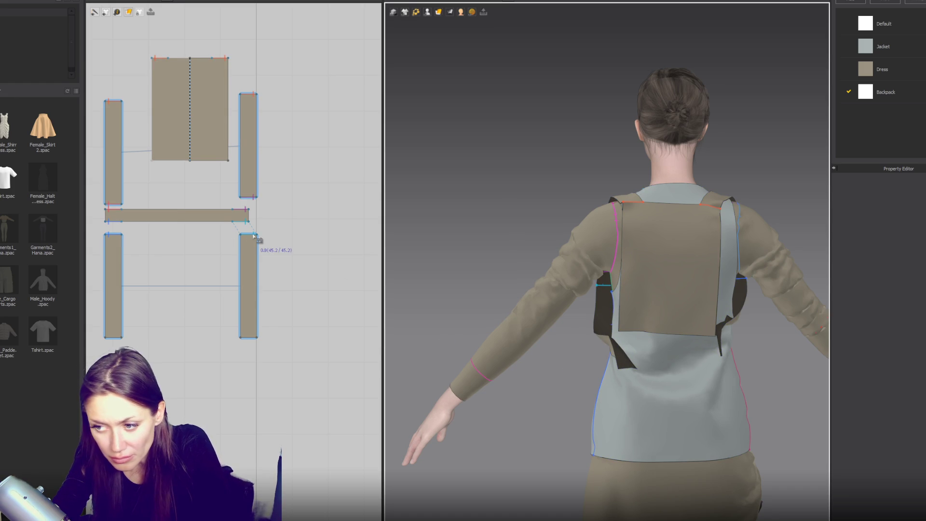
left_click(253, 235)
right_click_drag(487, 329, 676, 307)
scroll(683, 346, "up", 6)
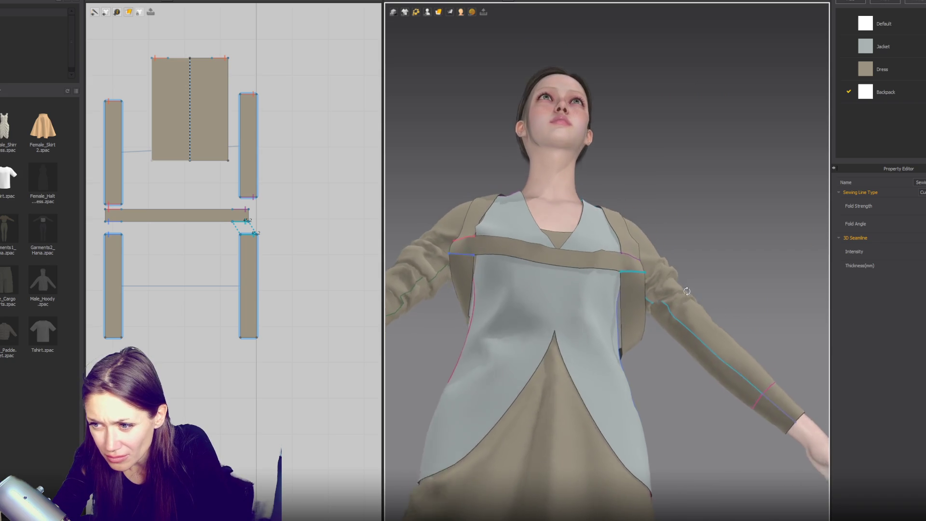
mouse_move(683, 346)
right_mouse_down()
mouse_move(667, 306)
mouse_move(481, 324)
mouse_move(509, 337)
mouse_move(591, 295)
right_mouse_up()
scroll(591, 295, "down", 3)
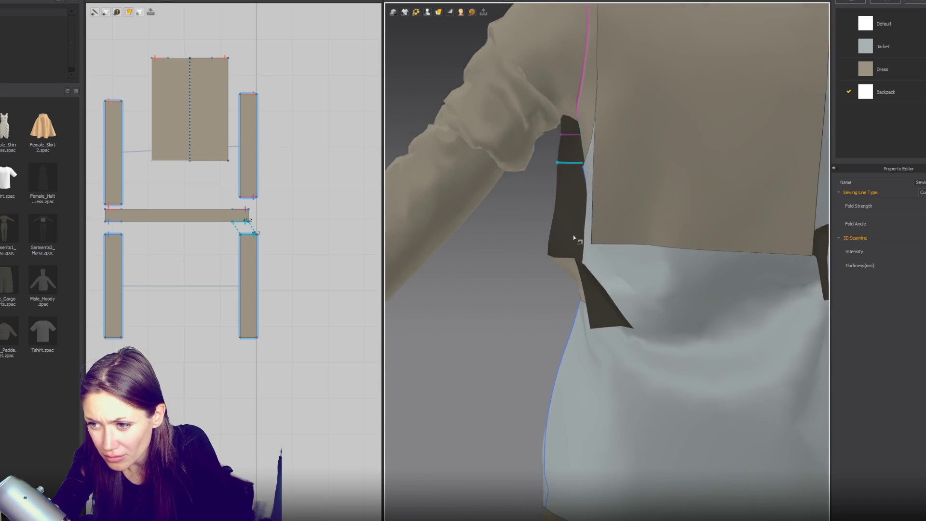
- Seam the lower right strap's bottom edge to the backpack panel's bottom edge
left_click(262, 340)
left_click(240, 337)
left_click(227, 160)
key("Escape")
left_click(152, 160)
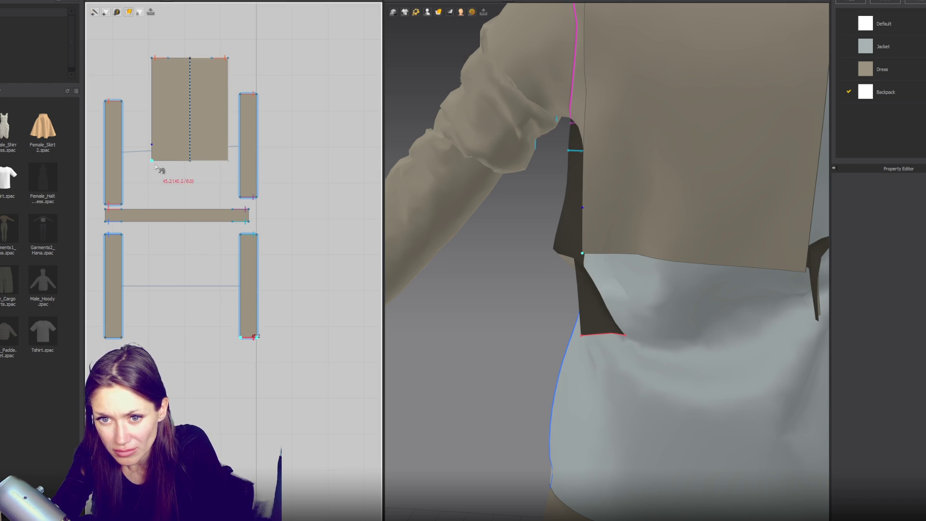
left_click(177, 163)
- Drag the backpack side panel down so it settles on the body
scroll(654, 303, "down", 5)
left_click(818, 268)
left_click_drag(818, 269, 784, 303)
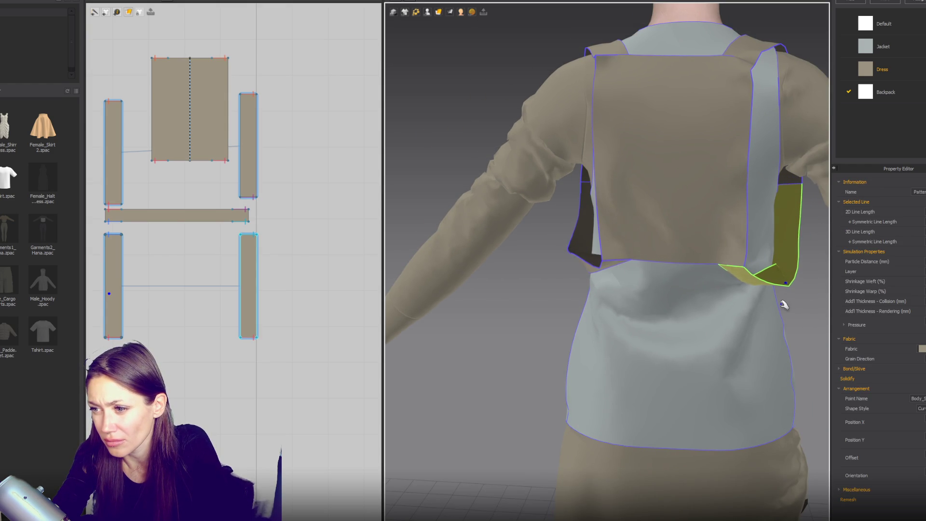
scroll(778, 304, "down", 3)
mouse_move(639, 299)
right_mouse_down()
mouse_move(684, 289)
mouse_move(718, 265)
mouse_move(595, 265)
right_mouse_up()
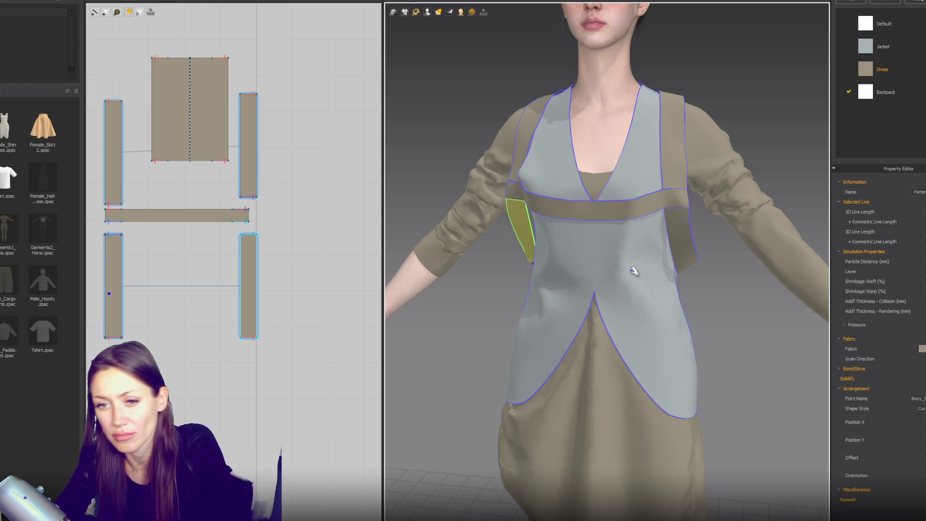
left_click(243, 220)
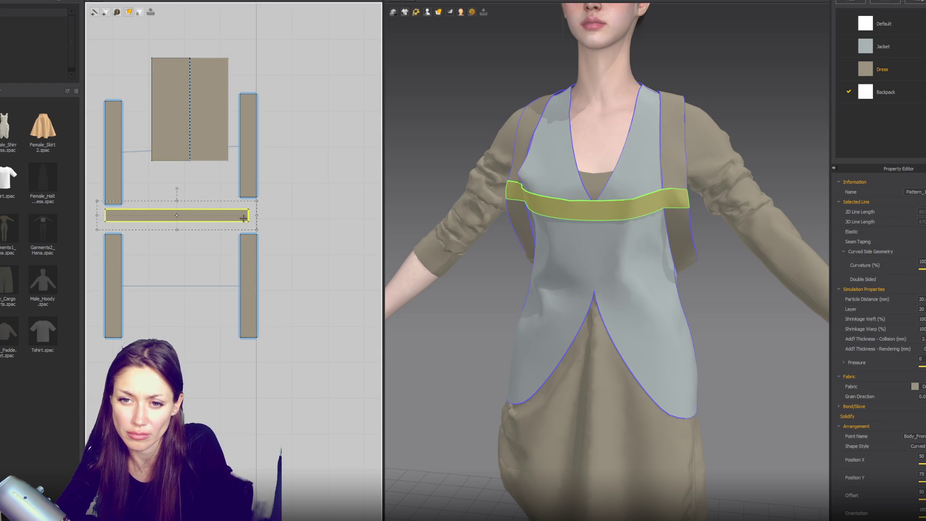
- Shorten the chest strip, shift it right, and settle its right end on the body
key("ctrl+z")
left_click_drag(204, 218, 208, 224)
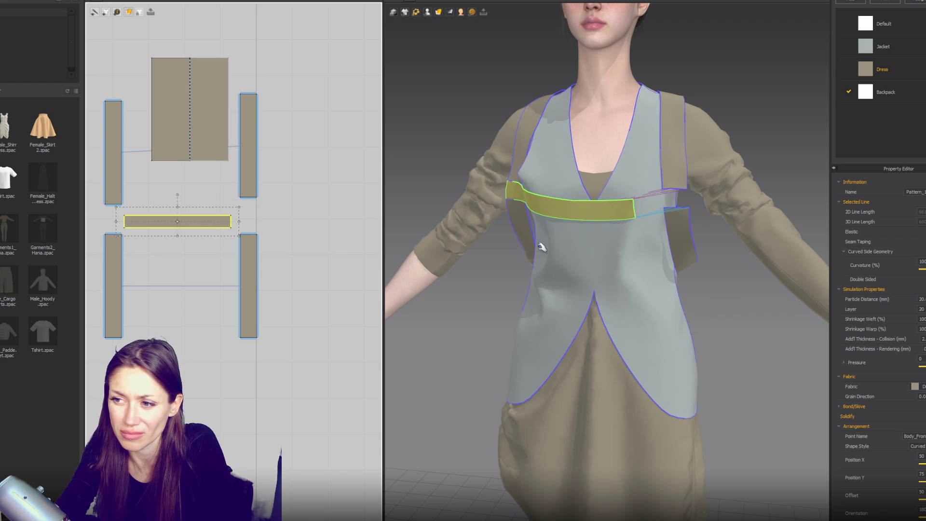
left_click(672, 204)
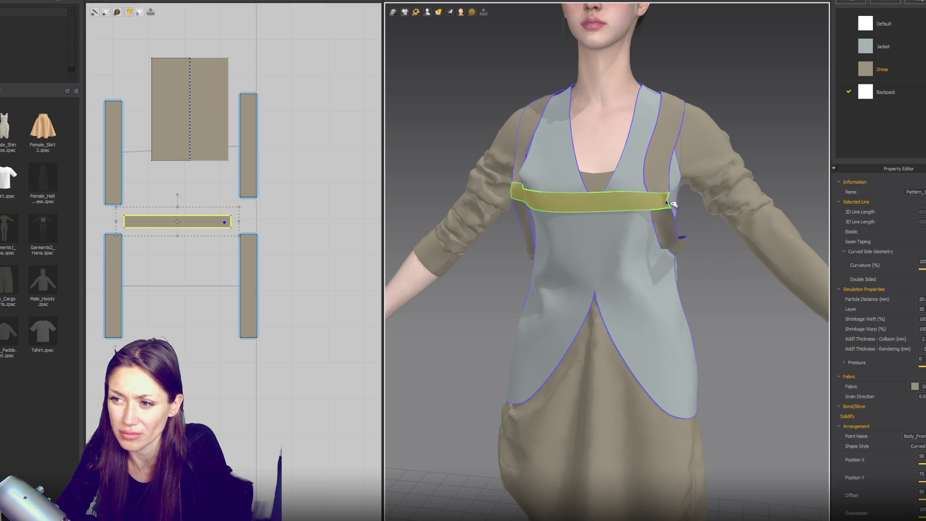
left_click(543, 187)
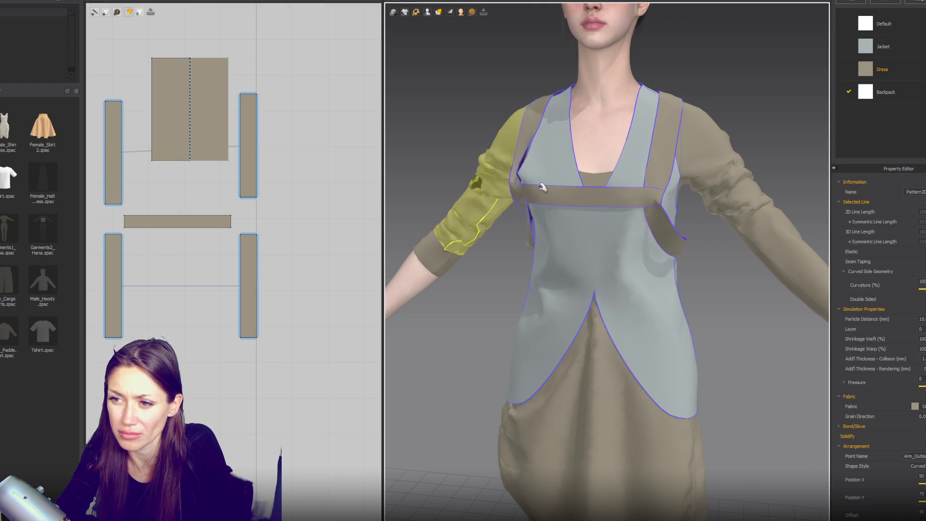
- Pull the chest strap's hanging left end onto the chest and check it from the front
scroll(542, 187, "down", 3)
right_click_drag(612, 244, 555, 217)
left_click(603, 223)
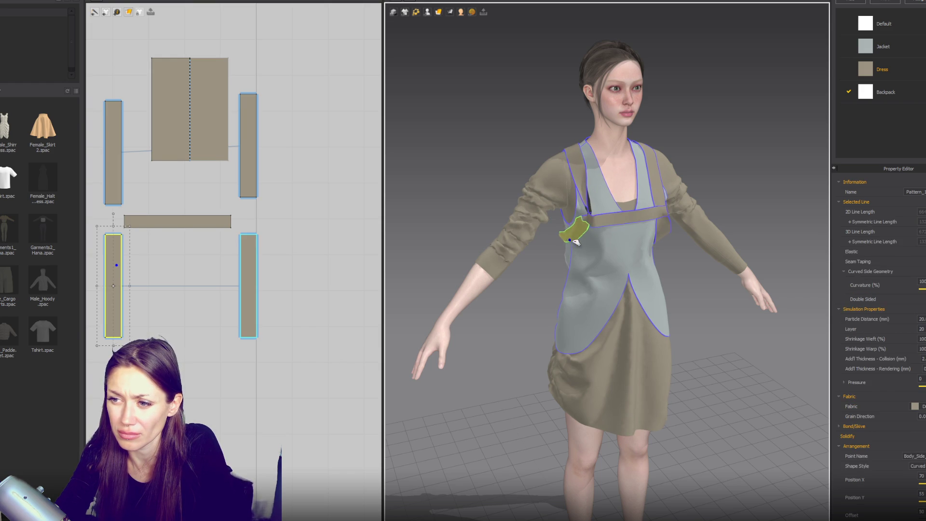
left_click_drag(558, 227, 632, 231)
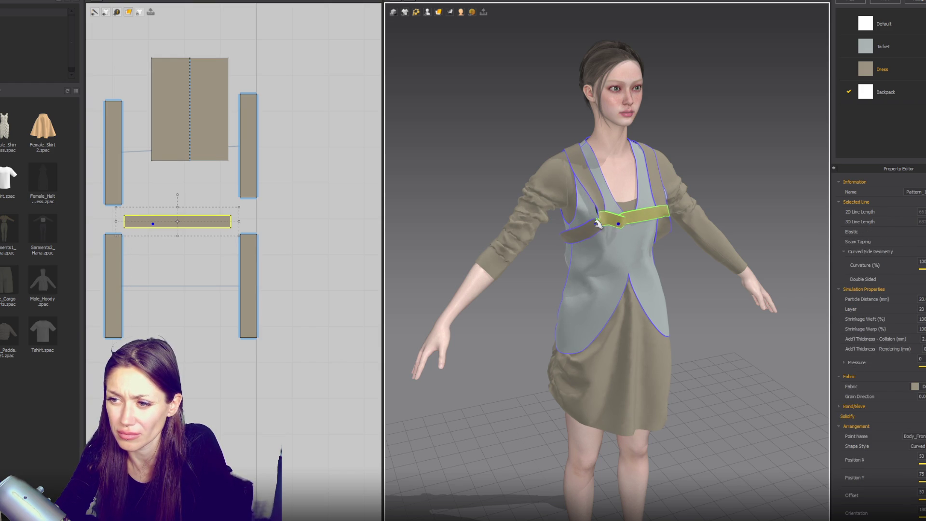
left_click(610, 252)
key("2")
left_click(653, 221)
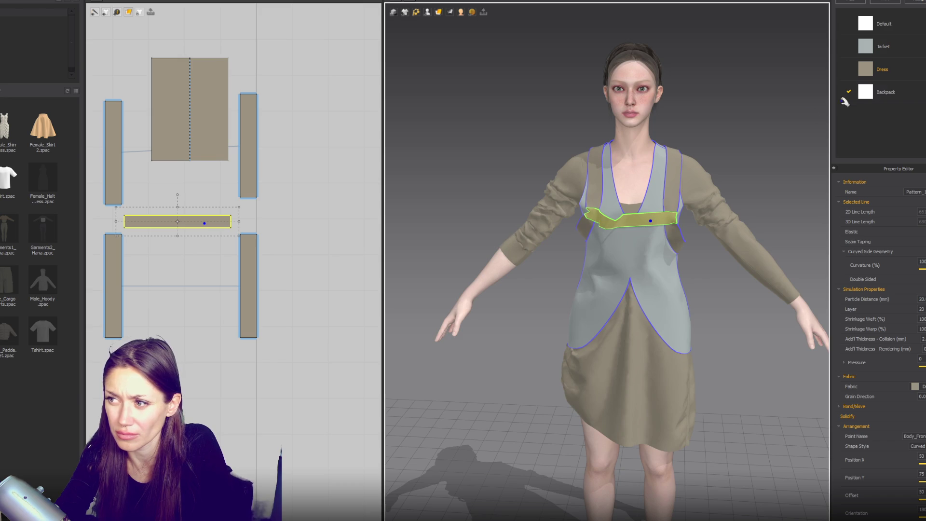
scroll(282, 92, "down", 3)
left_click(282, 79)
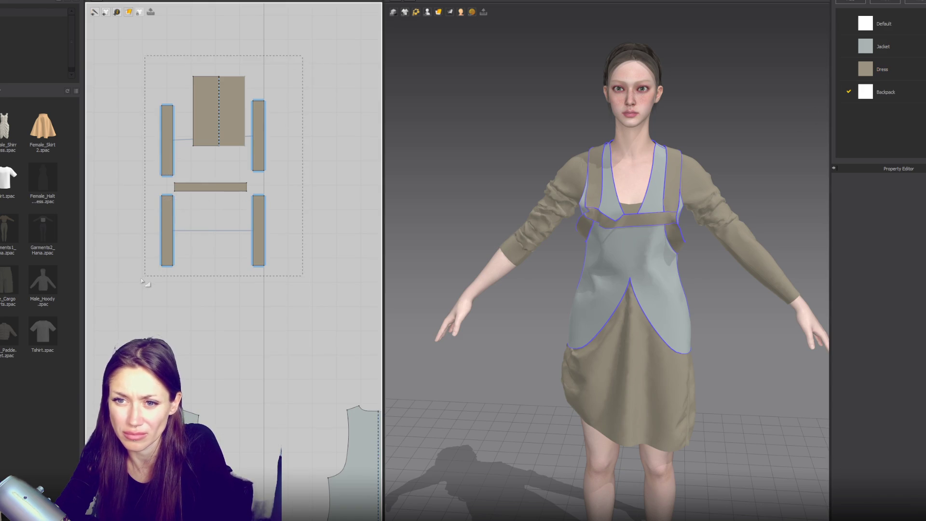
- Apply the Backpack fabric to all Dress-fabric straps and set its colour to 363636
left_click(864, 78)
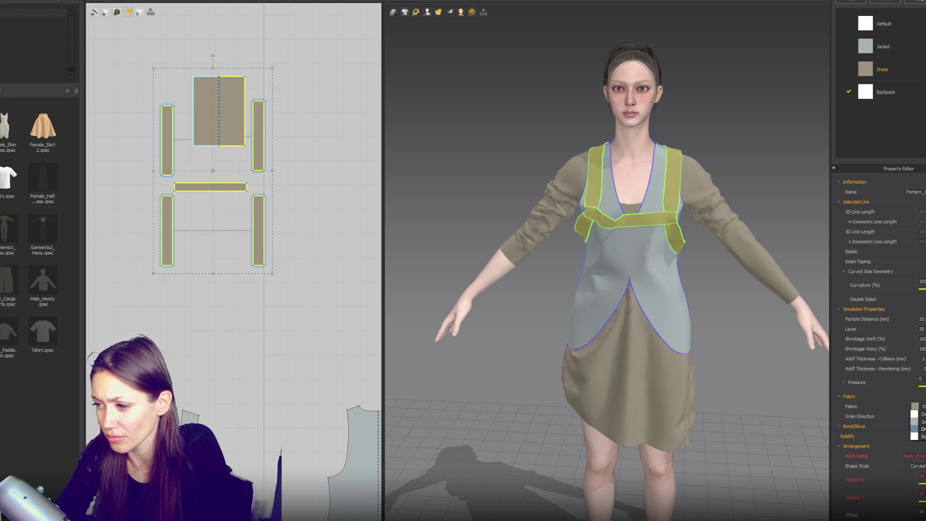
left_click(907, 92)
left_click(885, 92)
left_click(908, 220)
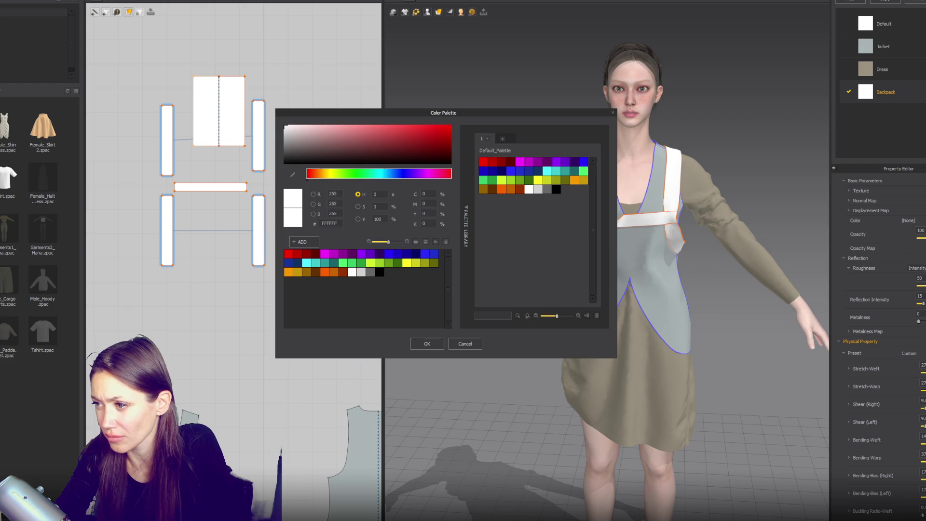
left_click_drag(293, 153, 281, 156)
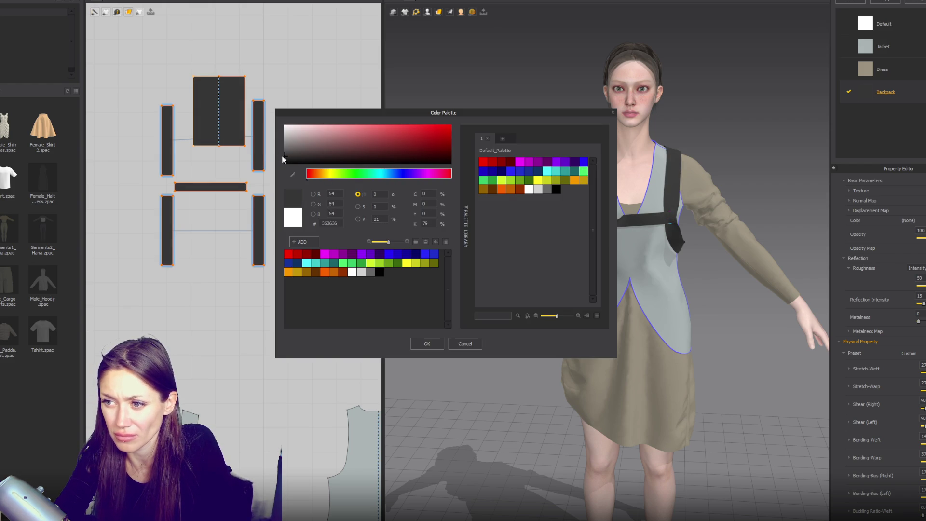
left_click(426, 345)
- Shorten the side strap and its mirrored copy
mouse_move(506, 324)
right_mouse_down()
mouse_move(616, 324)
mouse_move(668, 305)
mouse_move(558, 311)
mouse_move(533, 302)
right_mouse_up()
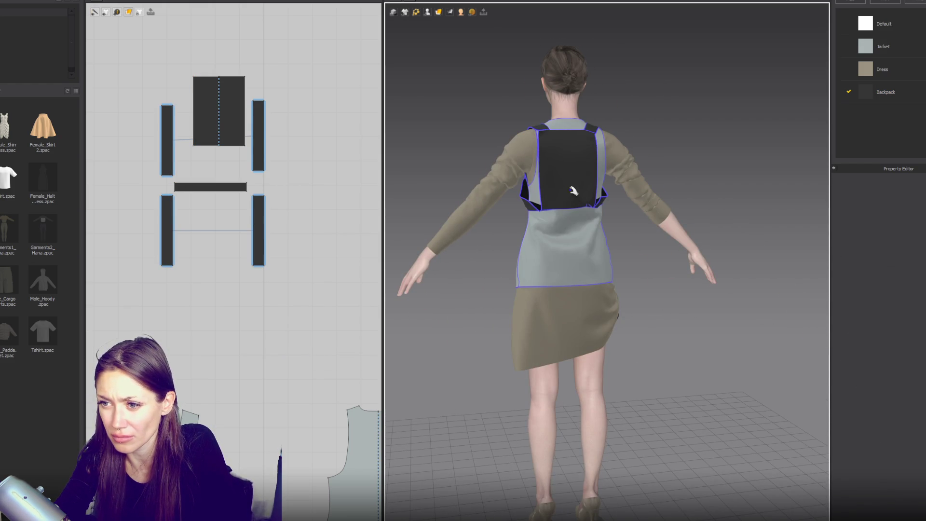
scroll(558, 196, "up", 5)
mouse_move(541, 188)
right_mouse_down()
mouse_move(585, 260)
mouse_move(652, 260)
right_mouse_up()
scroll(652, 260, "up", 3)
left_click(609, 288)
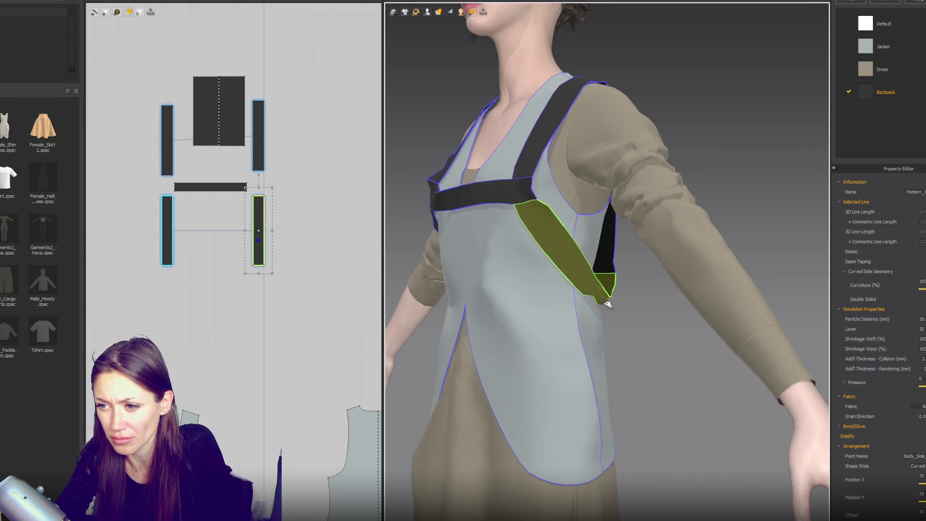
mouse_move(666, 271)
right_mouse_down()
mouse_move(555, 270)
mouse_move(574, 270)
right_mouse_up()
left_click_drag(264, 274, 264, 249)
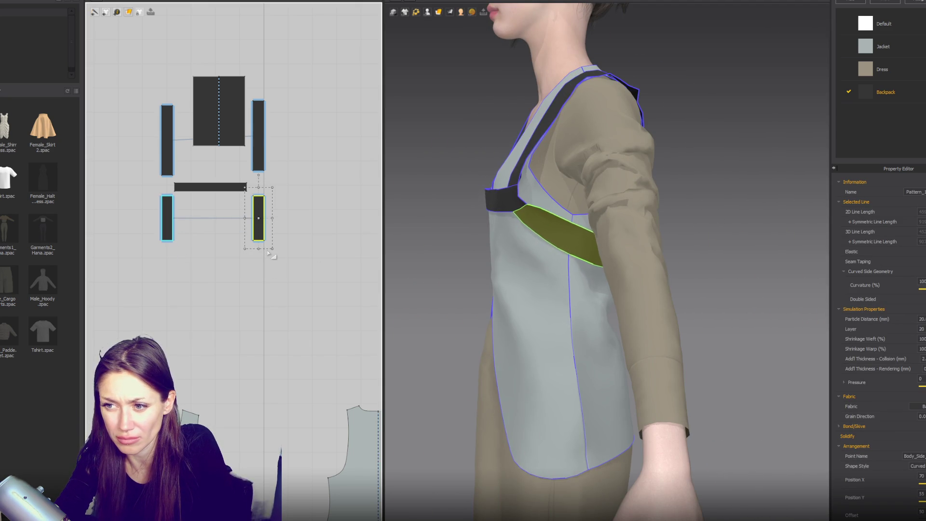
- Shorten the shoulder straps and move the chest strap up and to the right
right_click_drag(446, 233, 558, 273)
scroll(558, 273, "up", 2)
left_click(259, 145)
mouse_move(259, 180)
left_mouse_down()
mouse_move(259, 171)
mouse_move(248, 187)
left_mouse_up()
left_click(245, 187)
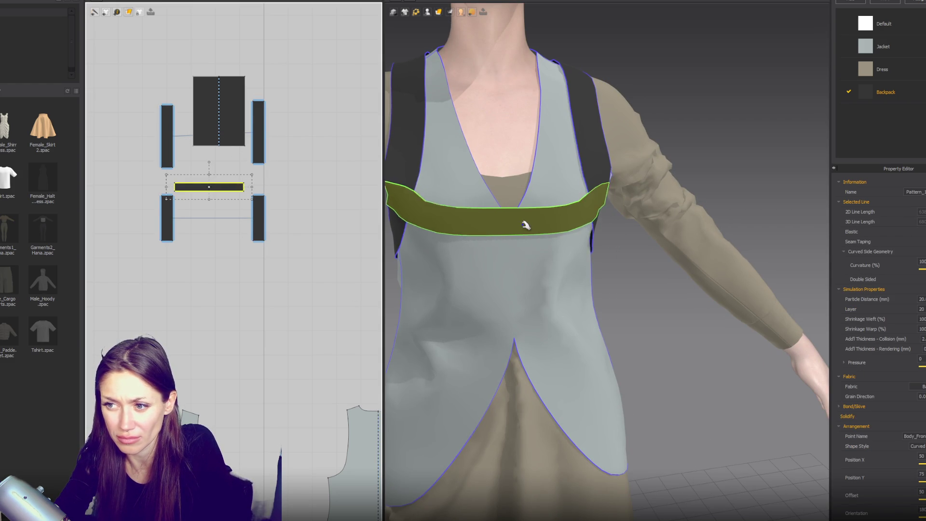
scroll(537, 209, "down", 3)
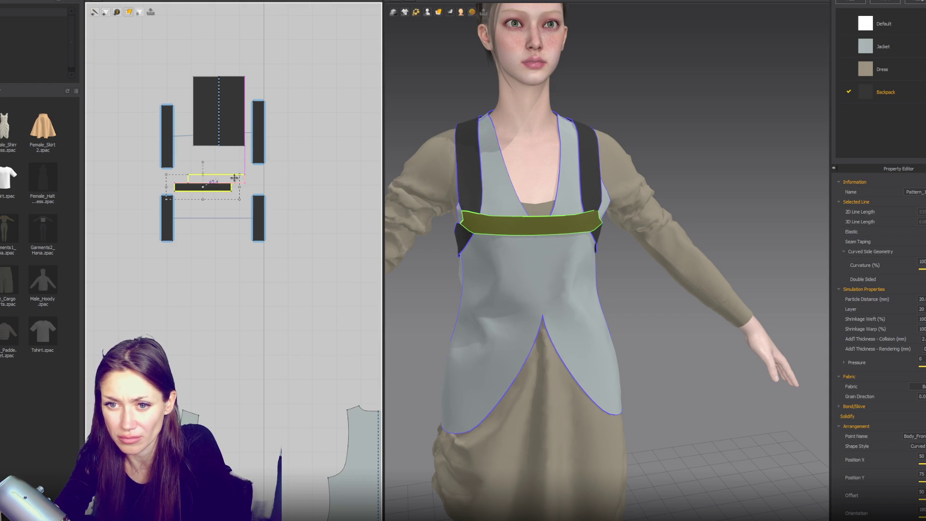
left_click_drag(228, 182, 246, 180)
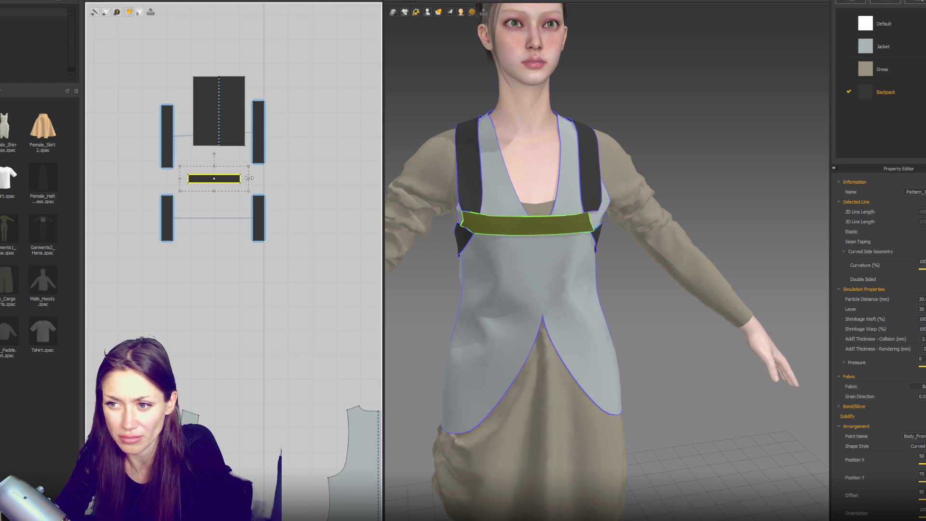
left_click(263, 153)
left_click_drag(259, 169, 260, 164)
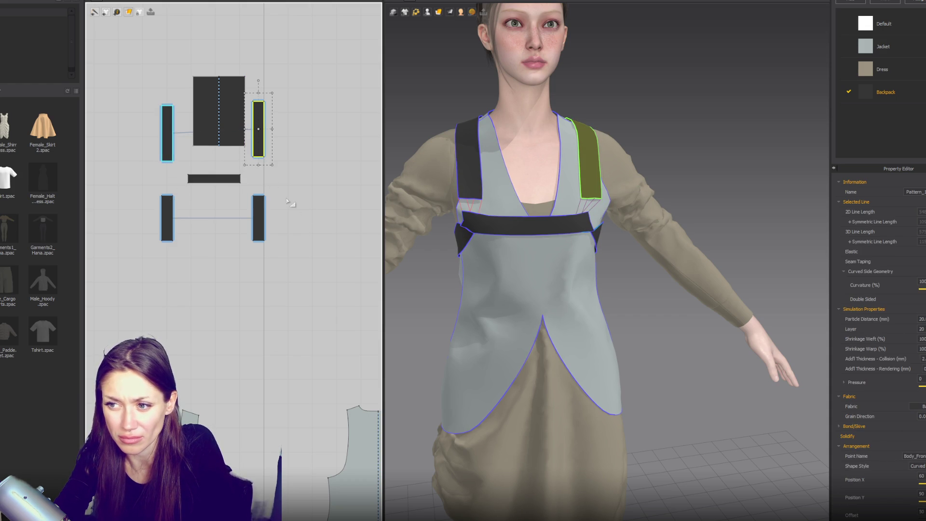
- Raise the harness back panel's bottom edge to shorten it
left_click(234, 180)
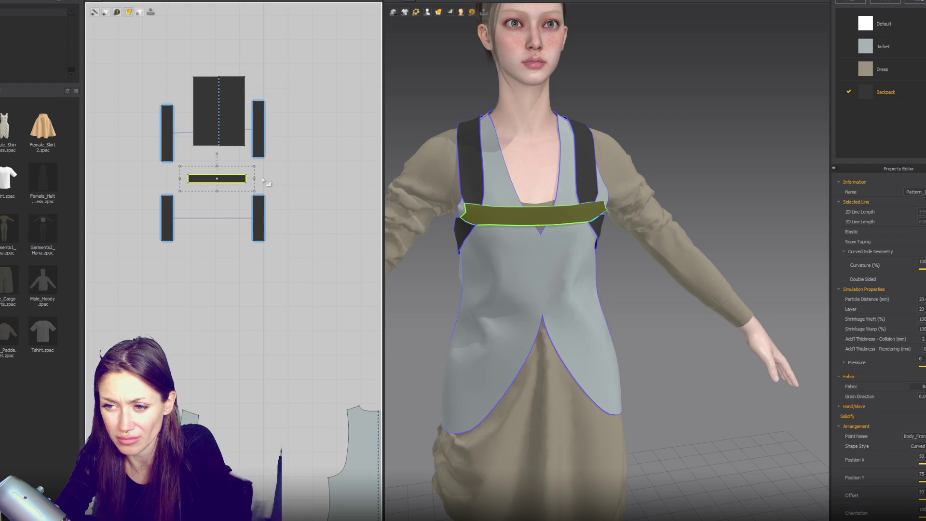
right_click_drag(494, 292, 533, 289)
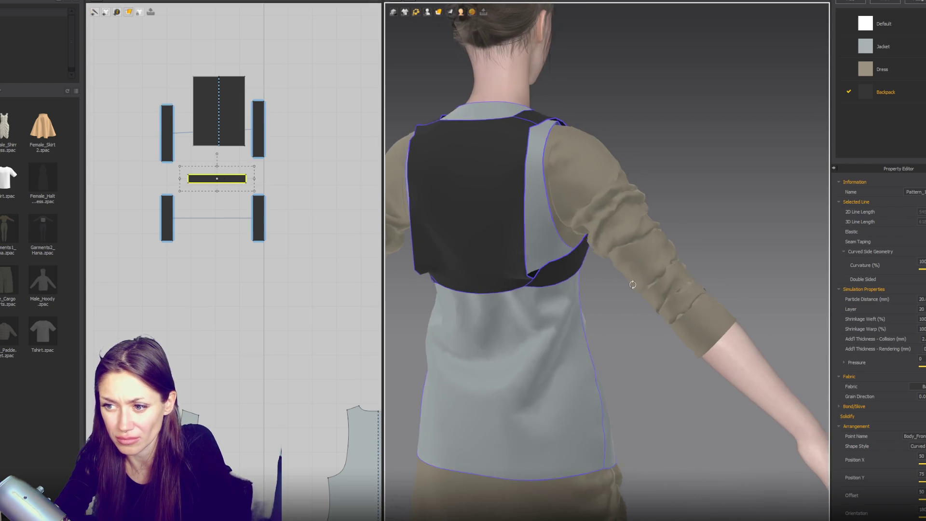
left_click(535, 280)
left_click(195, 143)
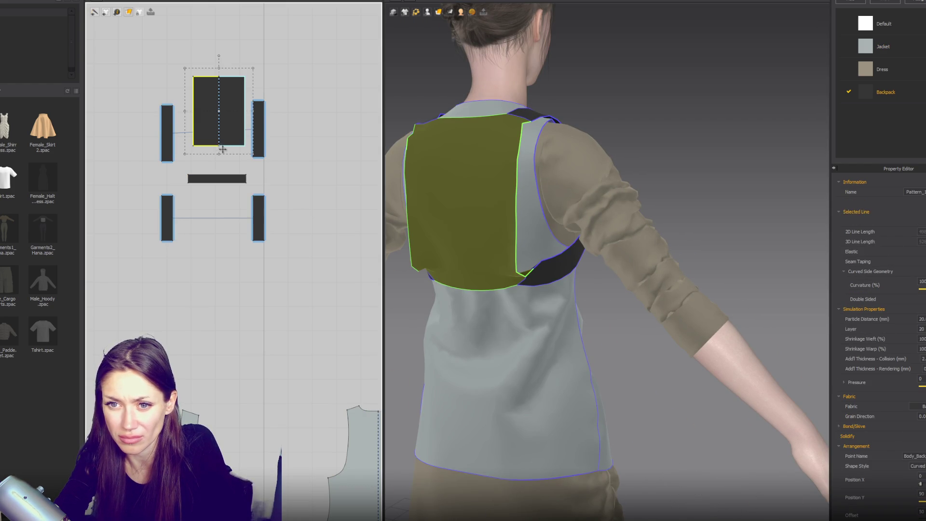
left_click_drag(219, 154, 219, 136)
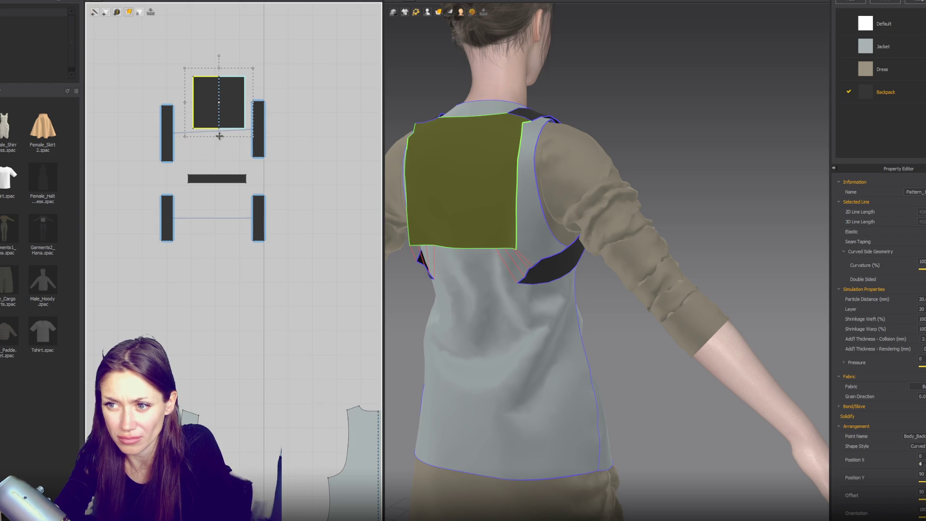
- Let the simulation settle and pull the shoulder strap into place on the back
mouse_move(544, 215)
right_mouse_down()
mouse_move(459, 241)
mouse_move(482, 227)
mouse_move(473, 210)
mouse_move(429, 208)
mouse_move(679, 215)
mouse_move(612, 208)
mouse_move(491, 227)
right_mouse_up()
scroll(483, 227, "down", 3)
scroll(494, 210, "up", 2)
scroll(494, 210, "down", 1)
scroll(488, 230, "up", 3)
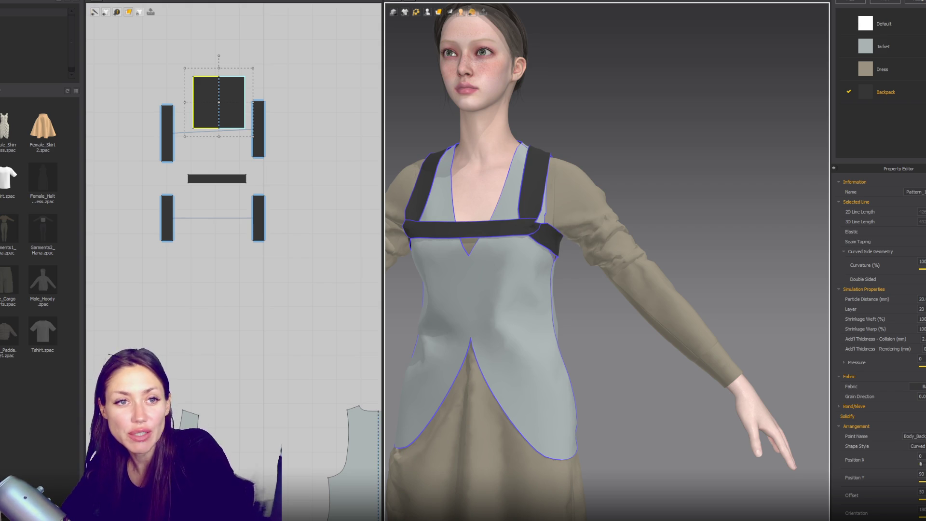
key("Escape")
right_click_drag(664, 215, 540, 185)
left_click_drag(444, 247, 418, 288)
mouse_move(418, 288)
right_mouse_down()
mouse_move(469, 298)
mouse_move(613, 254)
right_mouse_up()
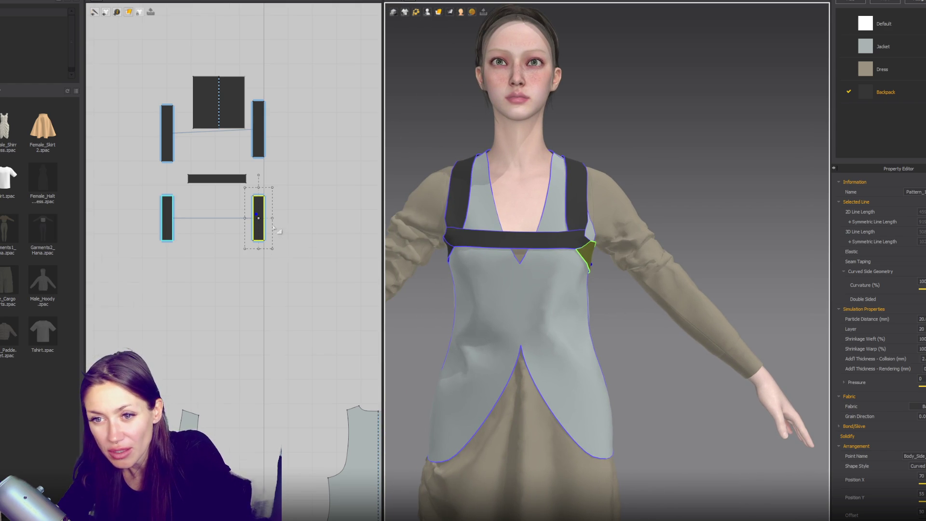
- Widen the chest strap pattern and check the side strap from the side
scroll(273, 229, "up", 3)
left_click(222, 145)
left_click_drag(246, 144, 246, 144)
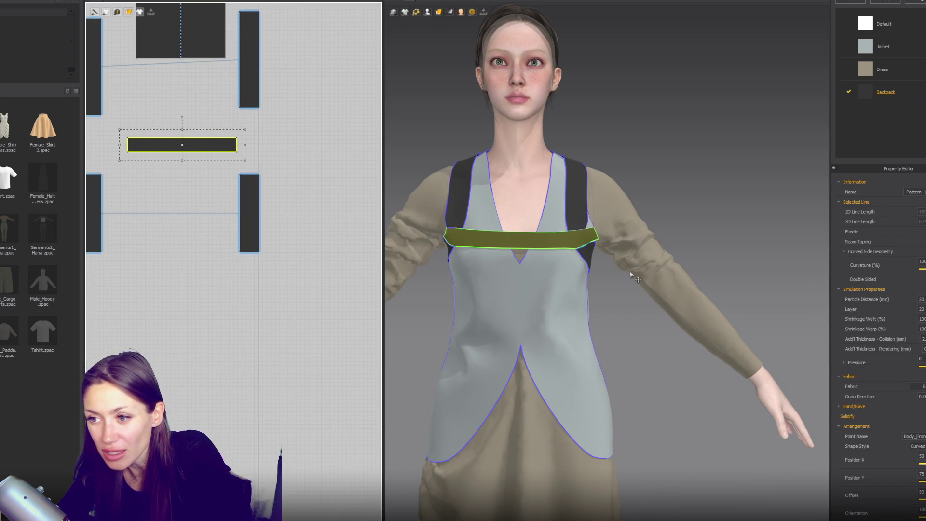
right_click_drag(521, 279, 458, 259)
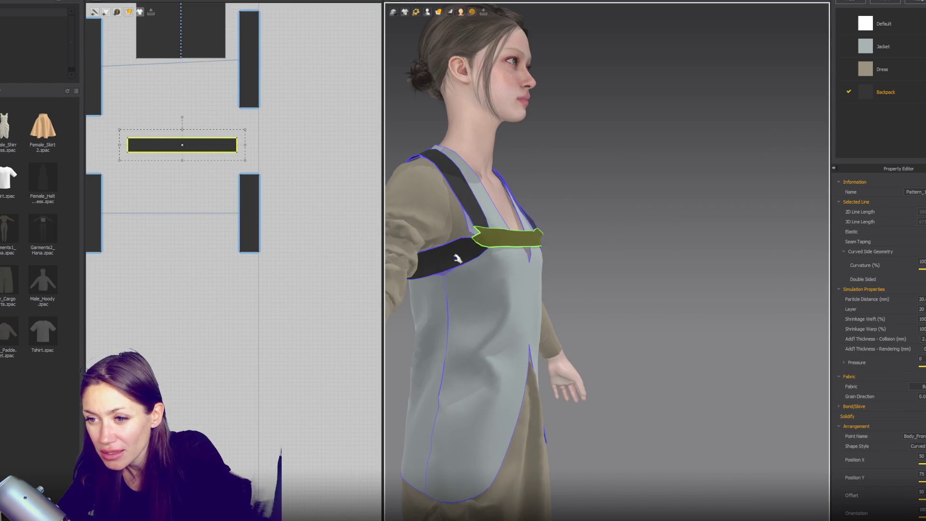
left_click(444, 272)
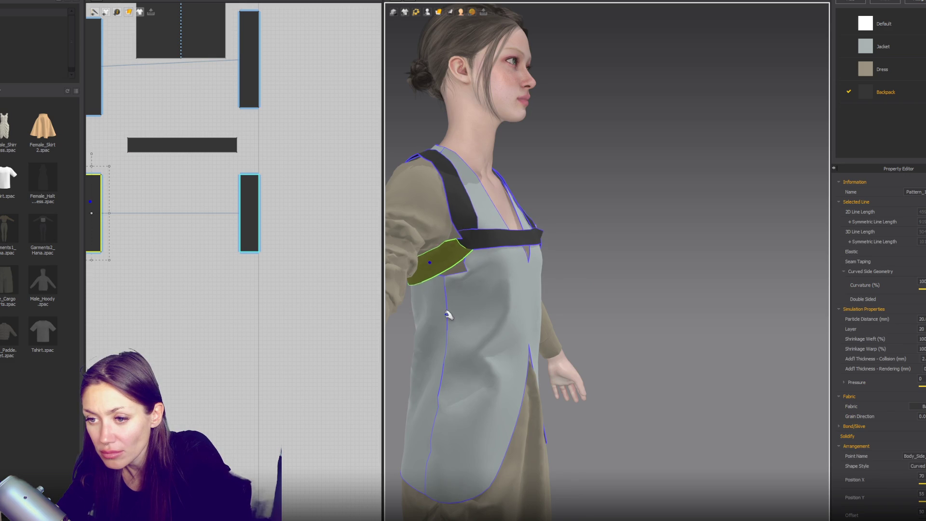
right_click_drag(471, 313, 446, 319)
mouse_move(530, 293)
right_mouse_down()
mouse_move(458, 266)
mouse_move(385, 276)
mouse_move(519, 283)
right_mouse_up()
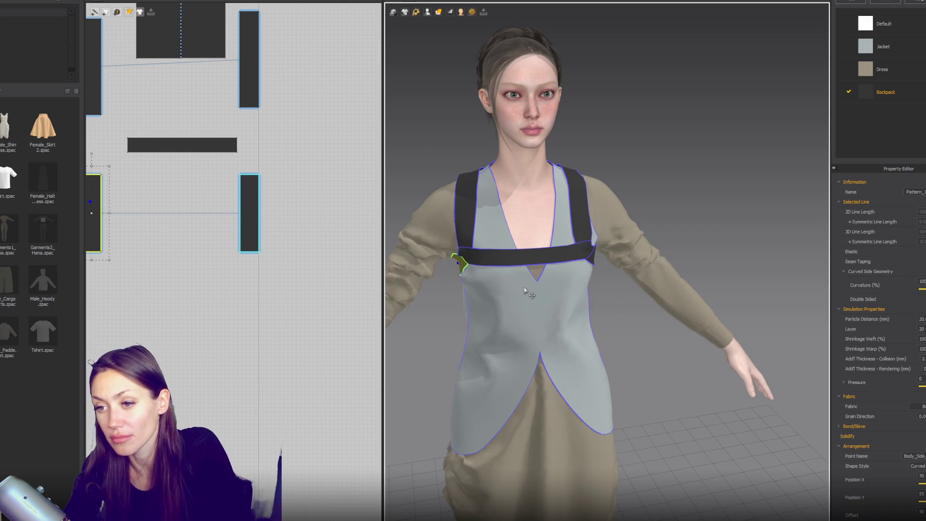
- Inspect the back panel seams, then review the chest strap from the front
mouse_move(525, 291)
right_mouse_down()
mouse_move(616, 304)
mouse_move(635, 289)
mouse_move(605, 276)
mouse_move(558, 213)
right_mouse_up()
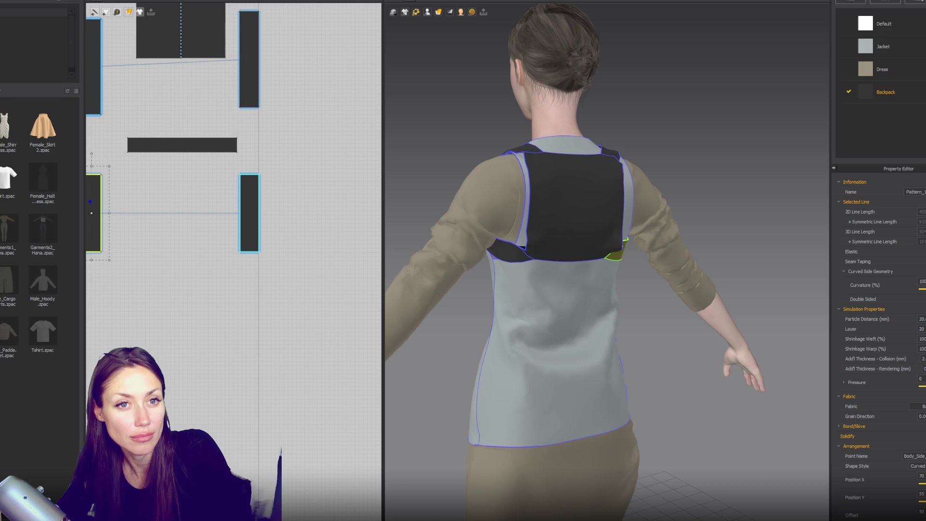
left_click(641, 167)
mouse_move(642, 167)
right_mouse_down()
mouse_move(659, 205)
mouse_move(708, 202)
right_mouse_up()
key("2")
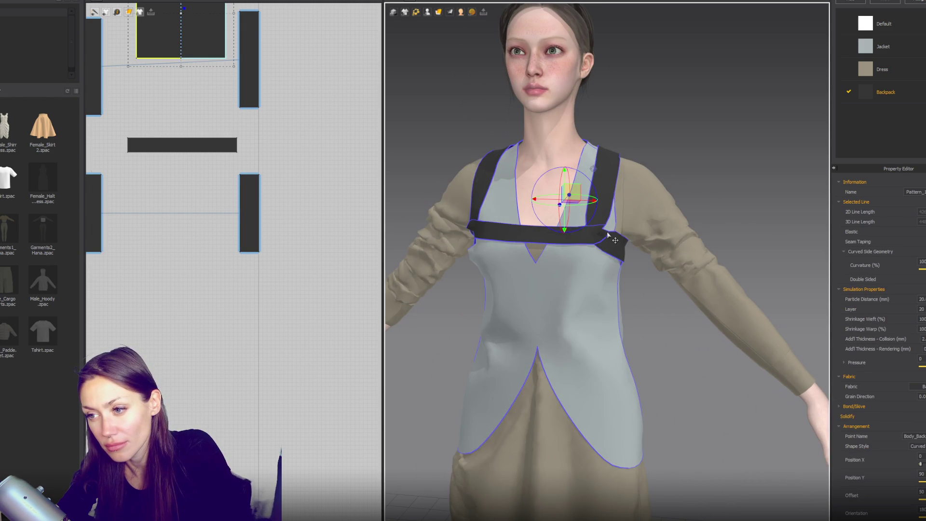
left_click(609, 237)
left_click(636, 235)
left_click(632, 235)
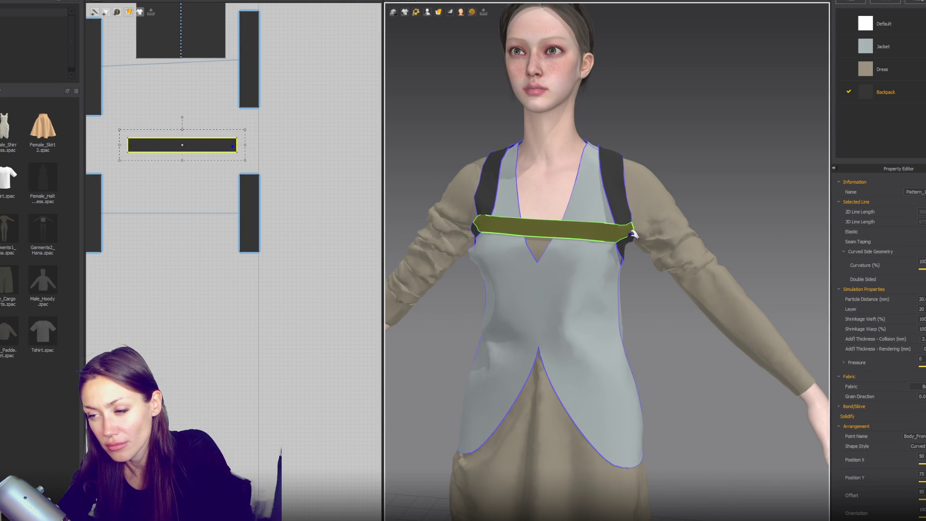
scroll(639, 284, "down", 3)
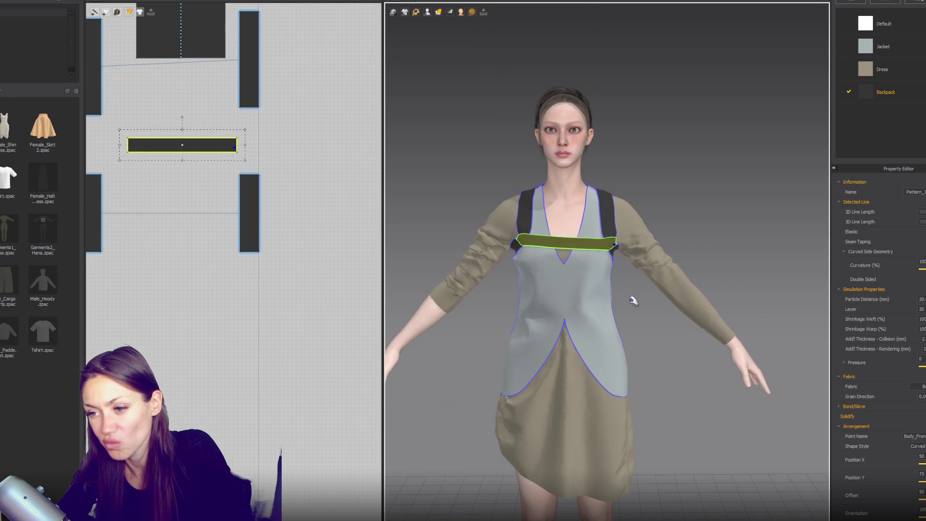
left_click(626, 299)
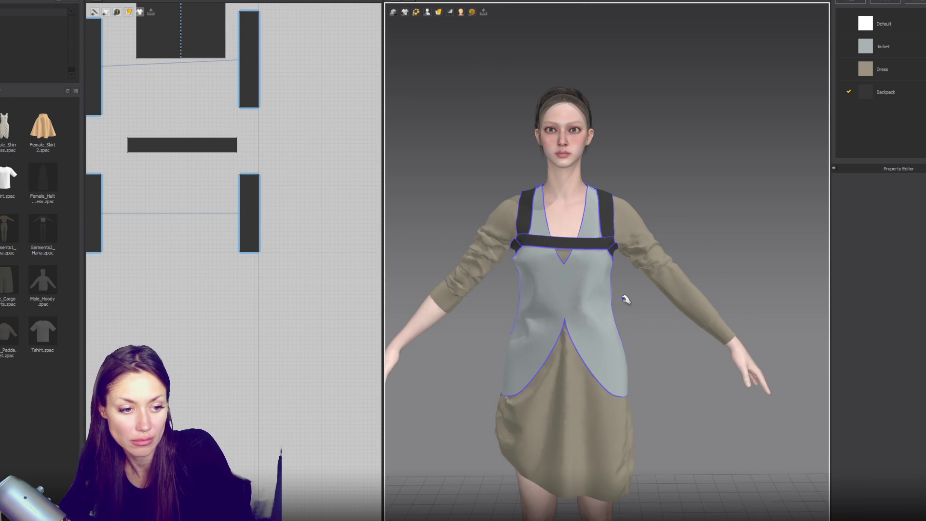
left_click(604, 300)
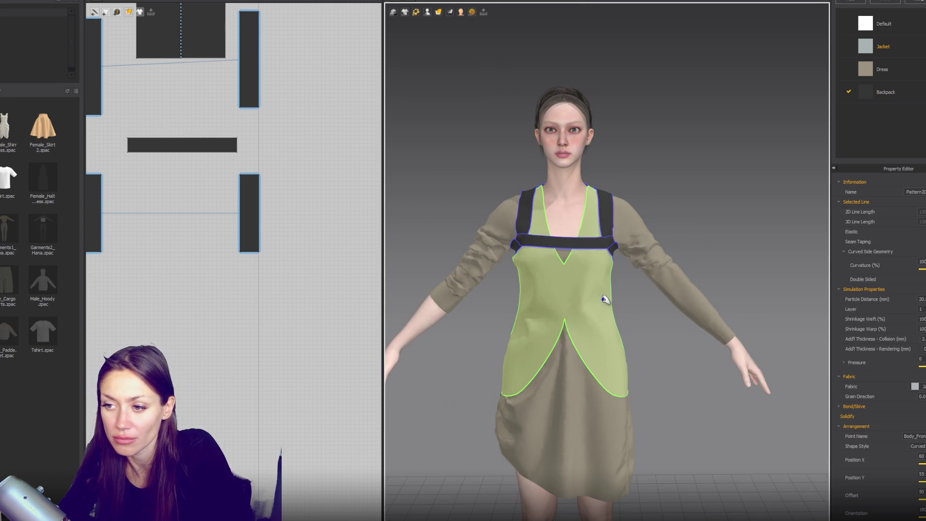
- Set the Jacket fabric's physical property preset to Denim_Lightweight
left_click(870, 47)
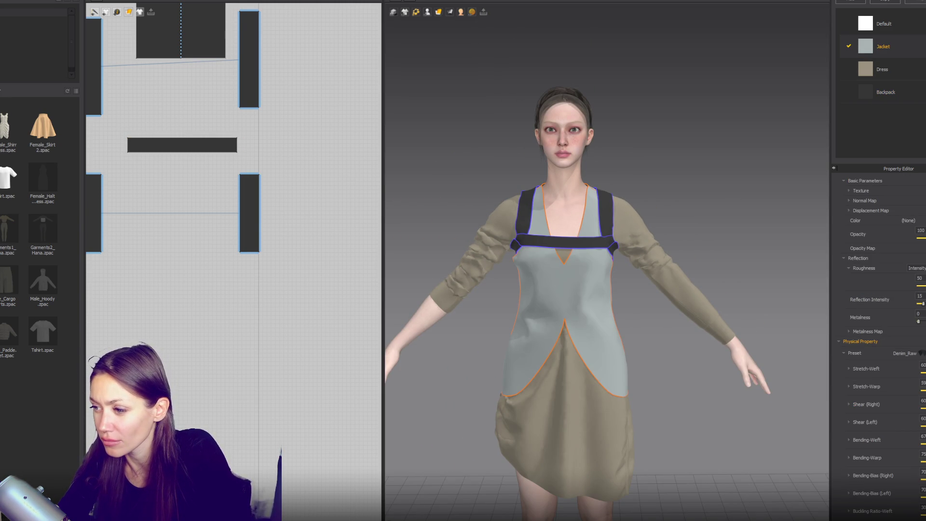
left_click(920, 353)
scroll(883, 424, "down", 10)
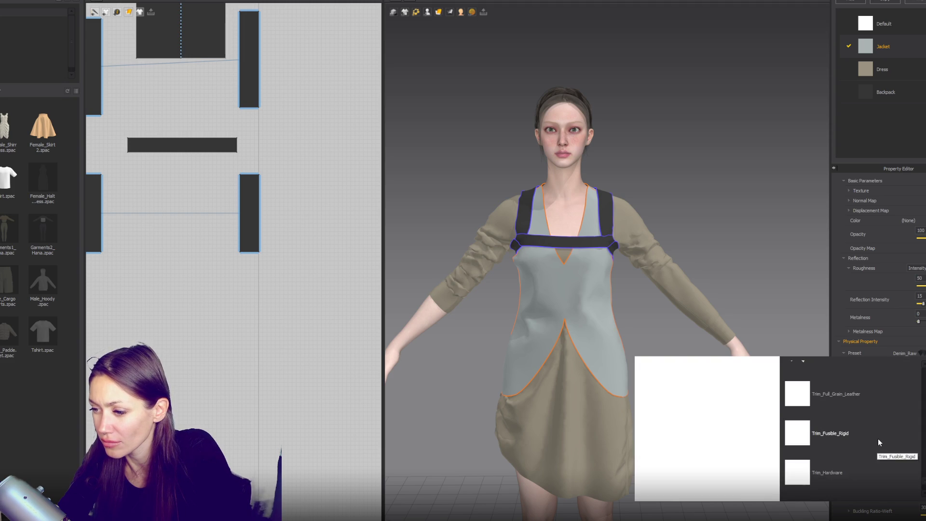
scroll(880, 425, "up", 3)
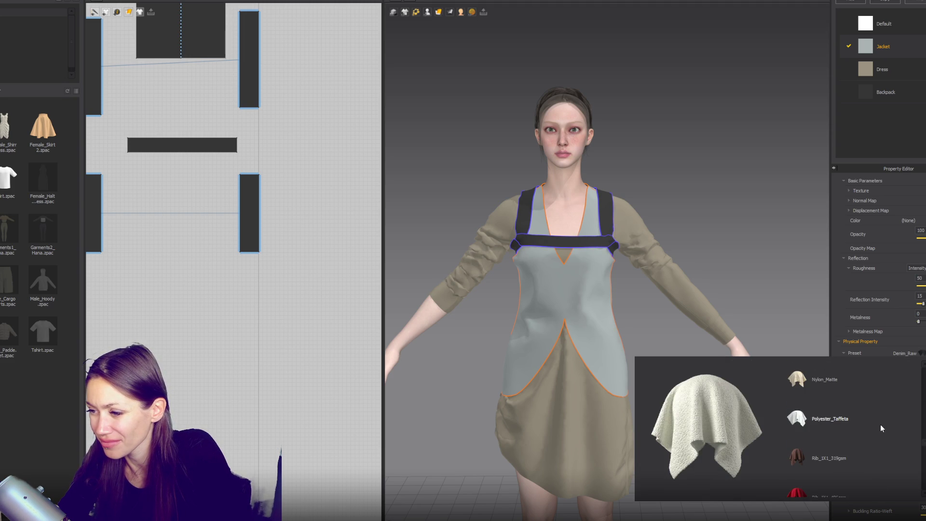
scroll(881, 427, "down", 2)
scroll(878, 419, "up", 5)
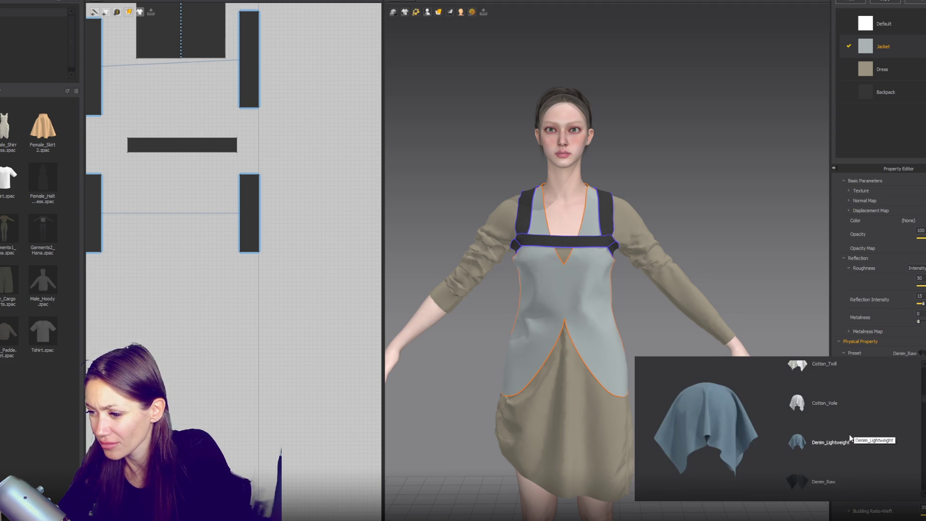
left_click(876, 443)
left_click(770, 218)
- Set the vest's Particle Distance to 15
left_click(911, 50)
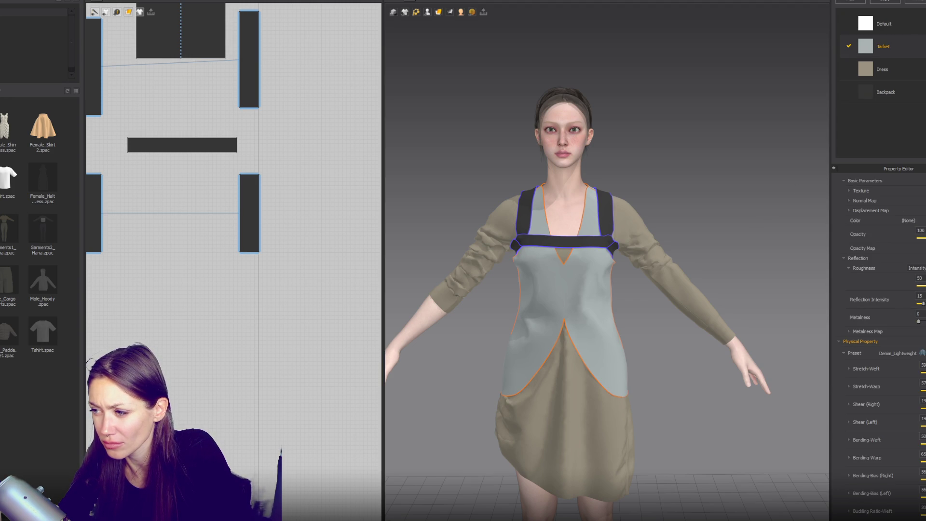
scroll(882, 337, "down", 10)
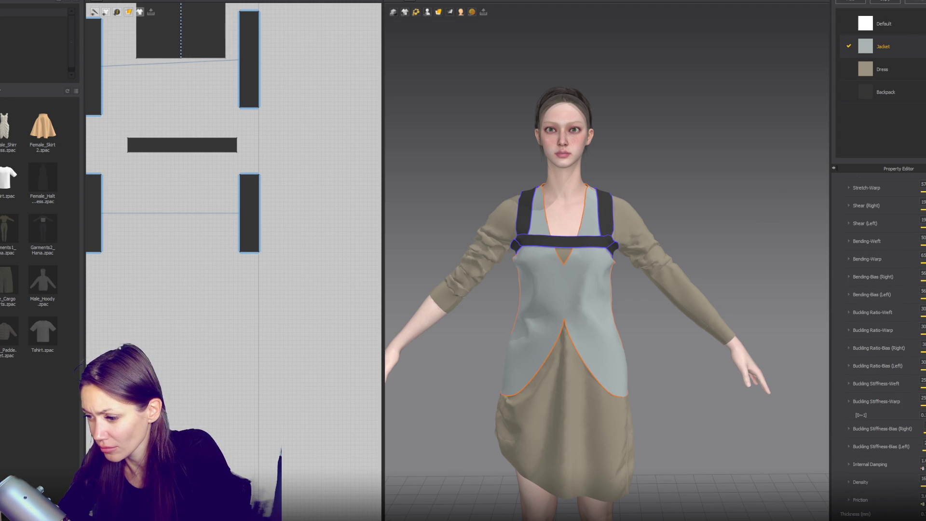
scroll(893, 374, "up", 2)
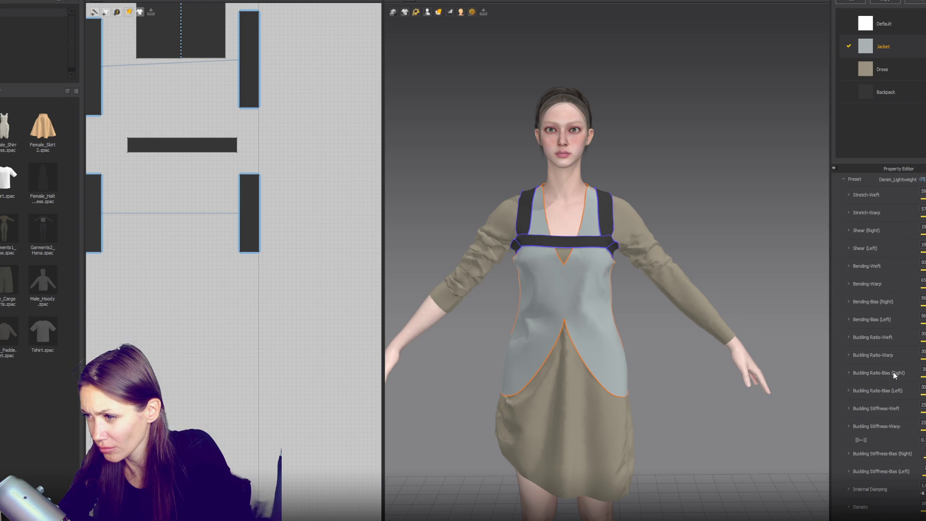
left_click(596, 300)
mouse_move(512, 266)
right_mouse_down()
mouse_move(603, 279)
mouse_move(667, 304)
right_mouse_up()
key("2")
left_click(921, 299)
type("15")
key("Return")
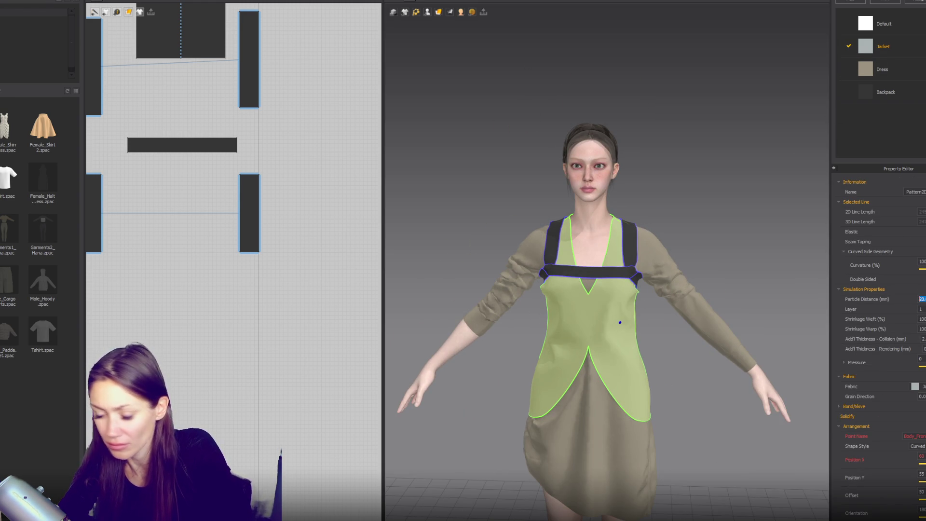
- Orbit around the avatar to inspect the vest's drape from the front and side
left_click(754, 196)
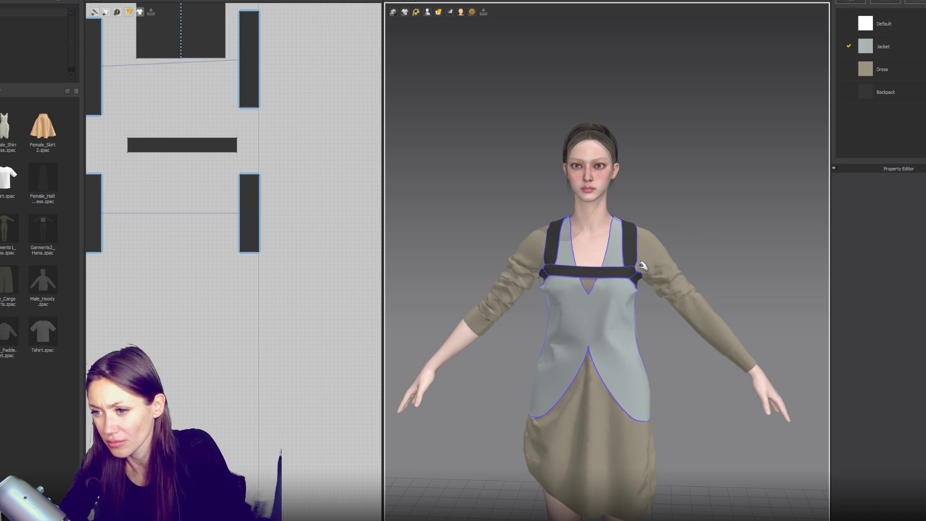
scroll(652, 238, "down", 3)
mouse_move(653, 238)
right_mouse_down()
mouse_move(694, 252)
mouse_move(839, 256)
right_mouse_up()
key("2")
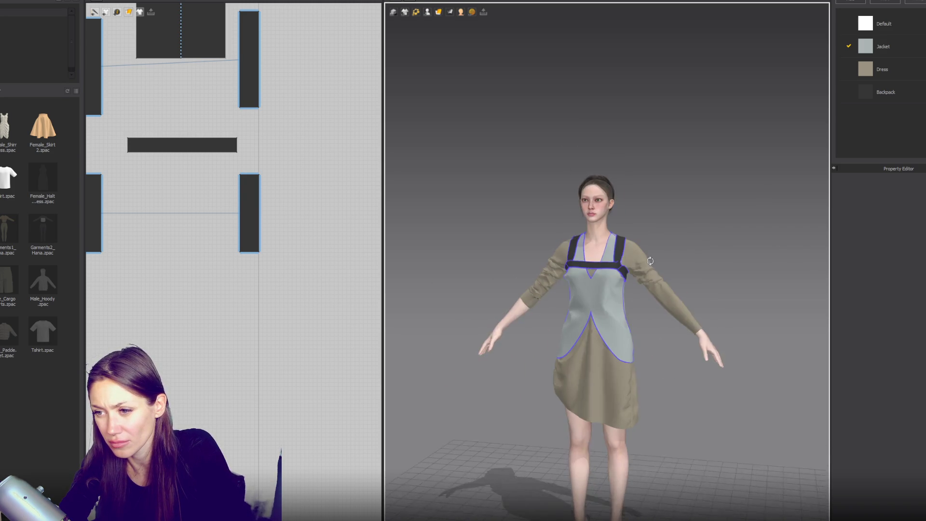
scroll(675, 268, "up", 3)
scroll(653, 242, "down", 5)
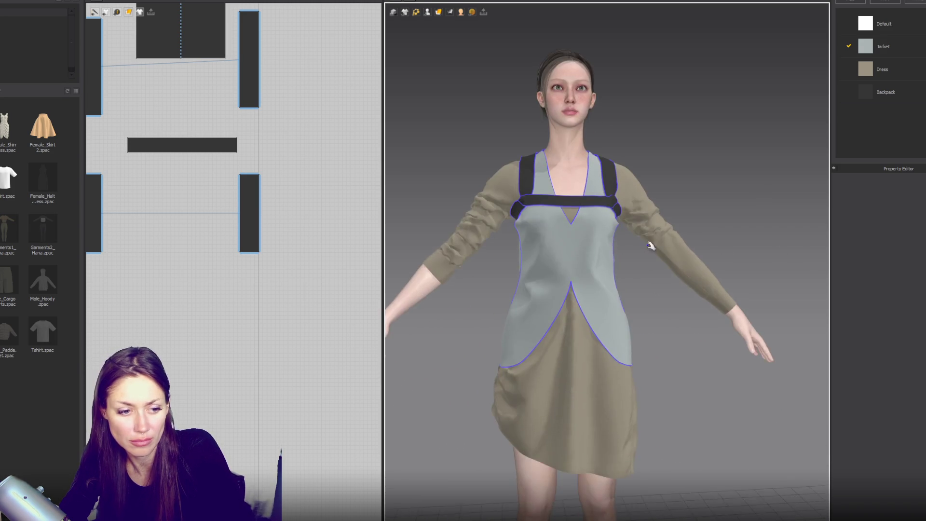
right_click_drag(644, 248, 643, 249)
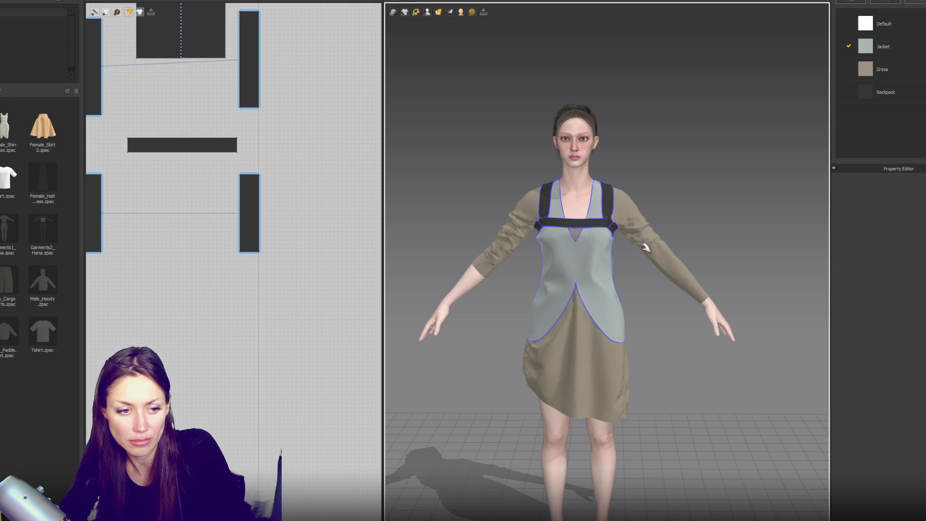
right_click_drag(545, 241, 628, 237)
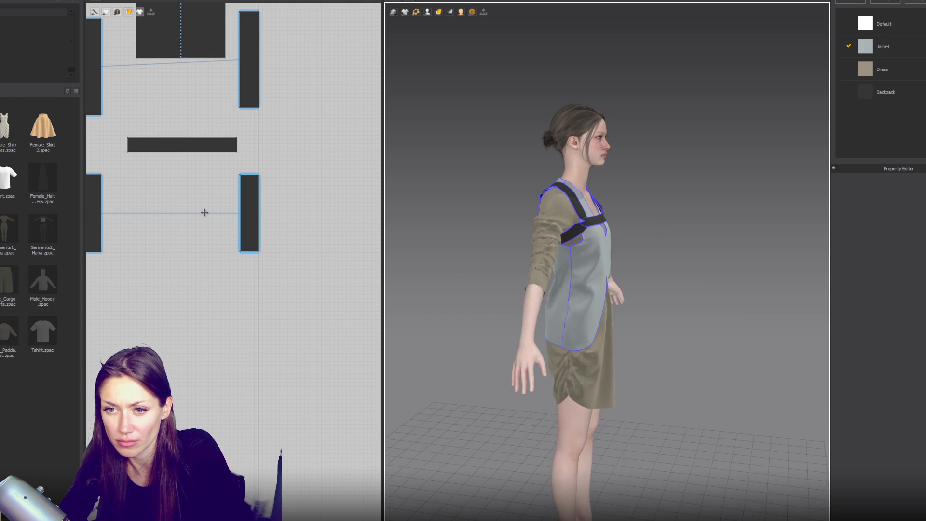
scroll(204, 213, "down", 5)
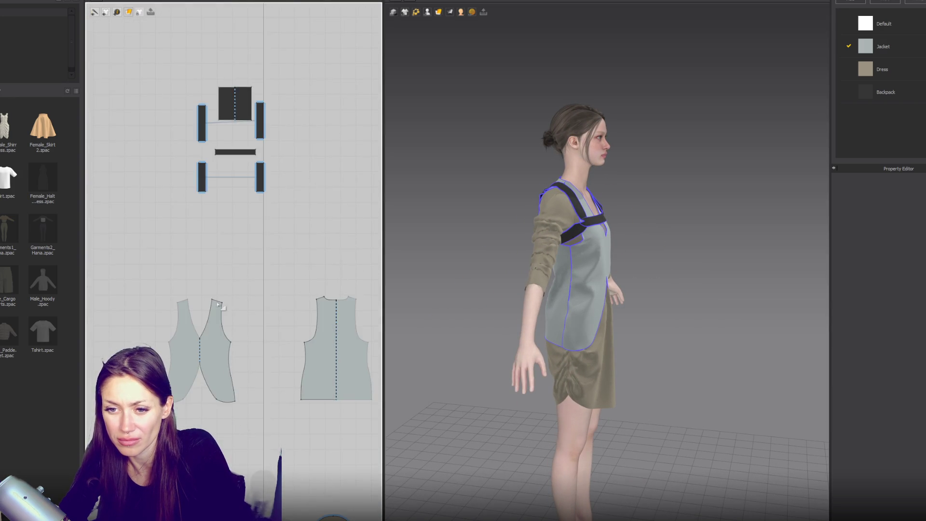
- Reshape the jacket front's side curve and raise its lower corner point
scroll(218, 305, "up", 3)
left_click(250, 412)
mouse_move(237, 413)
left_mouse_down()
mouse_move(228, 430)
mouse_move(238, 430)
left_mouse_up()
right_click_drag(501, 352, 428, 352)
left_click_drag(237, 431, 232, 440)
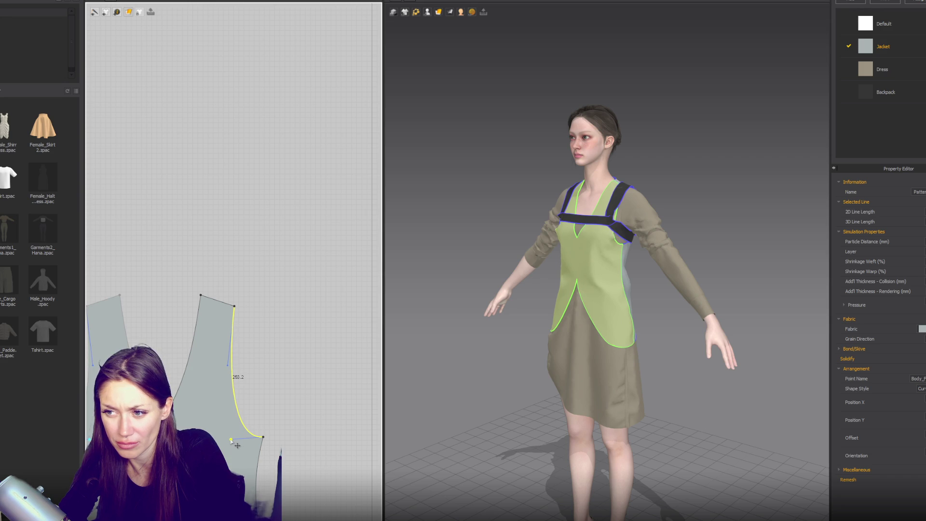
right_click_drag(579, 328, 673, 328)
left_click_drag(272, 438, 274, 417)
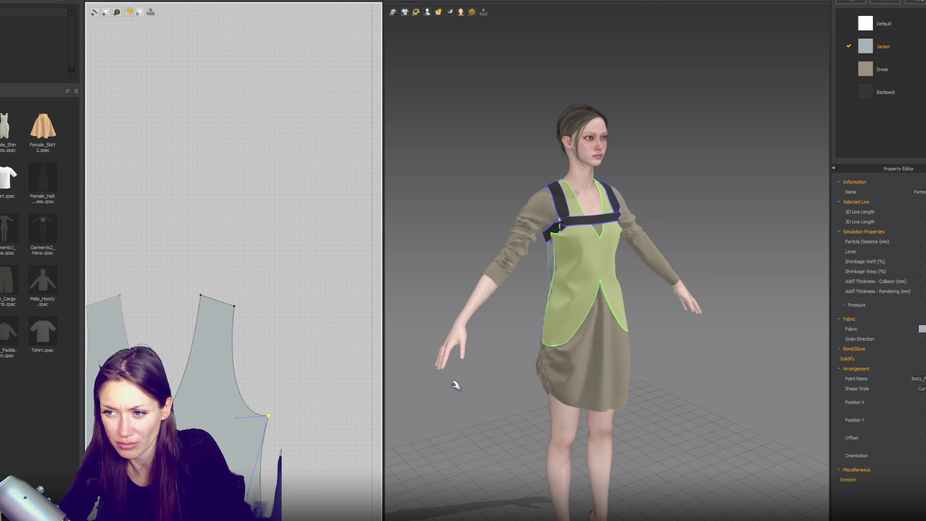
mouse_move(441, 387)
right_mouse_down()
mouse_move(518, 385)
mouse_move(490, 385)
right_mouse_up()
scroll(283, 330, "down", 3)
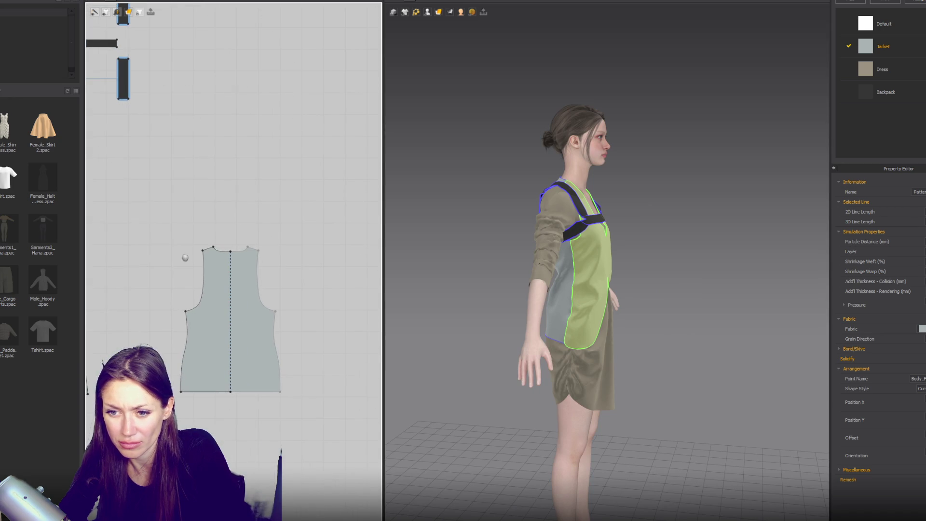
- Adjust the vest pattern's armhole corner and curve, and curve both side seams
left_click(188, 309)
left_click_drag(186, 309, 186, 307)
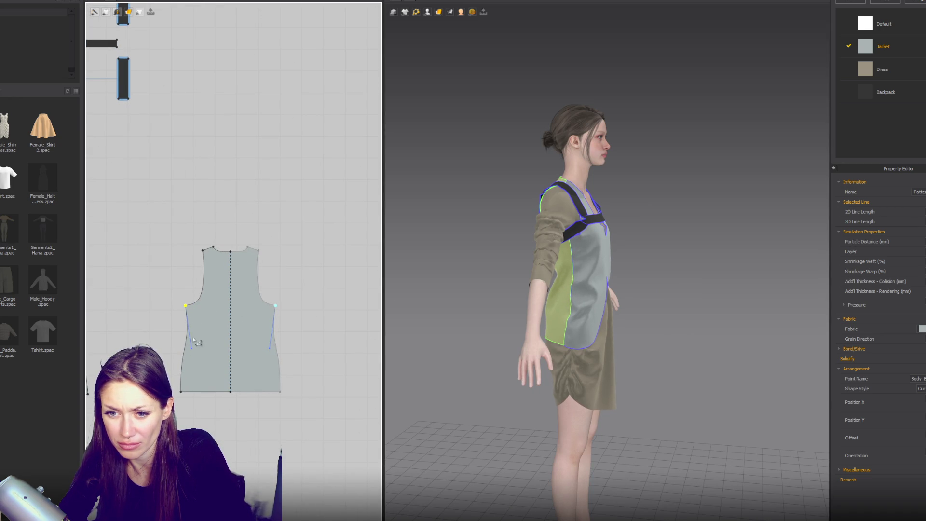
left_click_drag(192, 349, 206, 336)
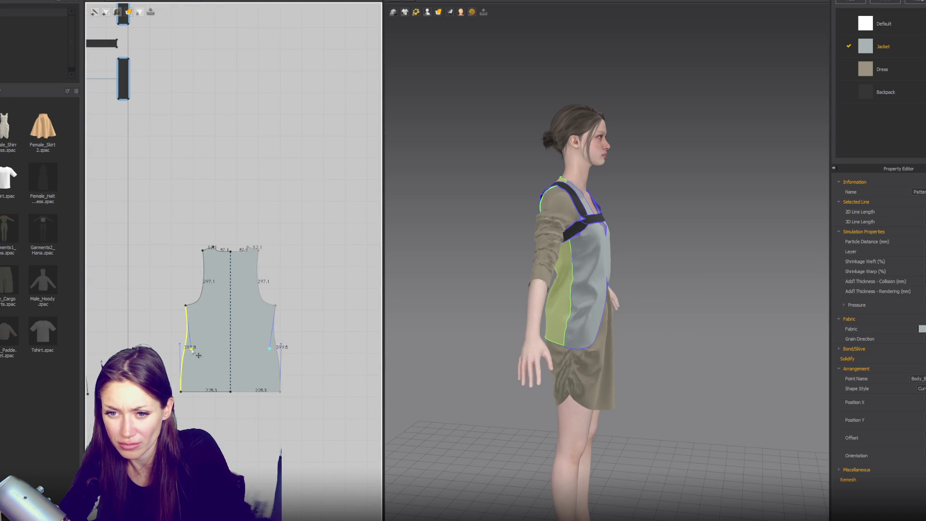
left_click(196, 303)
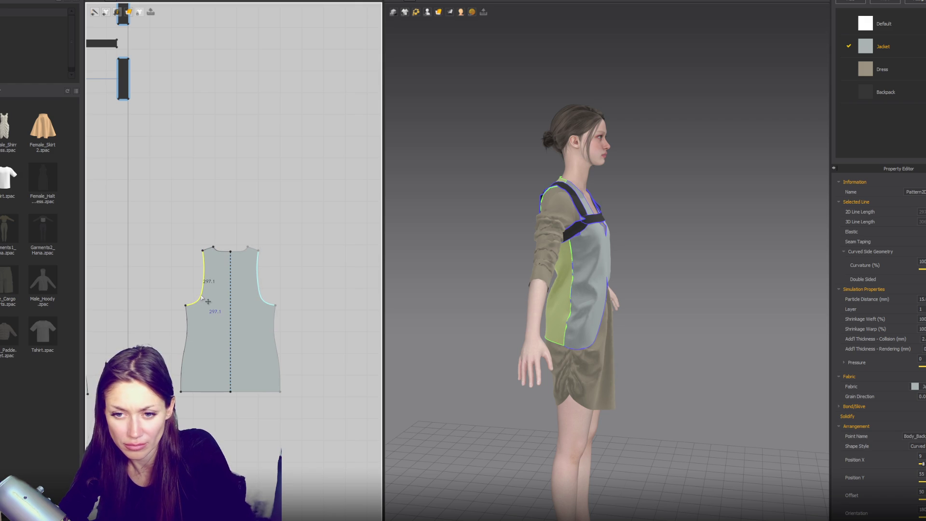
left_click_drag(208, 301, 204, 300)
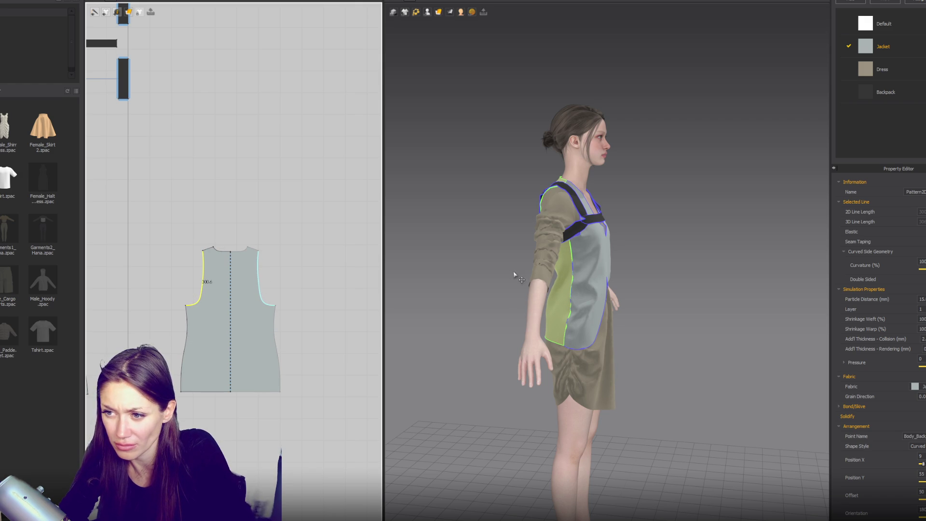
left_click(574, 260)
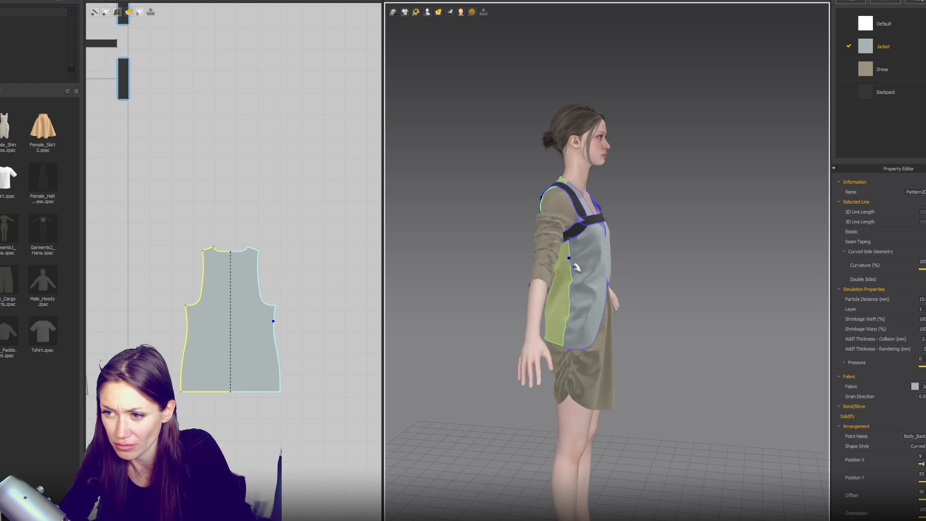
right_click_drag(615, 276, 560, 279)
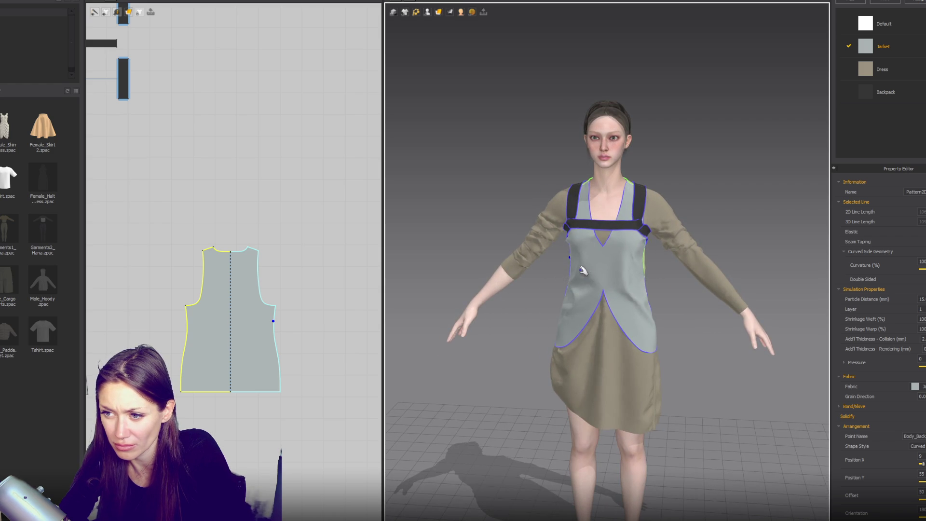
left_click(579, 295)
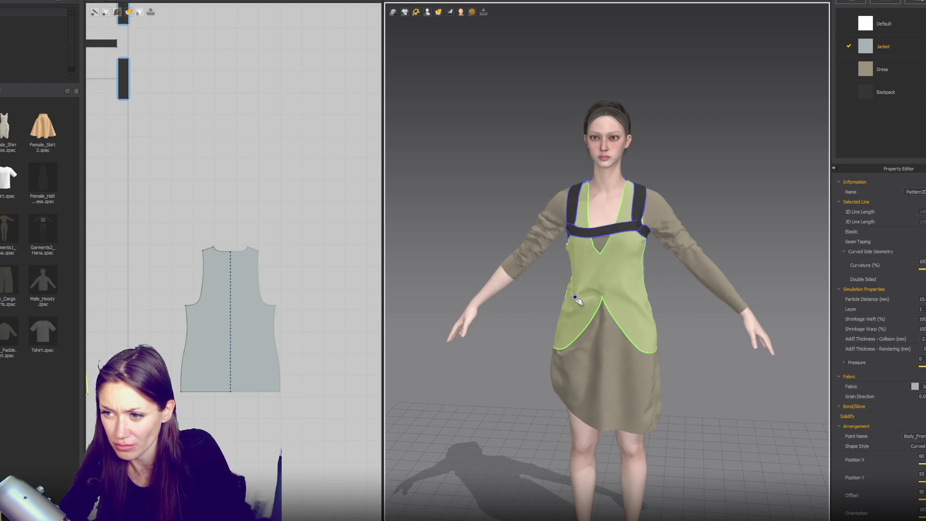
left_click(656, 278)
scroll(653, 300, "down", 3)
mouse_move(653, 300)
right_mouse_down()
mouse_move(746, 275)
mouse_move(831, 285)
right_mouse_up()
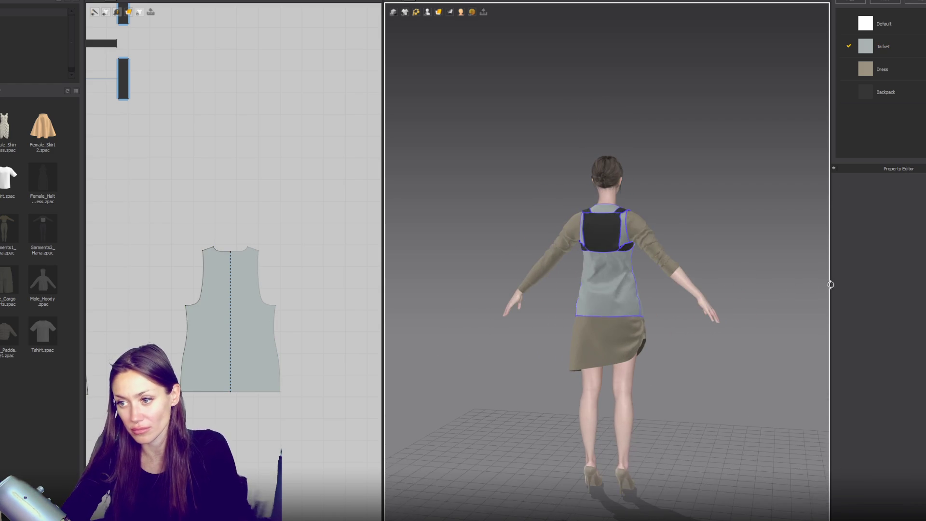
- Add a point at the back hem centre and pull it up into a back slit
left_click(599, 311)
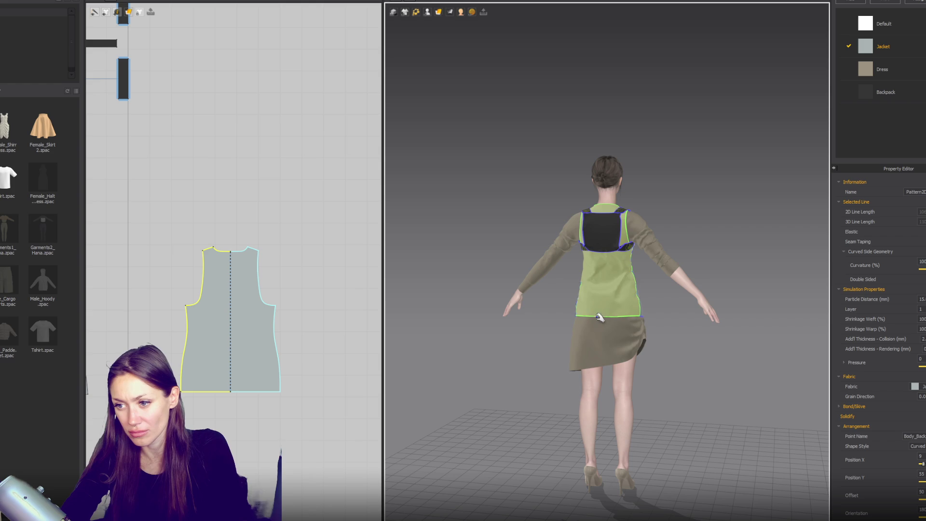
scroll(366, 353, "down", 3)
scroll(264, 302, "up", 8)
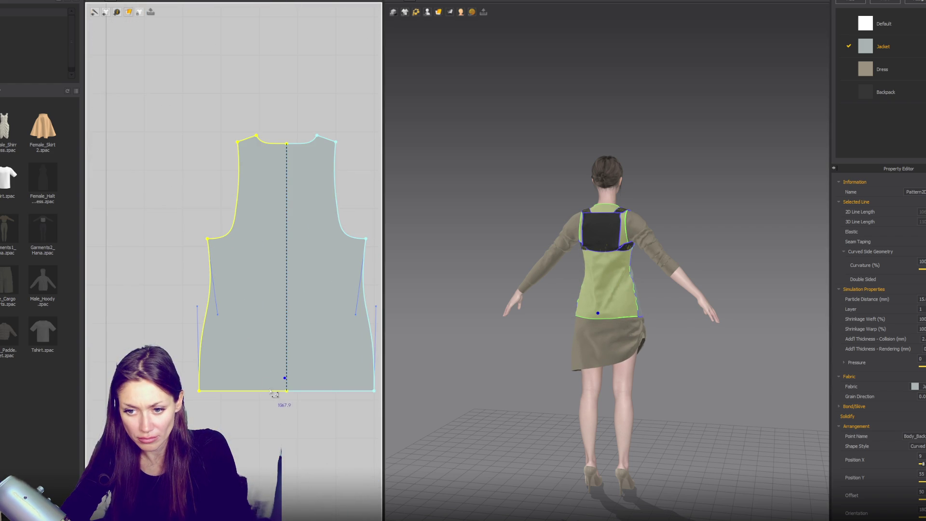
left_click(273, 395)
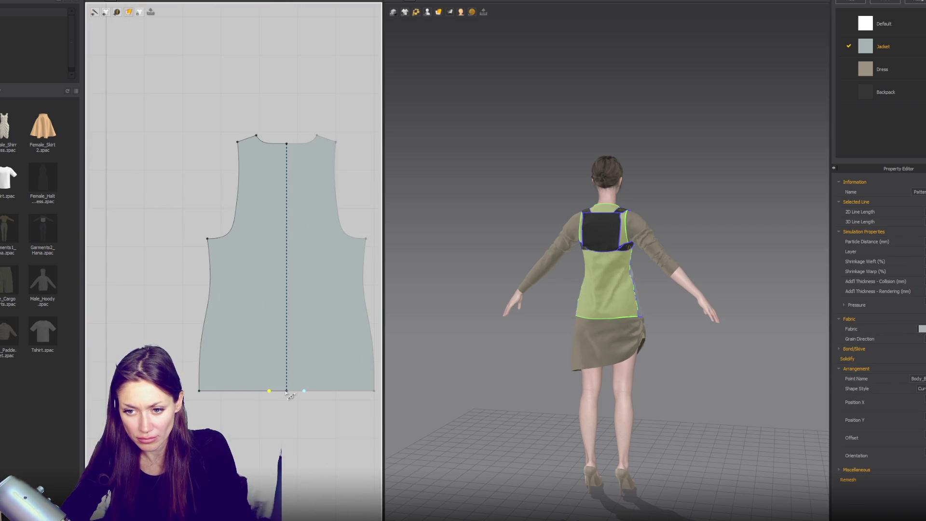
left_click_drag(289, 393, 287, 329)
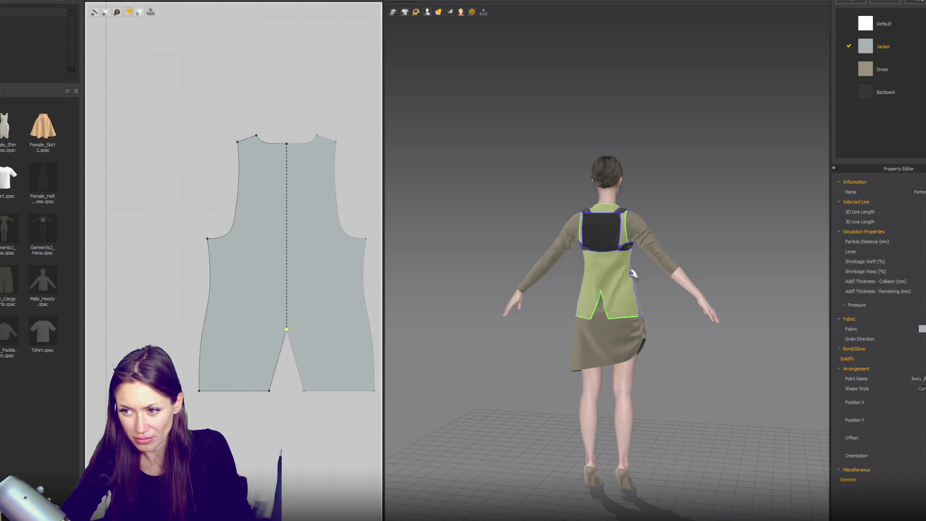
mouse_move(658, 317)
right_mouse_down()
mouse_move(713, 318)
mouse_move(643, 330)
right_mouse_up()
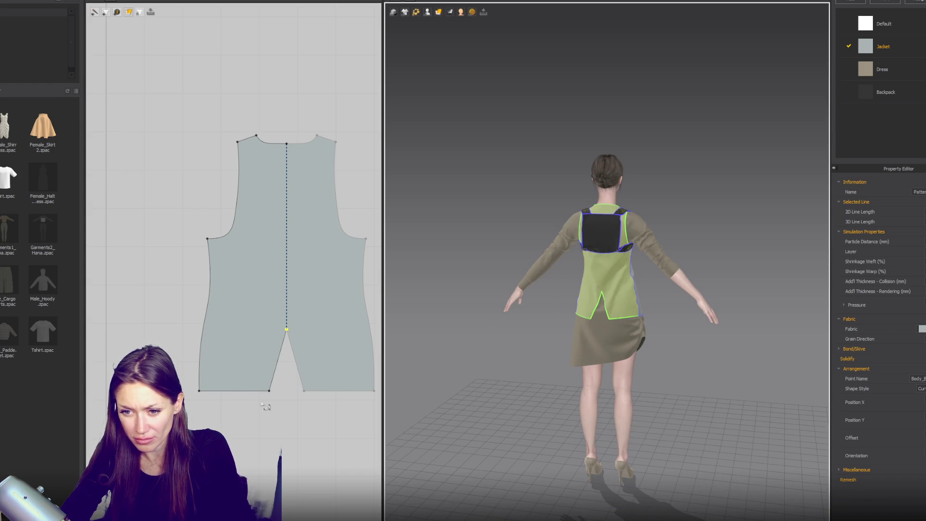
left_click(277, 389)
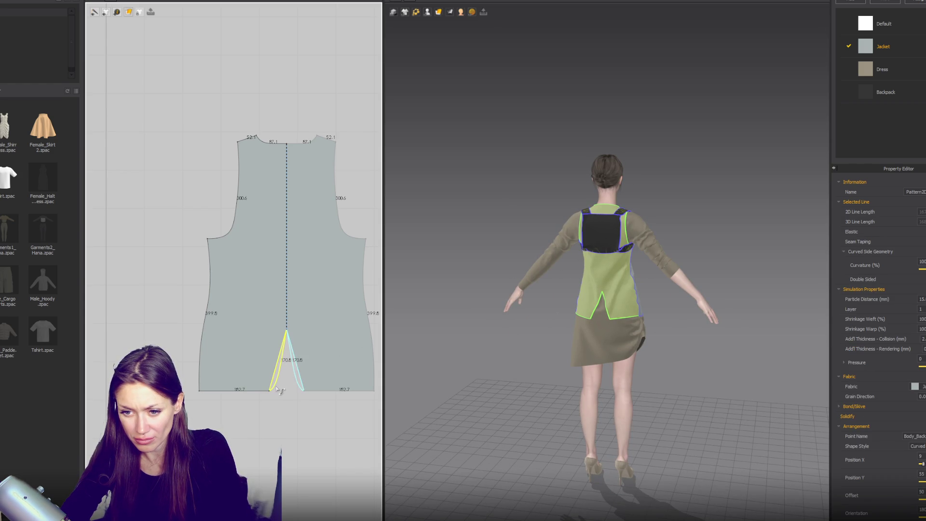
left_click(263, 391)
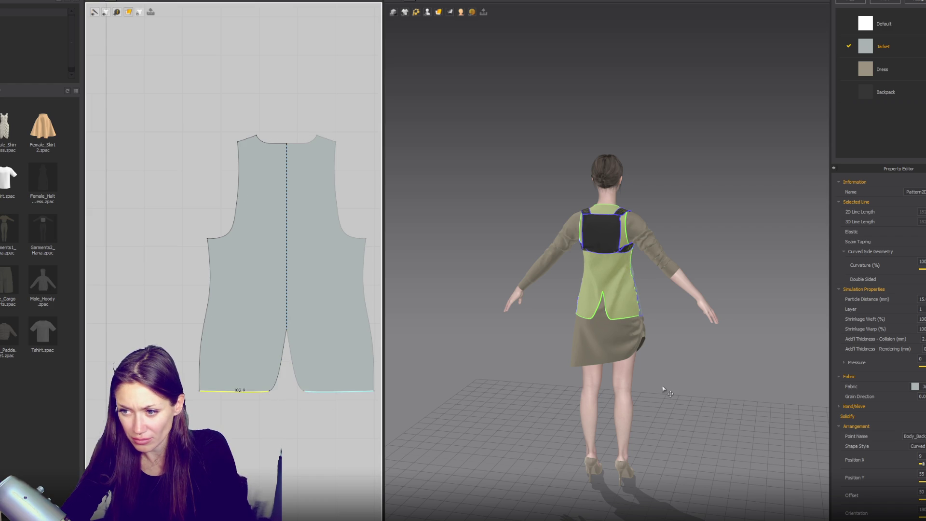
- Curve the back piece's right side seam inward at the waist
right_click_drag(578, 378, 794, 368)
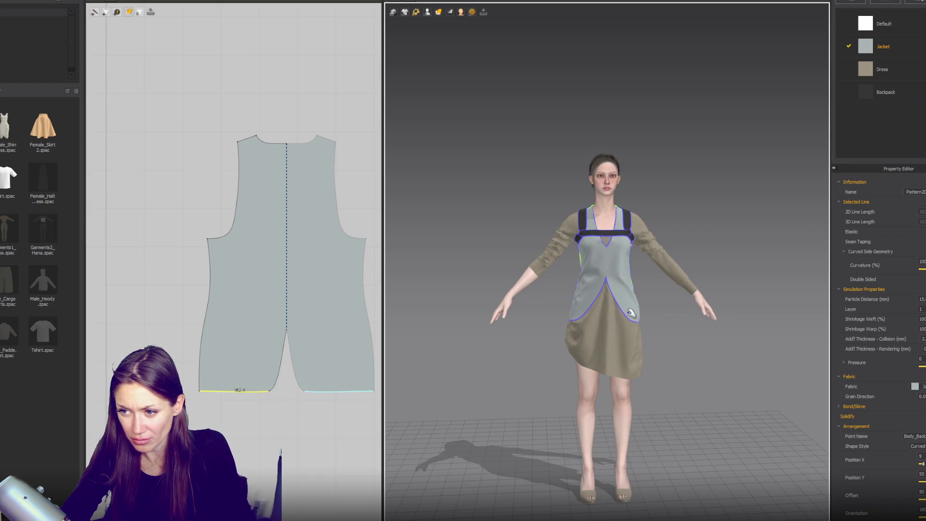
left_click(645, 309)
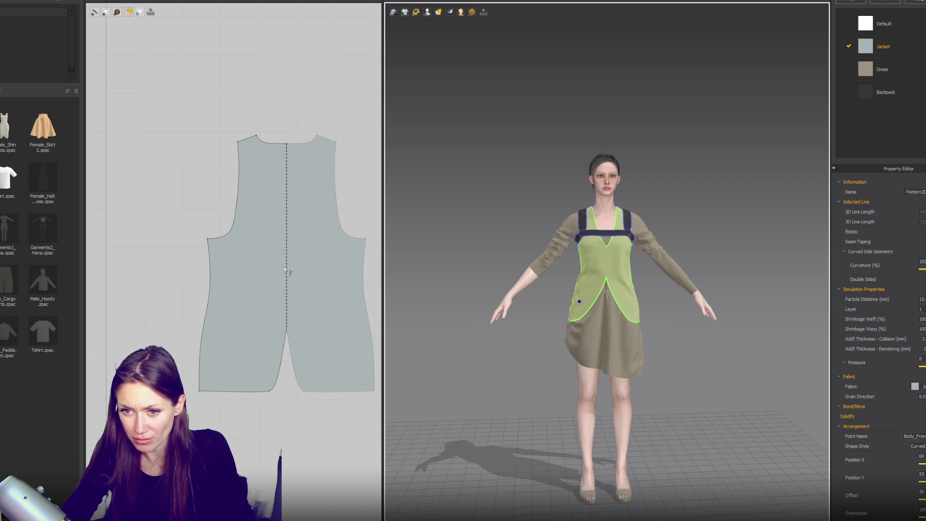
left_click(364, 285)
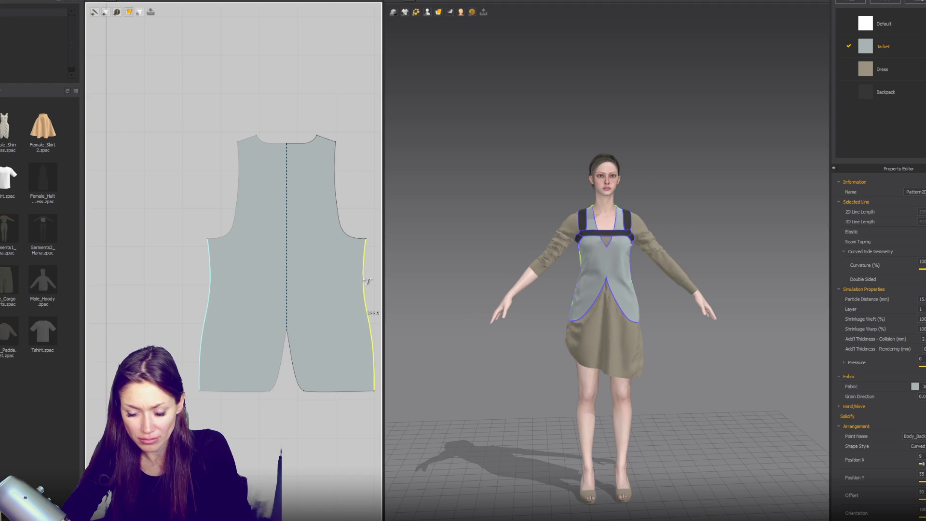
left_click(365, 239)
left_click(365, 239)
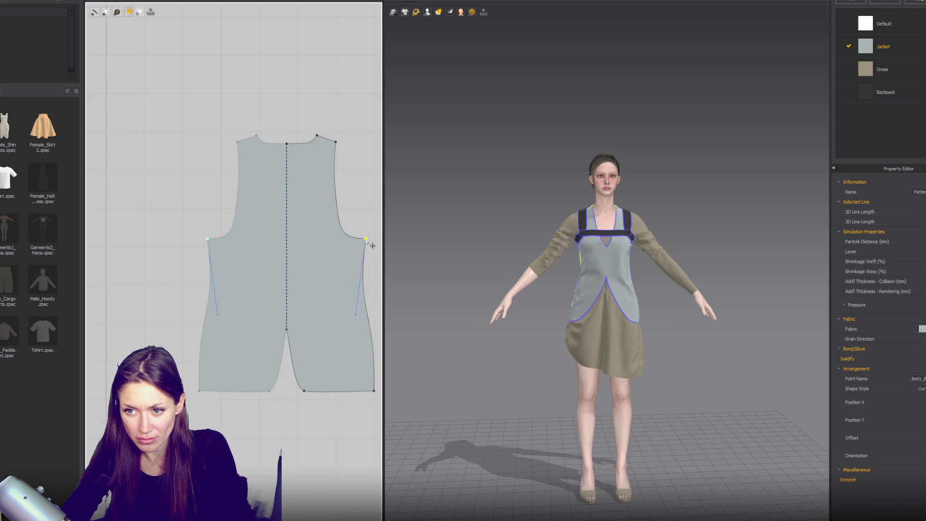
left_click_drag(353, 319, 344, 291)
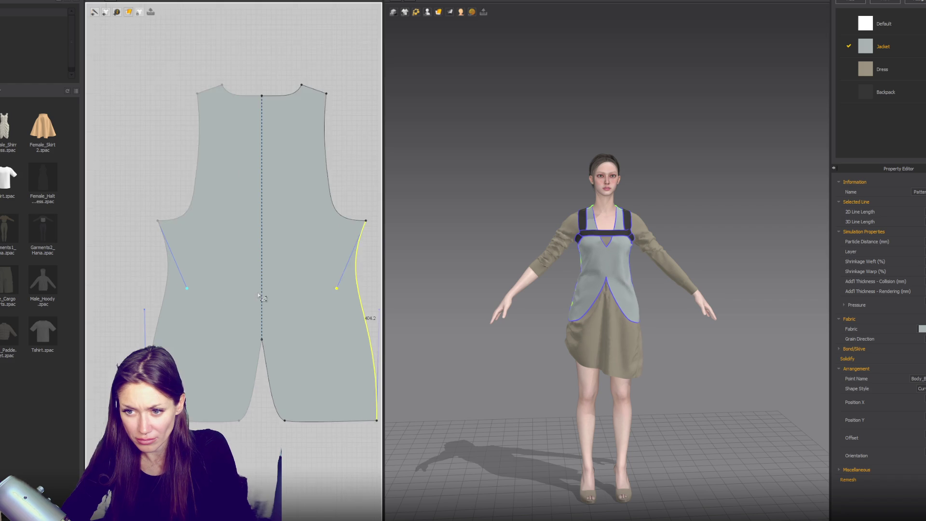
scroll(232, 289, "down", 3)
left_click_drag(133, 291, 128, 292)
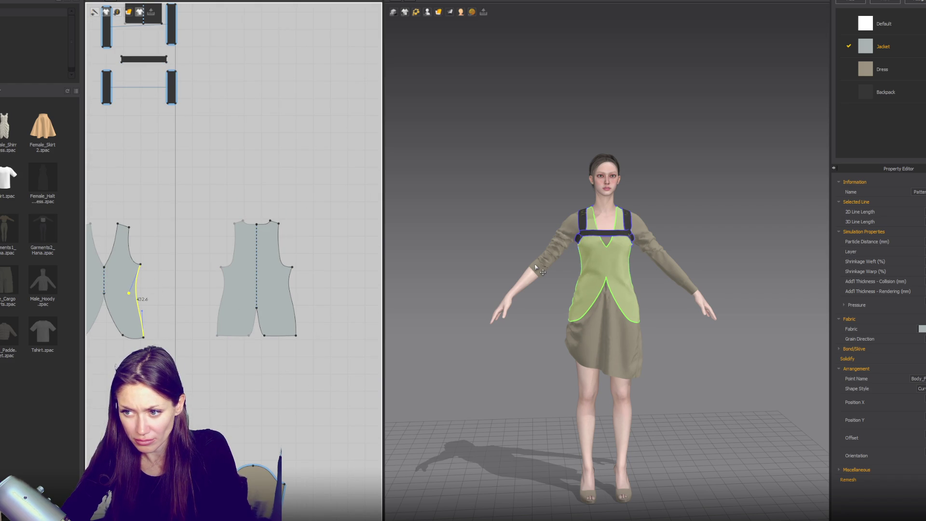
- Inspect the vest, the dress and its sleeve cuff on the avatar from a raised three-quarter view
left_click(571, 311)
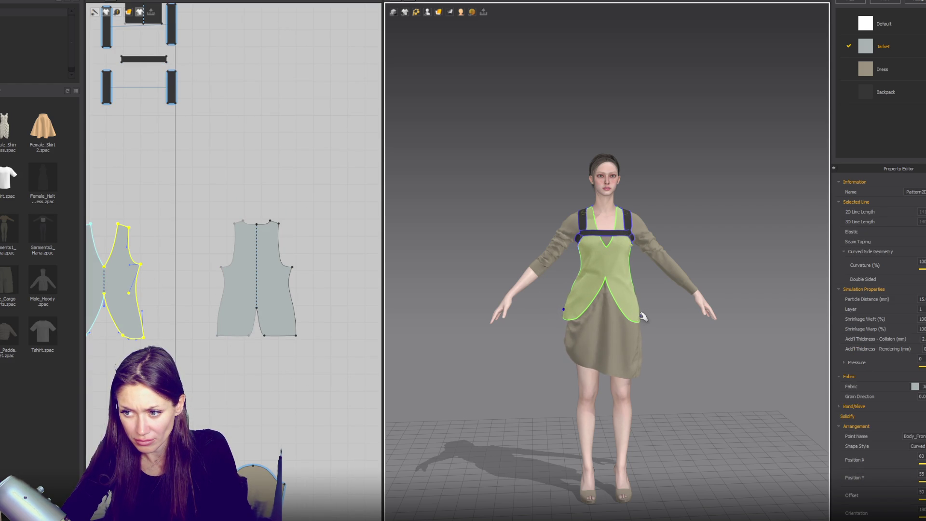
left_click(664, 339)
mouse_move(664, 339)
right_mouse_down()
mouse_move(625, 329)
mouse_move(687, 342)
mouse_move(675, 341)
right_mouse_up()
scroll(653, 333, "up", 3)
left_click(574, 372)
left_click(661, 362)
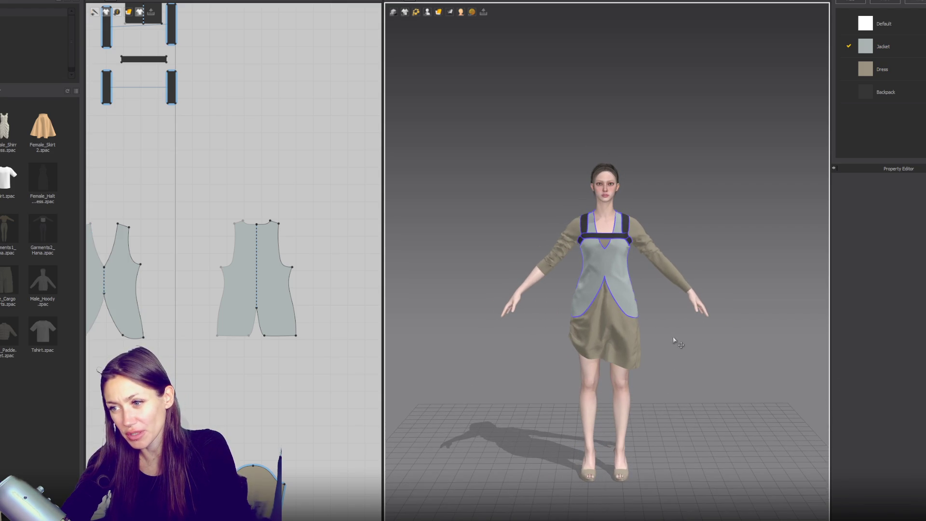
left_click(674, 274)
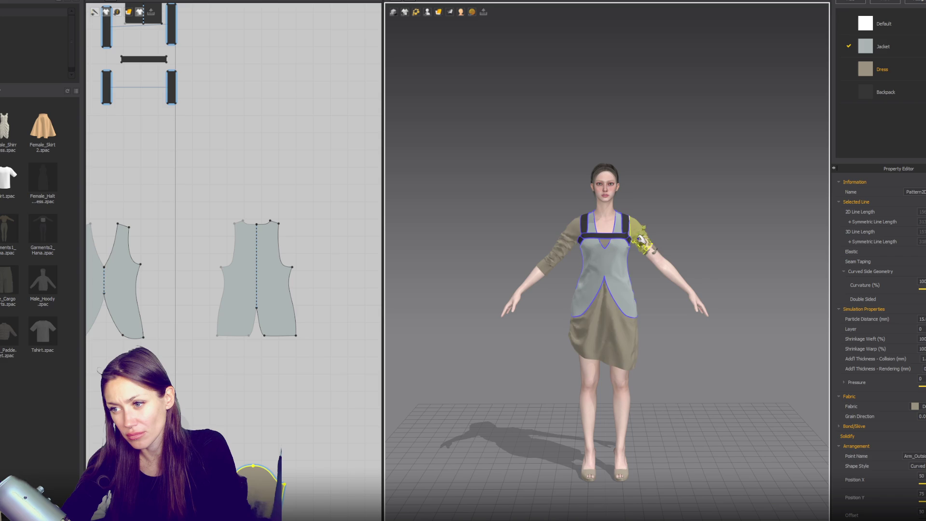
left_click(661, 268)
scroll(653, 292, "up", 2)
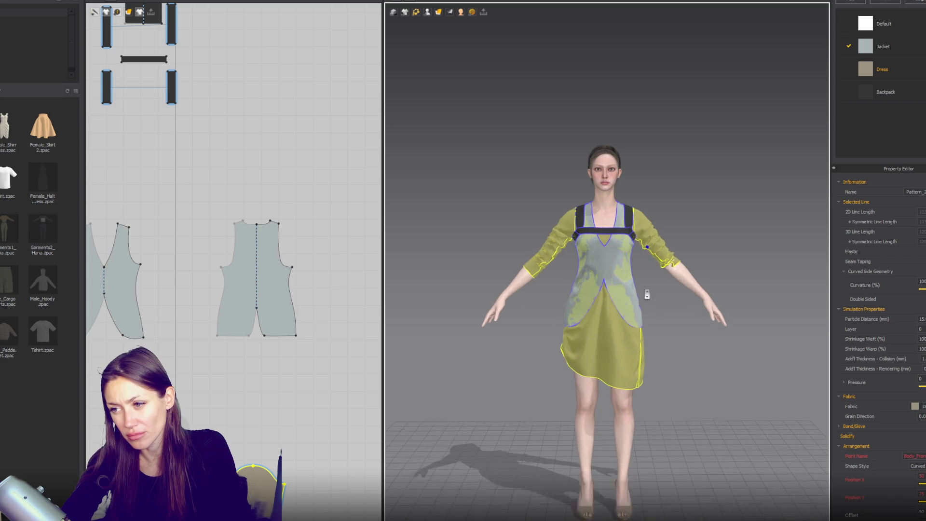
left_click(677, 273)
left_click(675, 265)
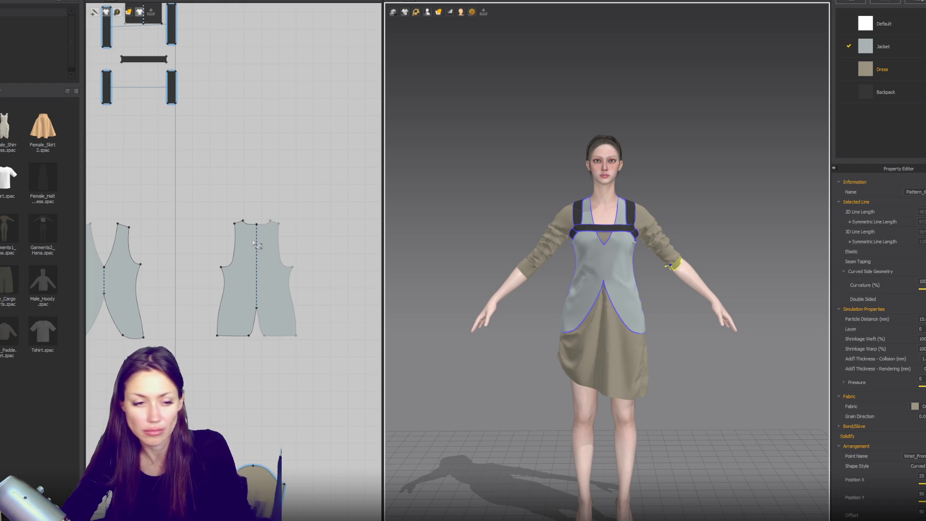
scroll(255, 243, "down", 1)
scroll(255, 243, "down", 1)
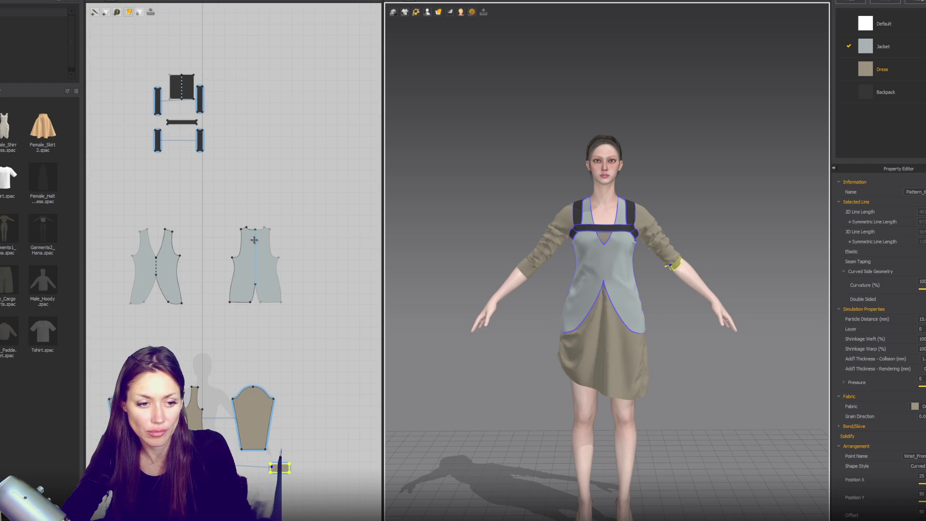
left_click(306, 215)
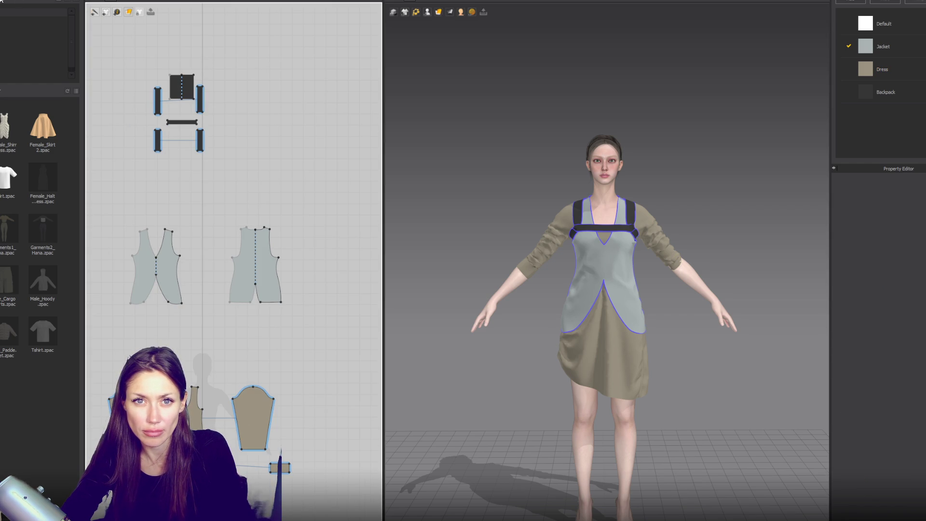
- Dismiss the warning about clicking inside a pattern and bring up the shape choices
left_click(129, 12)
left_click(160, 19)
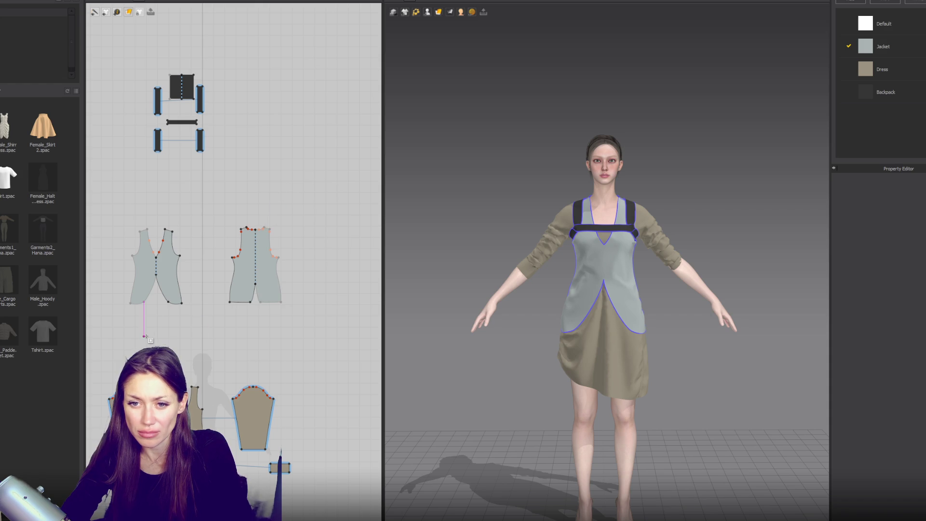
left_click(144, 183)
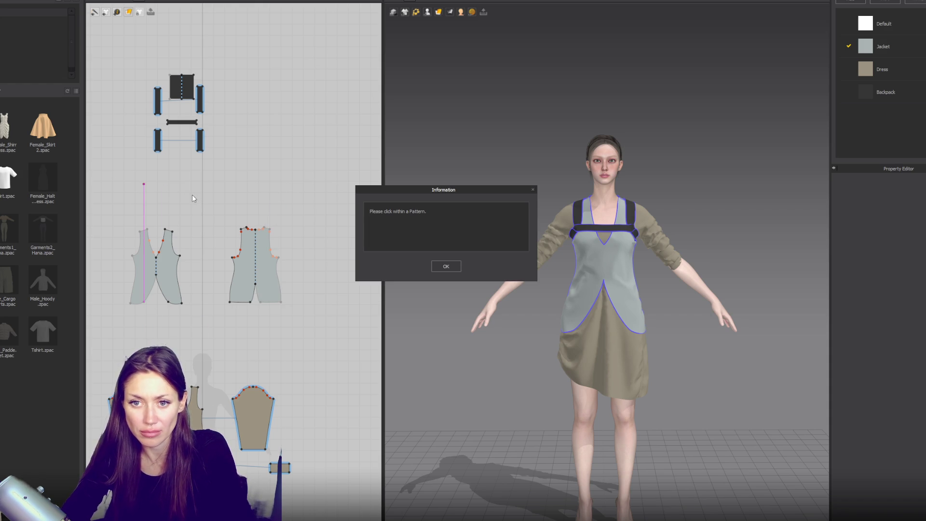
left_click(446, 267)
left_click(128, 11)
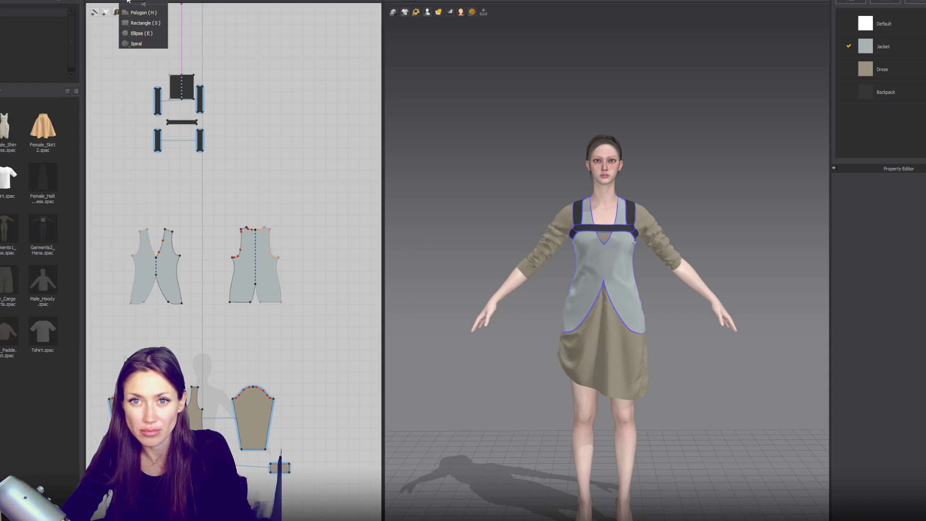
- Draw a thin rectangular belt strip and place a copy beside it
left_click(145, 22)
left_click_drag(136, 187, 189, 193)
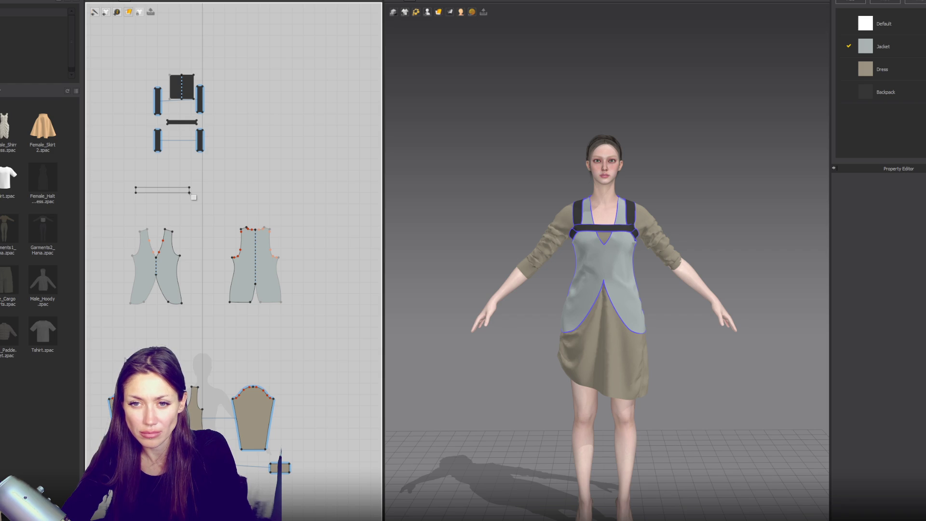
left_click(192, 197)
left_click_drag(178, 193, 252, 193, "ctrl")
left_click(244, 199)
- Arrange the two strips on the avatar's front and back waist points
left_click(179, 193)
left_click(426, 11)
left_click(449, 53)
left_click(606, 290)
key("8")
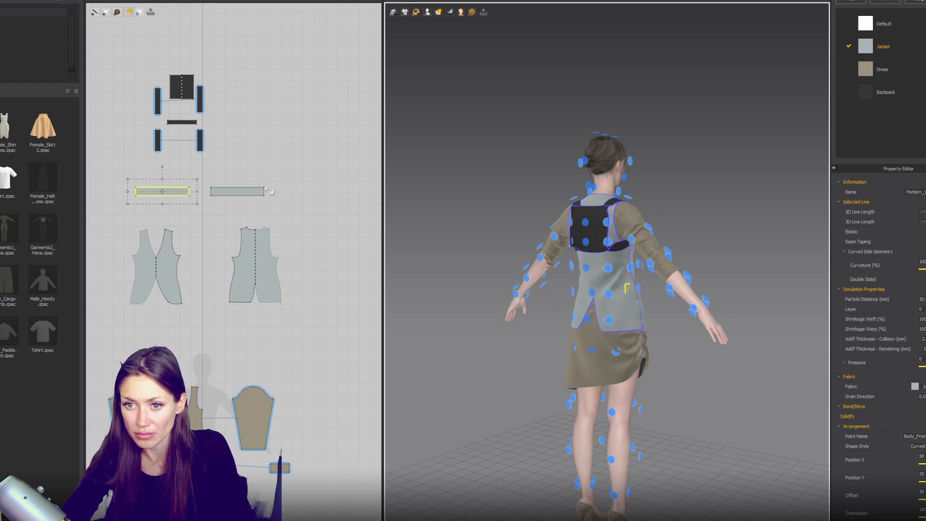
left_click(265, 189)
key("2")
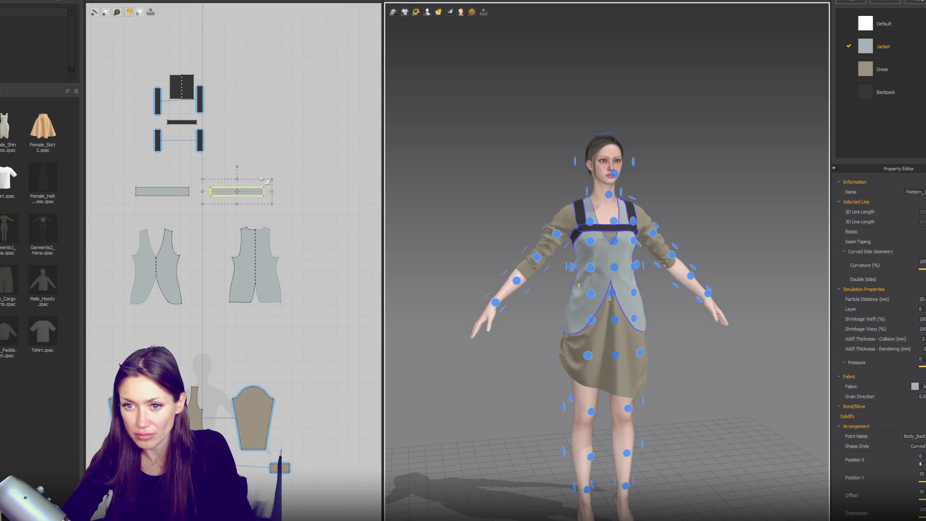
- Segment-sew the two belt strips together end to end
key("n")
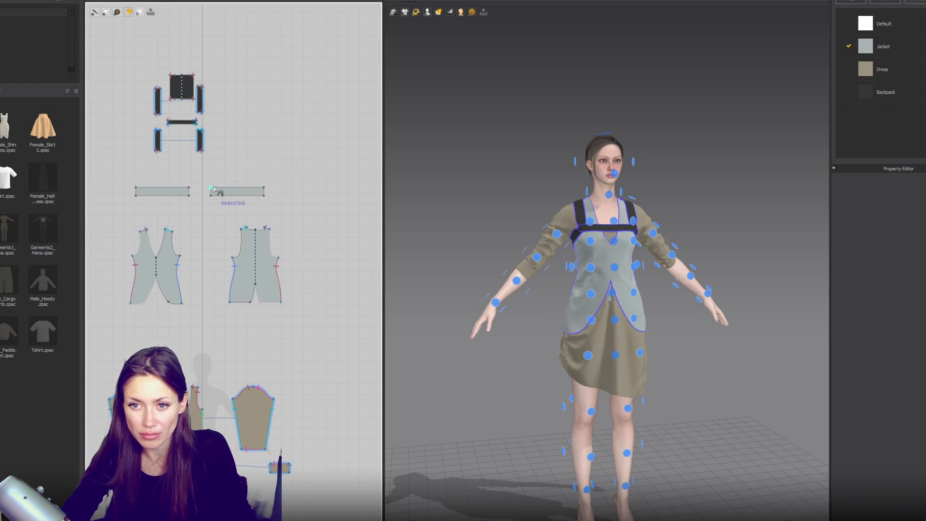
left_click(197, 193)
left_click(137, 192)
left_click(268, 195)
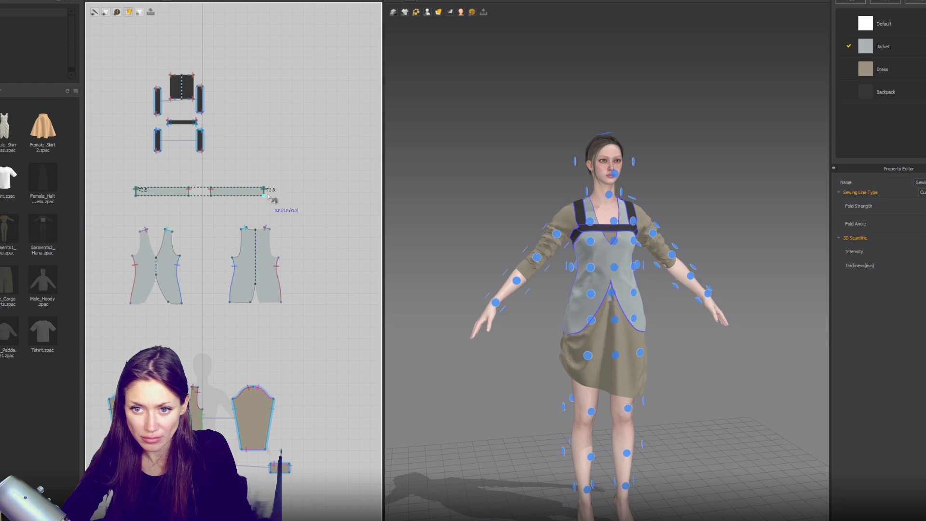
- Give both belt strips Backpack fabric on layer 2 and shorten them to fit the waist
key("a")
left_click(241, 192)
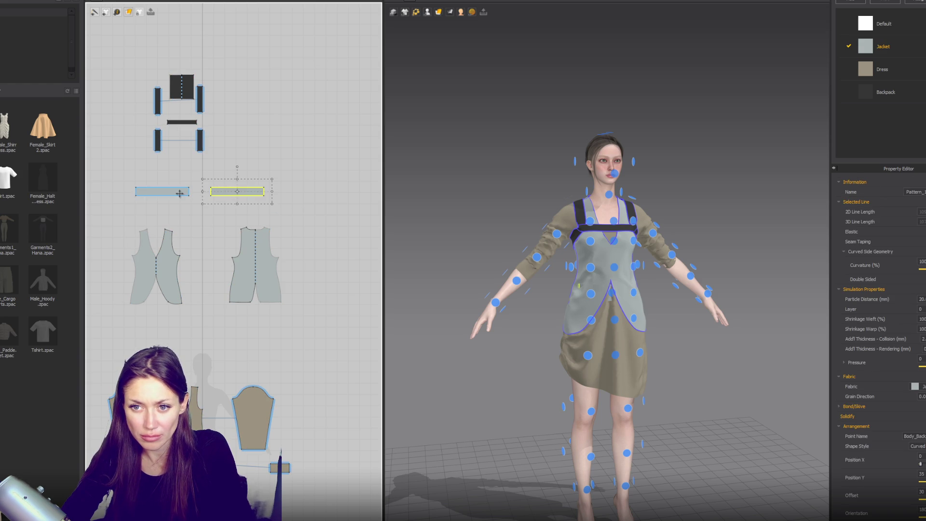
left_click(164, 192, "shift")
left_click(916, 386)
left_click(916, 417)
type("15.")
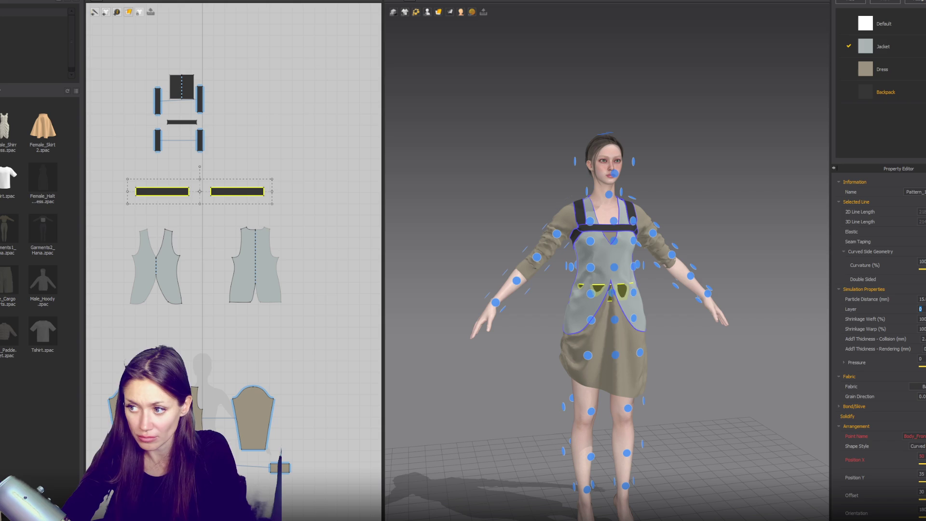
type("2")
key("Return")
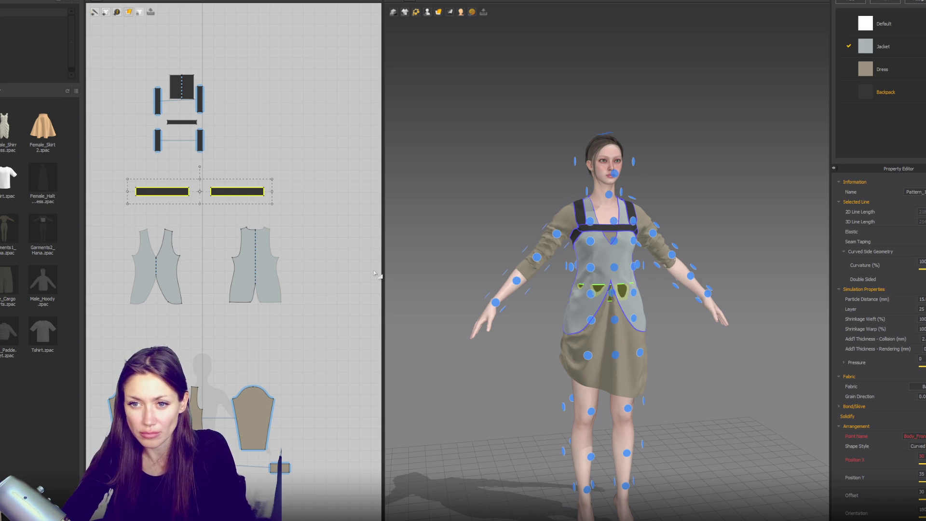
left_click_drag(271, 205, 257, 203)
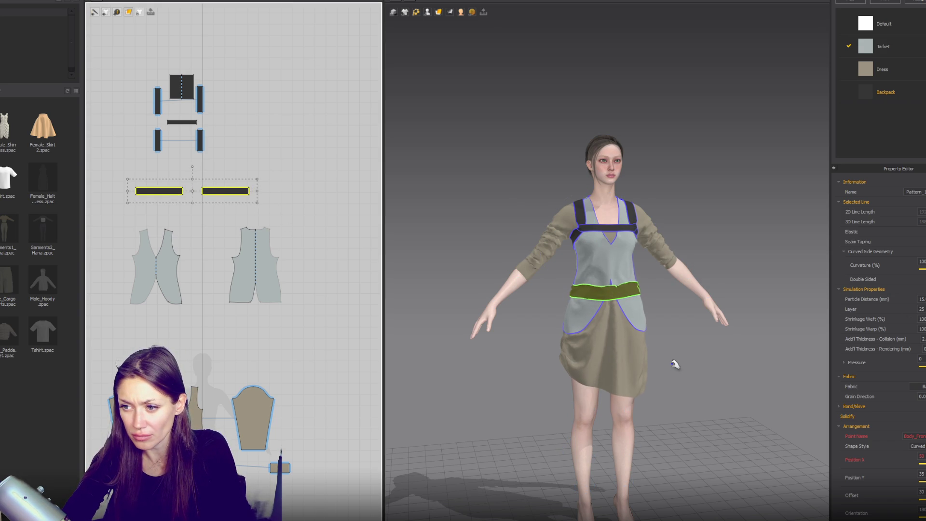
left_click_drag(257, 191, 233, 192)
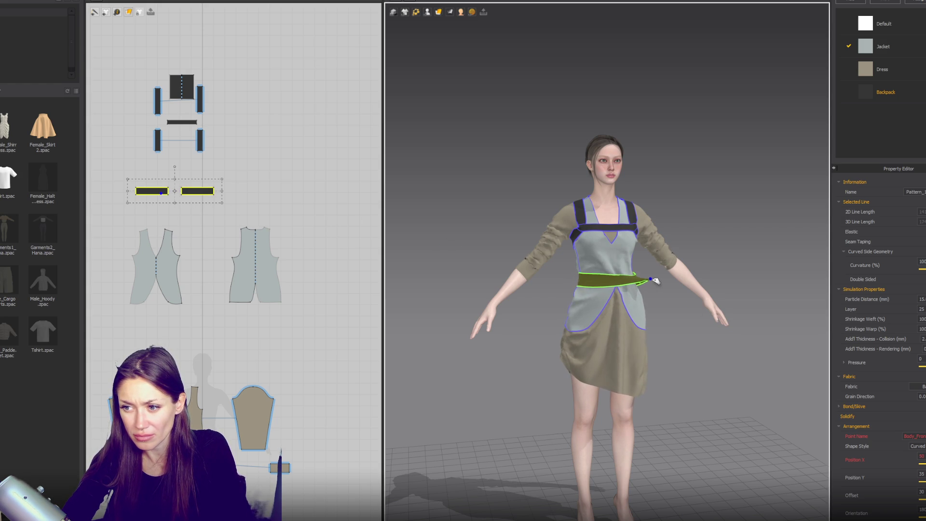
- Pull the vest front panel into place near the left hip
left_click(584, 289)
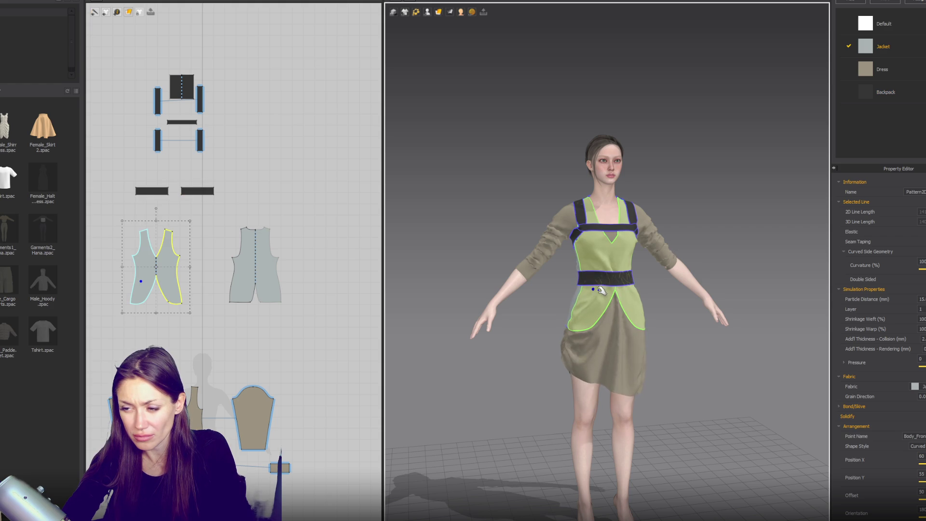
scroll(673, 348, "up", 3)
right_click_drag(674, 347, 610, 304)
left_click(598, 299)
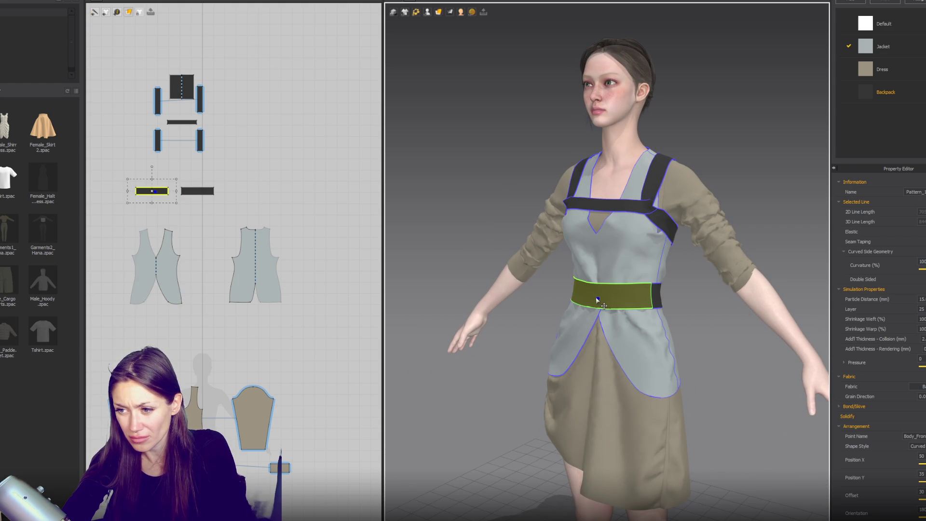
left_click(656, 346)
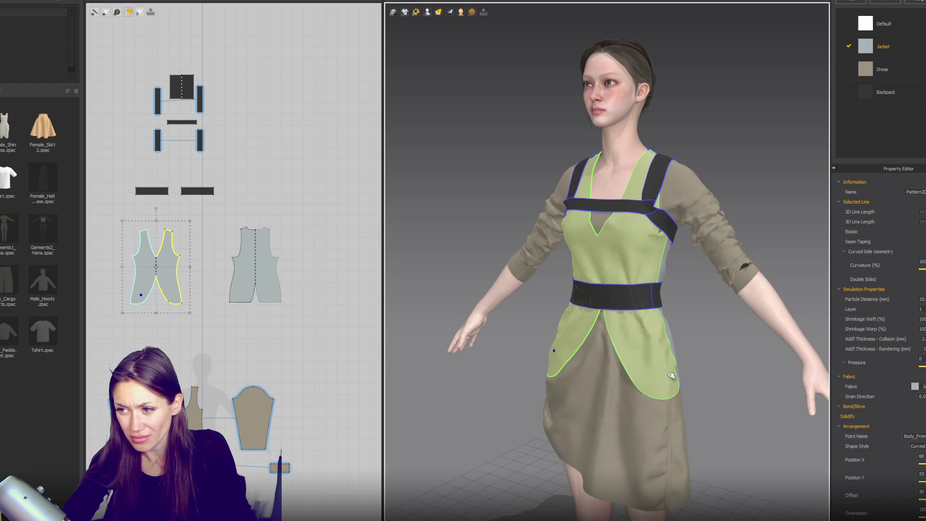
key("2")
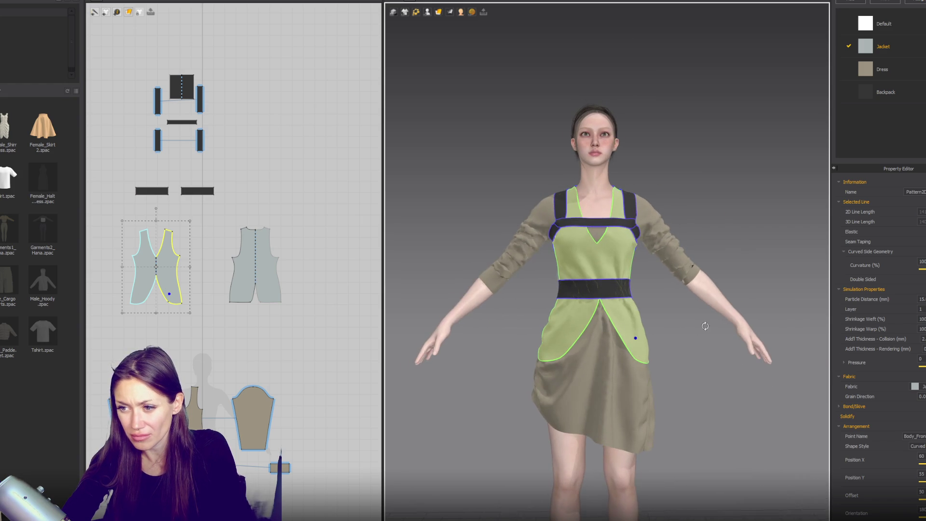
left_click_drag(556, 332, 554, 329)
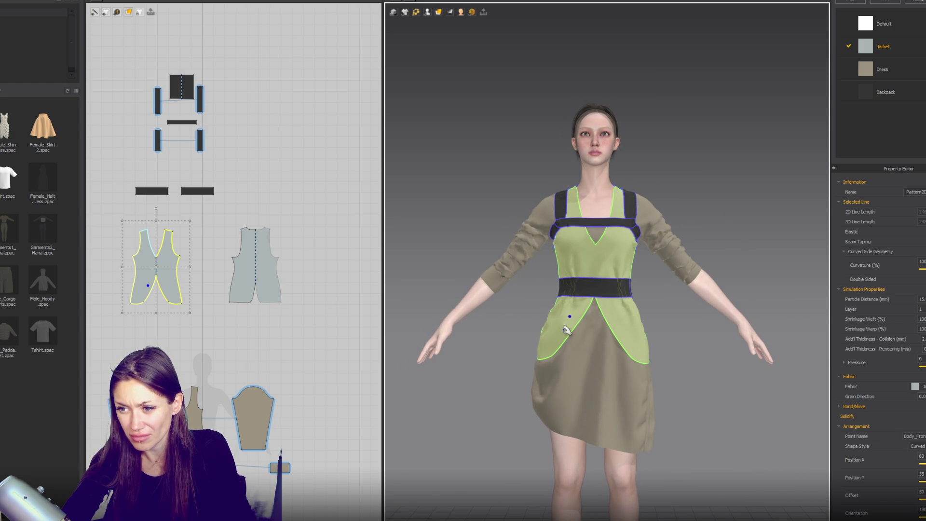
scroll(646, 360, "down", 5)
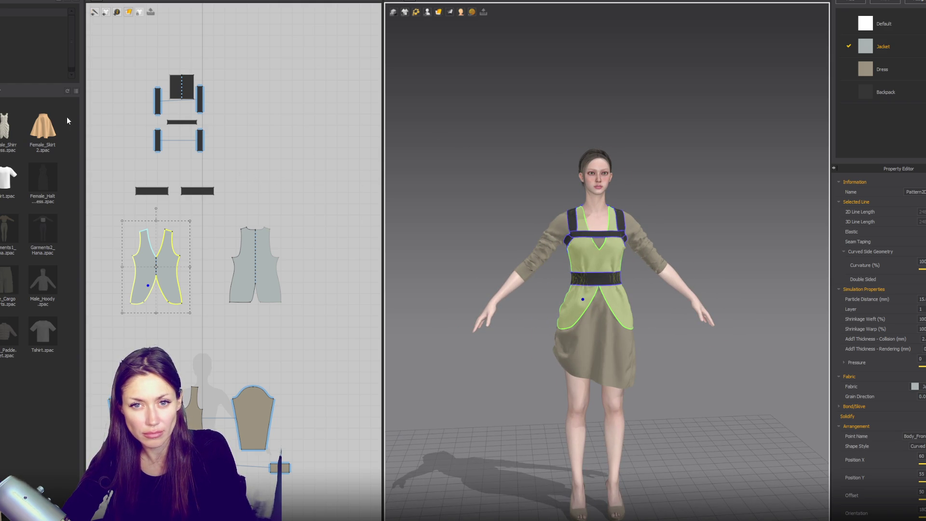
- Draw a tall rectangle, mirror-paste a copy and merge them into one symmetric piece
mouse_move(234, 83)
right_mouse_down()
mouse_move(289, 186)
mouse_move(291, 233)
right_mouse_up()
left_click_drag(176, 87, 201, 154)
key("ctrl+c")
key("ctrl+r")
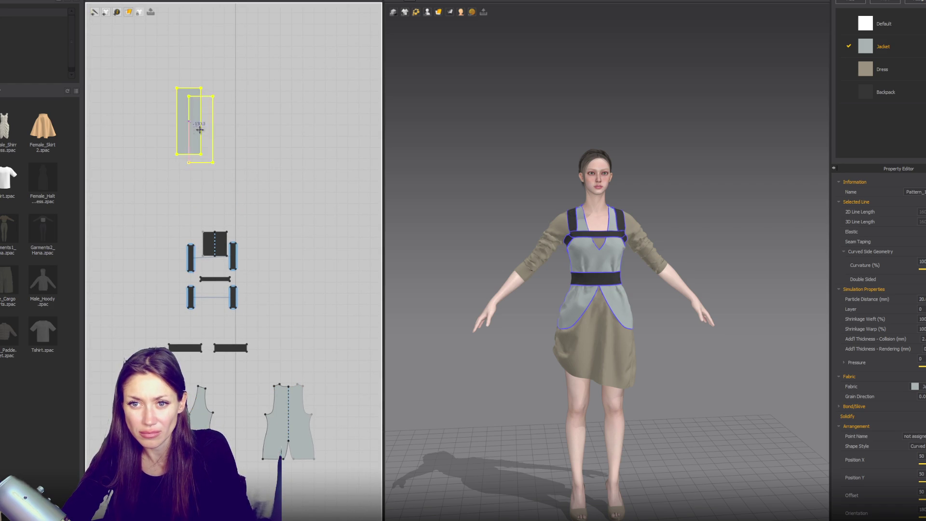
left_click(211, 131)
right_click(212, 135)
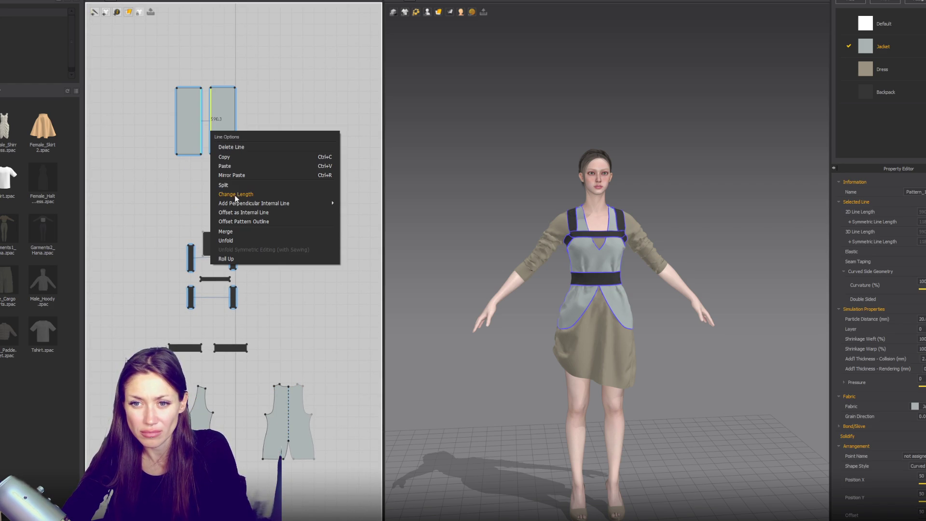
left_click(236, 232)
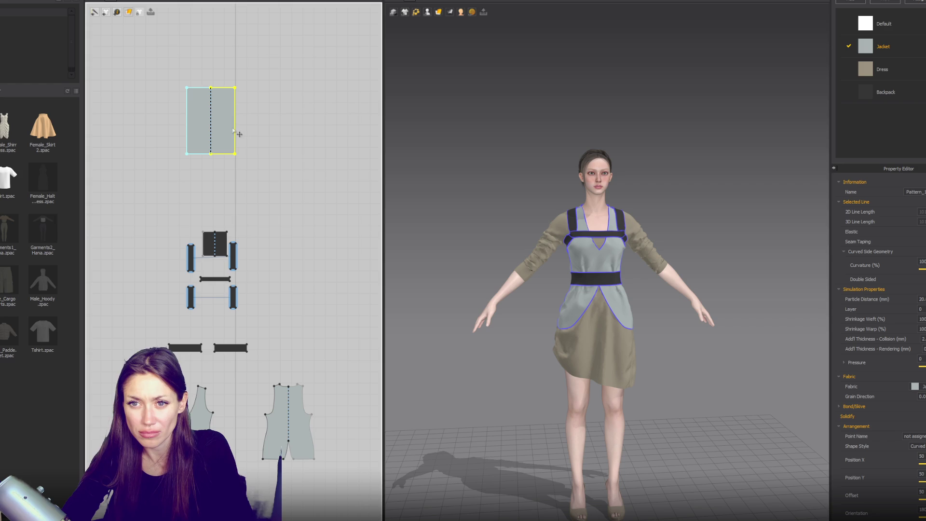
- Create a new fabric named Scarf coloured Orange 6 (C66300)
left_click(850, 2)
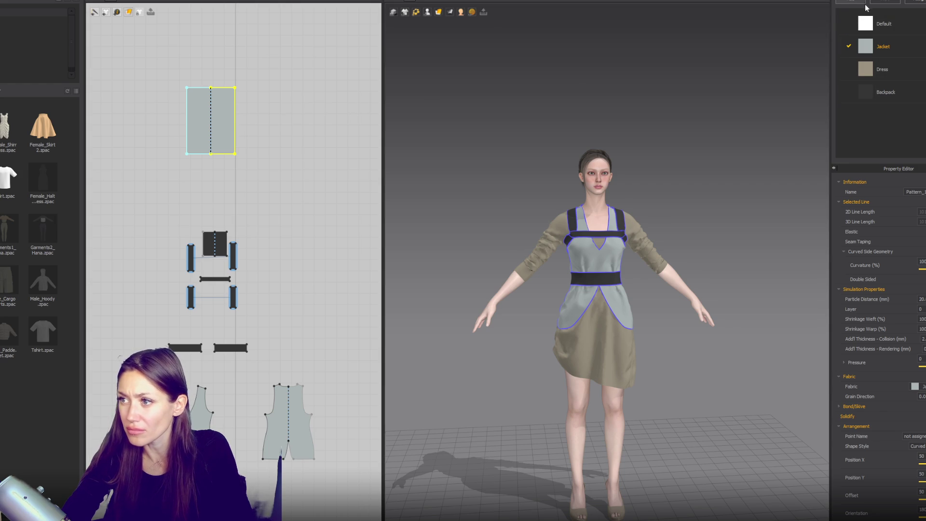
double_click(891, 113)
type("sd")
key("Return")
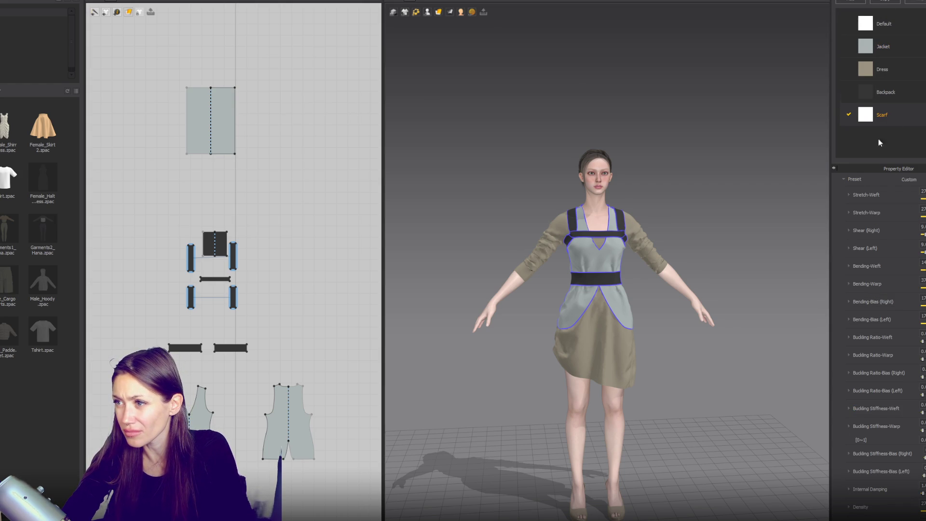
scroll(902, 218, "up", 2)
scroll(902, 218, "up", 2)
left_click(908, 245)
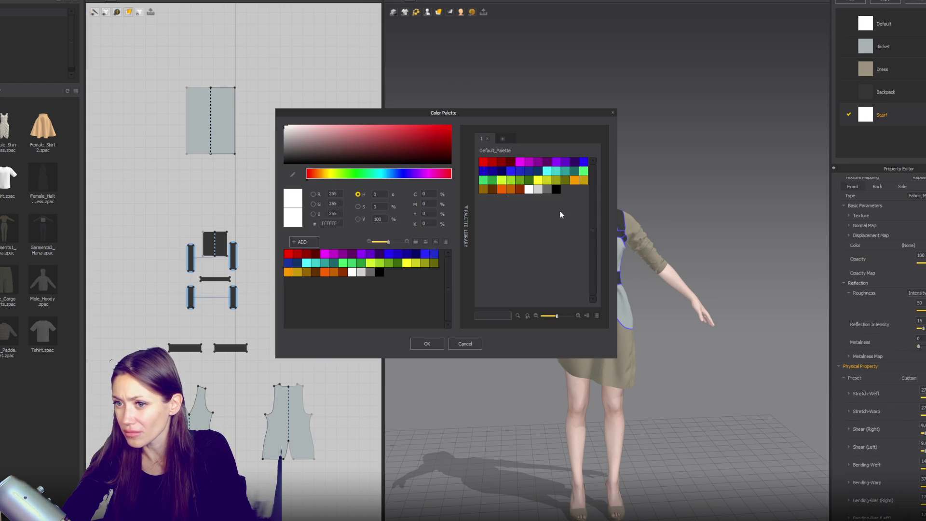
left_click(501, 189)
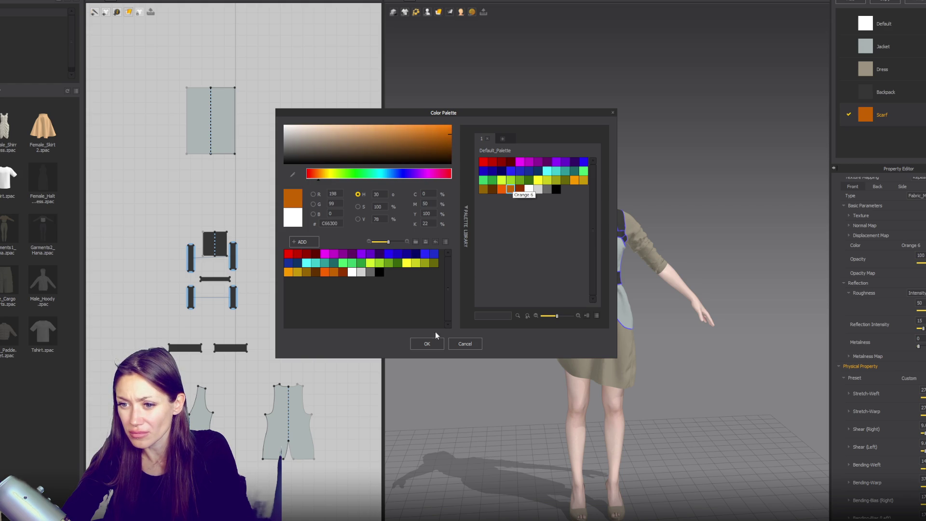
left_click(428, 343)
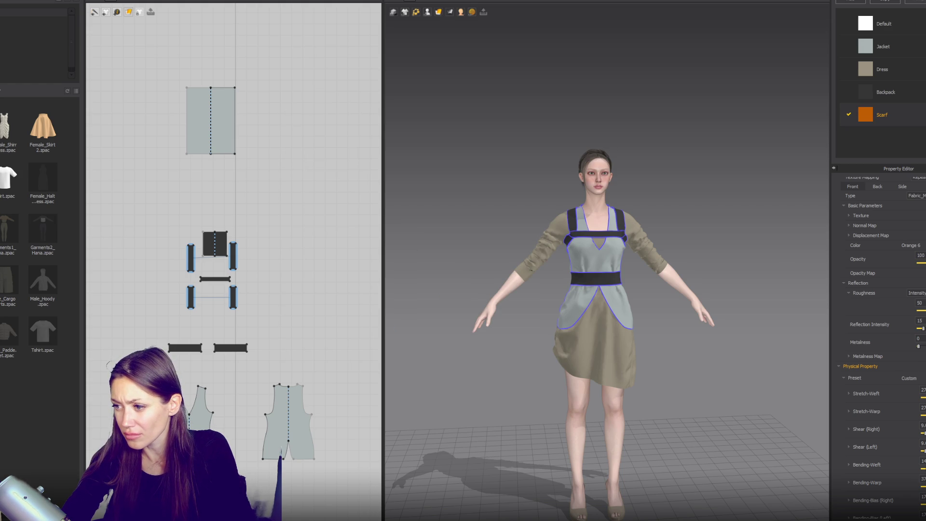
- Apply the Knit_Cotton_Jersey preset to Scarf and assign it to the merged rectangle
left_click(908, 378)
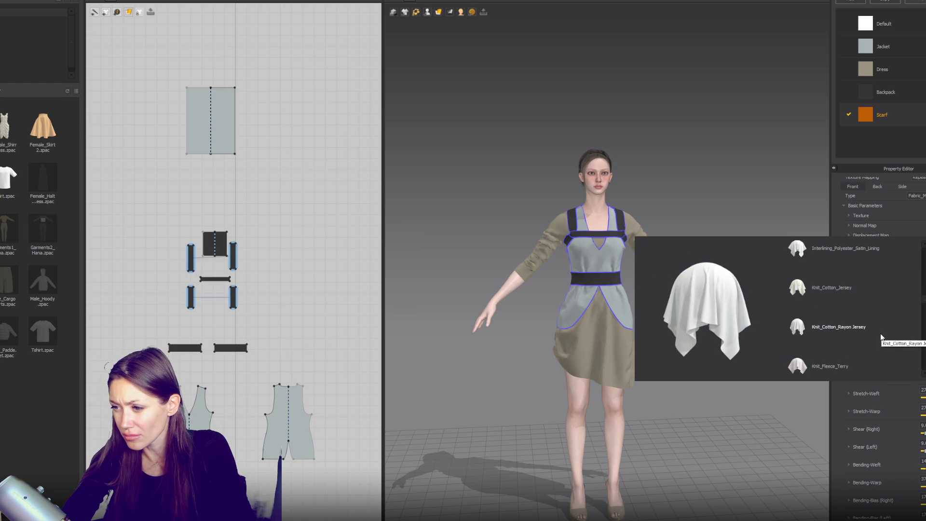
left_click(839, 289)
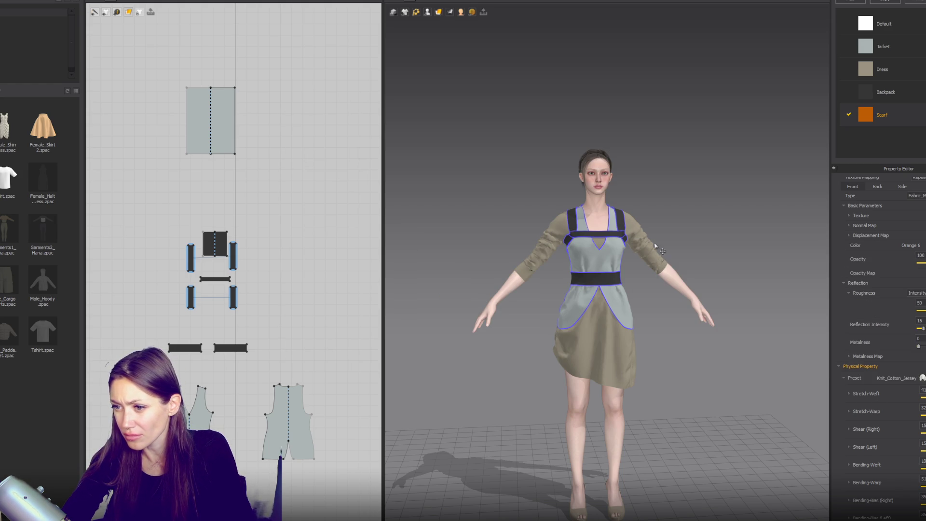
left_click(221, 130)
left_click(915, 386)
left_click(885, 408)
- Place the scarf panel on the chest point, lift it before the face and resize it
left_click(432, 13)
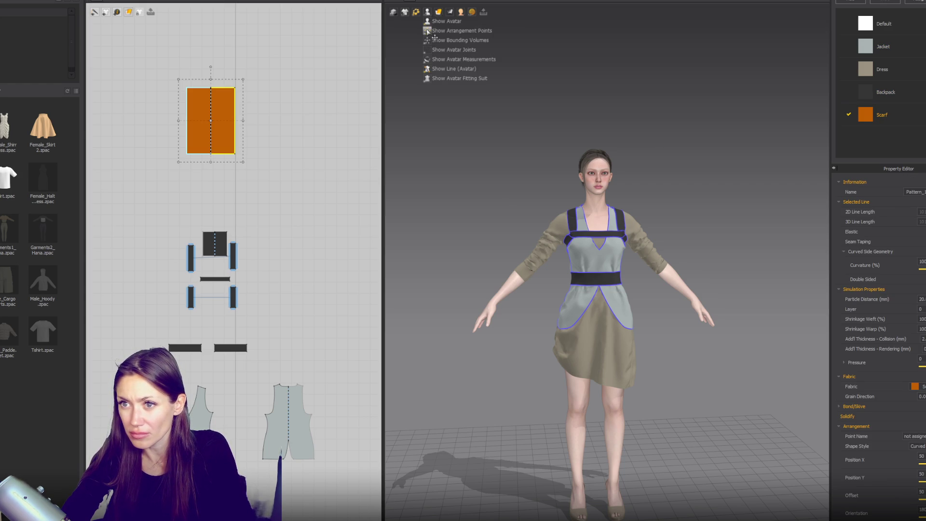
left_click(436, 40)
left_click(599, 229)
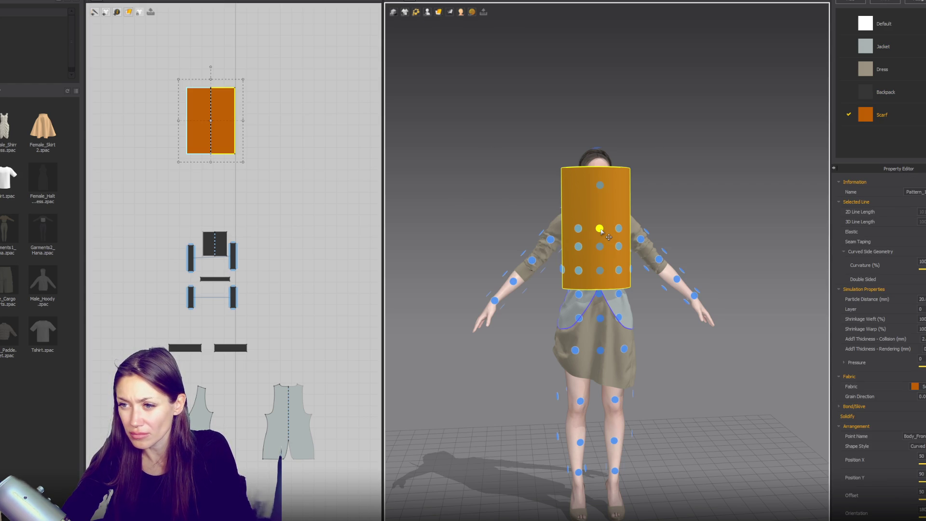
right_click_drag(602, 231, 676, 240)
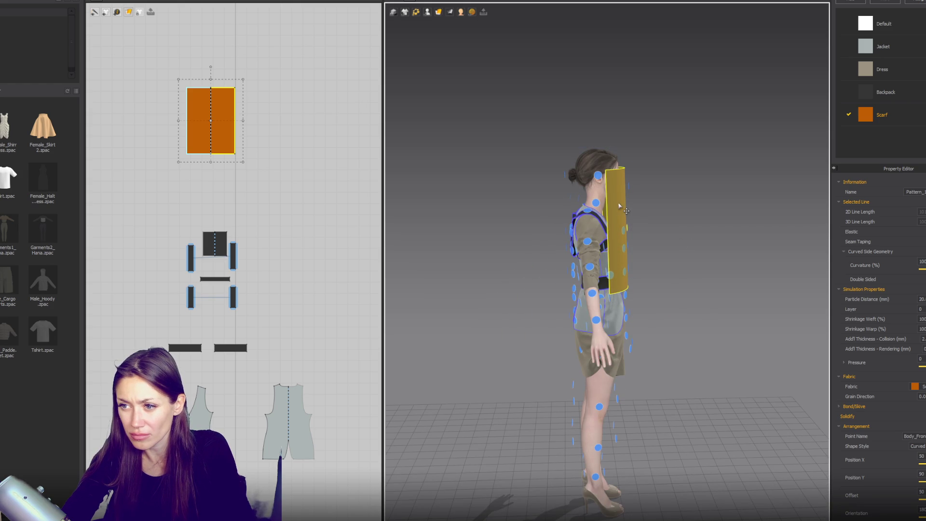
left_click_drag(619, 206, 630, 184)
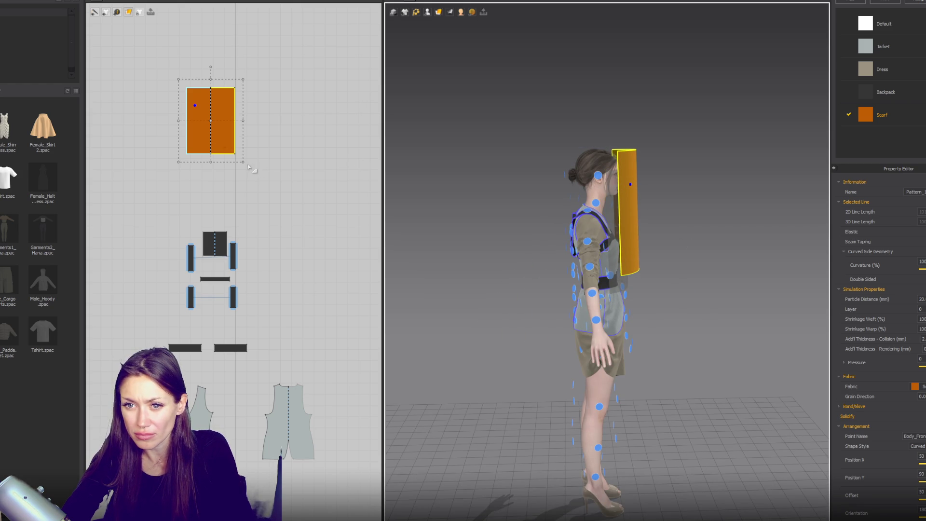
left_click_drag(243, 162, 231, 143)
left_click_drag(228, 112, 239, 113)
- Duplicate the scarf panel, arrange the copy on the back point and raise it to head height
key("ctrl+c")
key("ctrl+r")
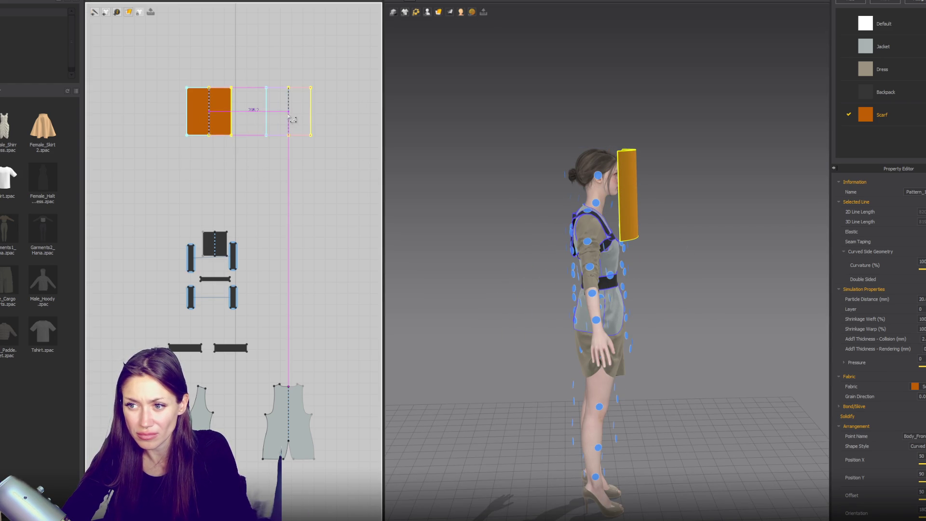
left_click(288, 111)
right_click_drag(482, 242, 573, 240)
left_click(575, 241)
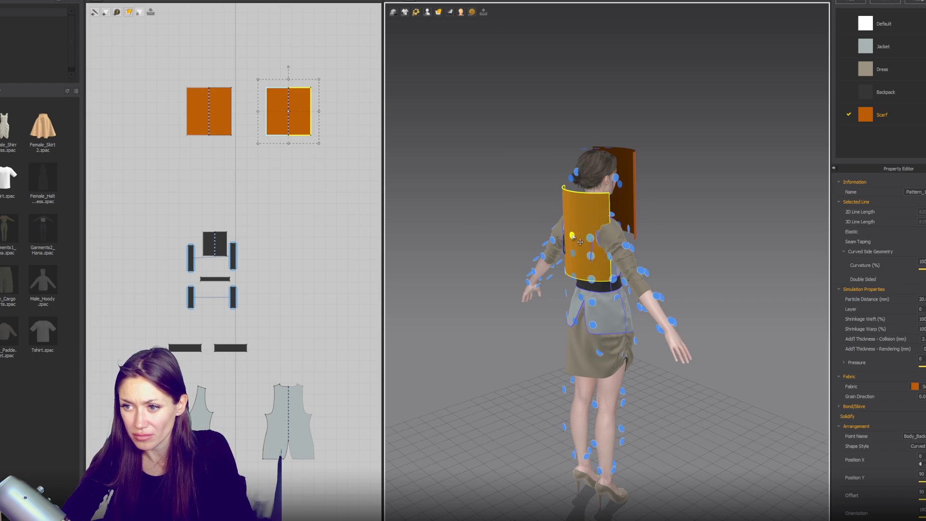
left_click_drag(576, 239, 580, 185)
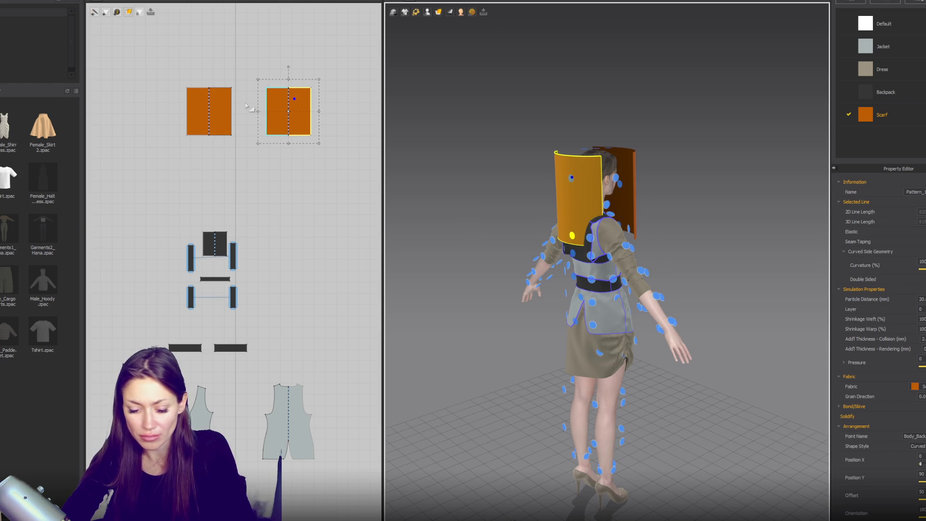
key("n")
left_click(266, 126)
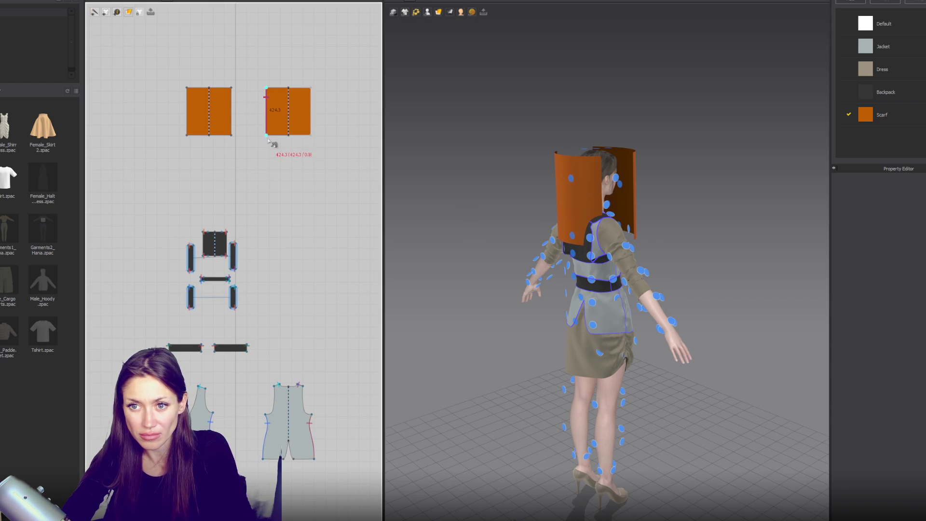
- Finish the seam between the scarf panels, simulate, and set both panels to layer 30
left_click(232, 130)
key("space")
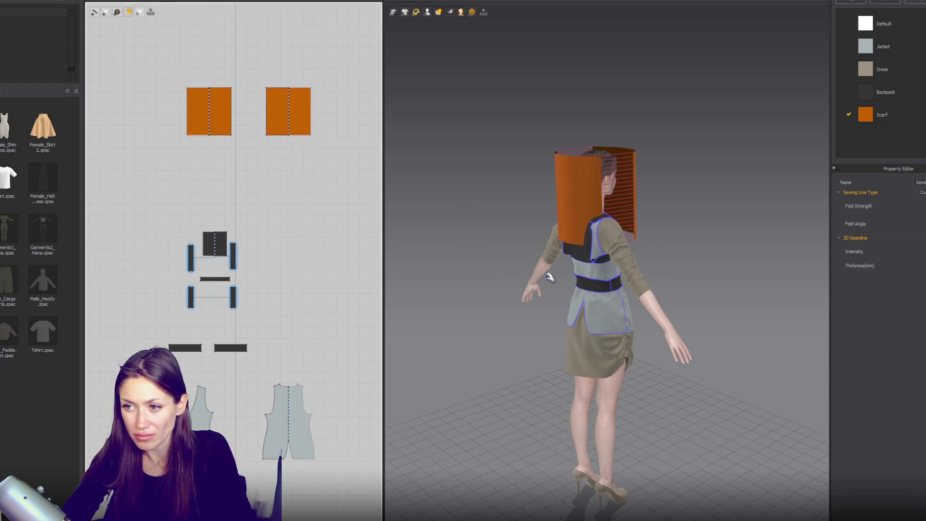
left_click(268, 121)
left_click(268, 121, "shift")
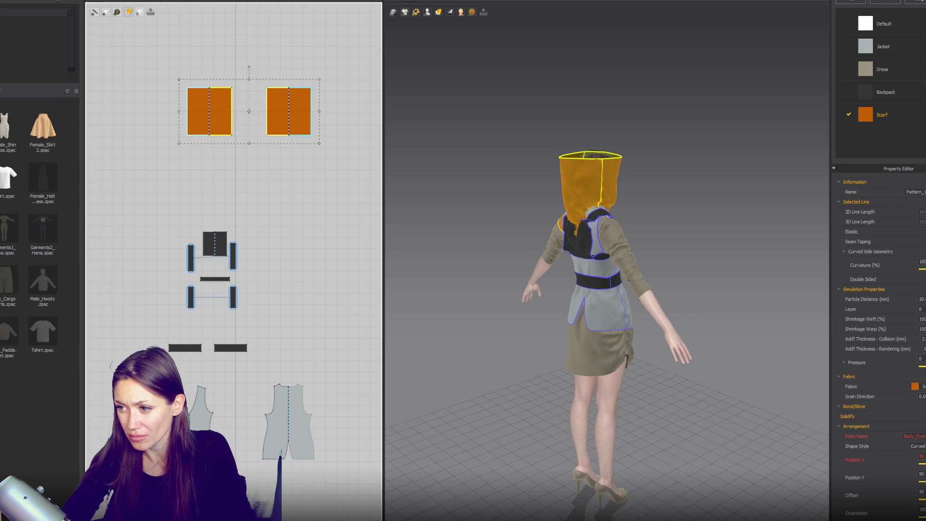
type("30")
key("Return")
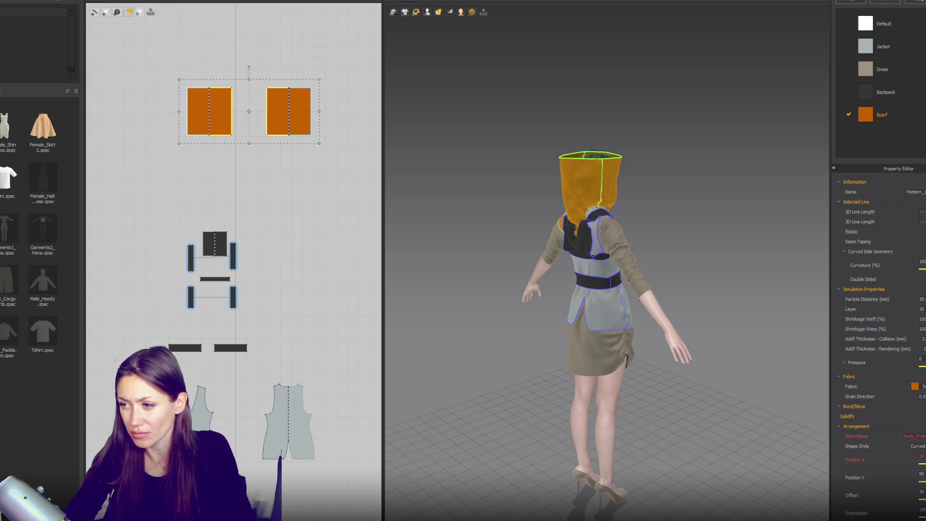
- Widen both scarf panels and pull the left panel's bottom into a point
left_click(704, 231)
right_click_drag(740, 238, 608, 231)
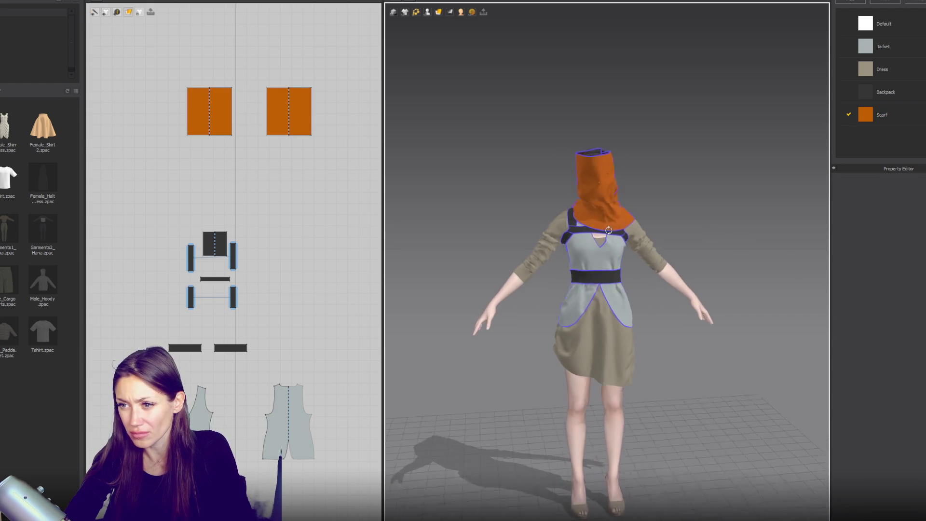
left_click(598, 202)
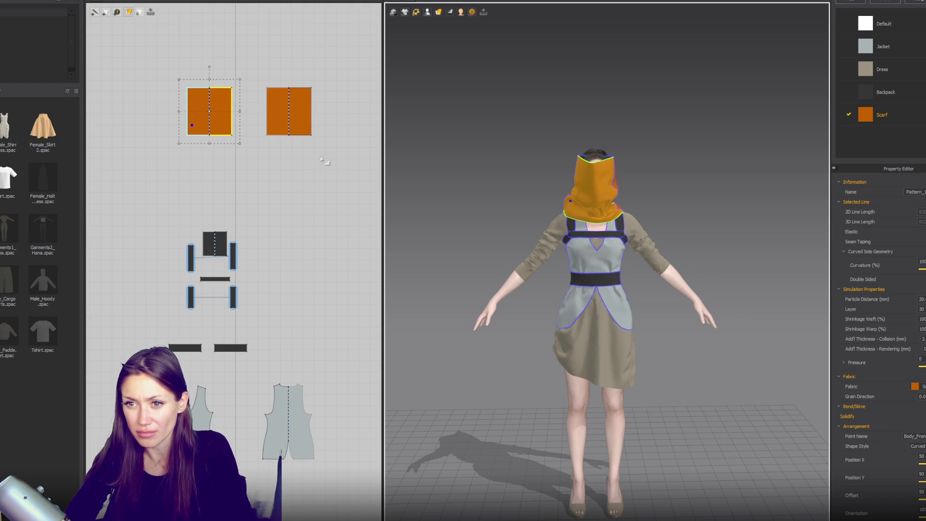
key("z")
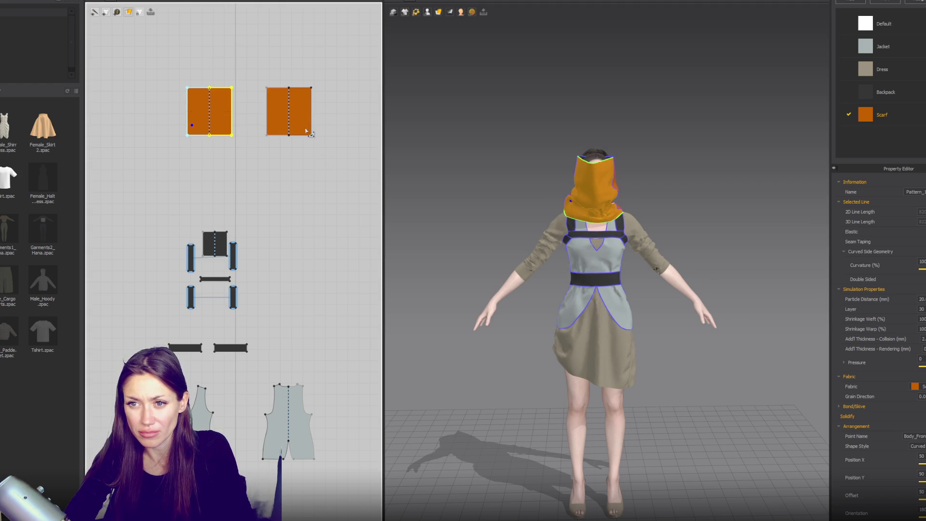
left_click(306, 130)
left_click(320, 112)
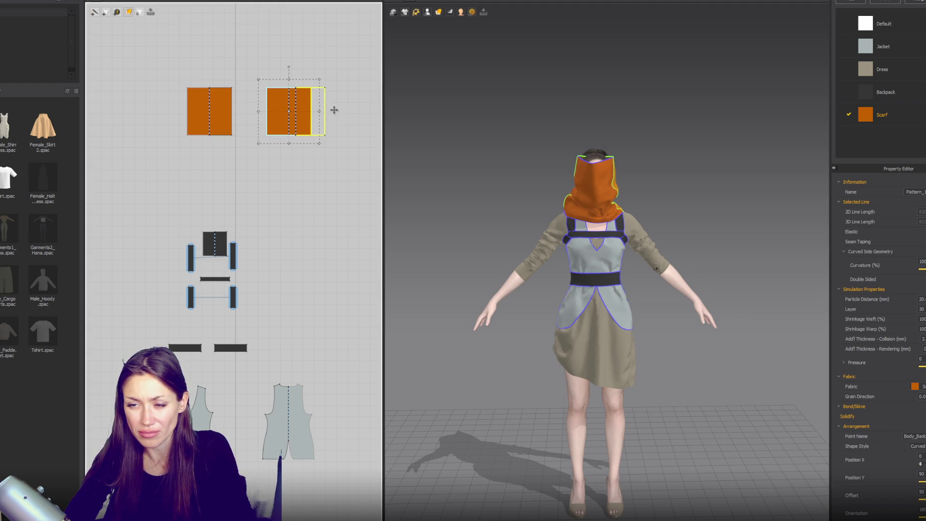
left_click(218, 111, "shift")
left_click_drag(320, 112, 333, 111)
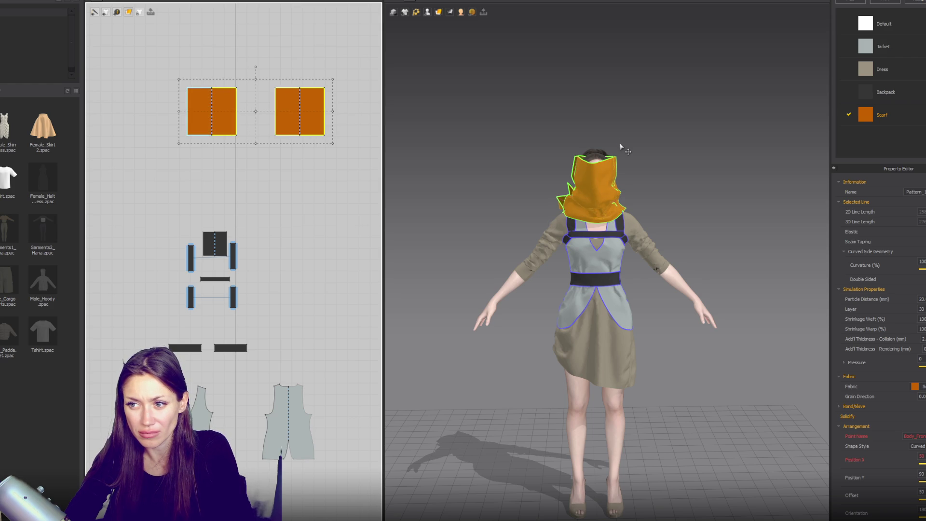
left_click(633, 206)
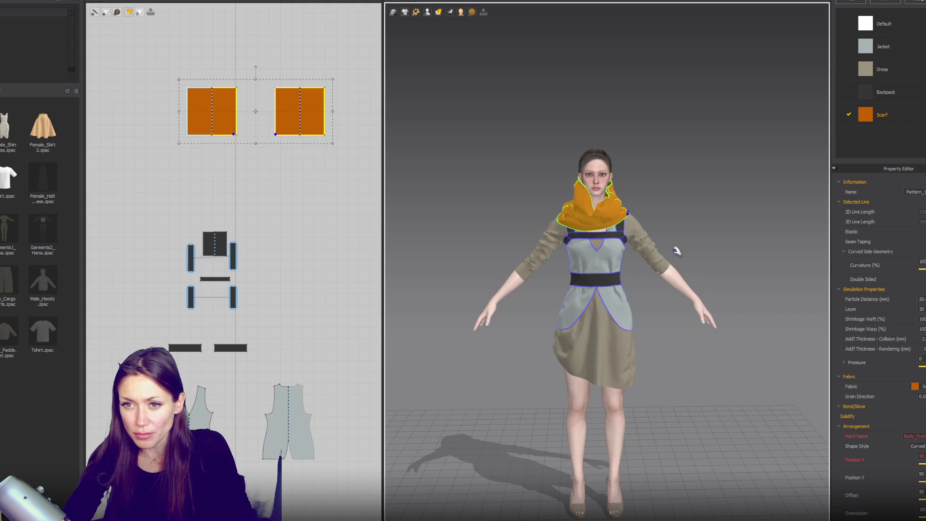
left_click_drag(212, 136, 211, 185)
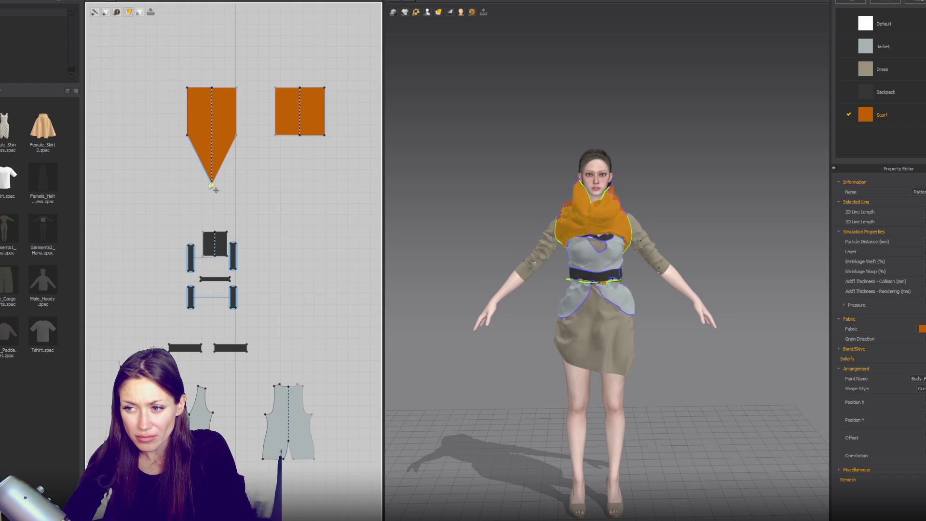
- Undo the scarf drape and place the pointed front panel on a torso arrangement point
key("ctrl+z")
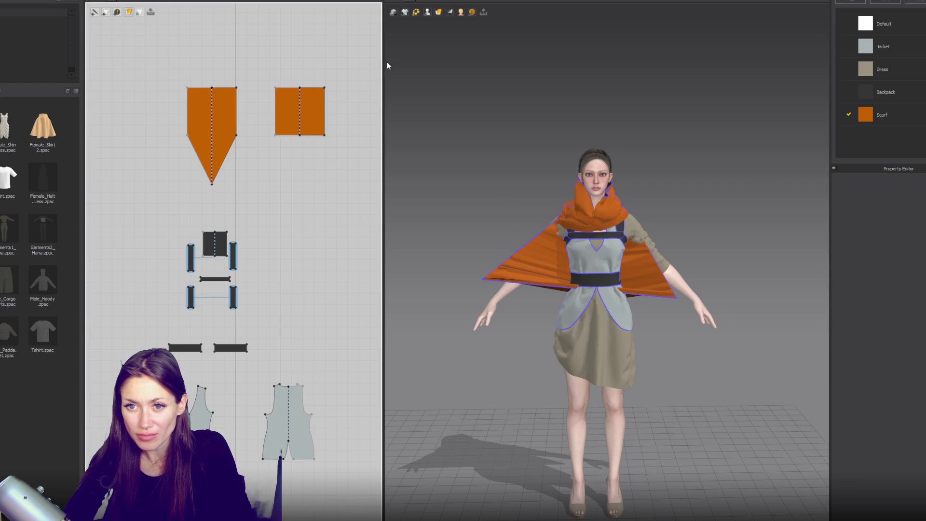
left_click(222, 123)
key("Escape")
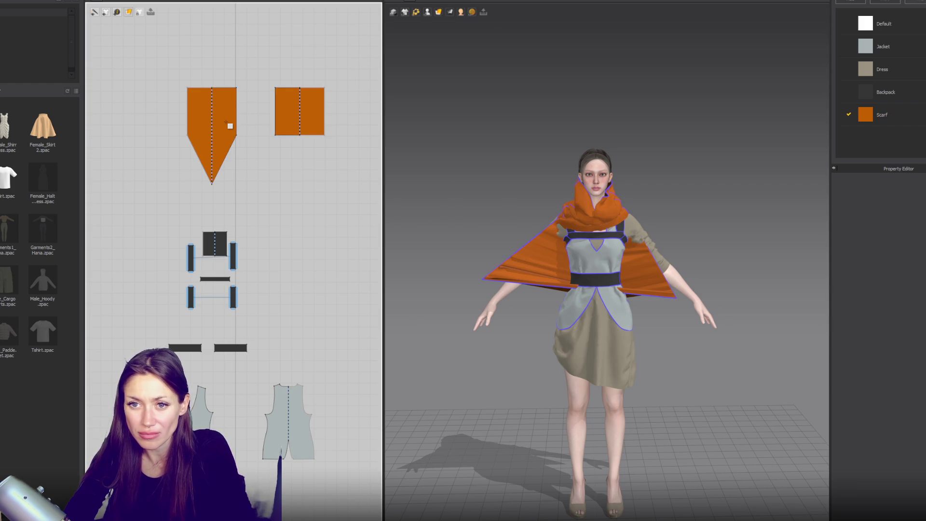
left_click(193, 93)
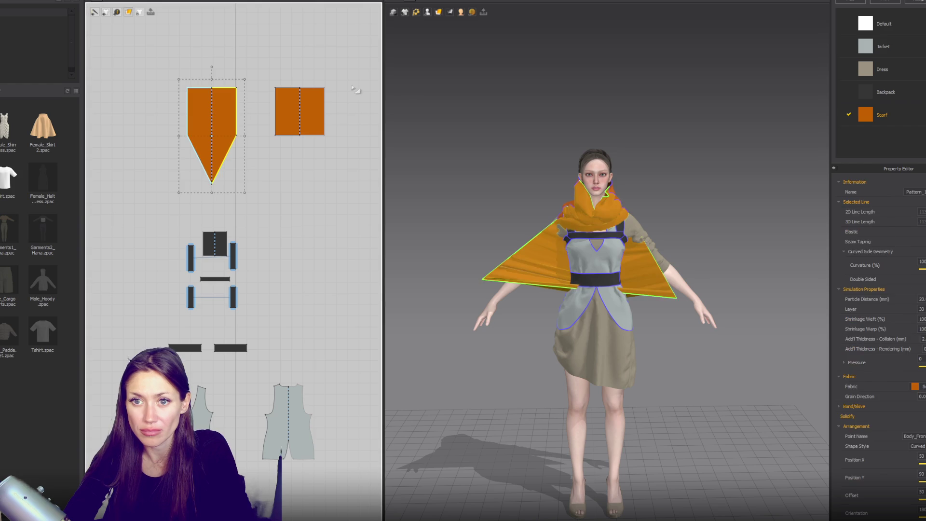
mouse_move(427, 12)
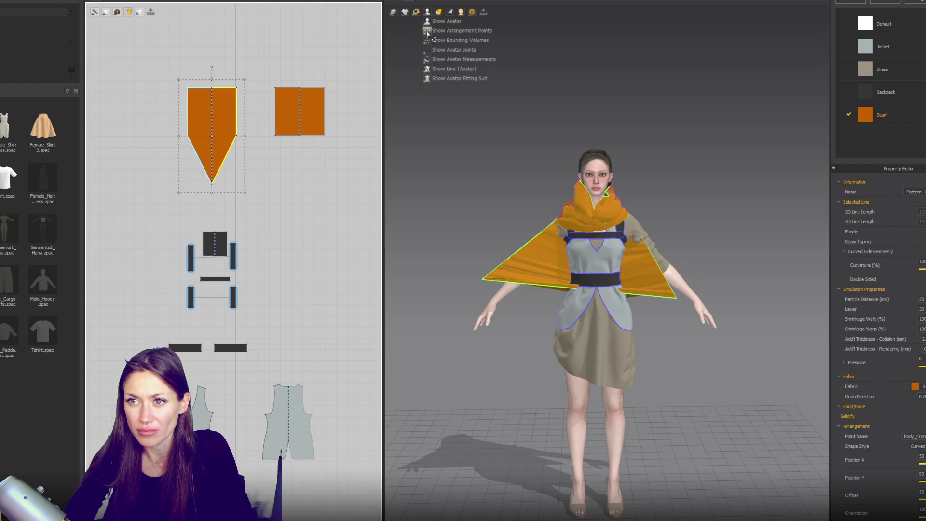
left_click(427, 30)
left_click(597, 251)
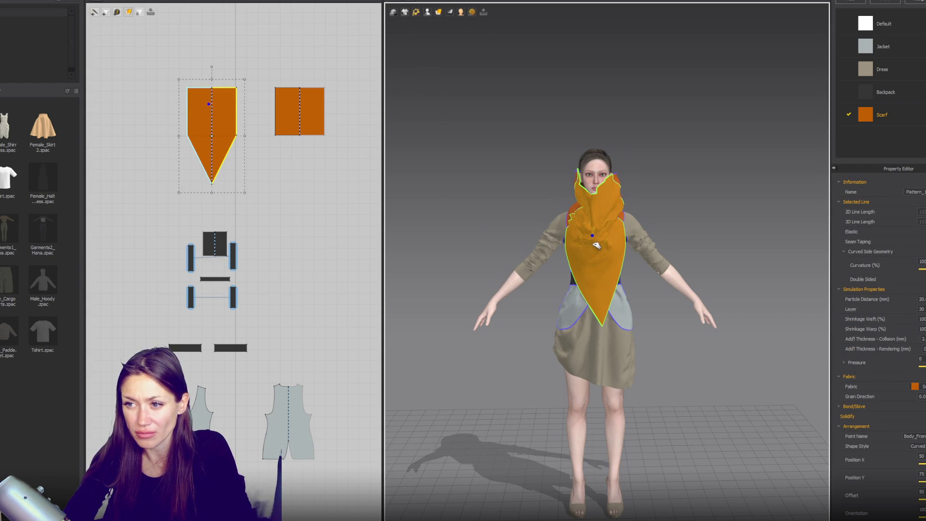
- Reshape both scarf patterns into pentagons and pull the scarf off the face onto the shoulder
key("z")
mouse_move(240, 140)
left_mouse_down()
mouse_move(261, 141)
mouse_move(222, 149)
mouse_move(230, 146)
left_mouse_up()
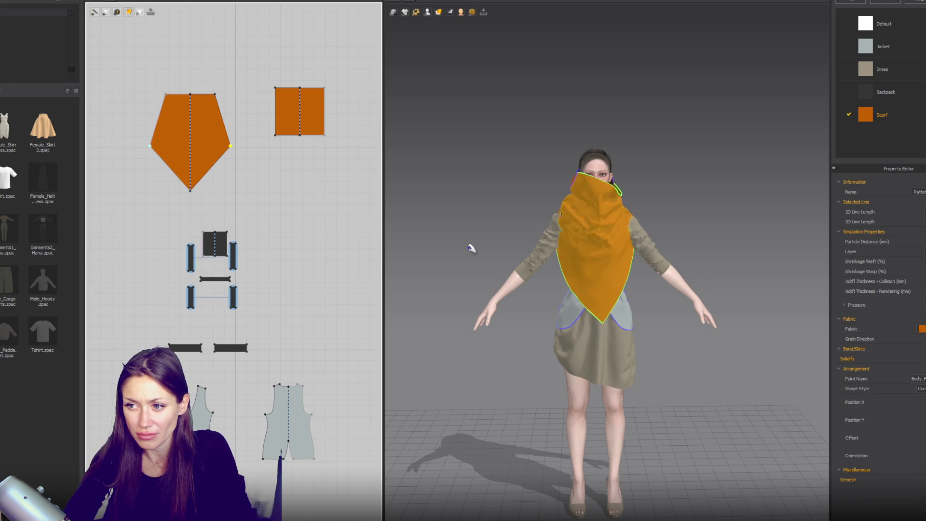
left_click(627, 171)
mouse_move(630, 168)
left_mouse_down()
mouse_move(621, 144)
mouse_move(601, 196)
mouse_move(557, 167)
left_mouse_up()
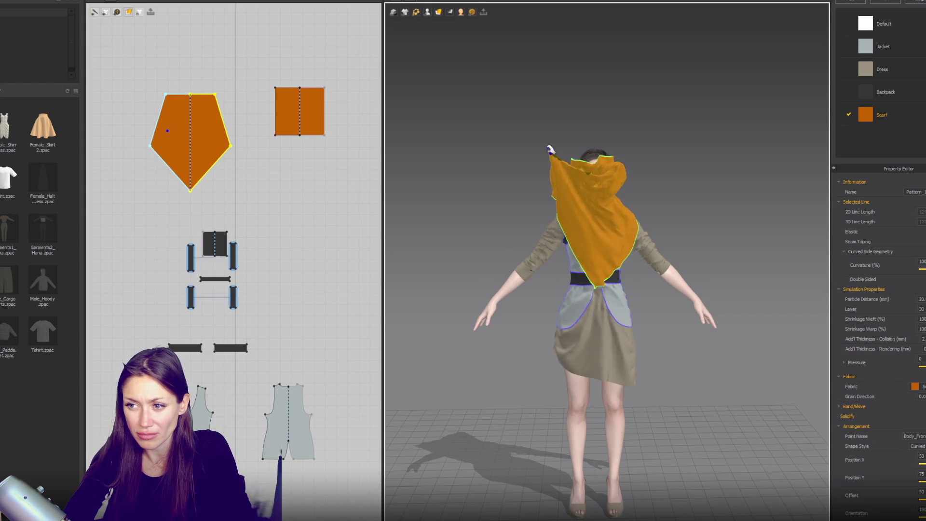
mouse_move(464, 258)
right_mouse_down()
mouse_move(644, 254)
mouse_move(669, 263)
right_mouse_up()
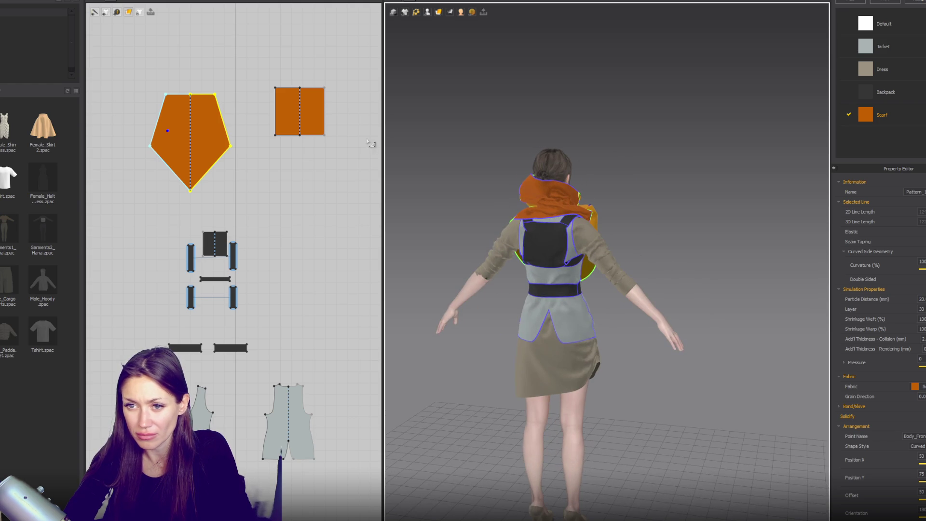
mouse_move(299, 135)
left_mouse_down()
mouse_move(300, 169)
mouse_move(336, 139)
left_mouse_up()
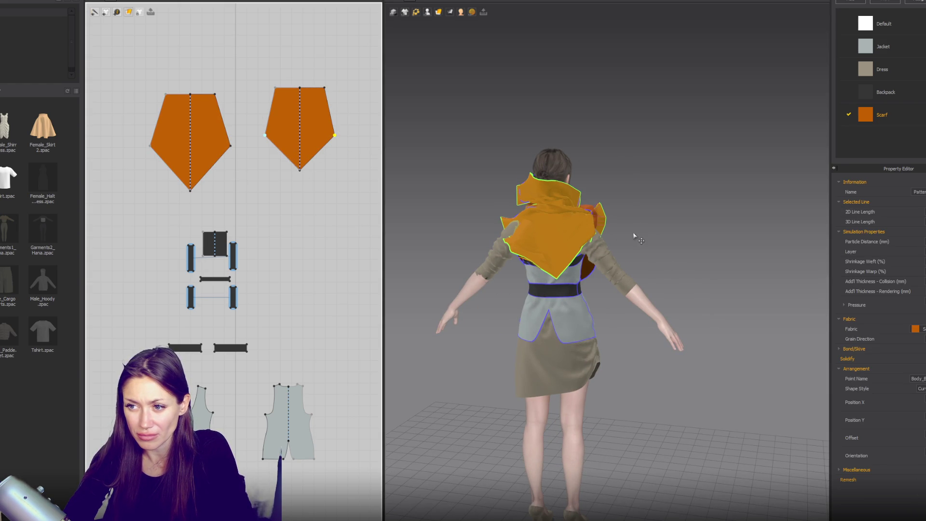
- Pull the scarf over the shoulder, narrow the front pattern, and widen and lengthen the back pattern
right_click_drag(626, 207, 512, 215)
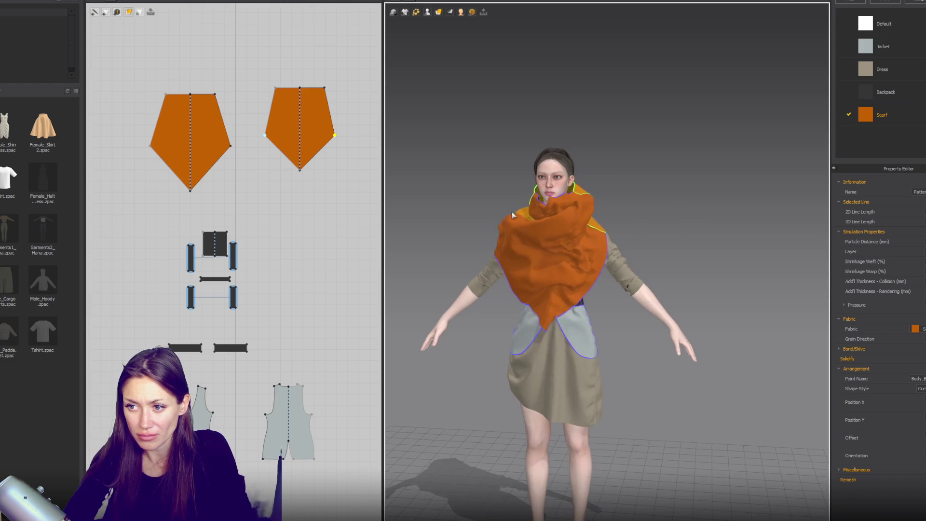
left_click(557, 311)
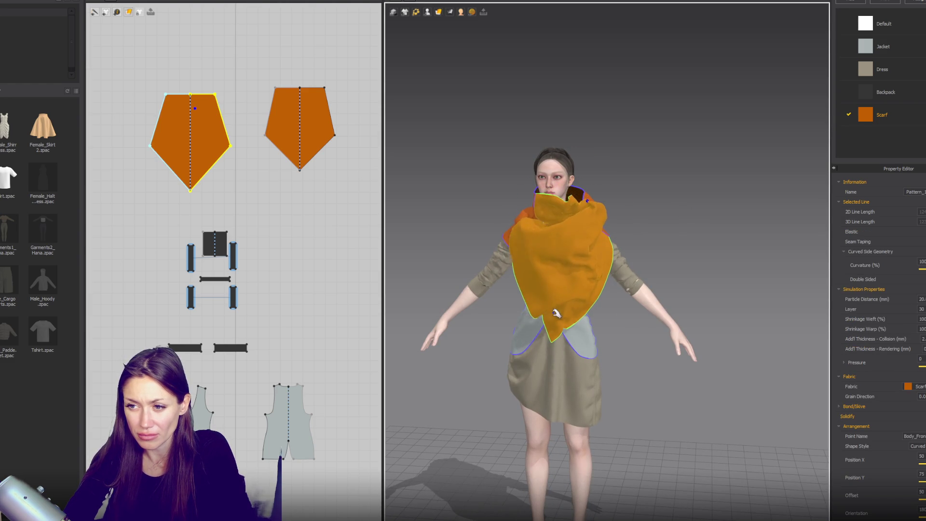
mouse_move(599, 211)
left_mouse_down()
mouse_move(637, 208)
mouse_move(664, 188)
mouse_move(668, 205)
left_mouse_up()
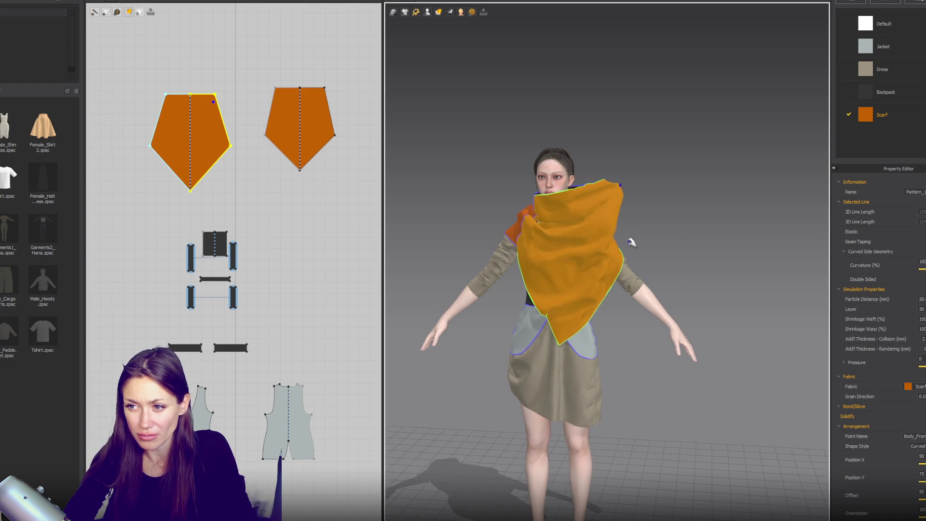
left_click(198, 131)
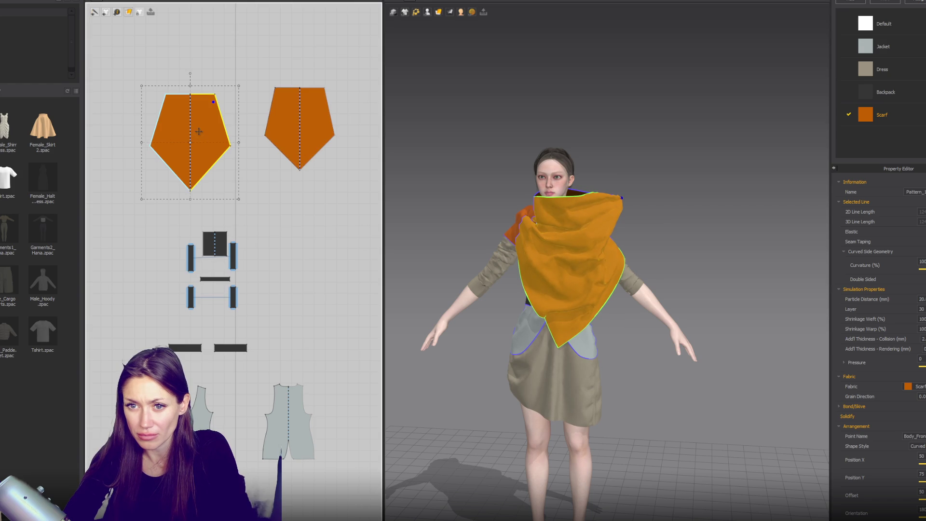
left_click_drag(238, 143, 231, 141)
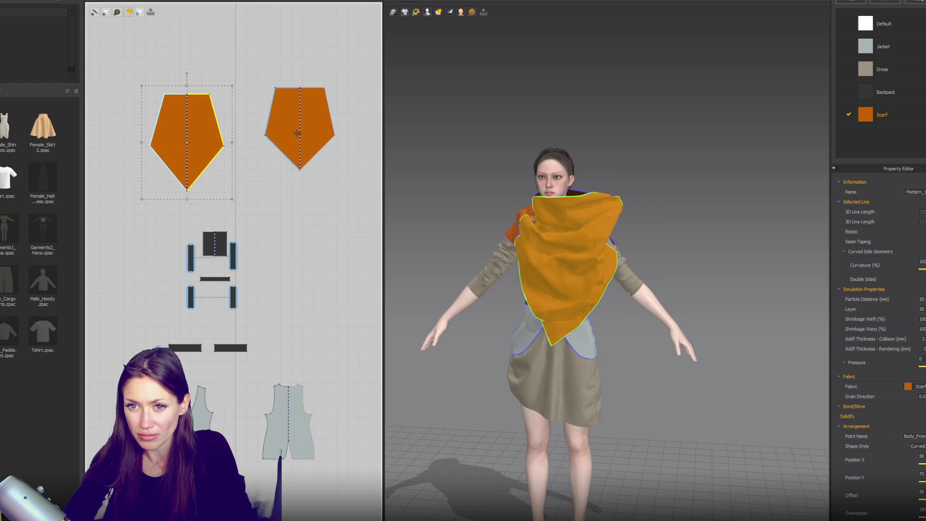
left_click(334, 129)
left_click_drag(341, 131, 343, 131)
left_click_drag(299, 178, 300, 193)
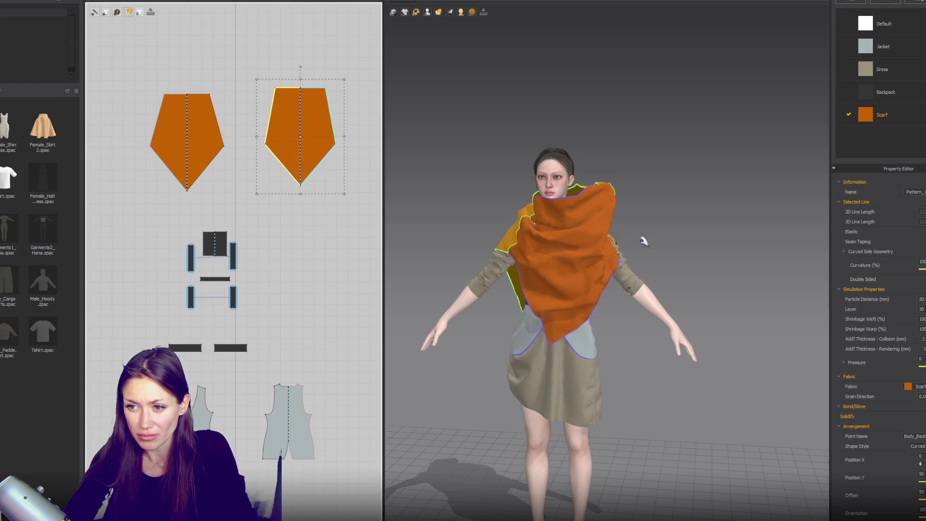
- Pull the front scarf corner across to the left shoulder
left_click(524, 237)
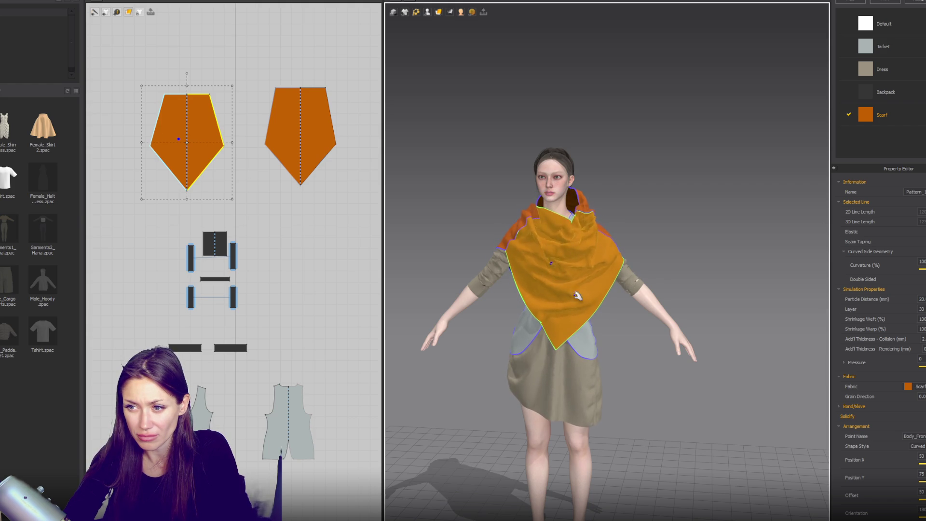
left_click(670, 235)
mouse_move(670, 235)
right_mouse_down()
mouse_move(494, 239)
mouse_move(643, 236)
mouse_move(585, 235)
right_mouse_up()
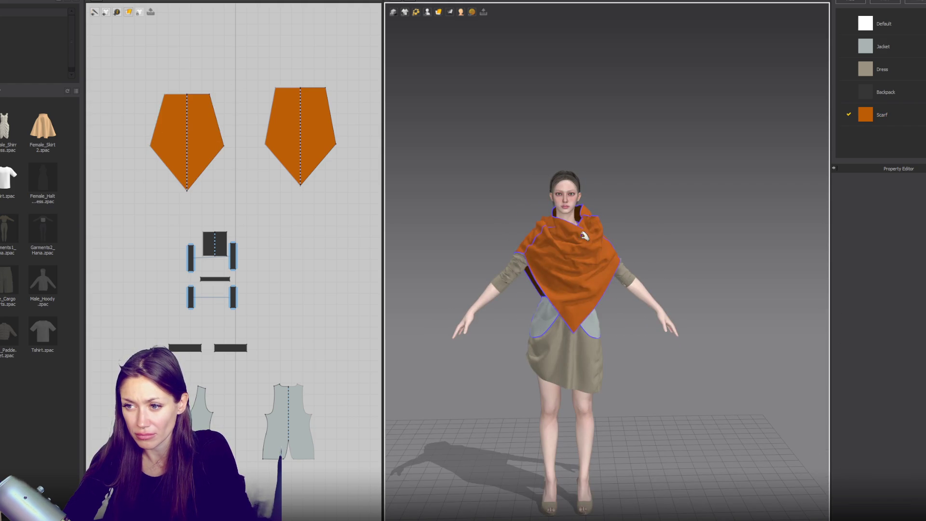
left_click(580, 265)
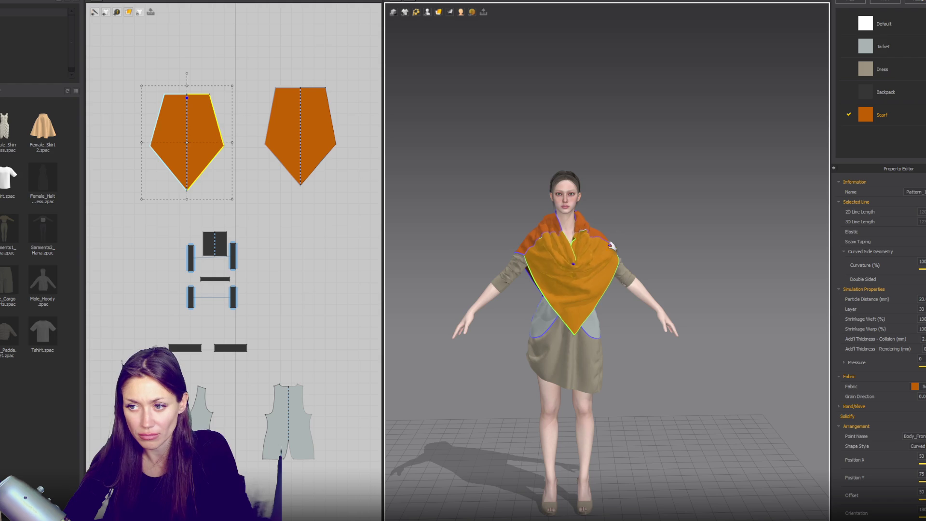
mouse_move(602, 213)
left_mouse_down()
mouse_move(559, 212)
mouse_move(541, 241)
mouse_move(533, 238)
left_mouse_up()
left_click(559, 213)
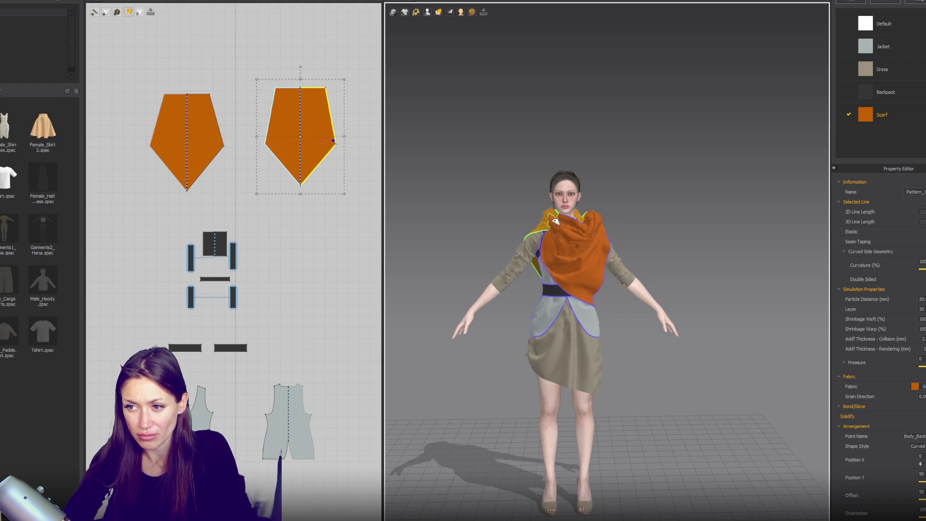
left_click(575, 228)
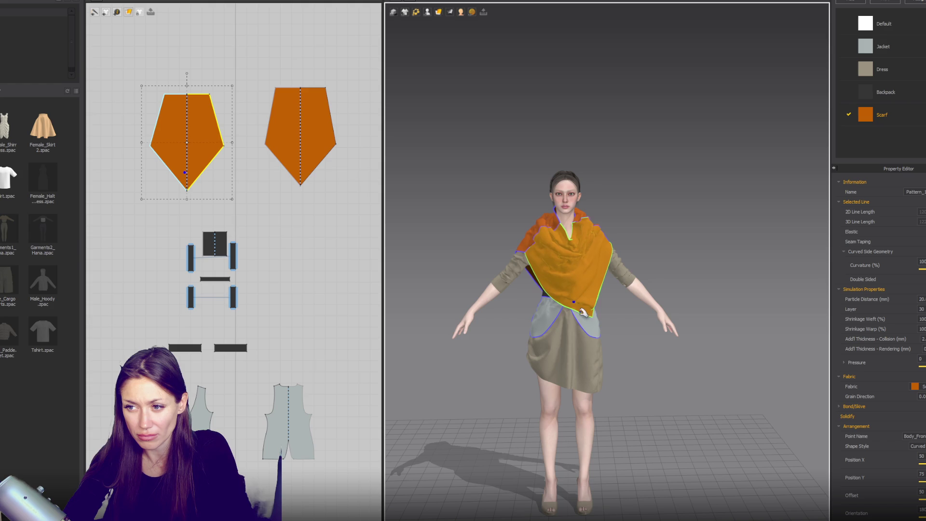
- Curve both patterns' upper side edges inward and move the back pattern's side points up
key("z")
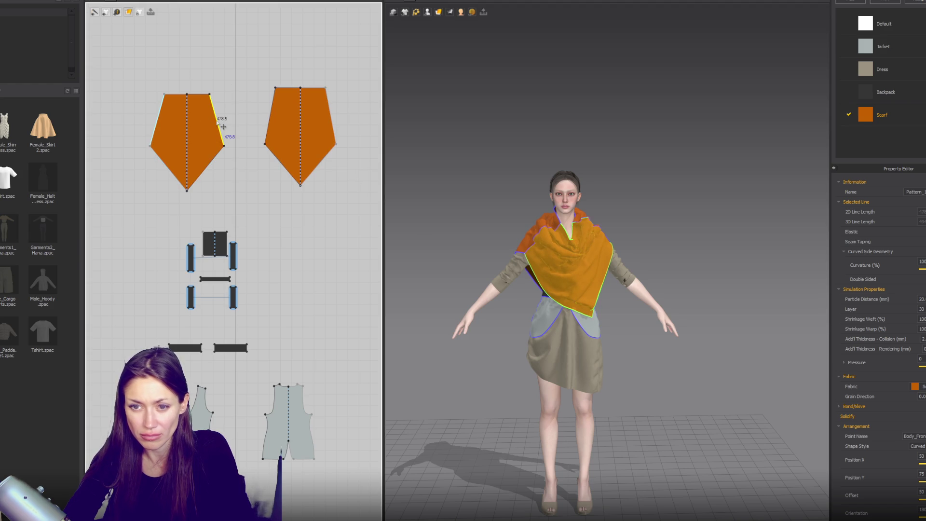
left_click_drag(221, 125, 211, 128)
left_click_drag(269, 115, 278, 116)
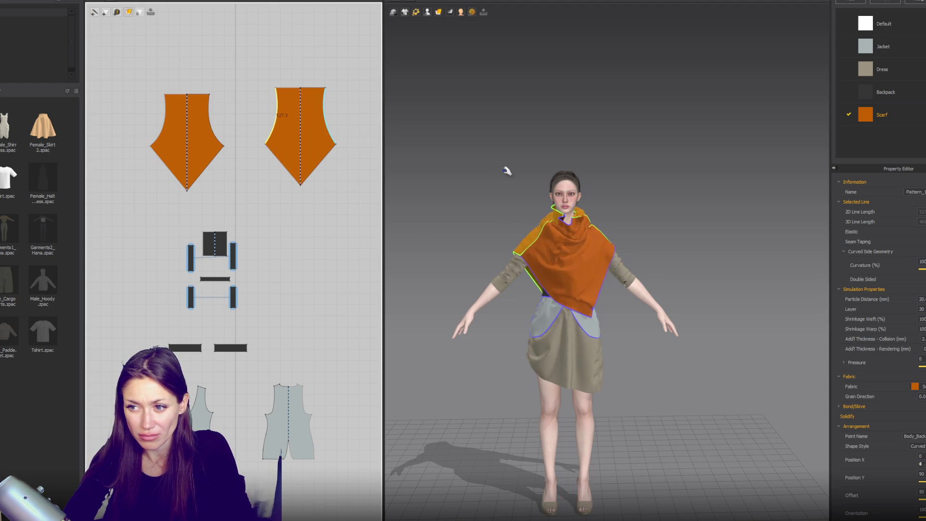
left_click(532, 238)
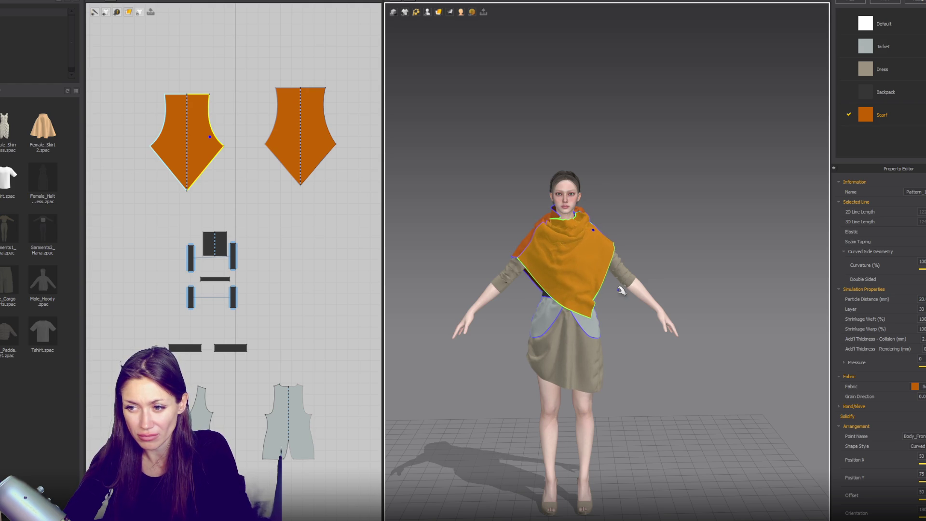
left_click(333, 123)
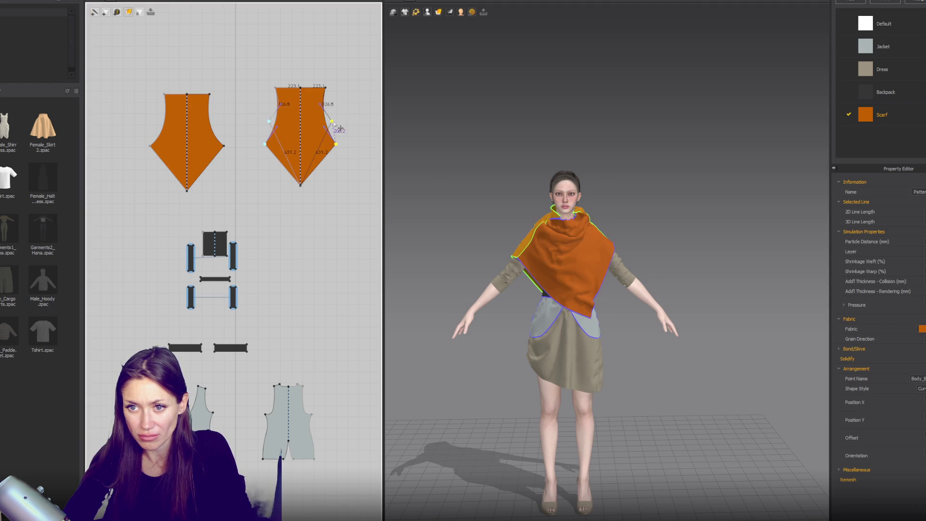
left_click_drag(334, 123, 335, 123)
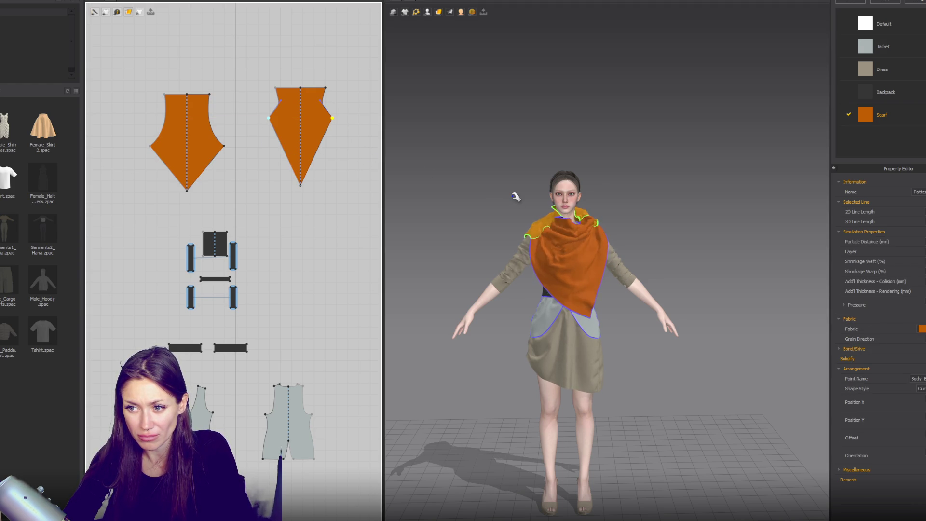
- Pull the front scarf piece up toward the face and the back piece over the left shoulder
left_click(528, 213)
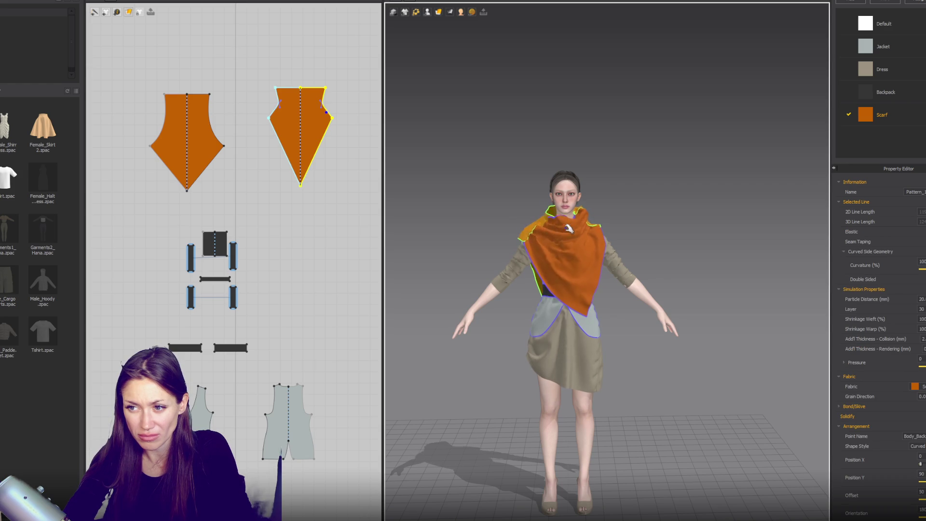
left_click_drag(569, 229, 566, 199)
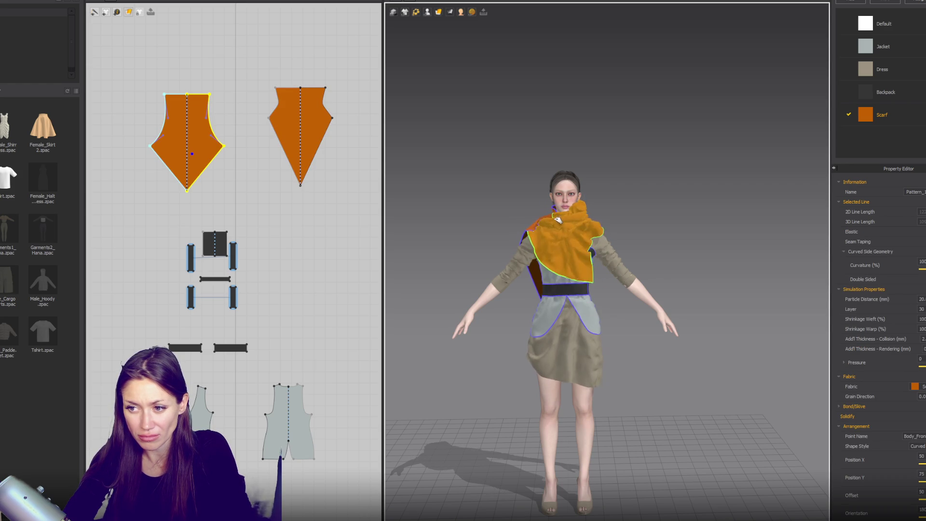
left_click_drag(523, 215, 496, 234)
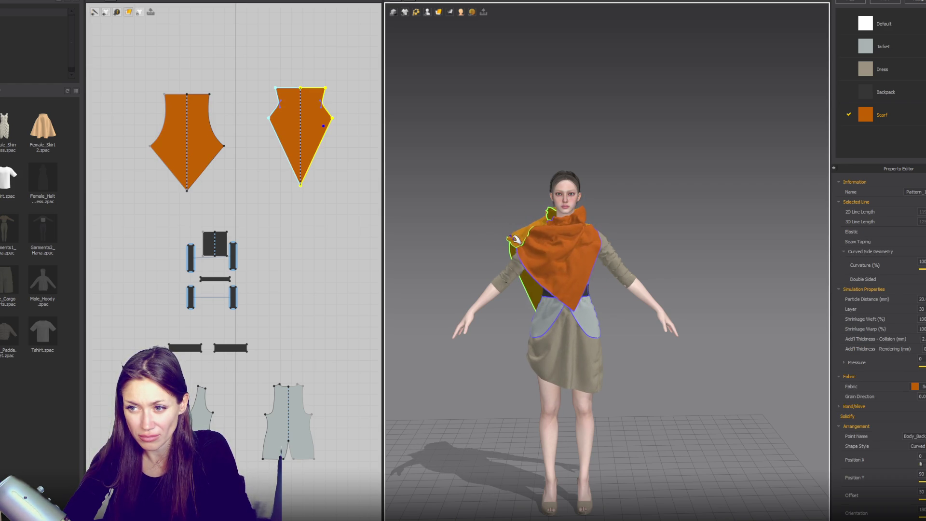
left_click(535, 256)
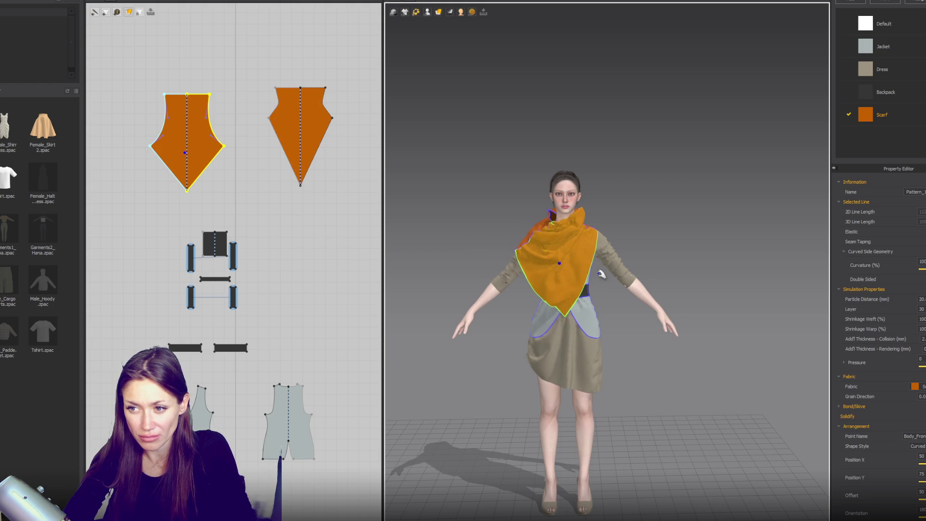
- Lower the front pattern's top-centre point into a V-shaped neckline notch
mouse_move(595, 286)
right_mouse_down()
mouse_move(577, 293)
mouse_move(596, 295)
right_mouse_up()
left_click(596, 294)
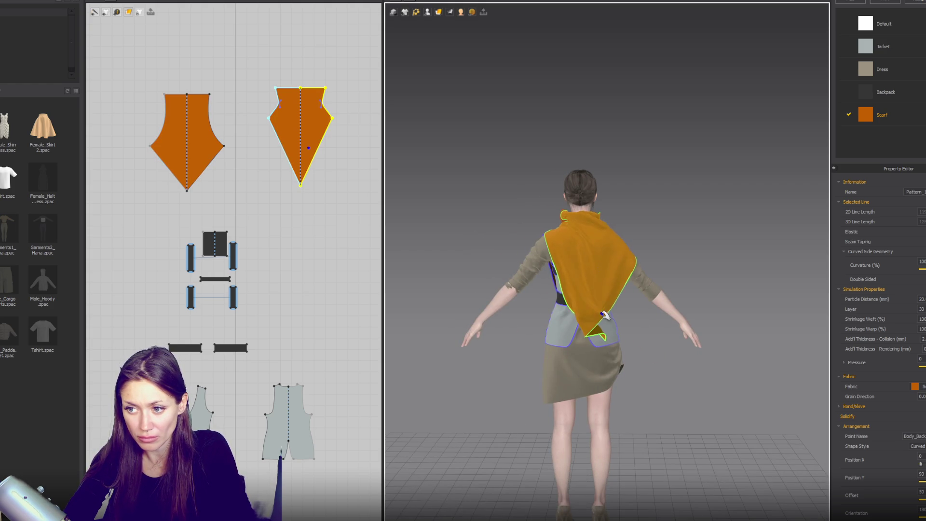
right_click_drag(582, 291, 563, 235)
left_click(563, 235)
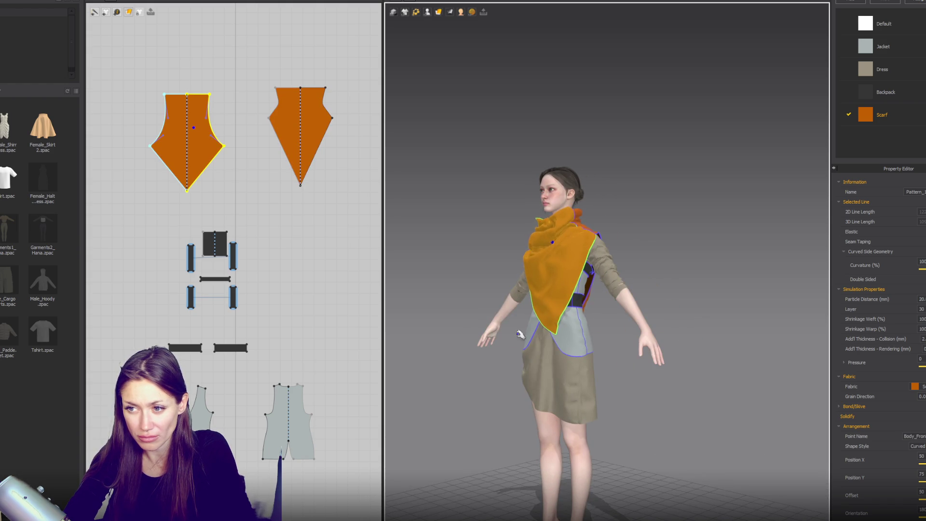
right_click_drag(516, 333, 562, 348)
scroll(475, 245, "up", 3)
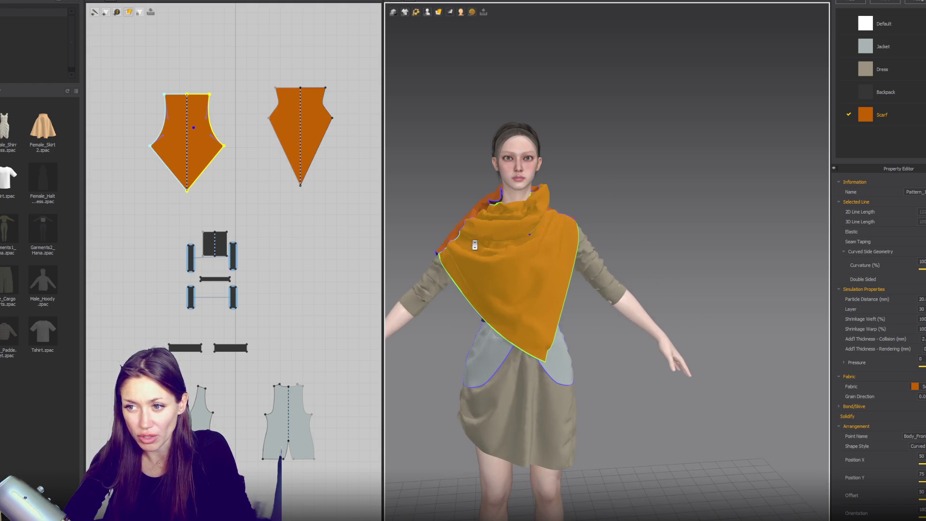
left_click(187, 95)
left_click_drag(185, 116, 187, 112)
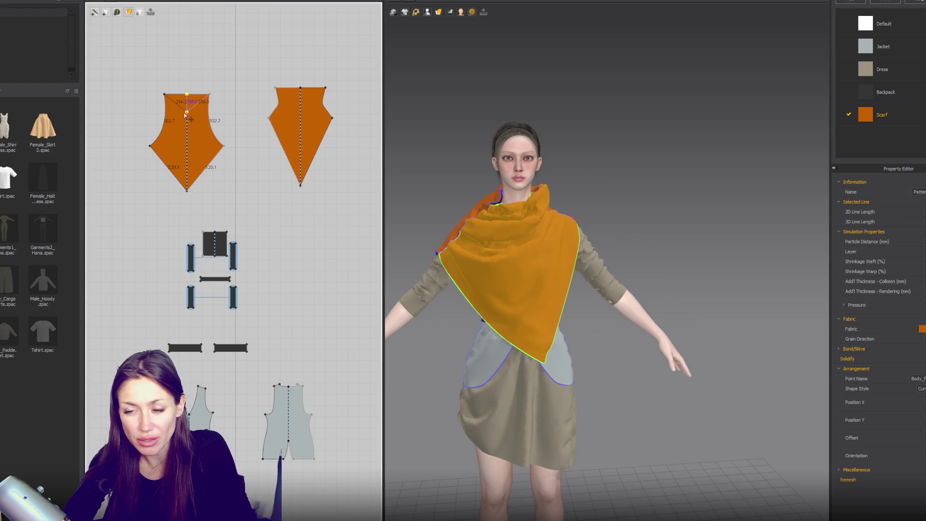
- Deepen the front V notch, raise the back pattern's top point into a diamond, and drape the scarf tip
left_click_drag(515, 193, 459, 201)
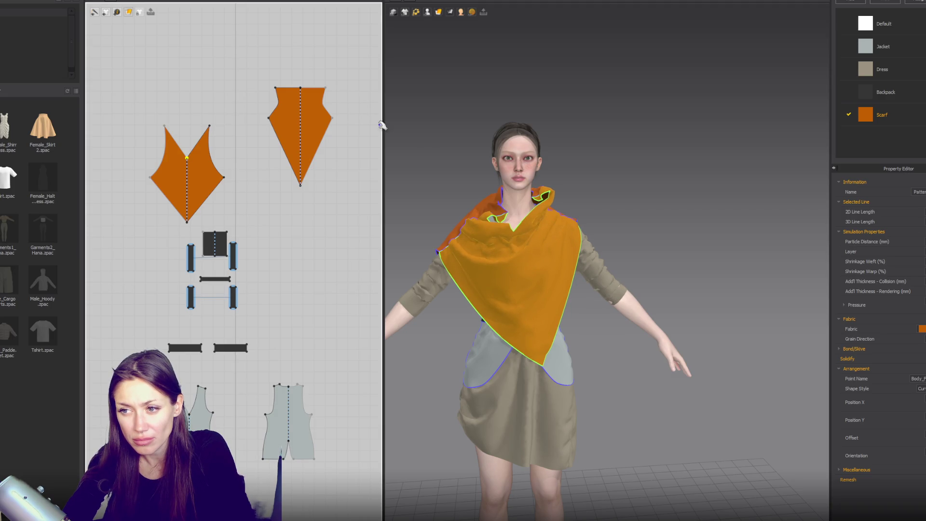
left_click_drag(300, 91, 300, 41)
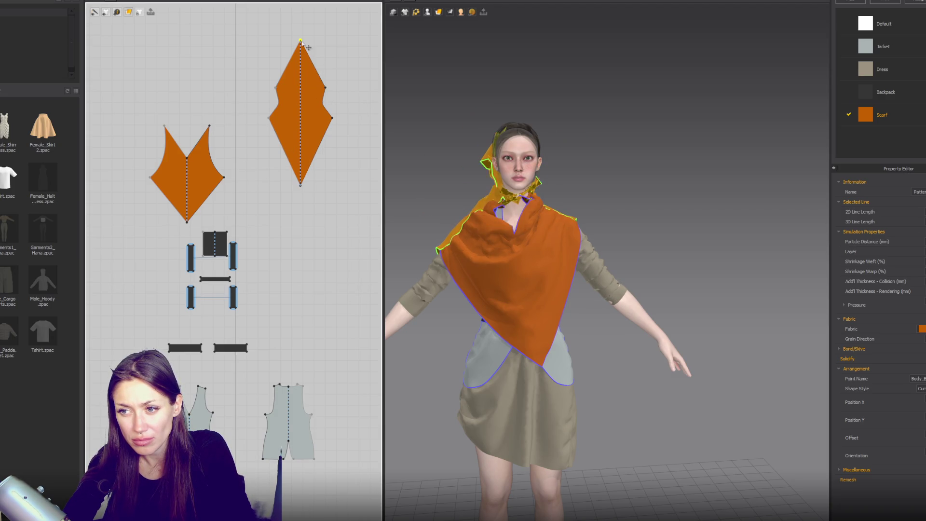
right_click_drag(506, 97, 699, 97)
left_click(545, 173)
mouse_move(540, 64)
left_mouse_down()
mouse_move(533, 3)
mouse_move(751, 4)
mouse_move(574, 37)
left_mouse_up()
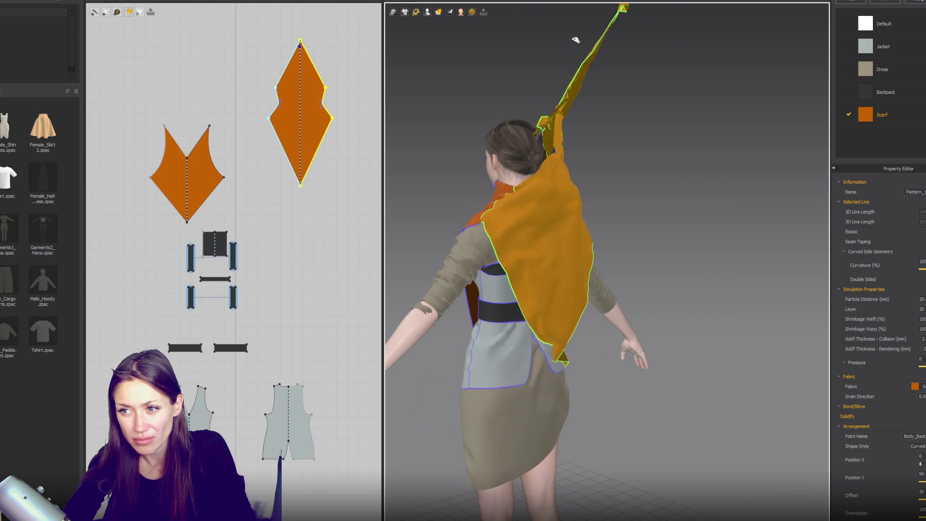
right_click_drag(545, 203, 699, 202)
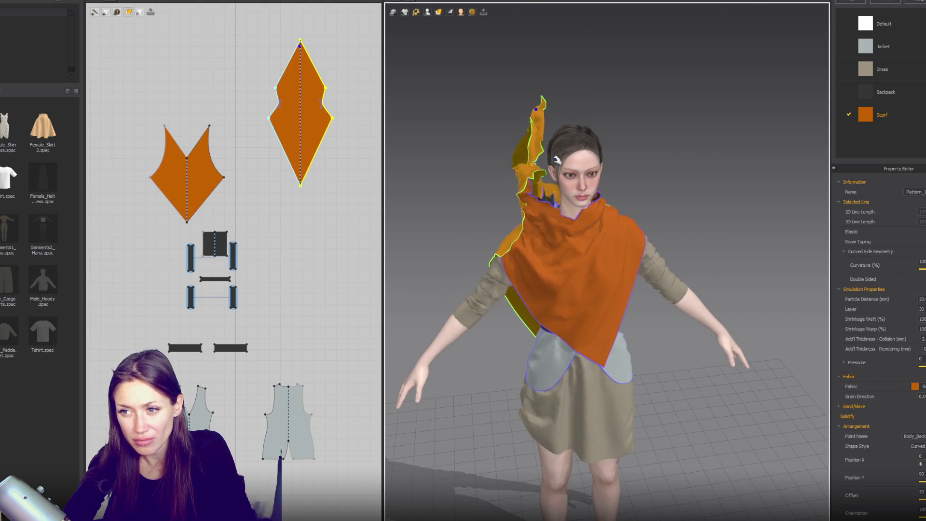
mouse_move(572, 76)
left_mouse_down()
mouse_move(554, 42)
mouse_move(550, 51)
left_mouse_up()
left_click_drag(543, 127, 537, 177)
- Place the back scarf piece on the avatar's back arrangement point
right_click_drag(554, 195, 726, 200)
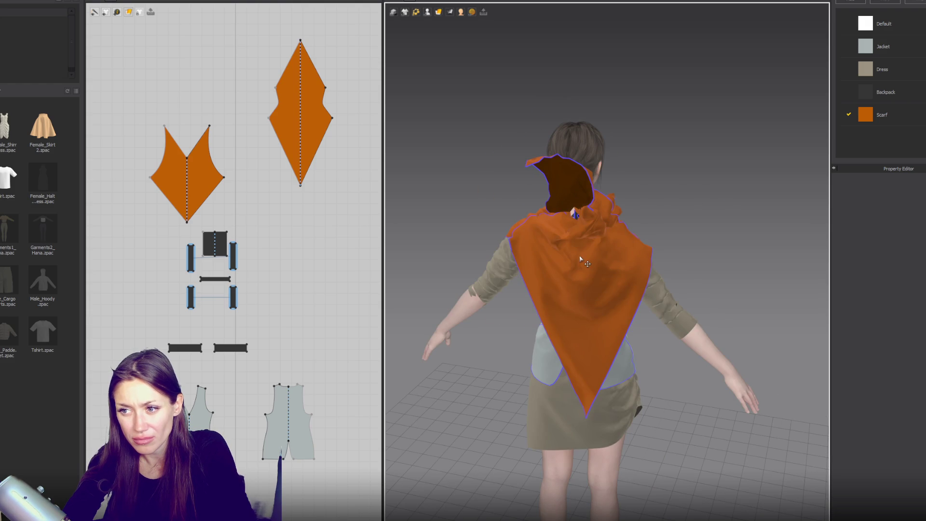
left_click(310, 119)
mouse_move(426, 14)
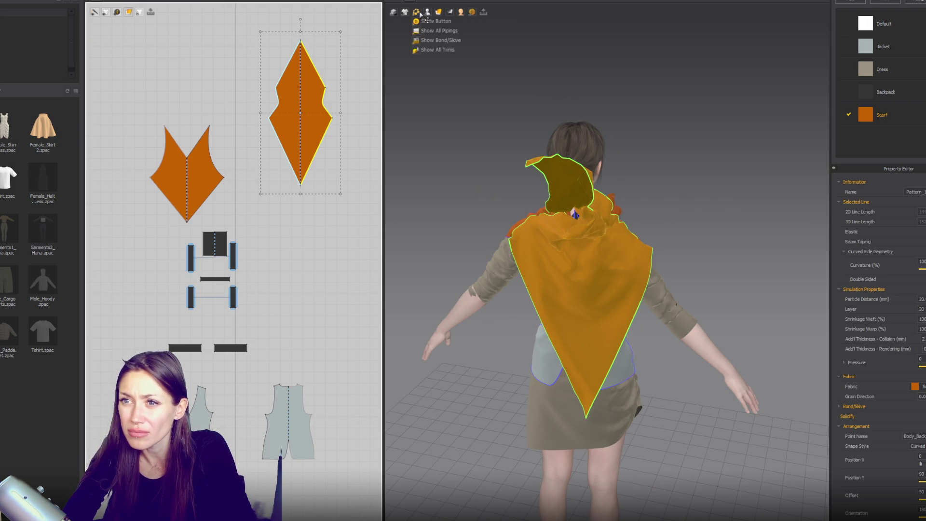
left_click(433, 34)
left_click(560, 260)
- Pull the scarf tip up into a tall point above the head while simulating
mouse_move(729, 215)
right_mouse_down()
mouse_move(690, 218)
mouse_move(548, 72)
right_mouse_up()
mouse_move(547, 72)
left_mouse_down()
mouse_move(614, 93)
mouse_move(598, 104)
mouse_move(599, 124)
left_mouse_up()
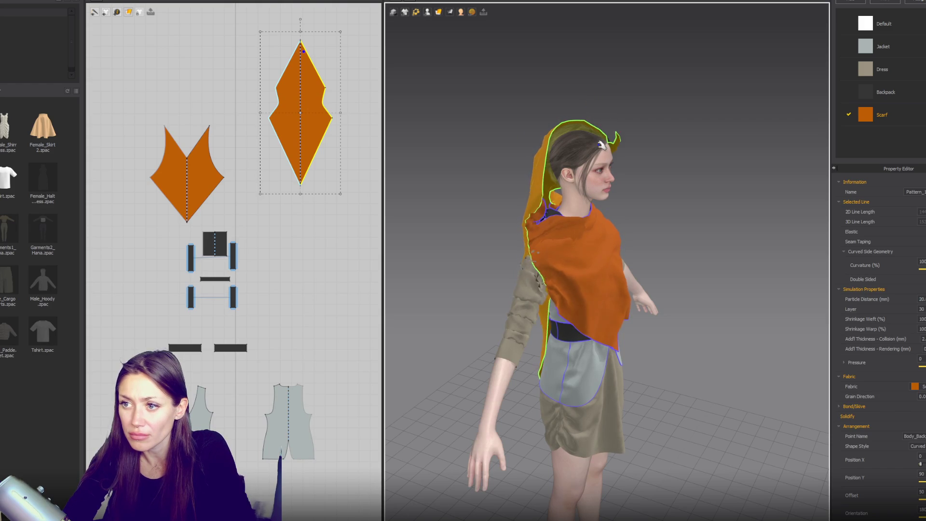
mouse_move(648, 171)
right_mouse_down()
mouse_move(580, 178)
mouse_move(608, 169)
right_mouse_up()
mouse_move(568, 151)
left_mouse_down()
mouse_move(570, 56)
mouse_move(534, 17)
mouse_move(502, 7)
mouse_move(488, 52)
left_mouse_up()
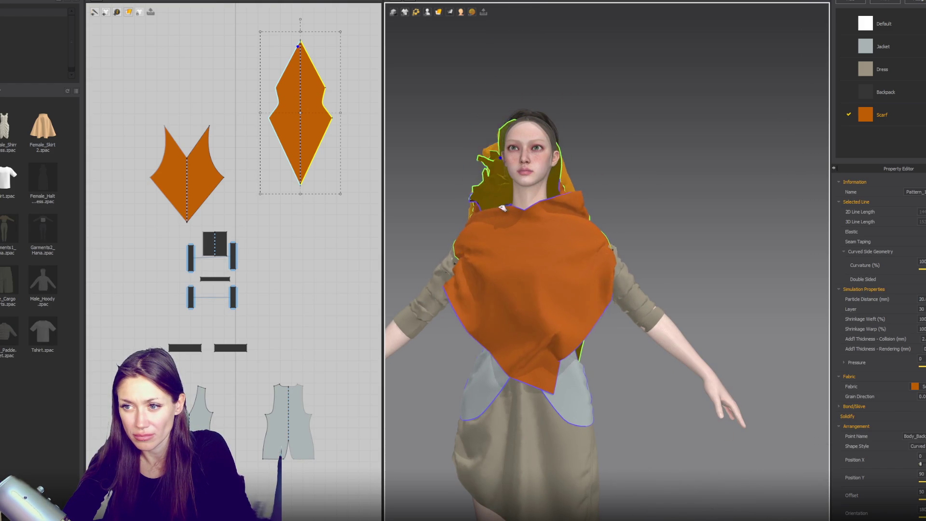
mouse_move(488, 121)
left_mouse_down()
mouse_move(534, 31)
mouse_move(610, 12)
mouse_move(641, 19)
left_mouse_up()
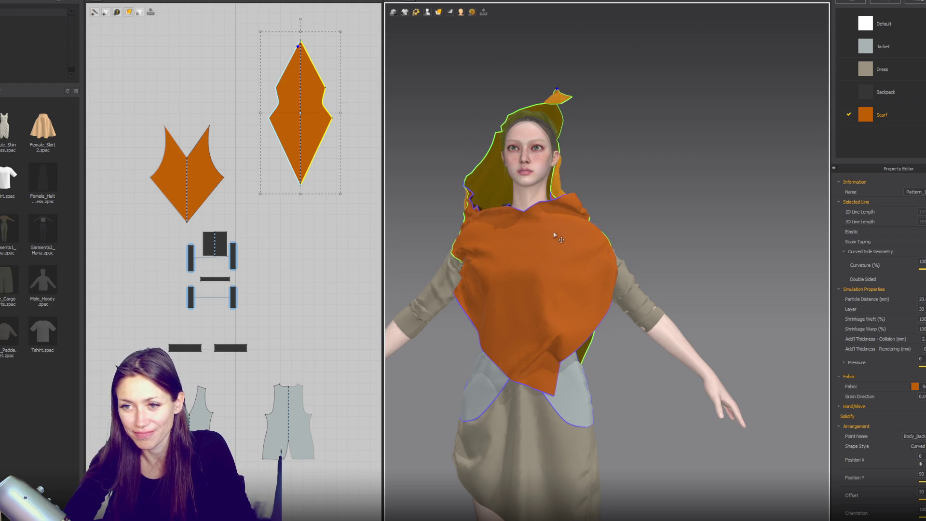
scroll(555, 236, "down", 5)
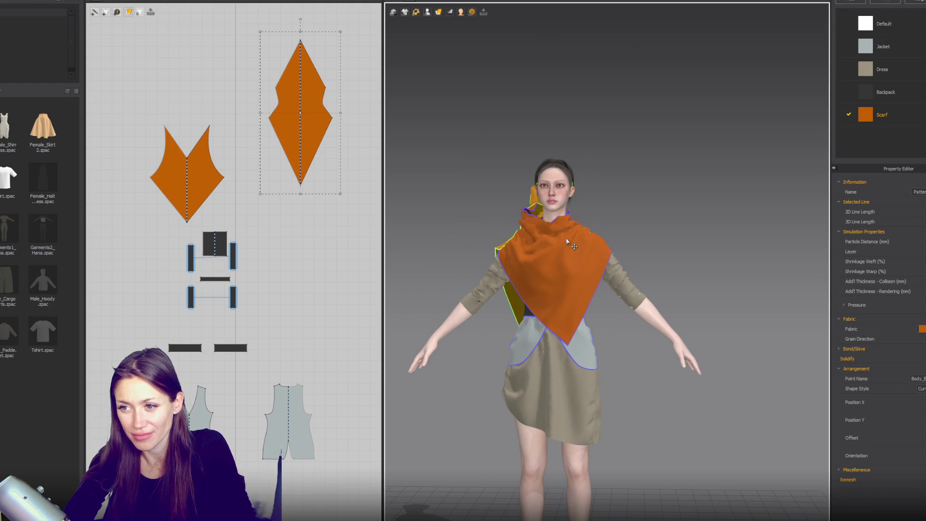
left_click(567, 241)
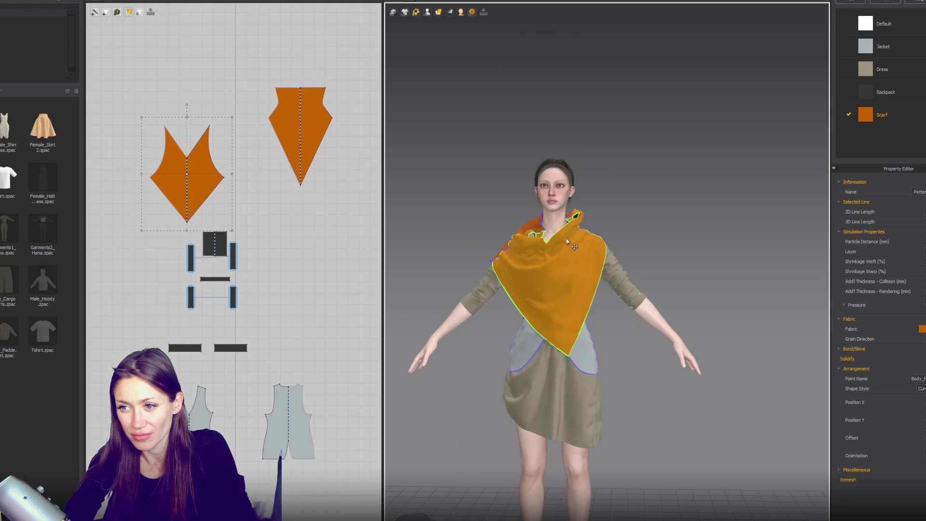
- Lower the front piece's upper corners and raise its centre neckline notch
key("z")
left_click_drag(210, 128, 206, 149)
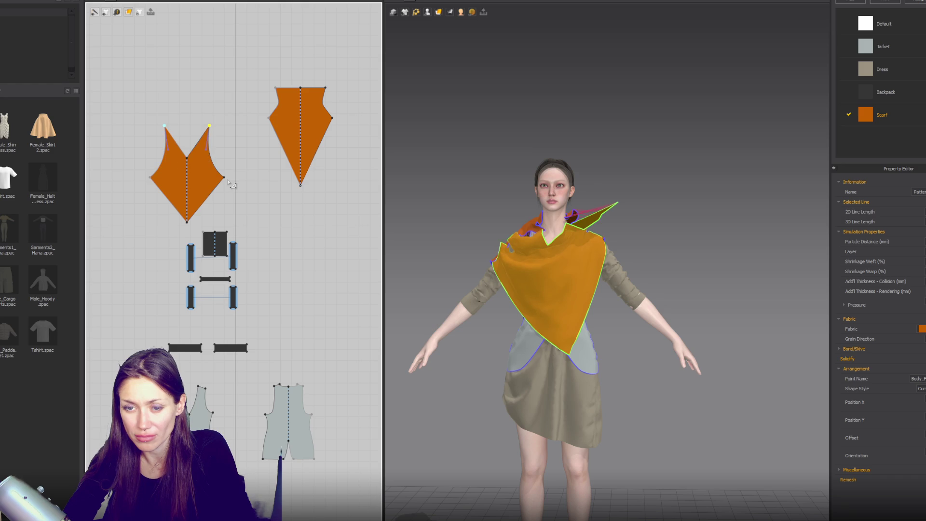
left_click_drag(187, 156, 187, 137)
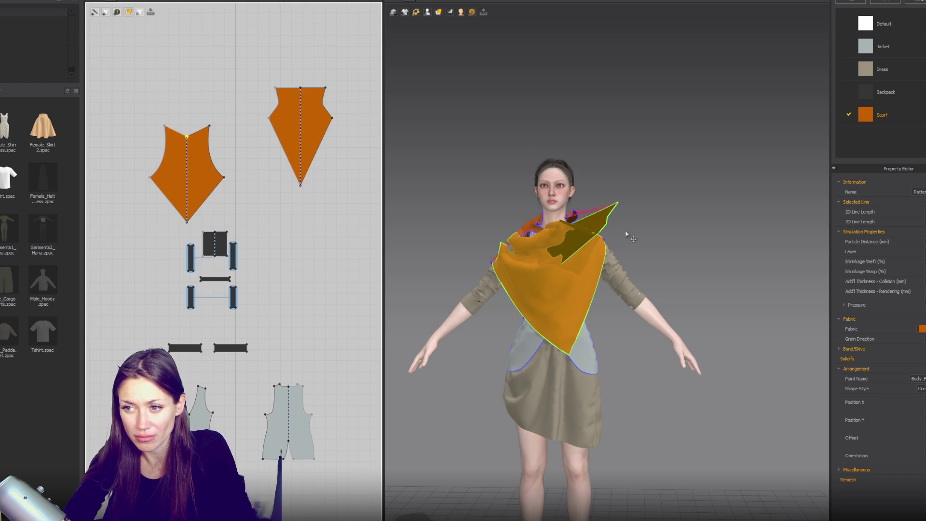
- Drape the scarf up over the right shoulder and the other piece over the left shoulder
left_click(534, 202)
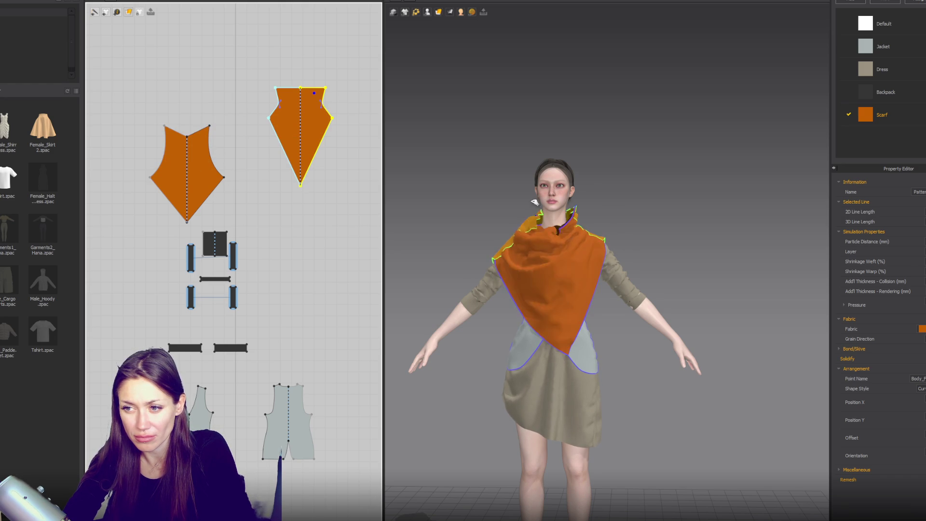
mouse_move(600, 236)
left_mouse_down()
mouse_move(624, 195)
mouse_move(614, 186)
mouse_move(600, 193)
left_mouse_up()
mouse_move(542, 217)
left_mouse_down()
mouse_move(413, 201)
mouse_move(501, 207)
left_mouse_up()
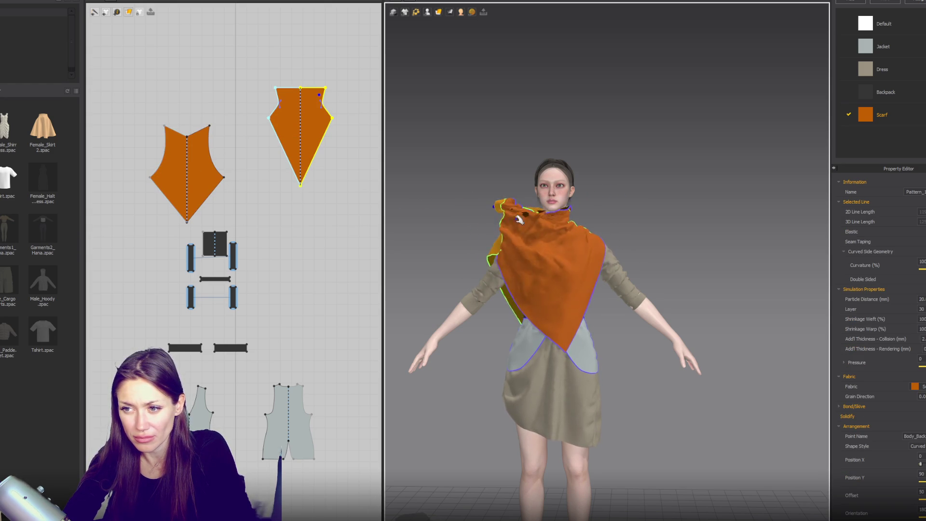
left_click(553, 230)
right_click_drag(553, 231, 634, 328)
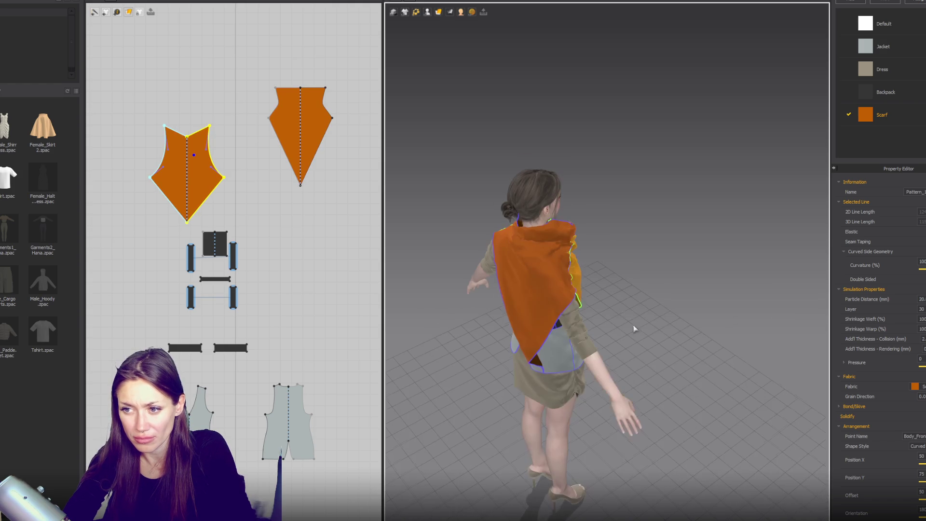
left_click(512, 230)
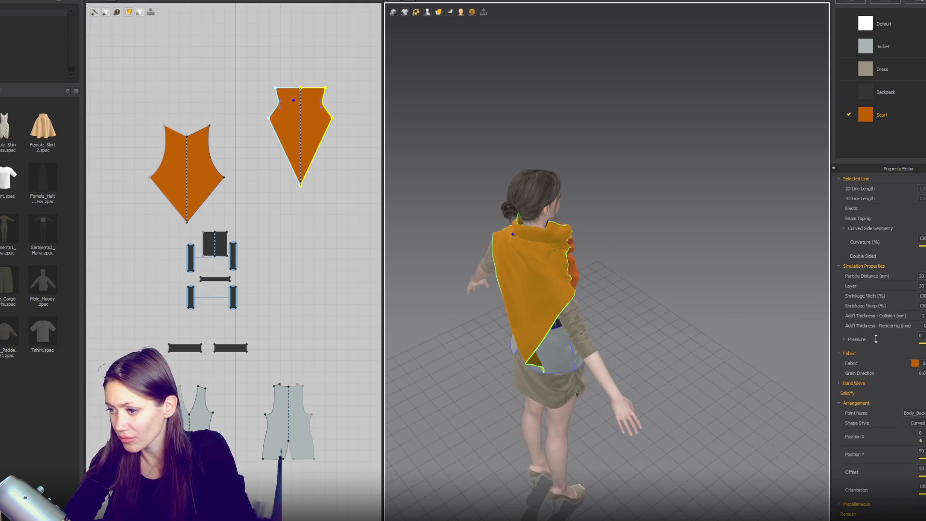
- Select both scarf patterns and check the Scarf fabric's physical properties and collision thickness
left_click_drag(331, 182, 164, 106)
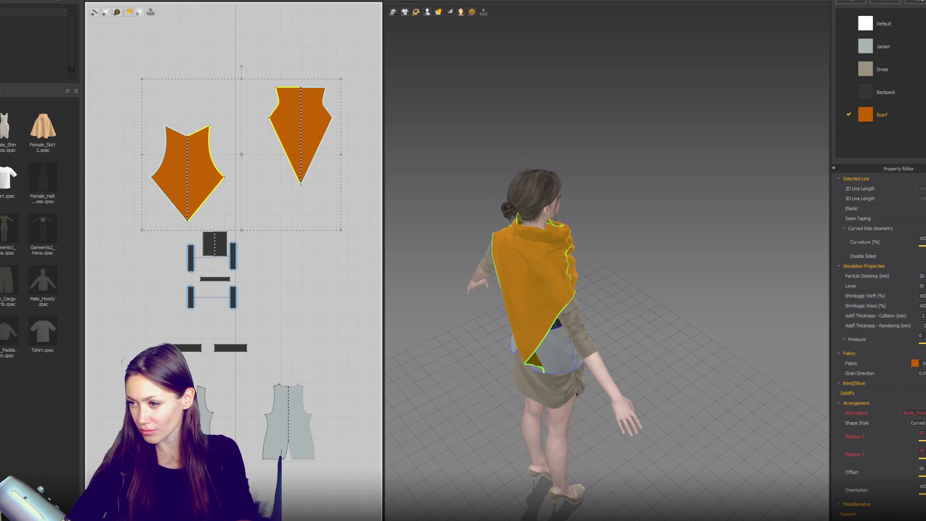
left_click(921, 316)
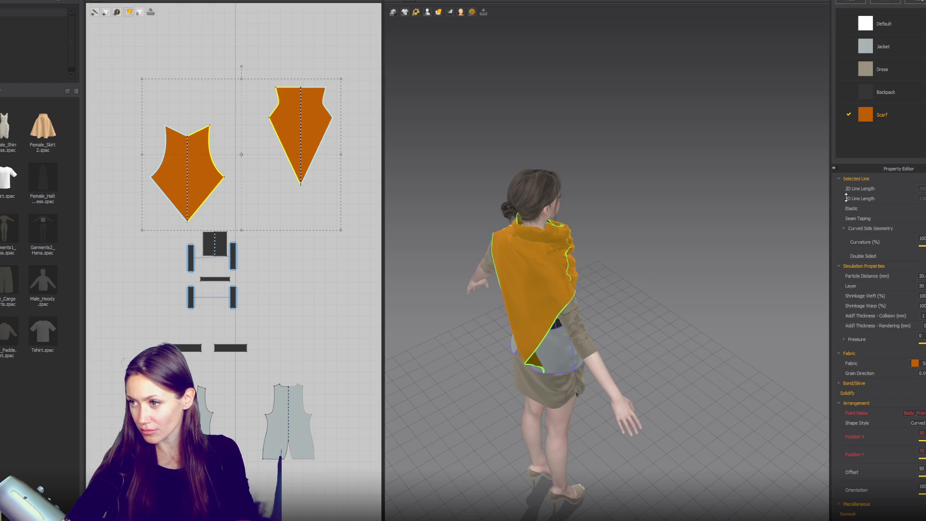
left_click(879, 116)
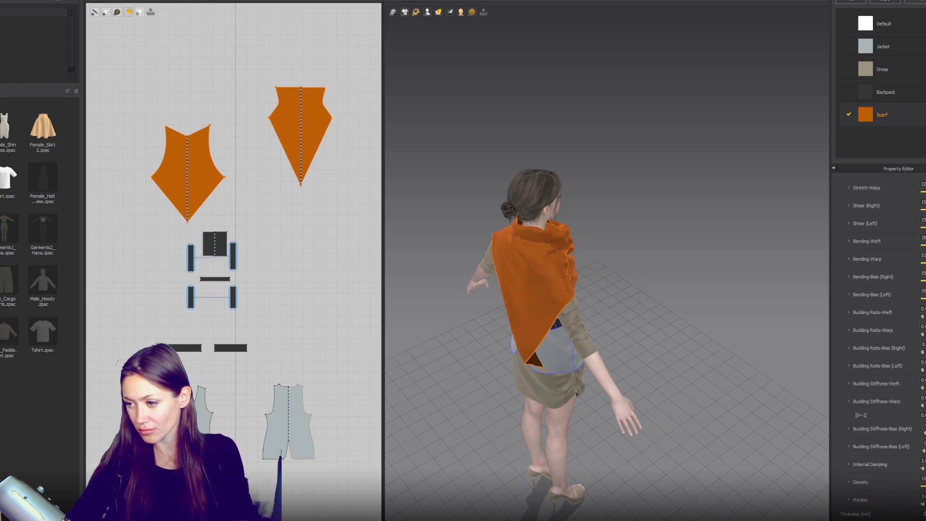
left_click(759, 346)
key("2")
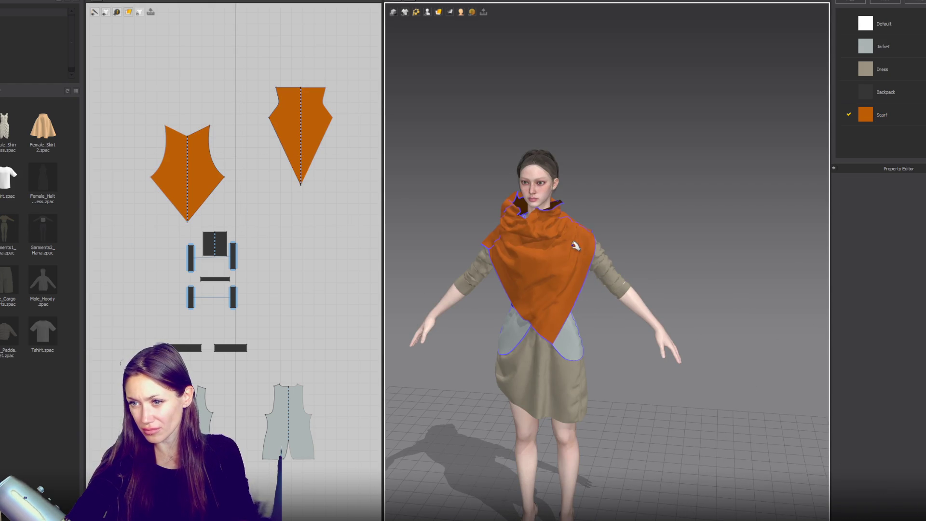
left_click(573, 210)
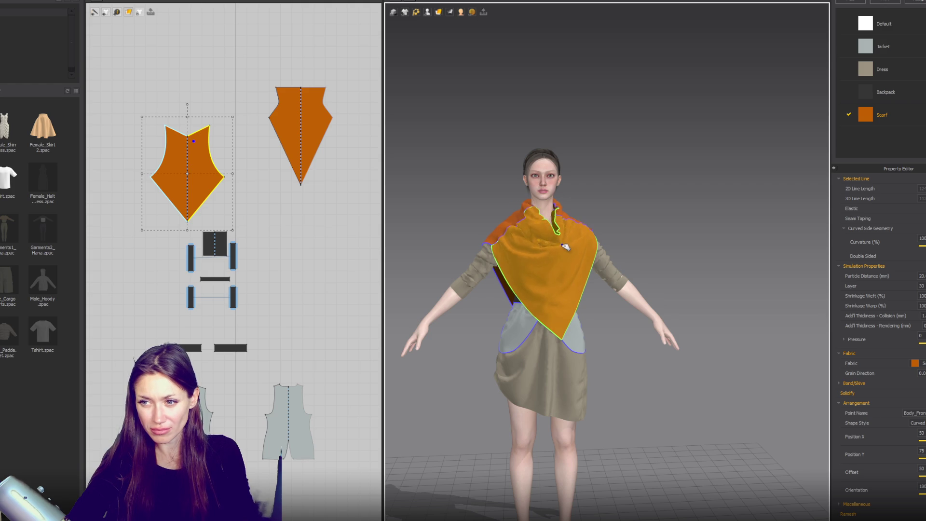
- Raise the top corner points of the back and front scarf patterns up and inward
key("6")
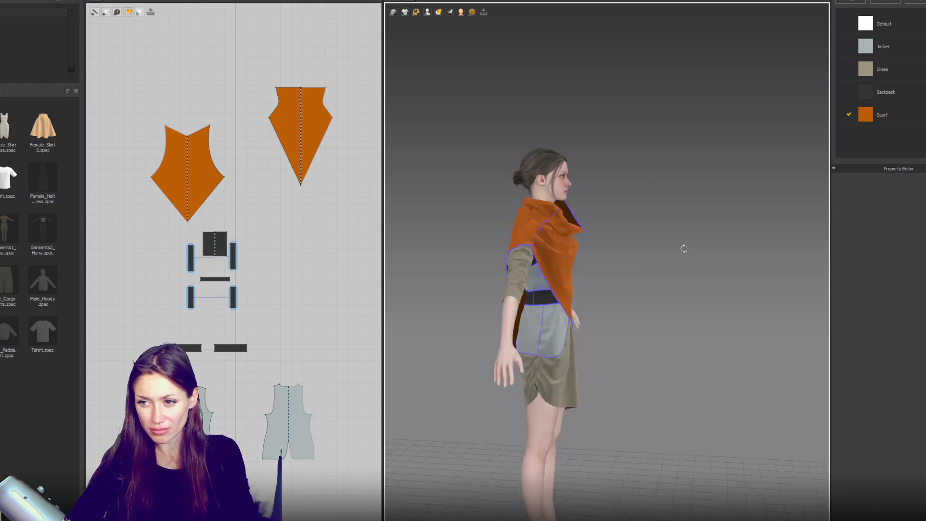
left_click(530, 184)
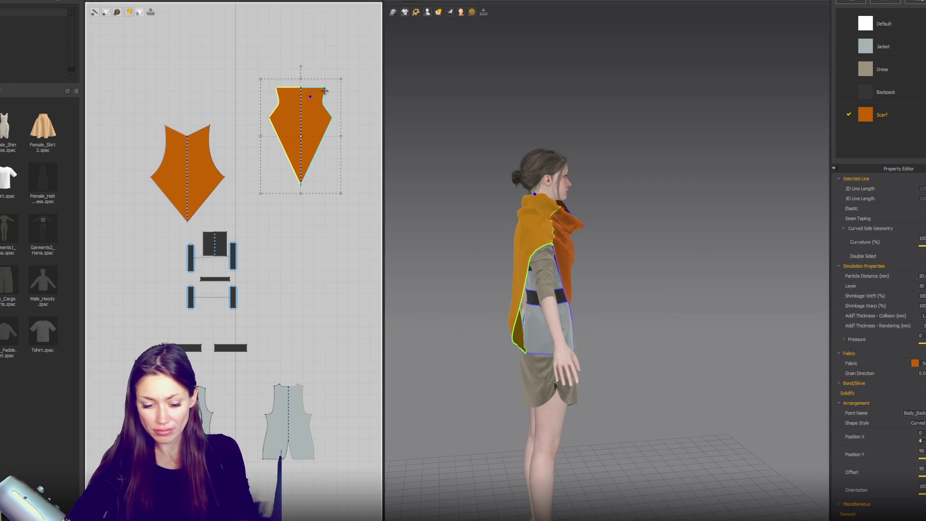
left_click(326, 87)
left_click_drag(326, 87, 314, 77)
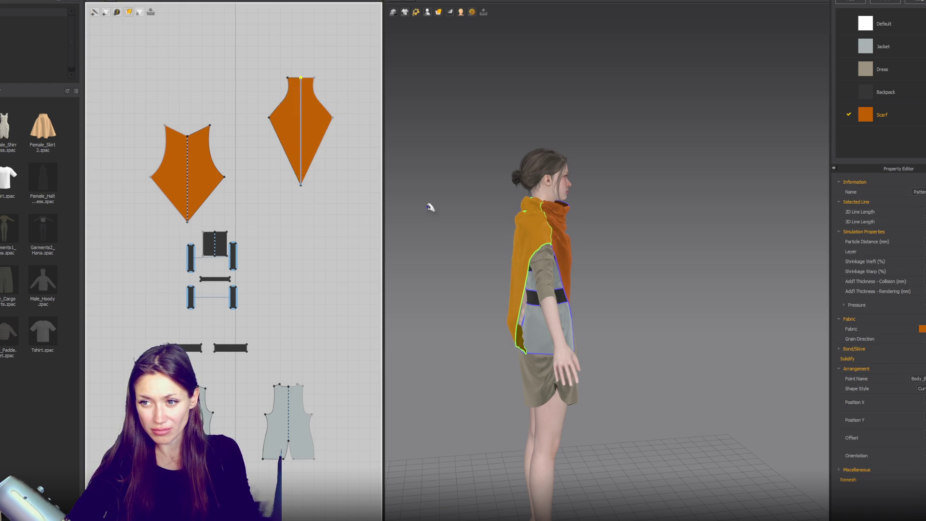
left_click(527, 230)
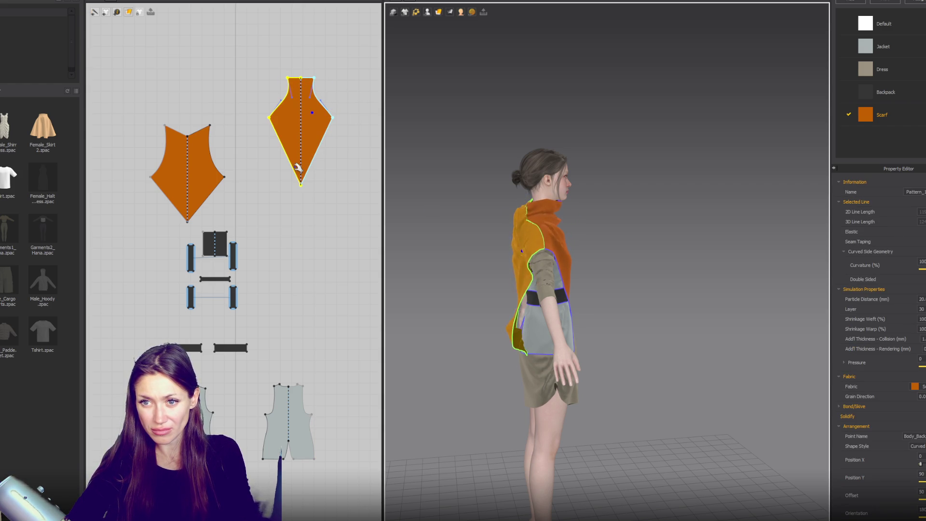
left_click(208, 125)
left_click_drag(209, 124, 196, 123)
- Inspect the taller cowl drape from the front, side and back, then select both scarf patterns
left_click(562, 223)
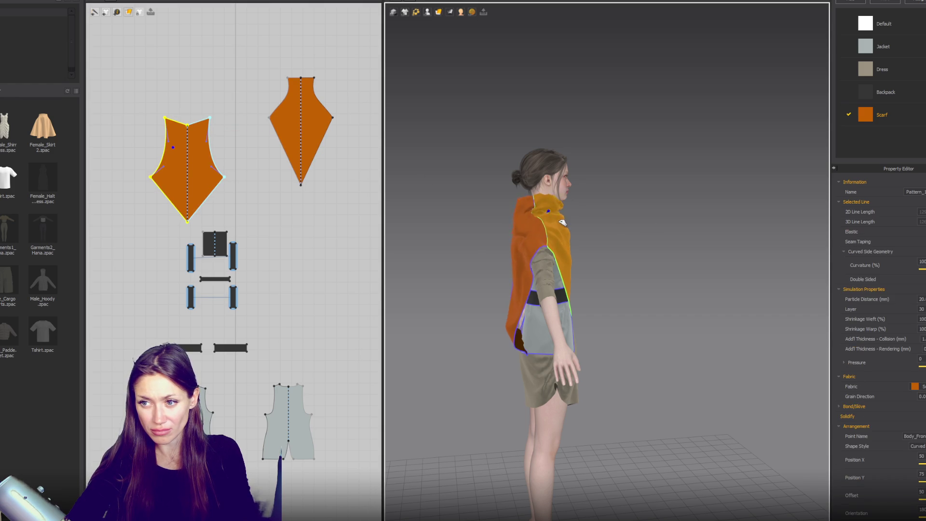
key("2")
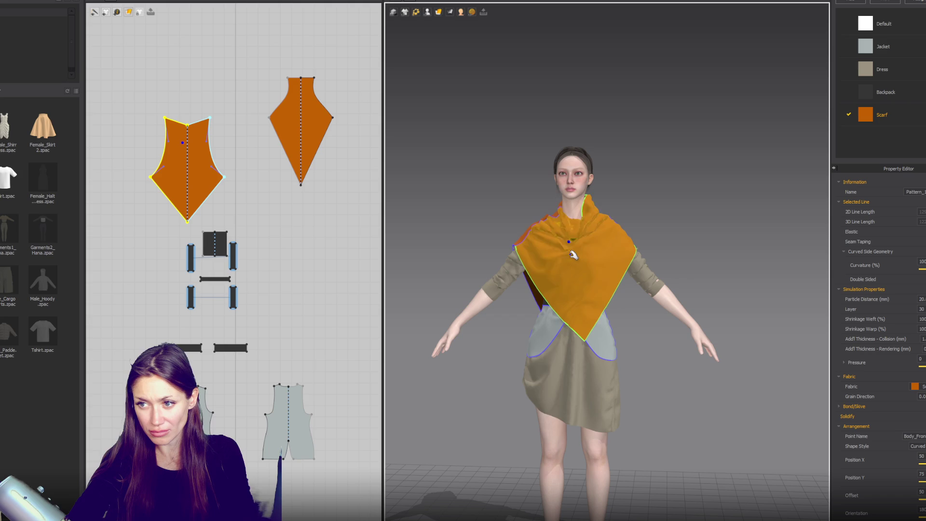
left_click(642, 260)
mouse_move(642, 260)
right_mouse_down()
mouse_move(781, 261)
mouse_move(676, 258)
mouse_move(559, 328)
right_mouse_up()
left_click(547, 325)
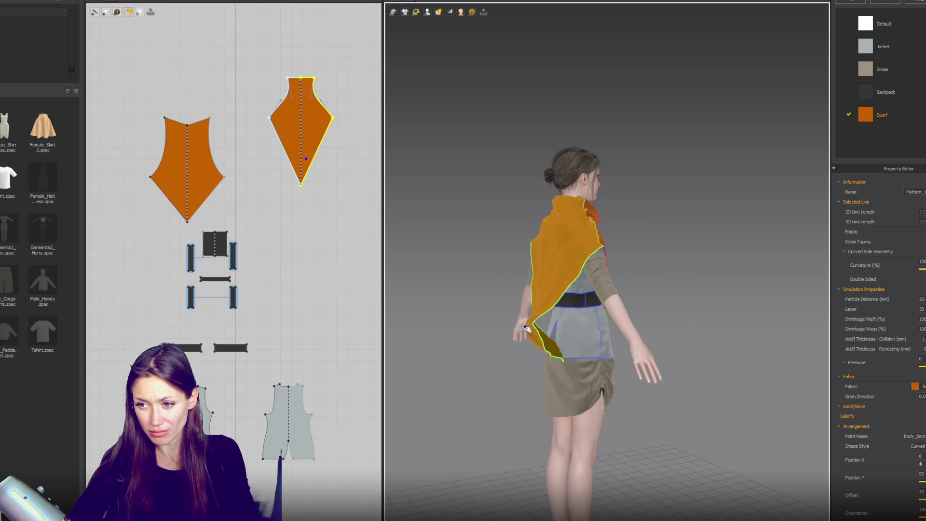
mouse_move(711, 288)
right_mouse_down()
mouse_move(673, 309)
mouse_move(569, 263)
mouse_move(475, 258)
mouse_move(461, 270)
right_mouse_up()
mouse_move(513, 258)
right_mouse_down()
mouse_move(487, 217)
mouse_move(503, 225)
right_mouse_up()
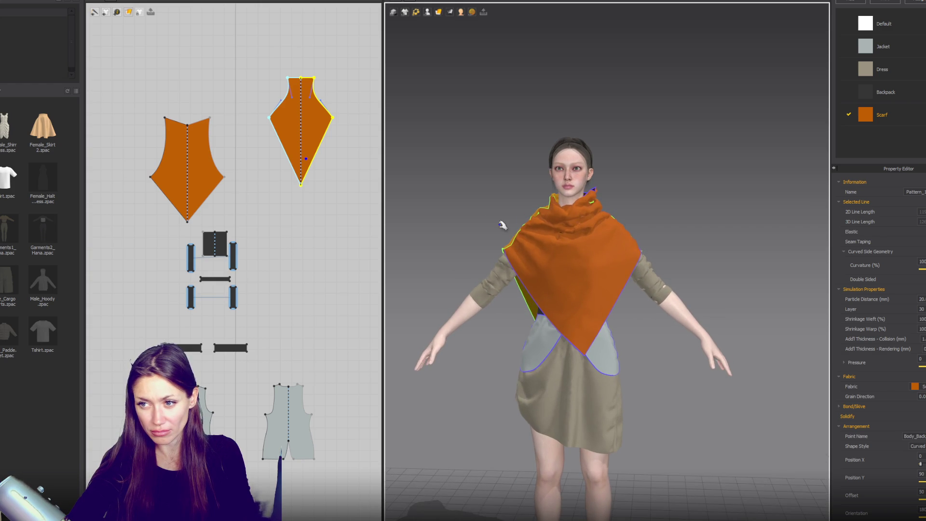
scroll(716, 246, "down", 2)
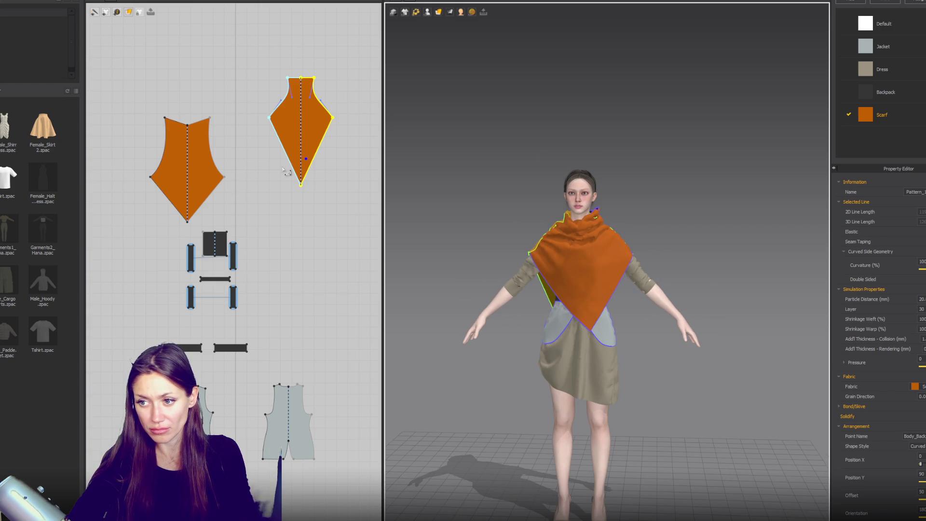
mouse_move(631, 270)
right_mouse_down()
mouse_move(660, 248)
mouse_move(674, 257)
mouse_move(660, 257)
right_mouse_up()
left_click(667, 260)
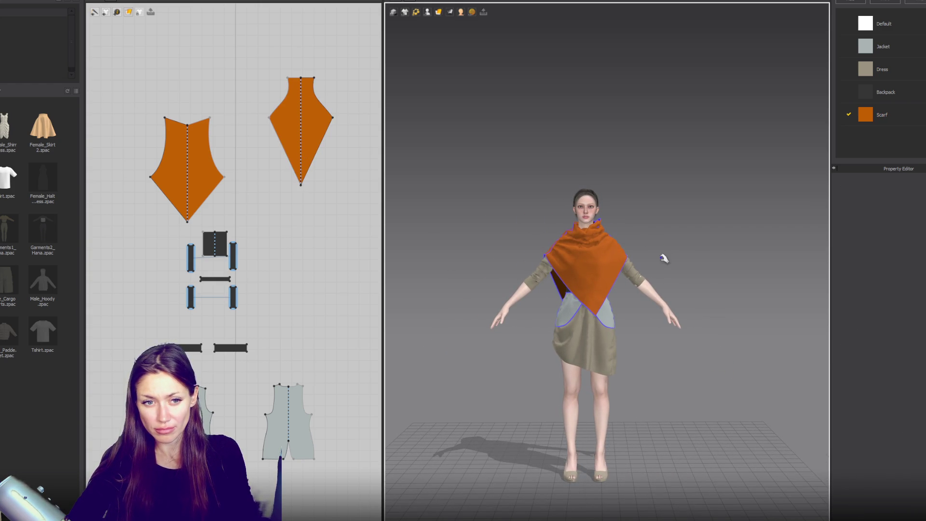
mouse_move(135, 55)
left_mouse_down()
mouse_move(363, 211)
mouse_move(360, 225)
left_mouse_up()
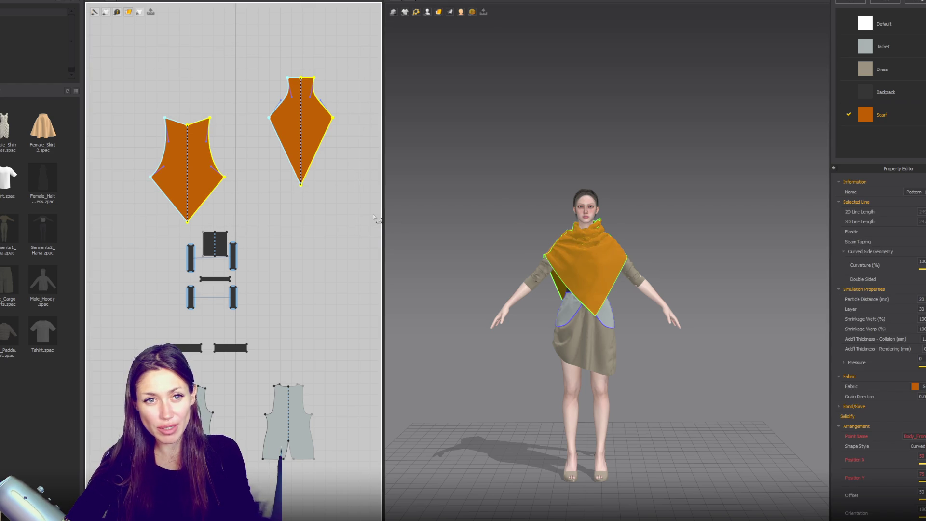
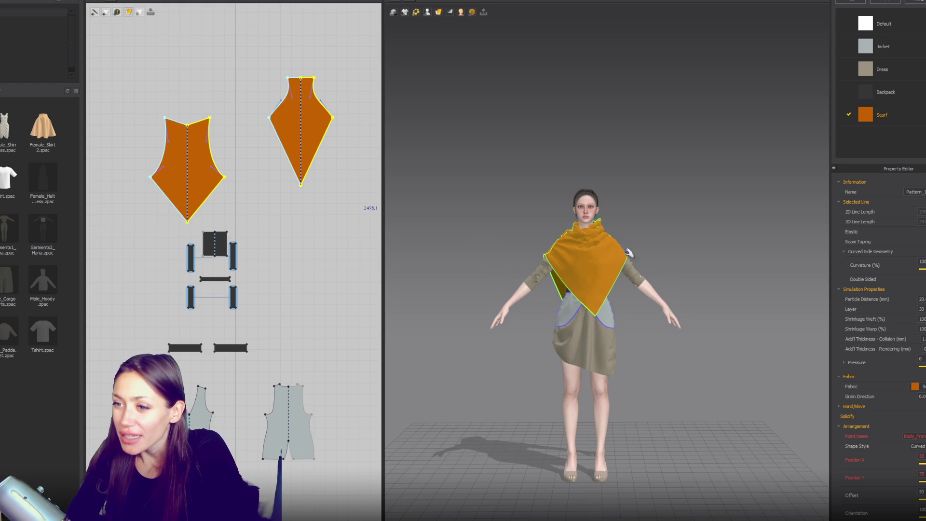
- Move the left scarf piece up level with the right piece in the pattern layout
scroll(629, 252, "up", 5)
left_click(695, 213)
right_click_drag(695, 213, 274, 154)
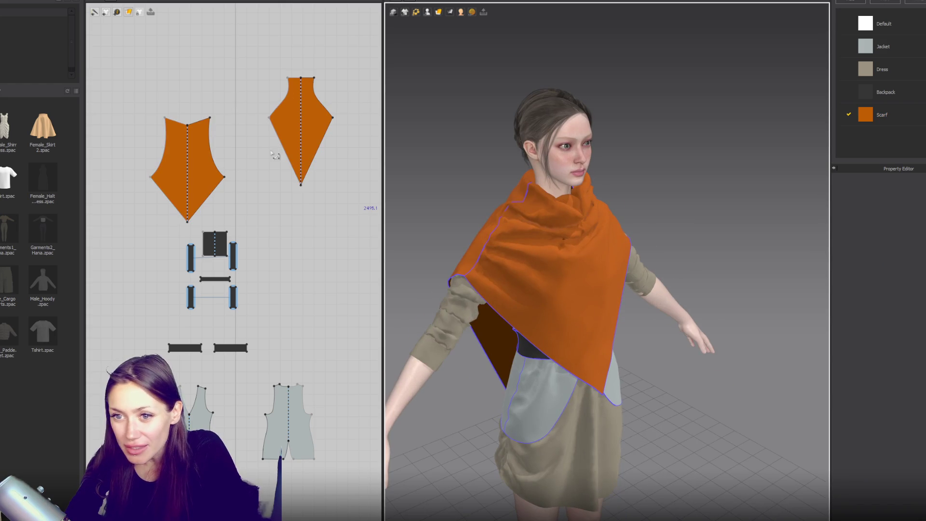
left_click_drag(195, 143, 214, 95)
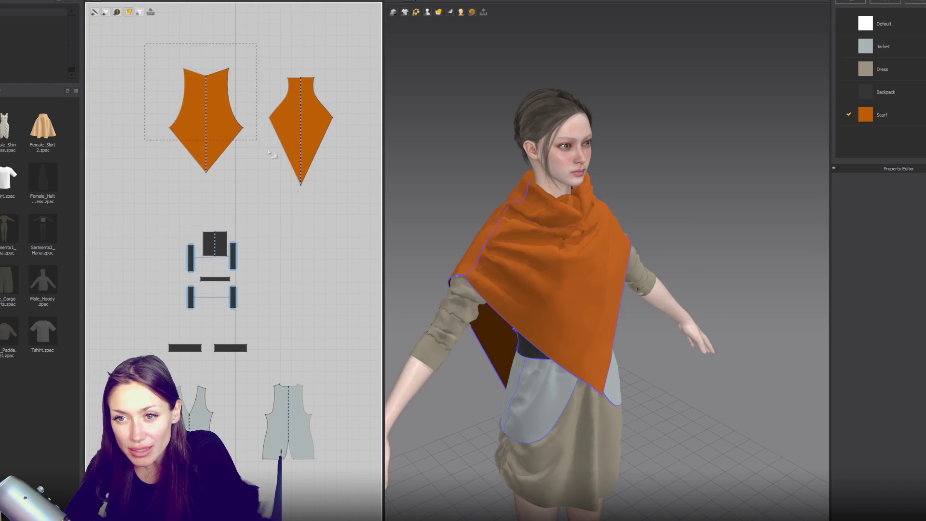
left_click_drag(374, 211, 375, 213)
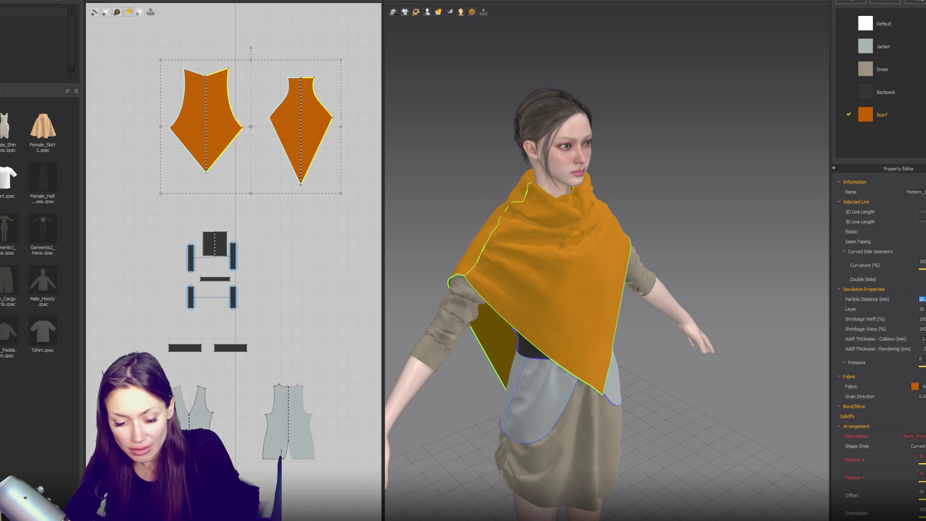
- Pull the scarf collar down in 3D to loosen the drape
left_click(618, 197)
key("2")
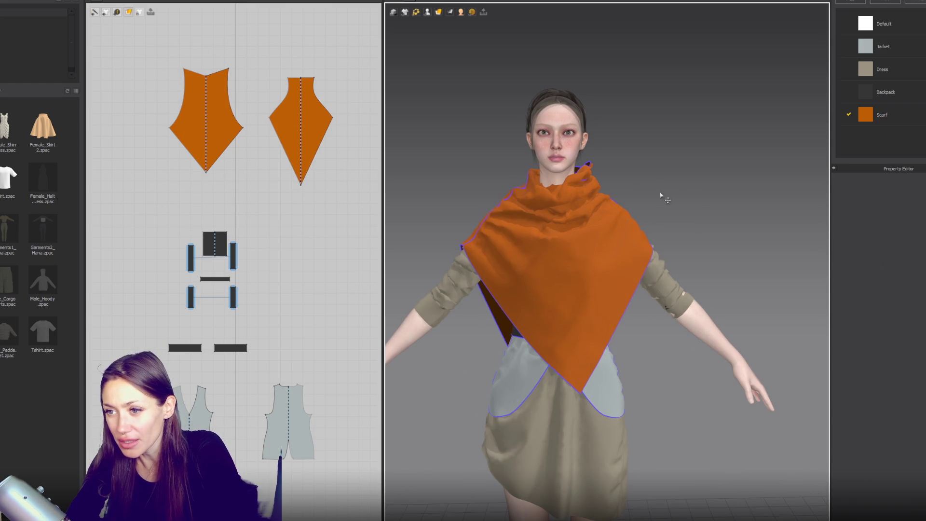
left_click(601, 192)
mouse_move(522, 199)
left_mouse_down()
mouse_move(541, 203)
mouse_move(555, 250)
mouse_move(569, 264)
mouse_move(569, 296)
mouse_move(616, 302)
mouse_move(571, 279)
mouse_move(571, 302)
mouse_move(568, 279)
left_mouse_up()
left_click(235, 108)
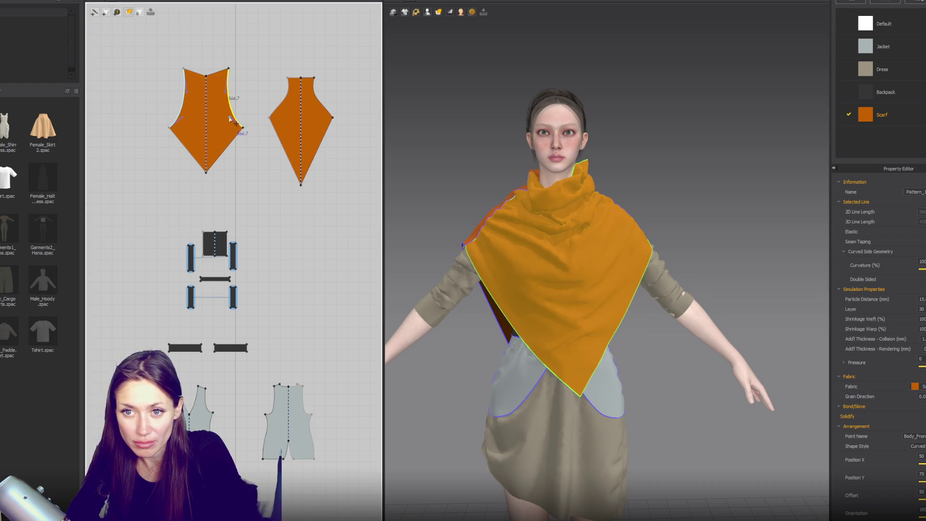
left_click(235, 94)
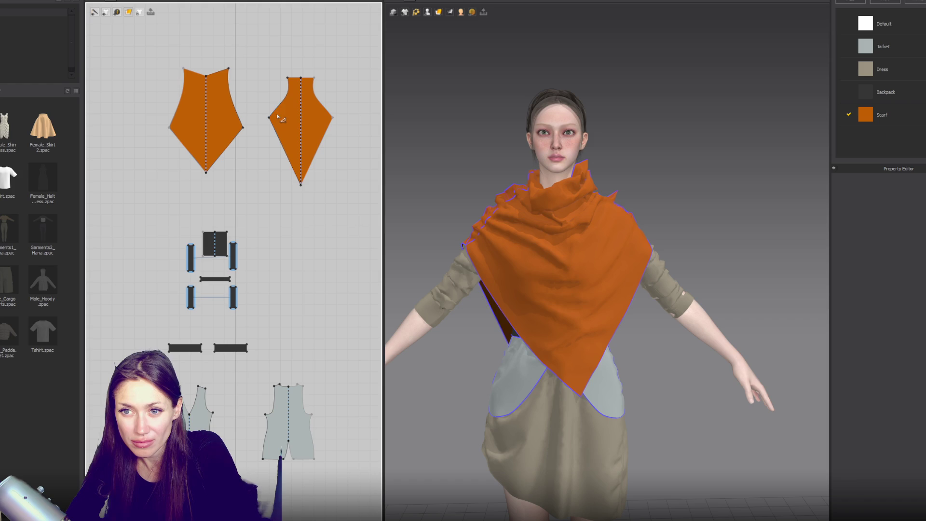
left_click(277, 102)
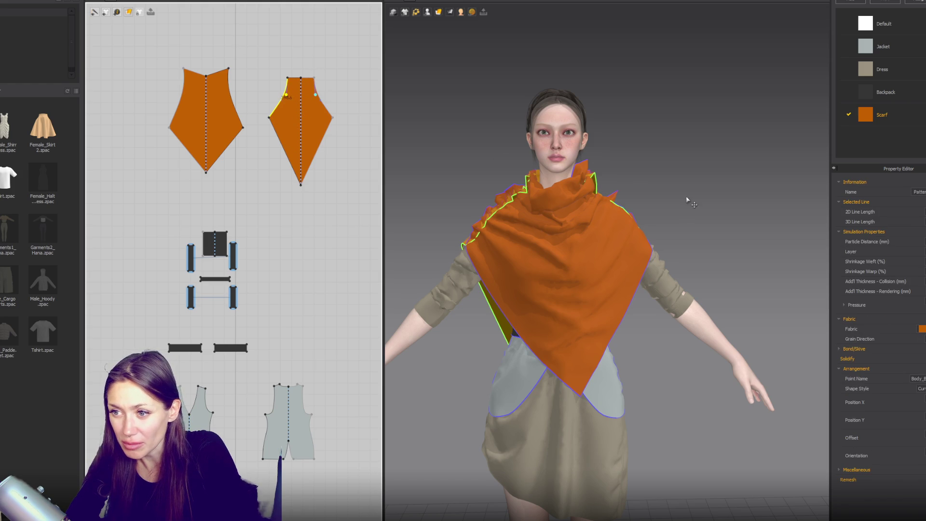
- Pull the scarf corner up over the shoulder from a three-quarter view
left_click(567, 246)
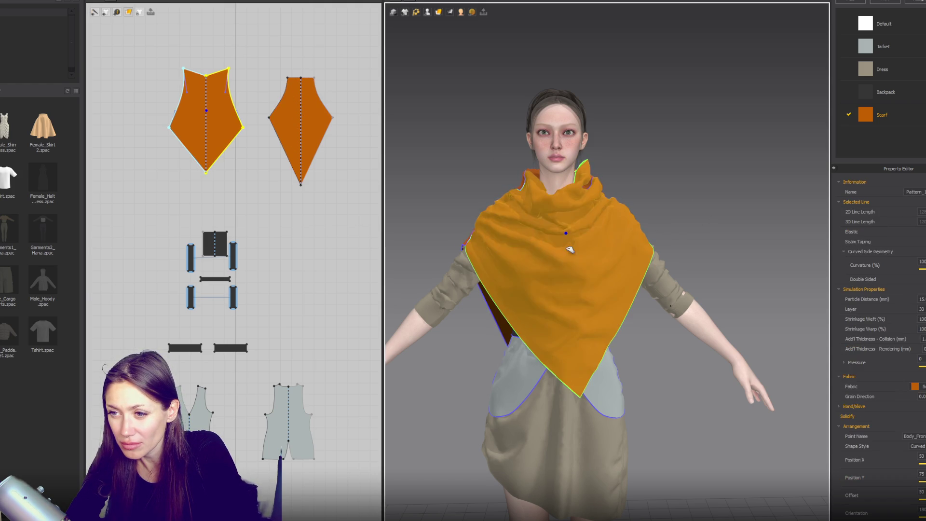
left_click(696, 289)
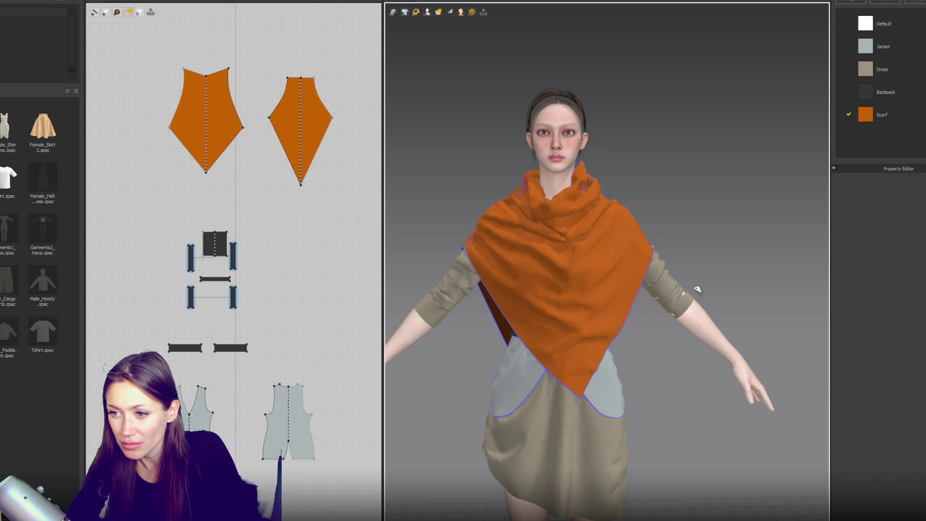
scroll(710, 277, "down", 3)
right_click_drag(709, 276, 679, 249)
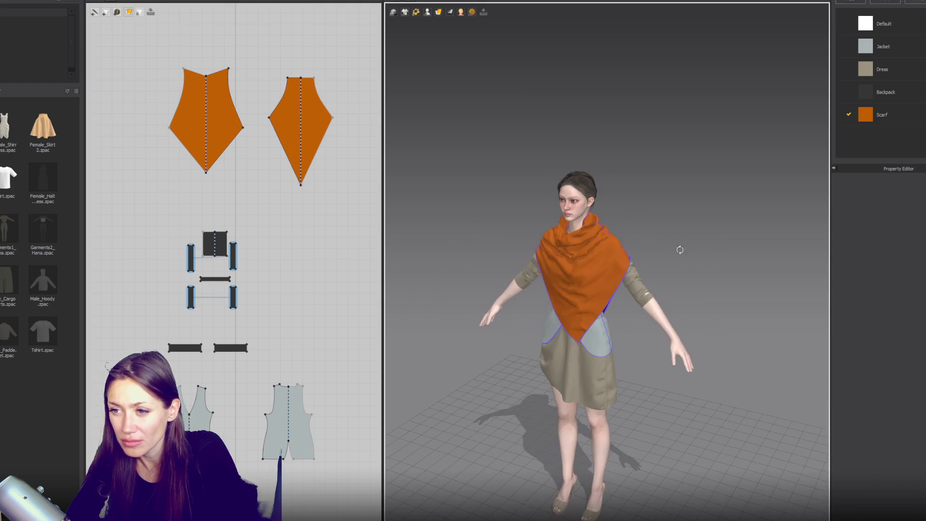
left_click(566, 255)
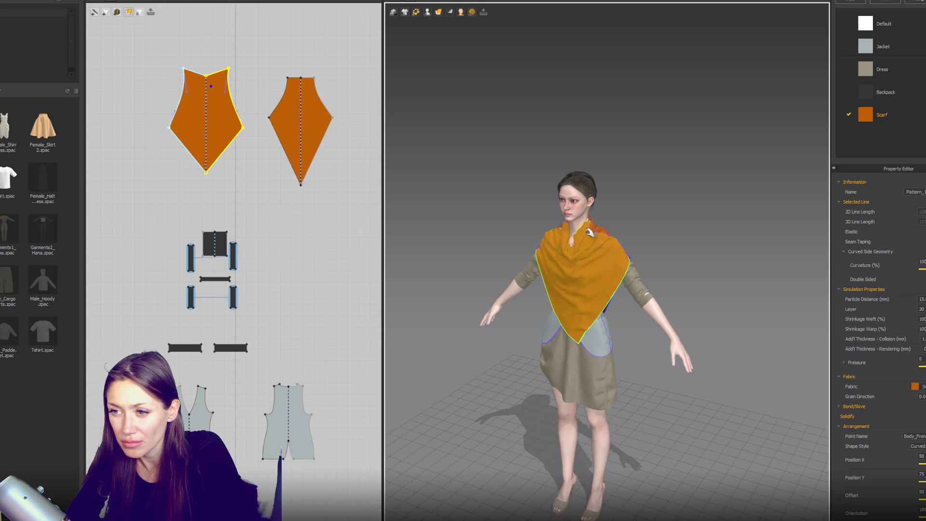
mouse_move(604, 183)
left_mouse_down()
mouse_move(599, 157)
mouse_move(565, 140)
mouse_move(603, 159)
mouse_move(604, 178)
left_mouse_up()
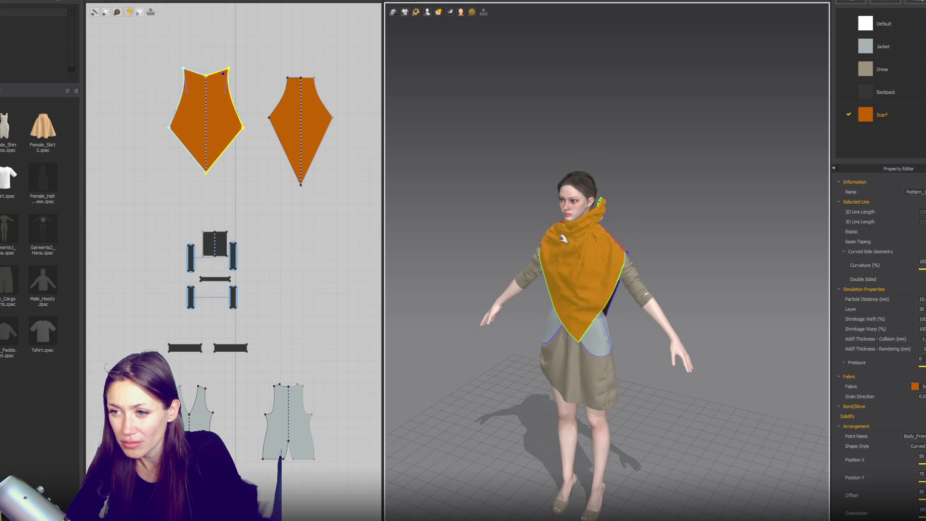
- Select both scarf pieces and drag a copy of them upward in the layout
mouse_move(559, 249)
right_mouse_down()
mouse_move(652, 257)
mouse_move(576, 219)
right_mouse_up()
left_click(533, 221)
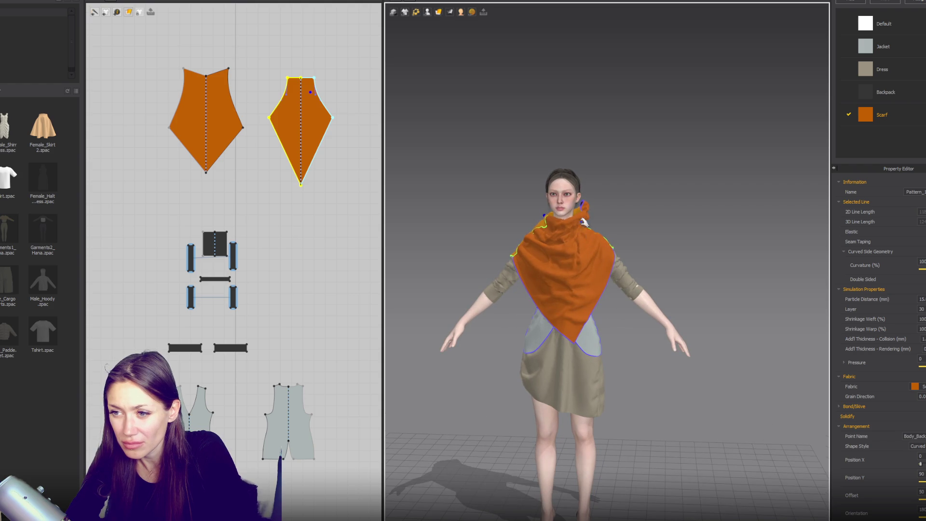
left_click(591, 243)
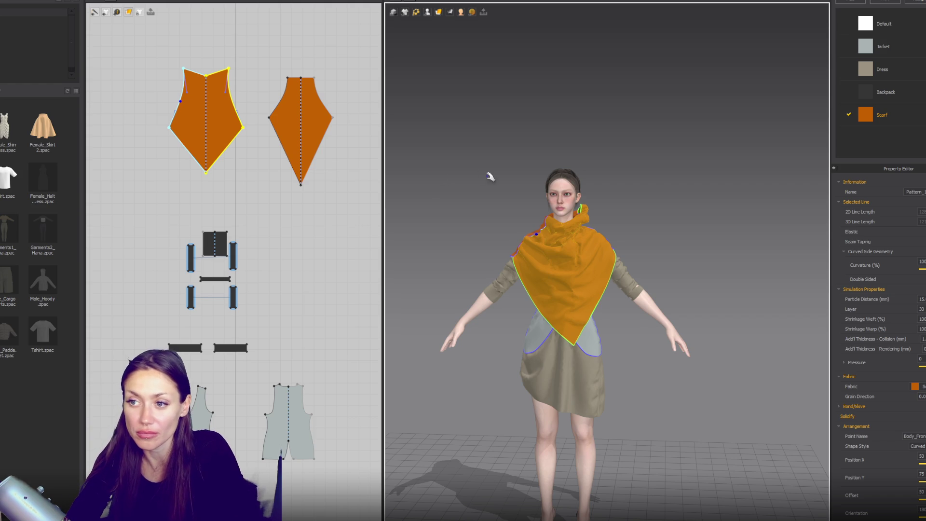
right_click_drag(566, 254, 589, 233)
mouse_move(521, 244)
right_mouse_down()
mouse_move(603, 251)
mouse_move(337, 188)
right_mouse_up()
left_click(528, 289)
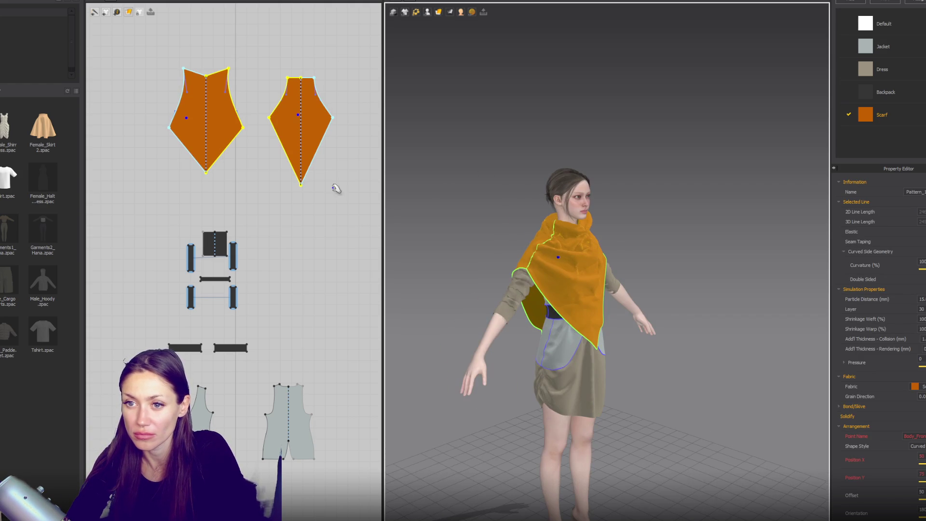
left_click(313, 134)
mouse_move(316, 129)
left_mouse_down()
mouse_move(350, 120)
mouse_move(270, 19)
mouse_move(246, 10)
mouse_move(248, 25)
left_mouse_up()
- Move the copied scarf pieces side by side to the upper left of the 2D layout
scroll(464, 116, "down", 5)
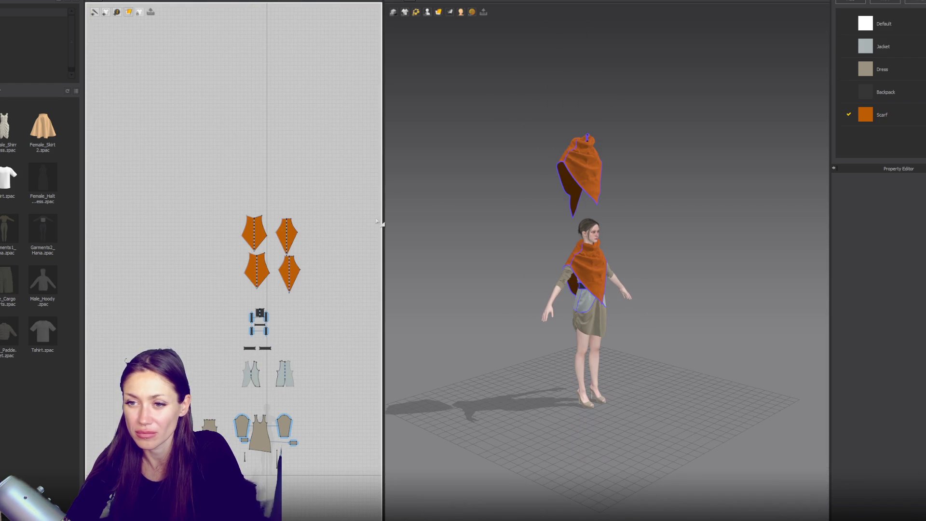
left_click(250, 245)
left_click_drag(287, 232, 161, 96)
left_click_drag(251, 235, 126, 99)
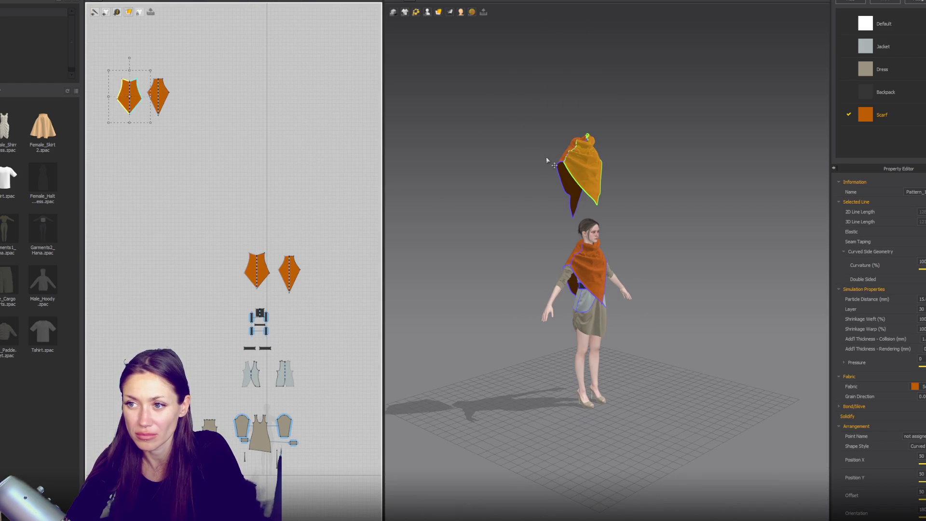
left_click(534, 208)
- Lift the floating scarf copy in 3D and hide it through Pattern Options
left_click(598, 169)
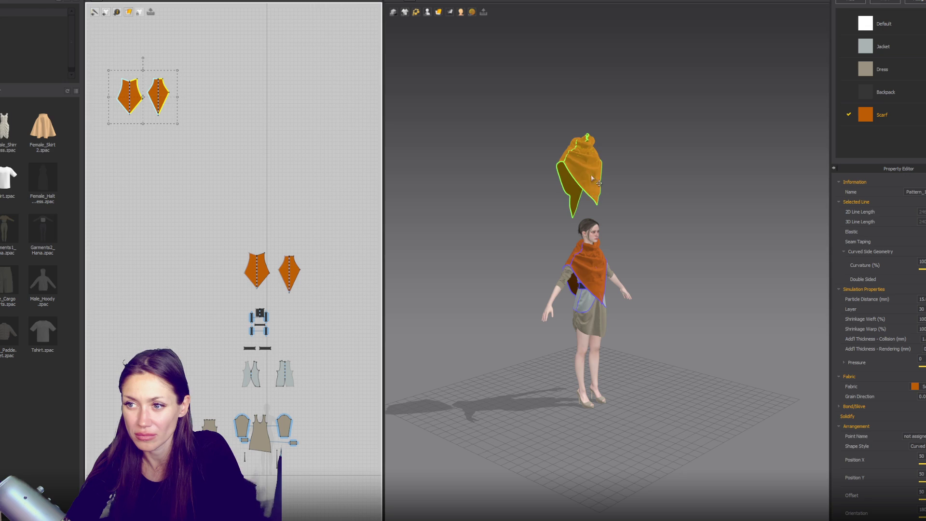
left_click_drag(592, 178, 598, 50)
right_click(598, 51)
left_click(620, 123)
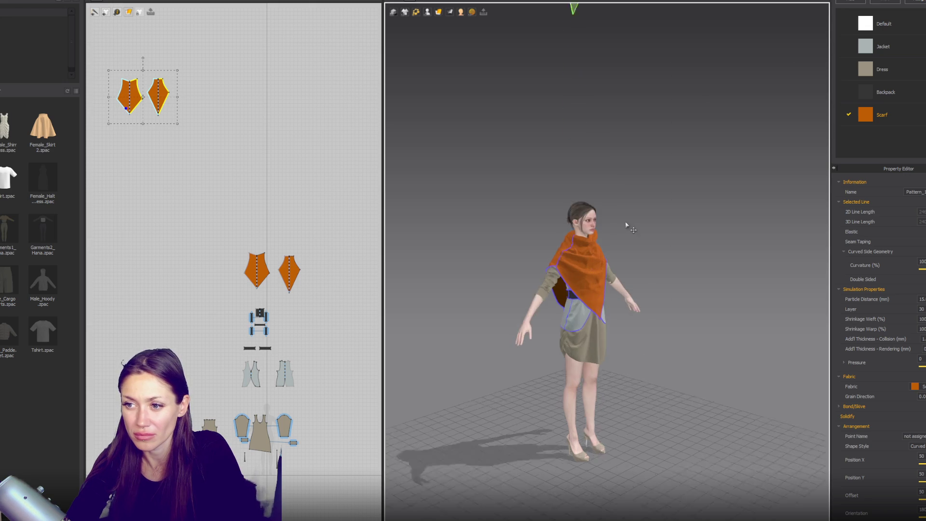
scroll(624, 223, "up", 5)
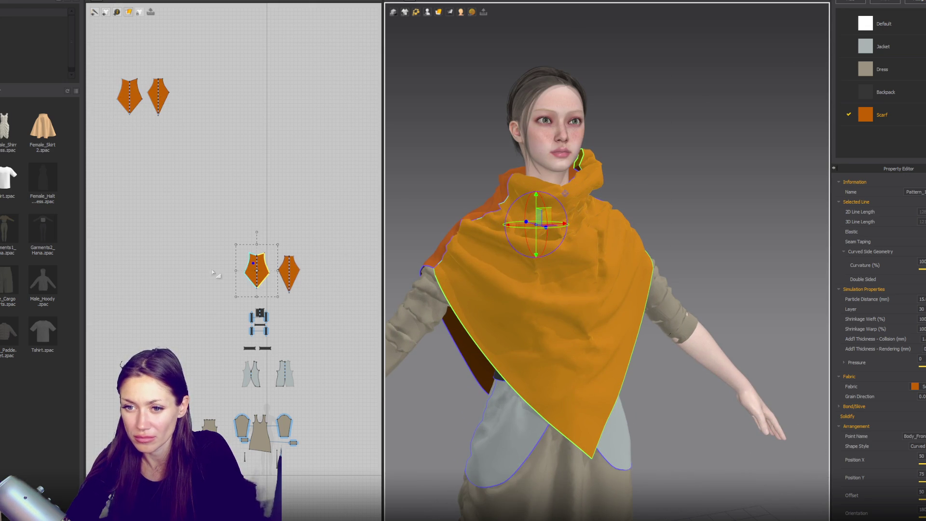
scroll(307, 259, "up", 4)
left_click(272, 256)
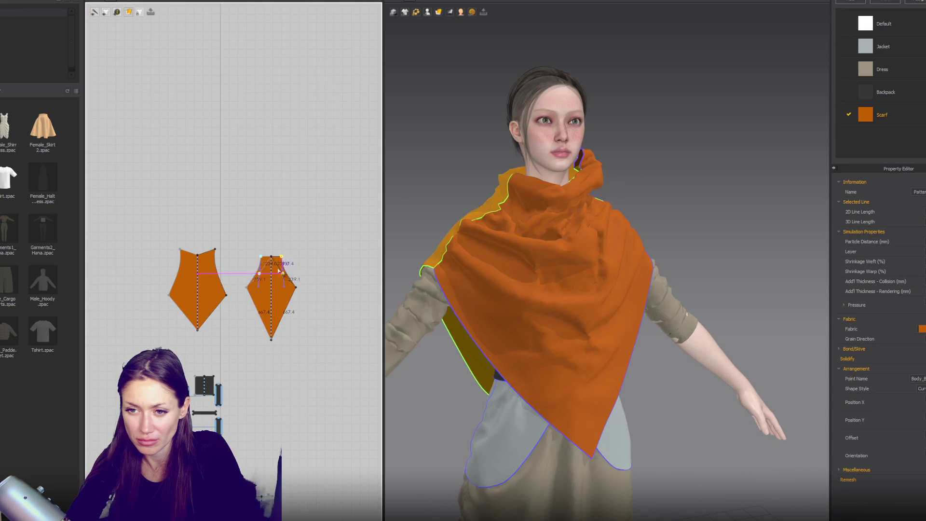
- Flatten the right piece's top point, reshape the left piece's top outline, and deepen the V
mouse_move(272, 256)
left_mouse_down()
mouse_move(272, 274)
mouse_move(296, 285)
left_mouse_up()
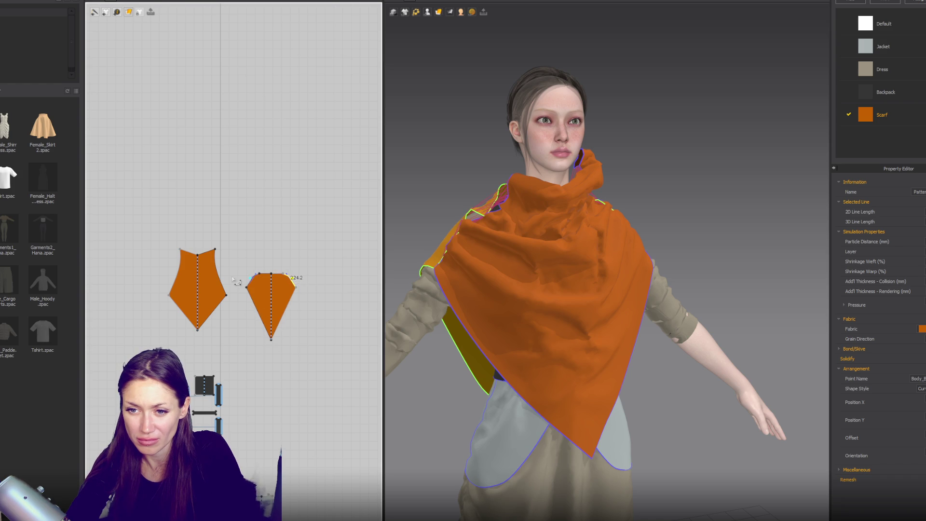
left_click_drag(222, 255, 197, 292)
key("Delete")
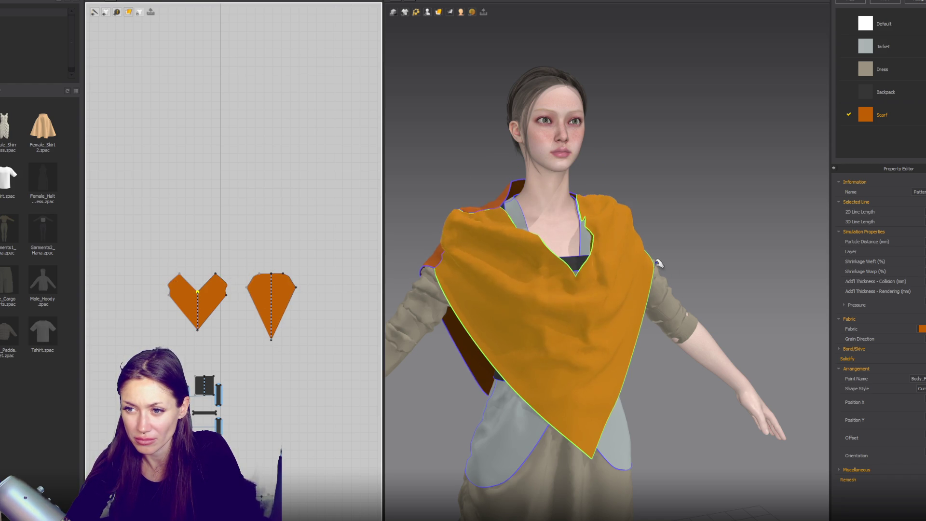
left_click_drag(586, 294, 572, 371)
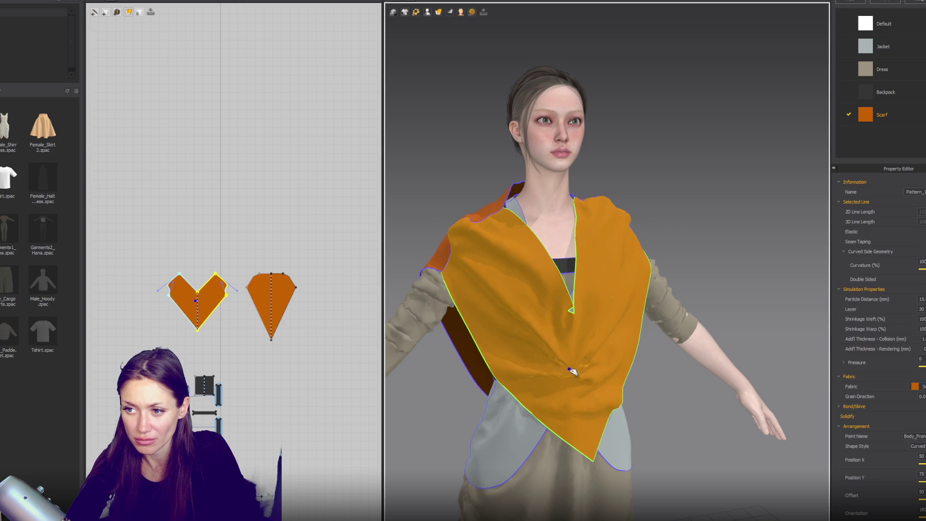
left_click(666, 202)
mouse_move(666, 202)
right_mouse_down()
mouse_move(620, 202)
mouse_move(645, 199)
mouse_move(615, 207)
mouse_move(619, 221)
right_mouse_up()
scroll(244, 269, "up", 3)
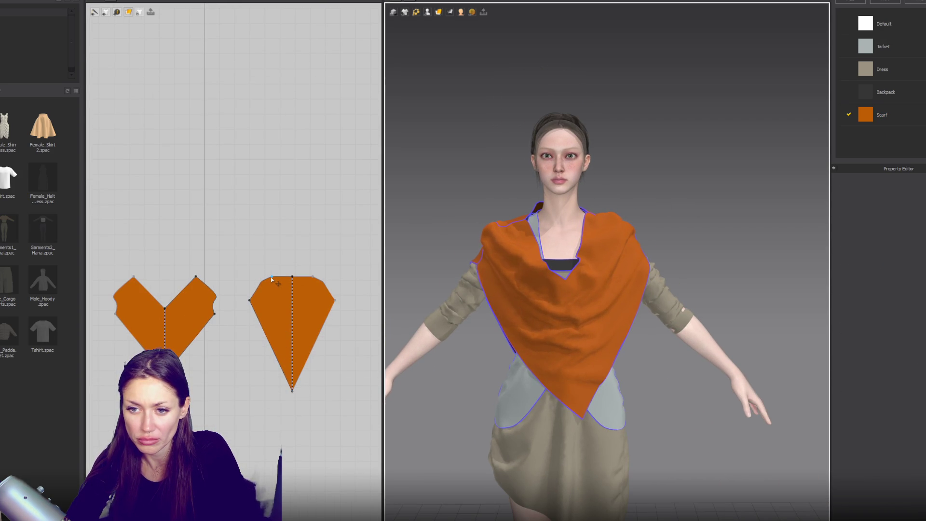
- Bend the upper edges of both pieces symmetrically with Edit Curvature
left_click(264, 284)
left_click_drag(264, 288, 272, 285)
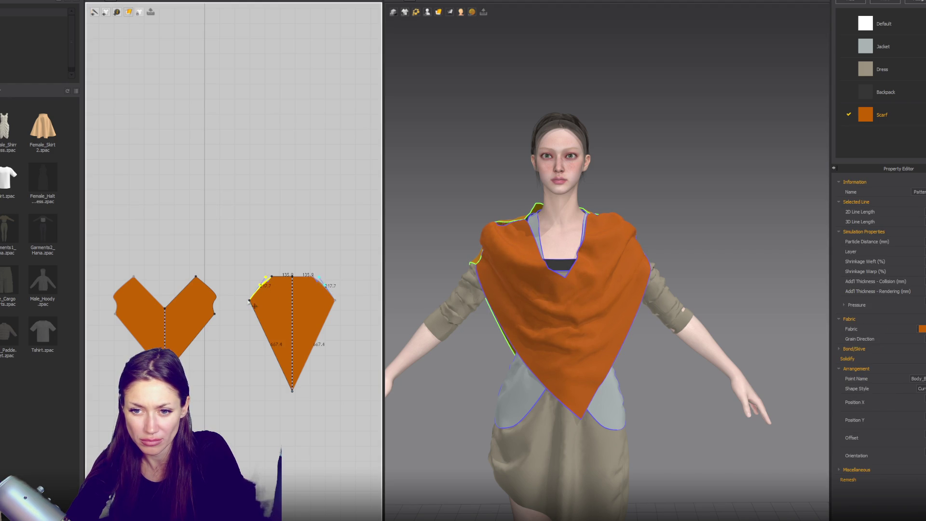
left_click_drag(208, 292, 231, 308)
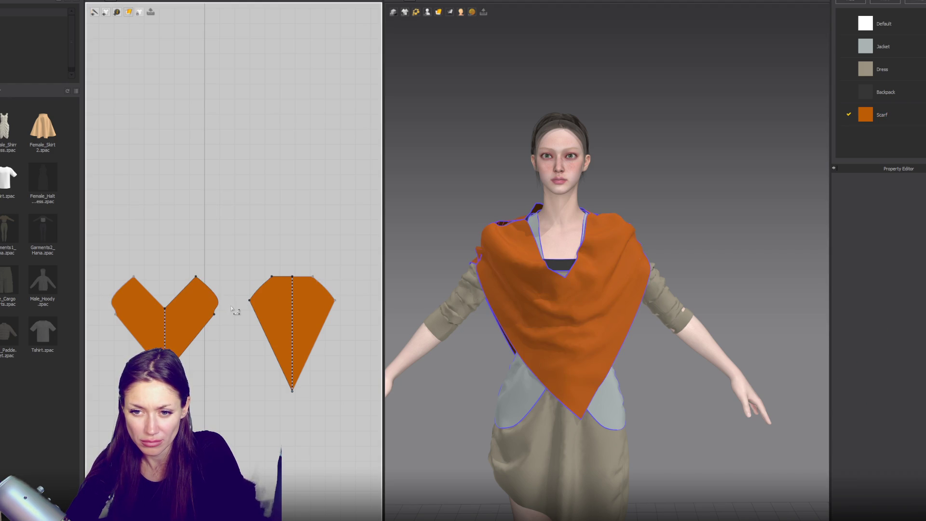
left_click(198, 277)
left_click(233, 307)
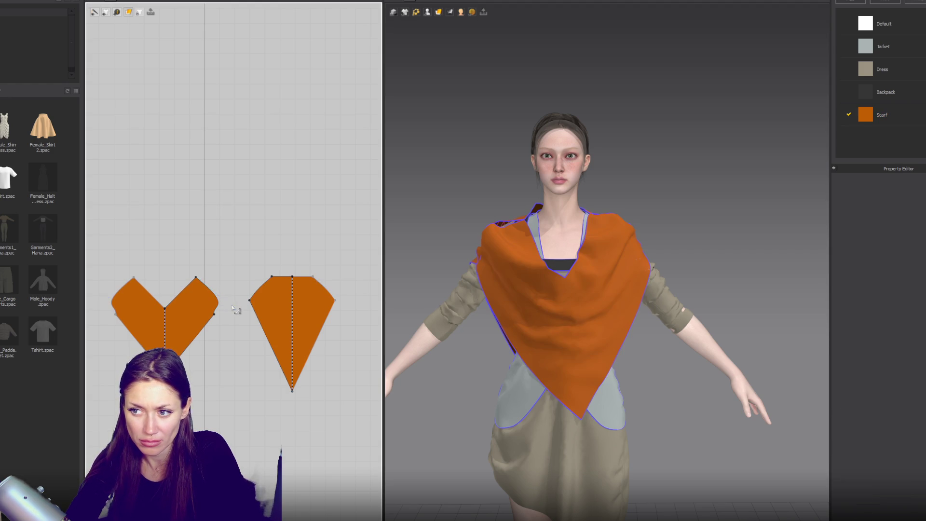
left_click(197, 279)
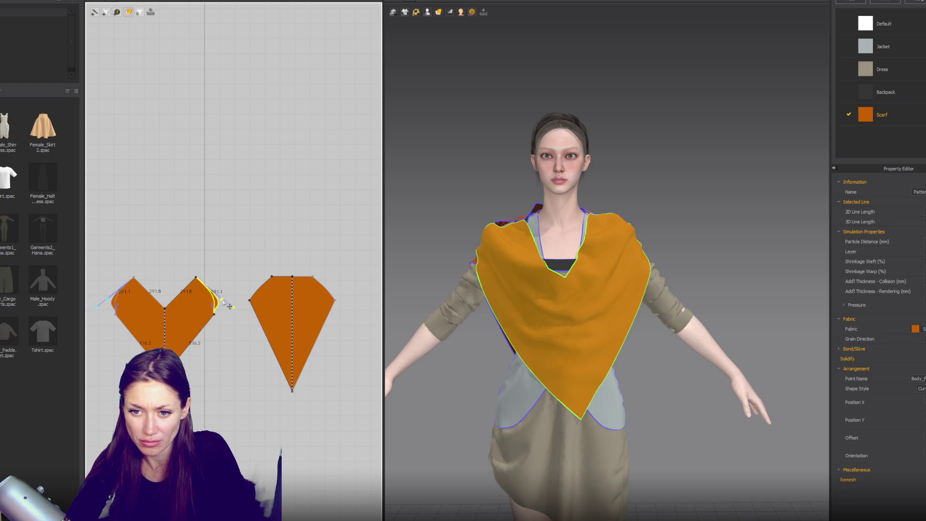
left_click_drag(229, 307, 221, 299)
- Raise the top corners of the back and front pieces into pointed peaks
left_click_drag(553, 287, 539, 267)
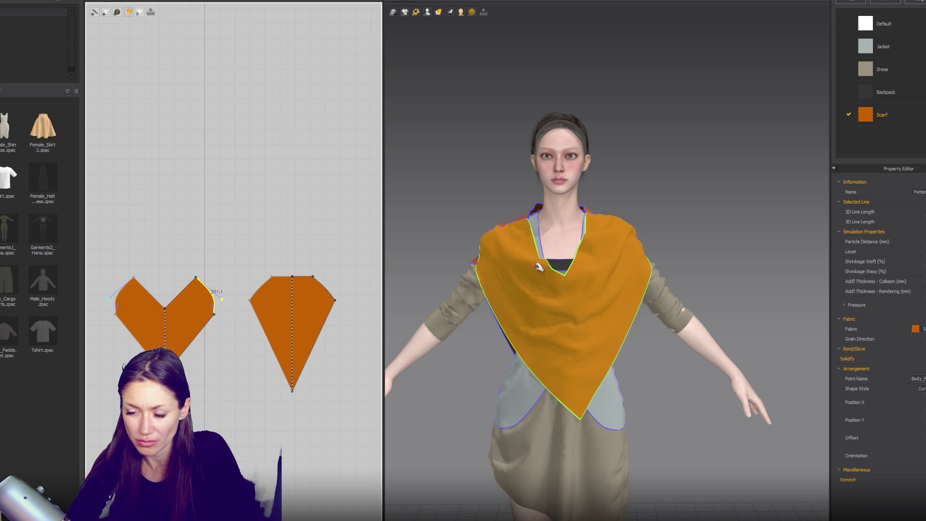
mouse_move(533, 344)
right_mouse_down()
mouse_move(511, 289)
mouse_move(531, 270)
mouse_move(504, 236)
right_mouse_up()
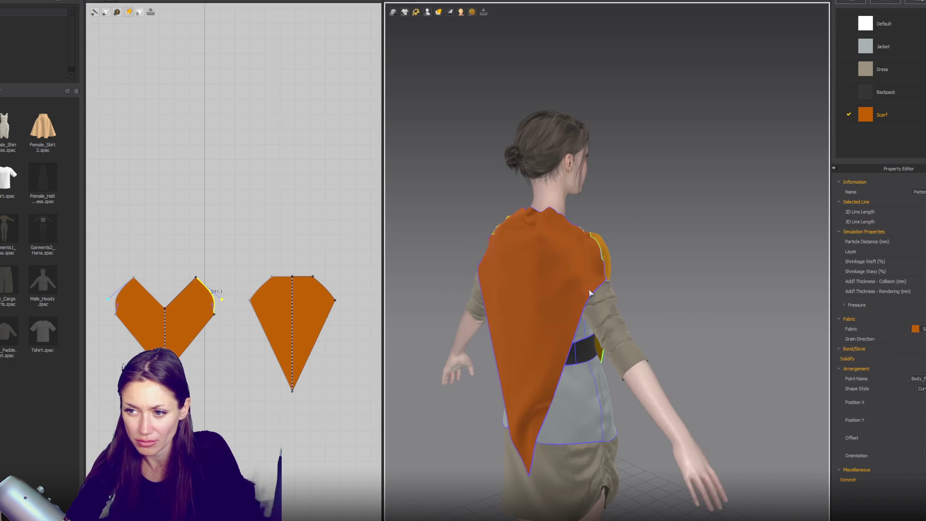
left_click(503, 236)
mouse_move(663, 300)
right_mouse_down()
mouse_move(542, 351)
mouse_move(567, 300)
right_mouse_up()
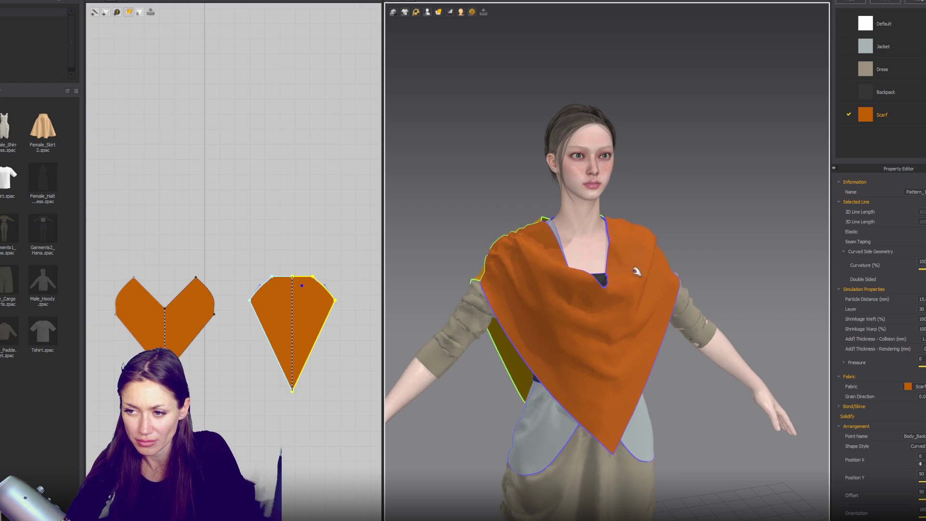
right_click_drag(636, 272, 656, 223)
left_click(562, 359)
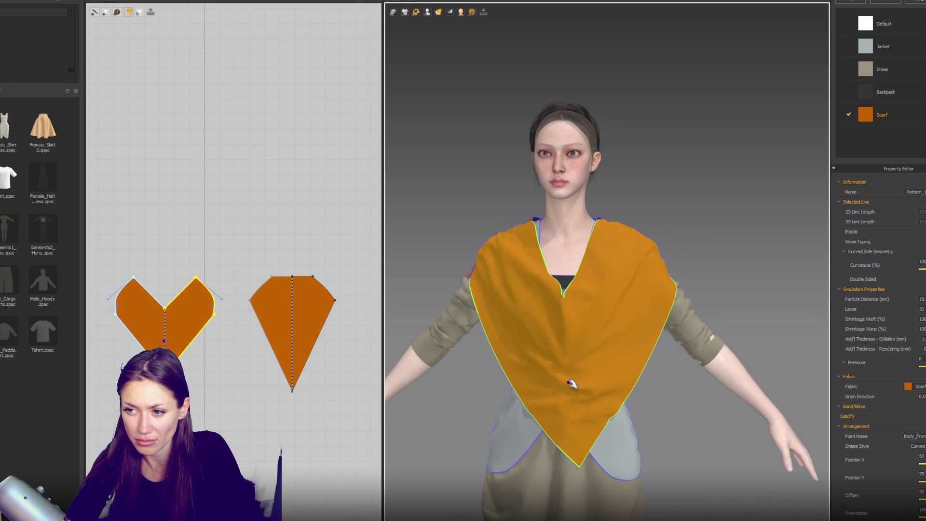
left_click_drag(313, 276, 307, 252)
left_click_drag(196, 278, 193, 253)
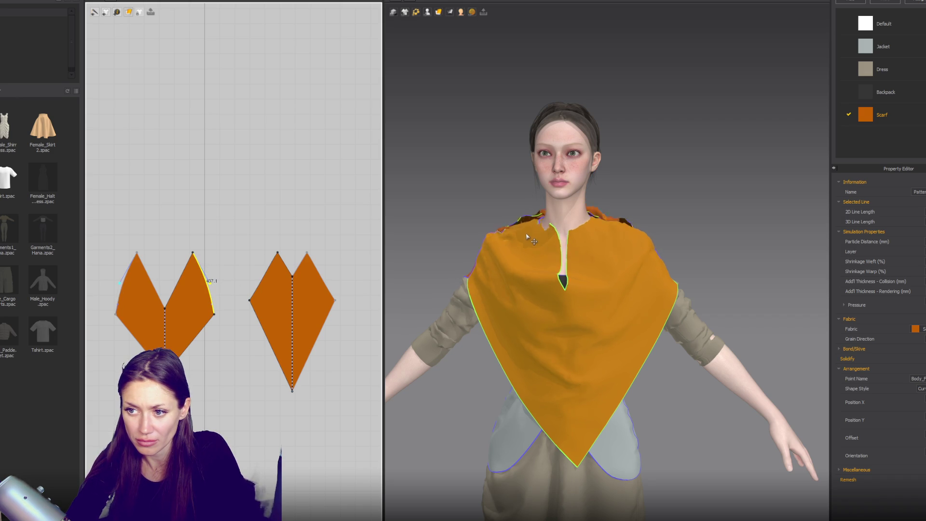
- Undo the back piece's notched top, restoring a single pointed top
left_click(510, 200)
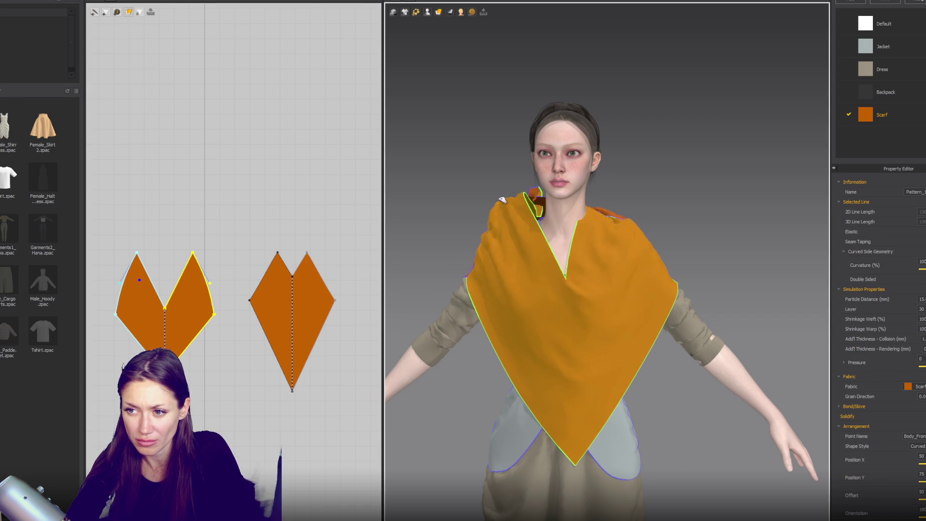
left_click(622, 211)
mouse_move(627, 261)
right_mouse_down()
mouse_move(569, 253)
mouse_move(608, 248)
right_mouse_up()
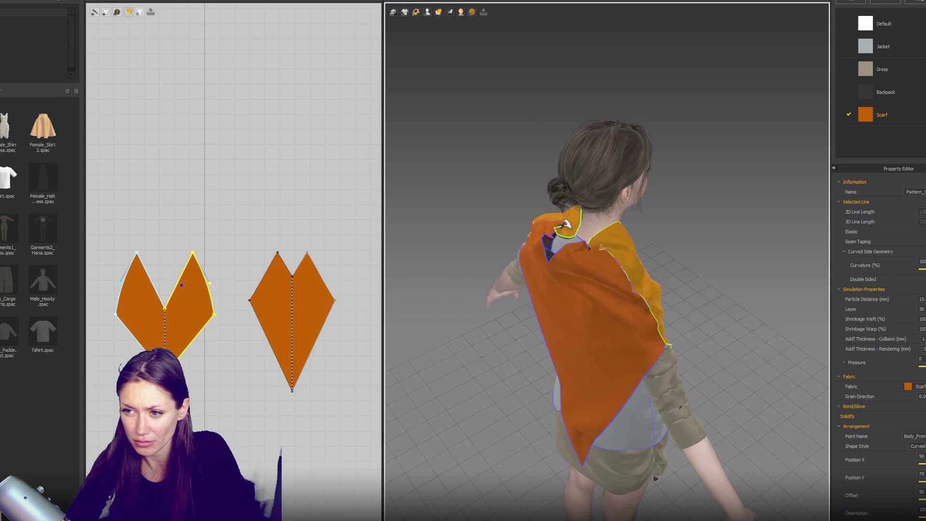
left_click(303, 254)
key("ctrl+z")
key("ctrl+z")
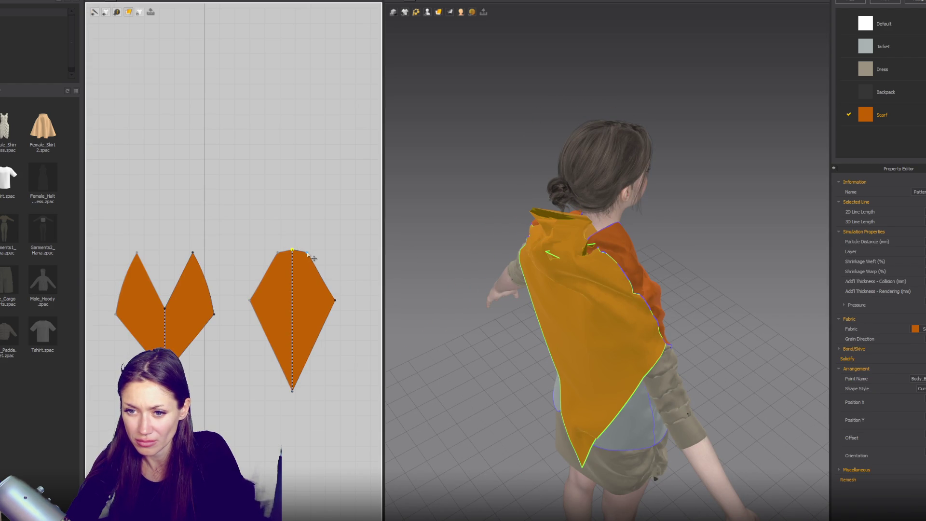
- Delete and then re-add the inner point joining the front piece's two halves
right_click_drag(677, 311, 612, 292)
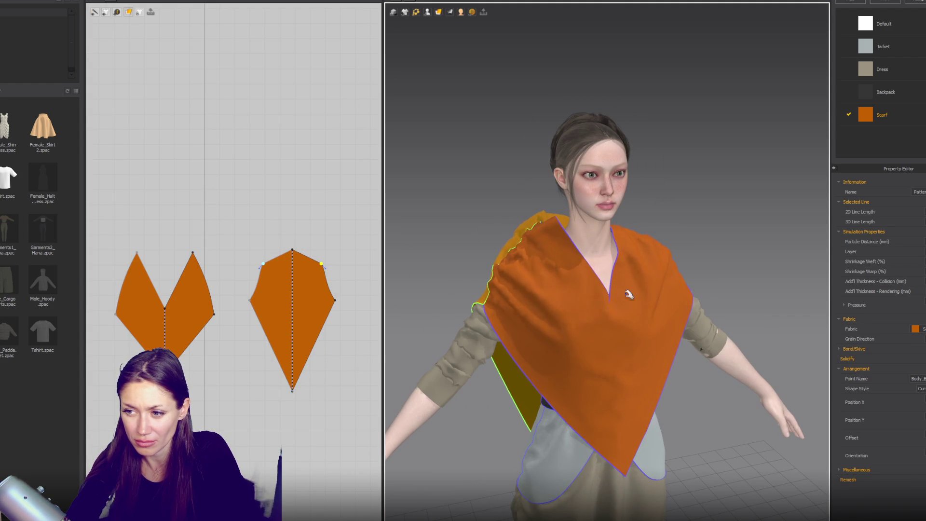
scroll(612, 293, "down", 3)
mouse_move(612, 293)
right_mouse_down()
mouse_move(628, 270)
mouse_move(635, 282)
right_mouse_up()
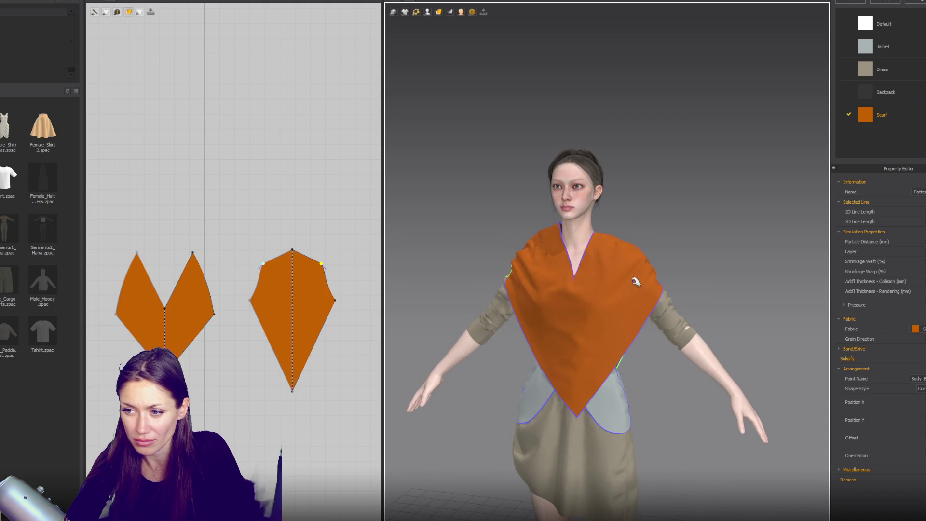
left_click(165, 309)
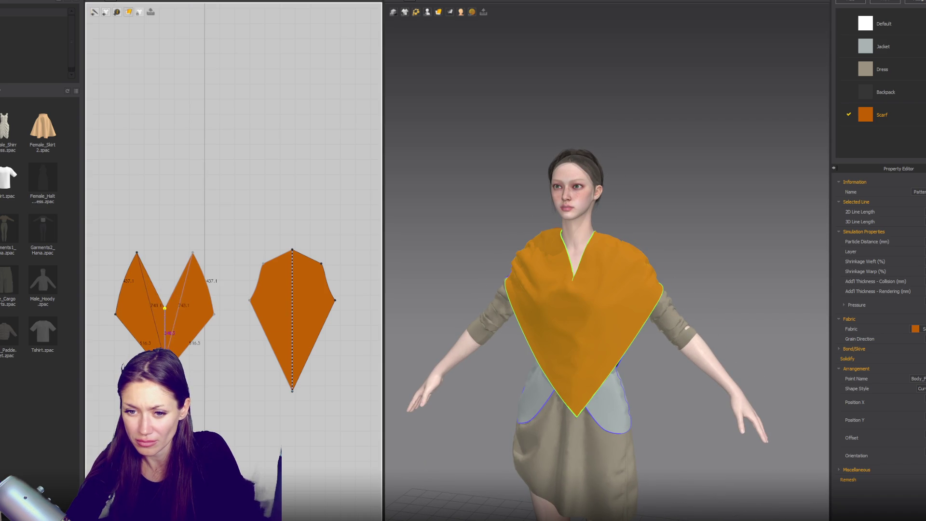
key("Delete")
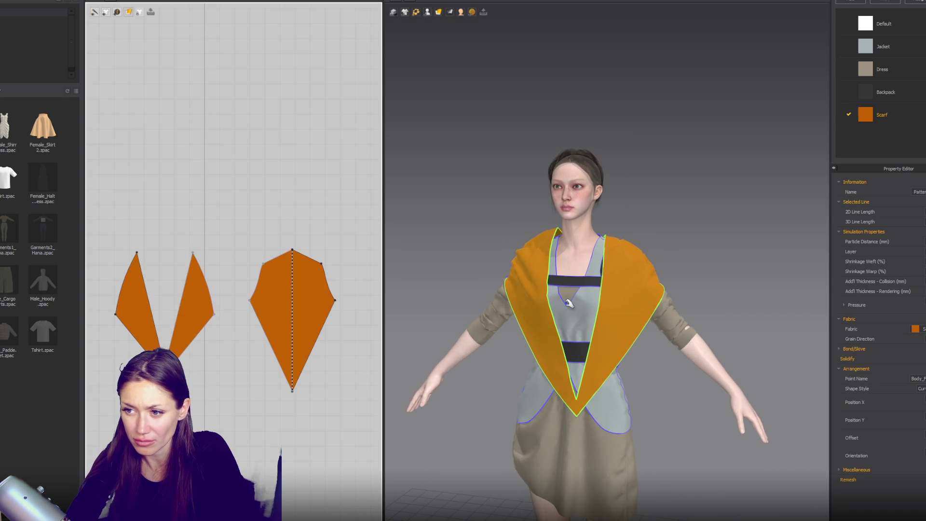
right_click_drag(524, 334, 637, 331)
left_click(569, 283)
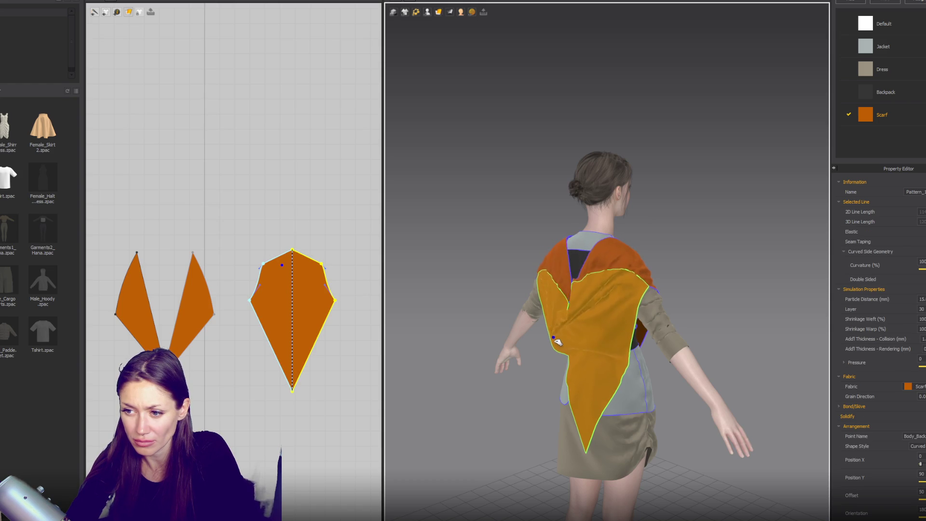
right_click_drag(560, 327, 540, 339)
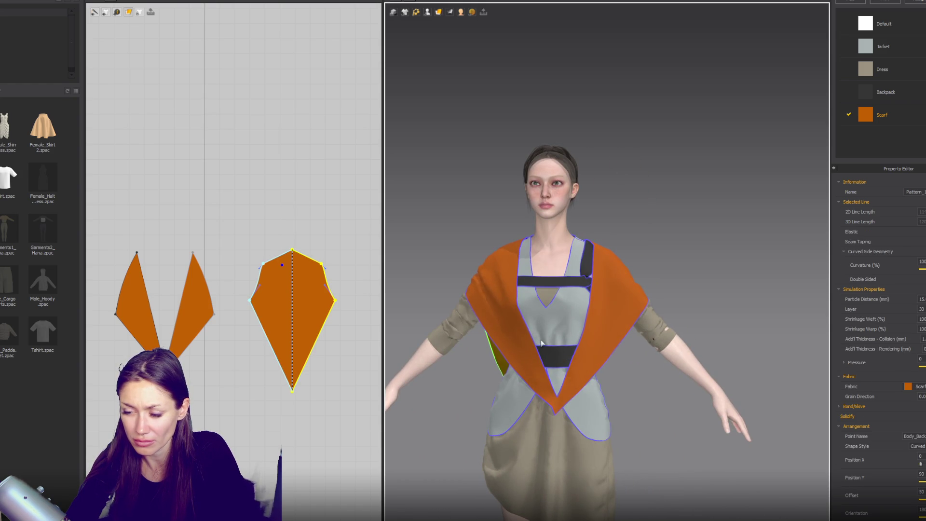
scroll(618, 329, "down", 3)
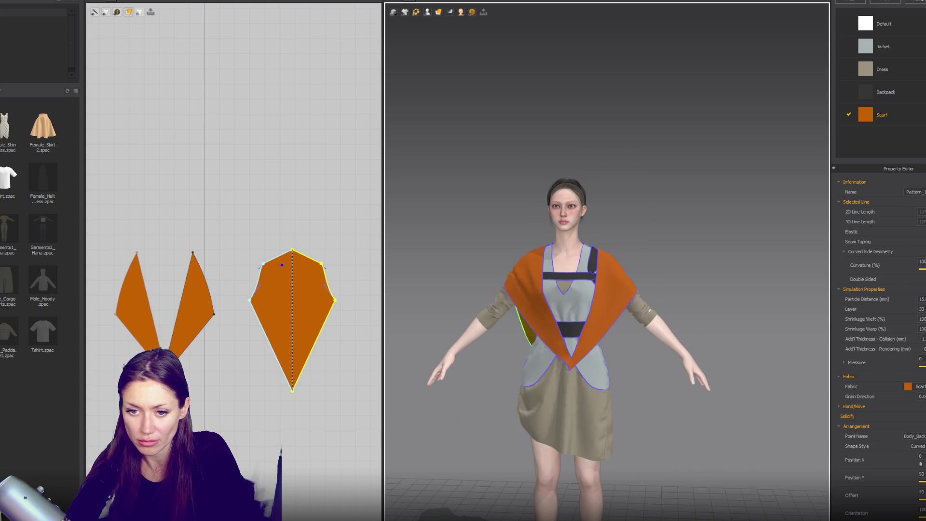
left_click(165, 314)
left_click_drag(166, 315, 165, 314)
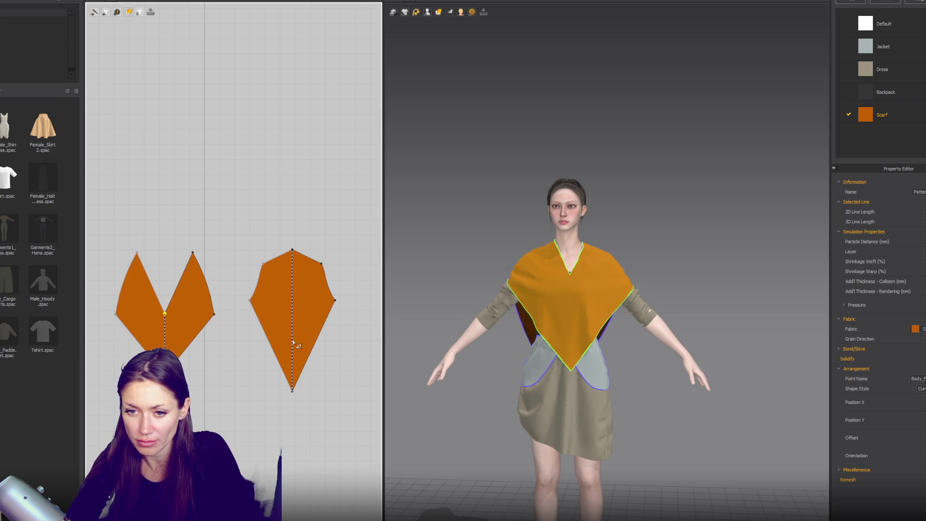
- Drag the V-shaped front piece's outer points up and outward
left_click(191, 319)
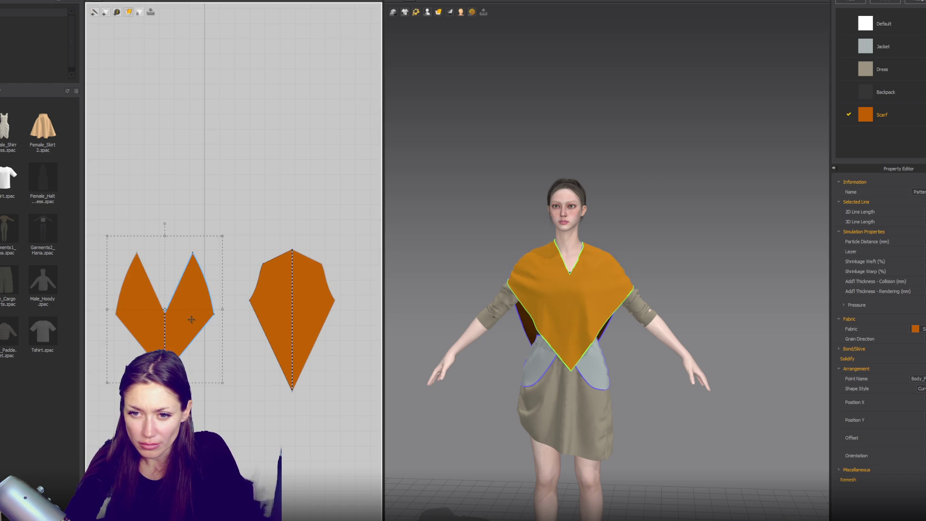
mouse_move(214, 315)
left_mouse_down()
mouse_move(236, 291)
mouse_move(210, 284)
left_mouse_up()
left_click(230, 288)
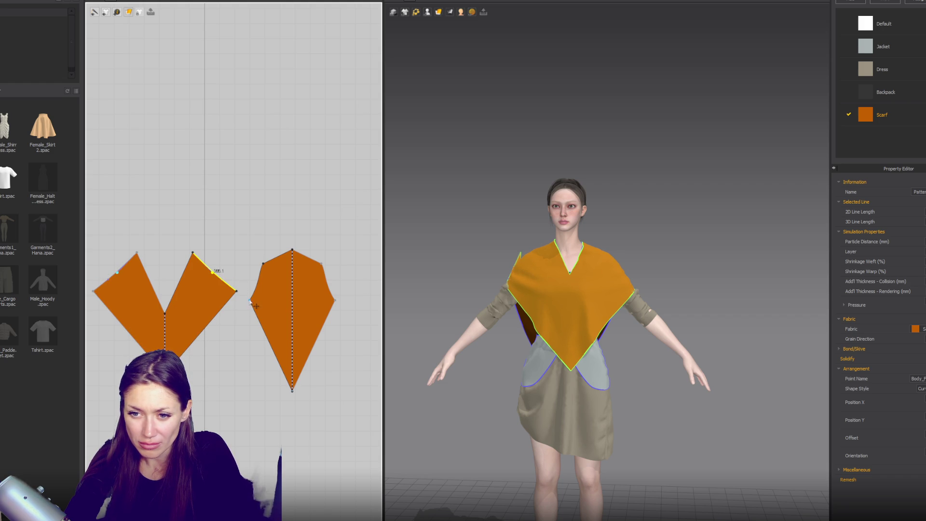
- Stretch the back piece's side into a diamond and move it up and right
left_click_drag(336, 300, 368, 291)
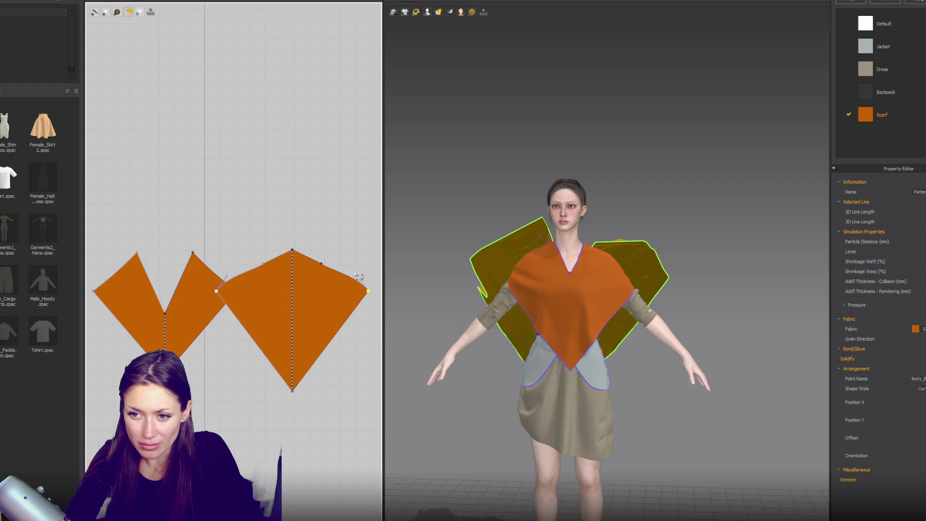
left_click_drag(316, 309, 343, 195)
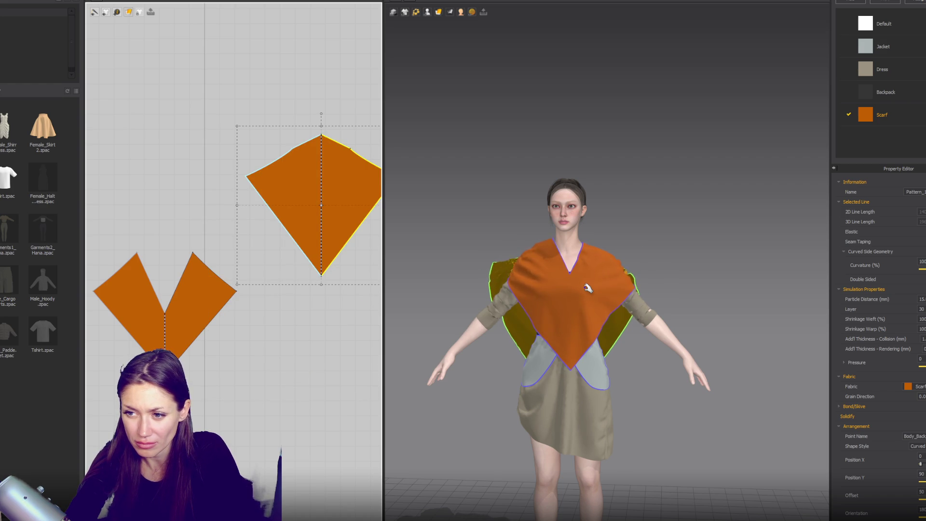
right_click_drag(587, 288, 556, 332)
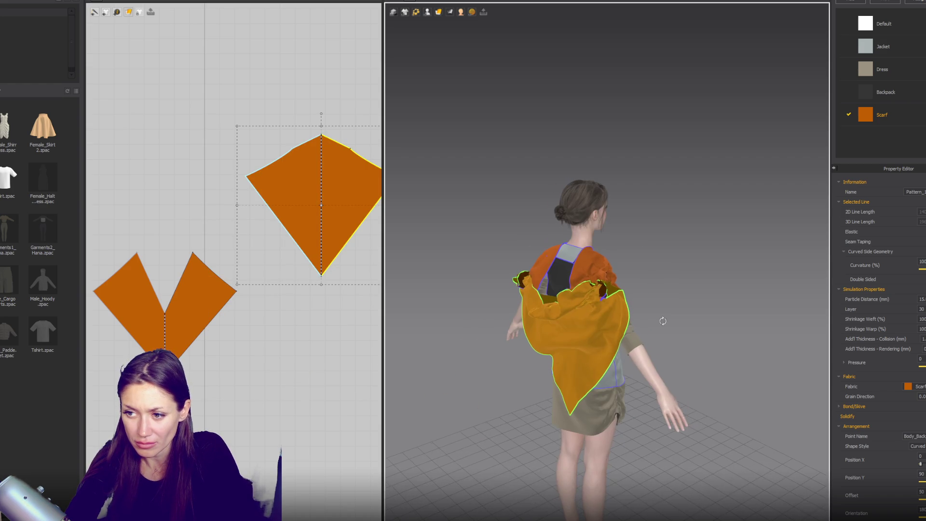
- Place the back piece on the upper back and the front piece on the torso using arrangement points
mouse_move(415, 13)
left_click(444, 30)
left_click(551, 279)
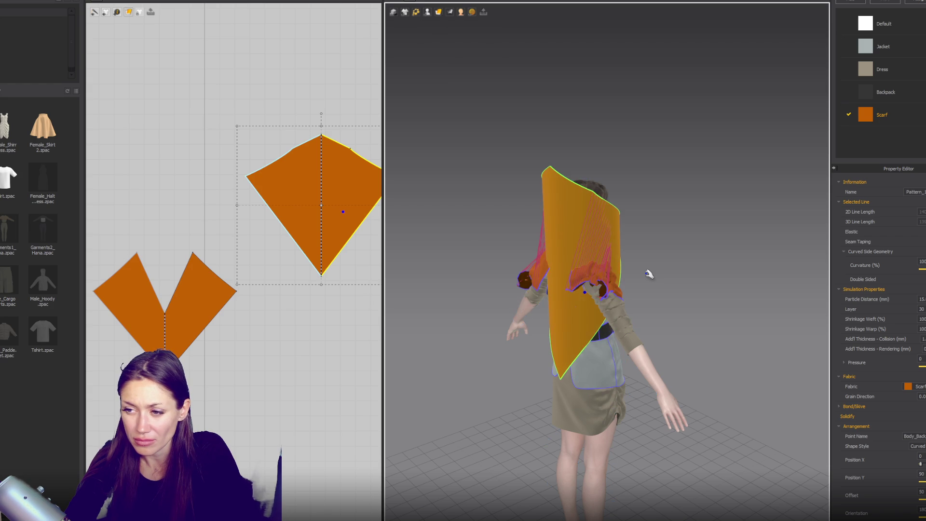
left_click(217, 294)
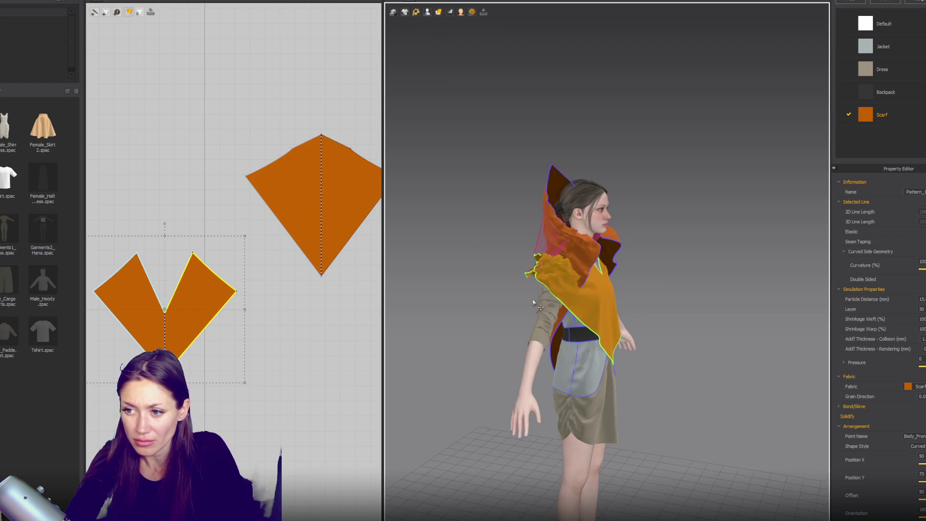
left_click(444, 31)
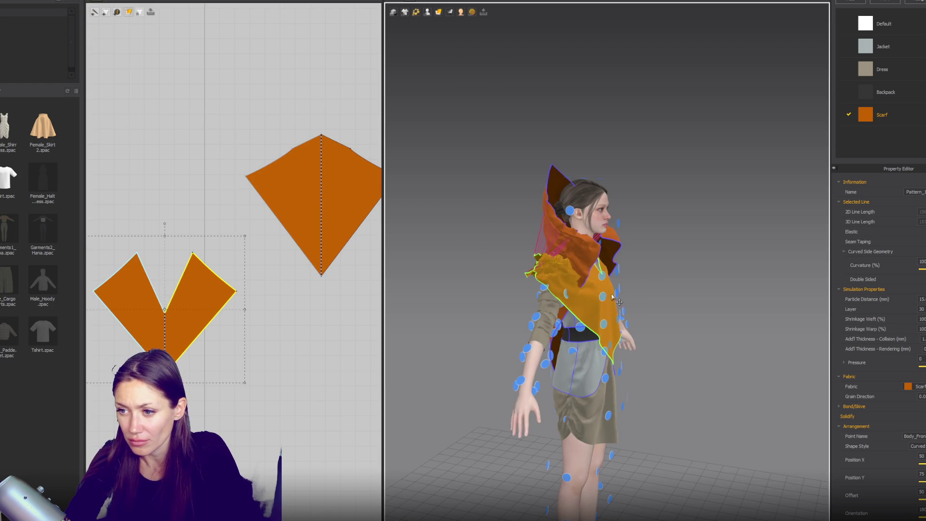
left_click(617, 301)
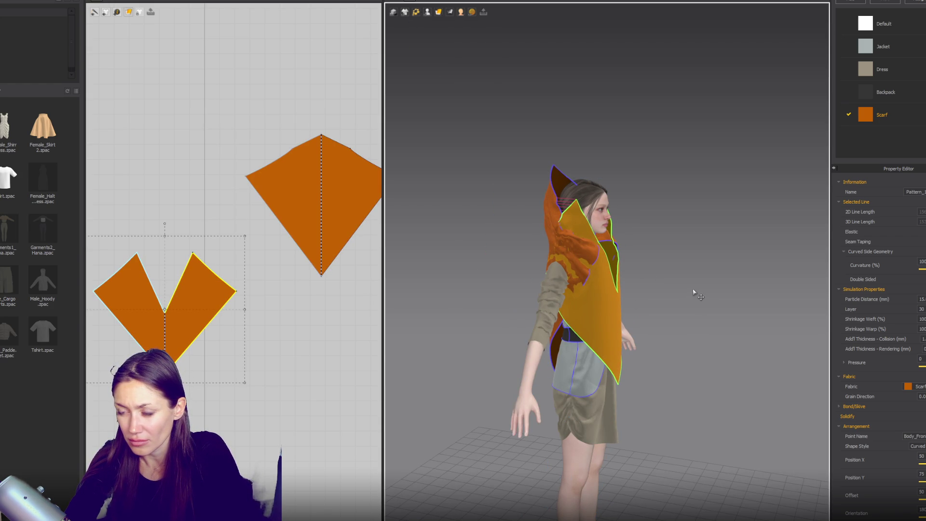
- Delete both the diamond back piece and the V-shaped front piece
left_click(301, 192)
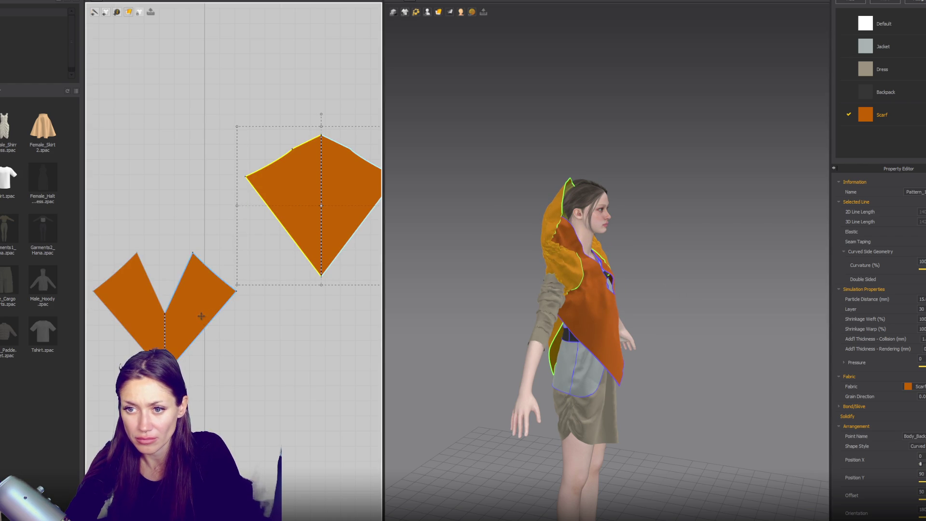
left_click(207, 312, "shift")
key("Delete")
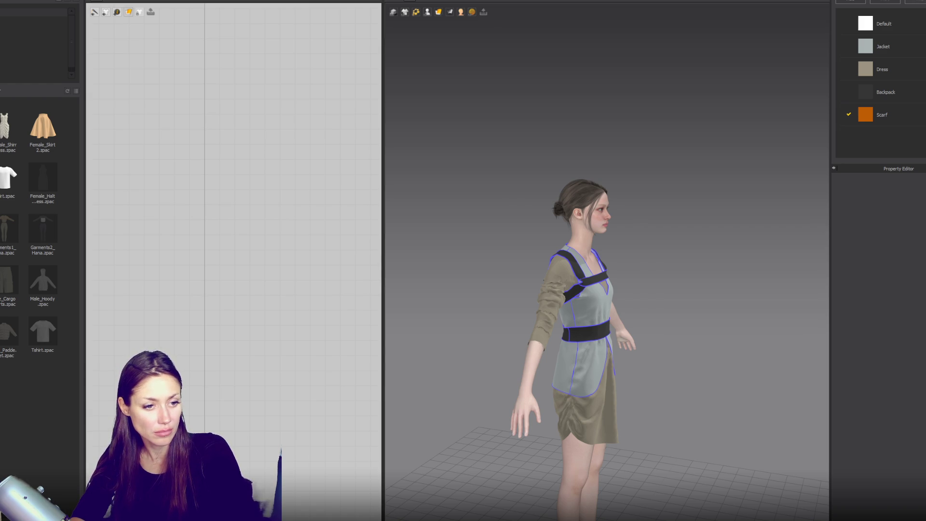
- Draw a wide rectangular scarf pattern with the Rectangle tool from the polygon flyout
right_click_drag(532, 185, 523, 189)
scroll(529, 92, "down", 5)
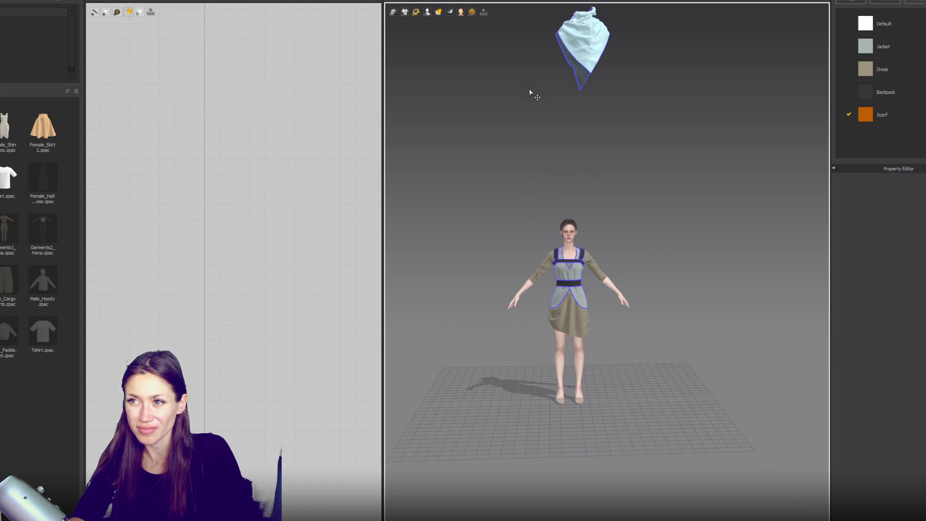
scroll(529, 91, "up", 5)
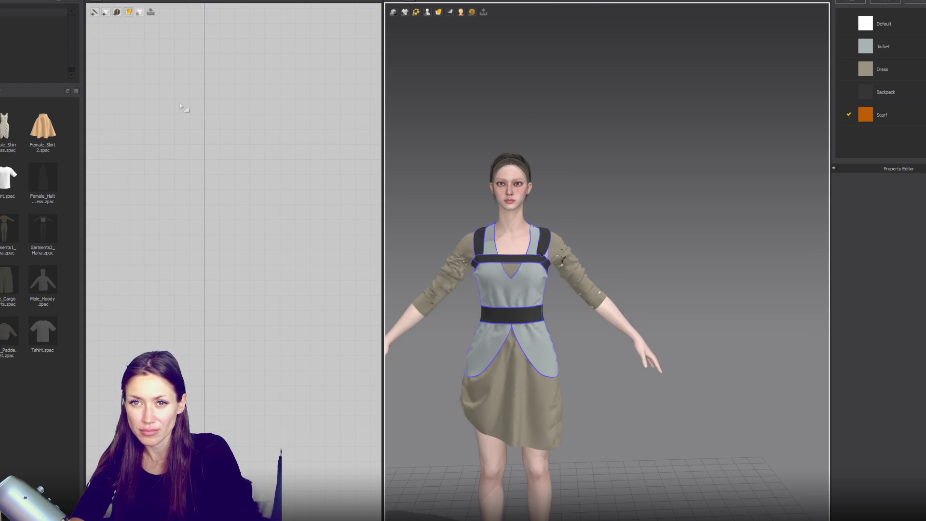
left_click_drag(128, 11, 125, 23)
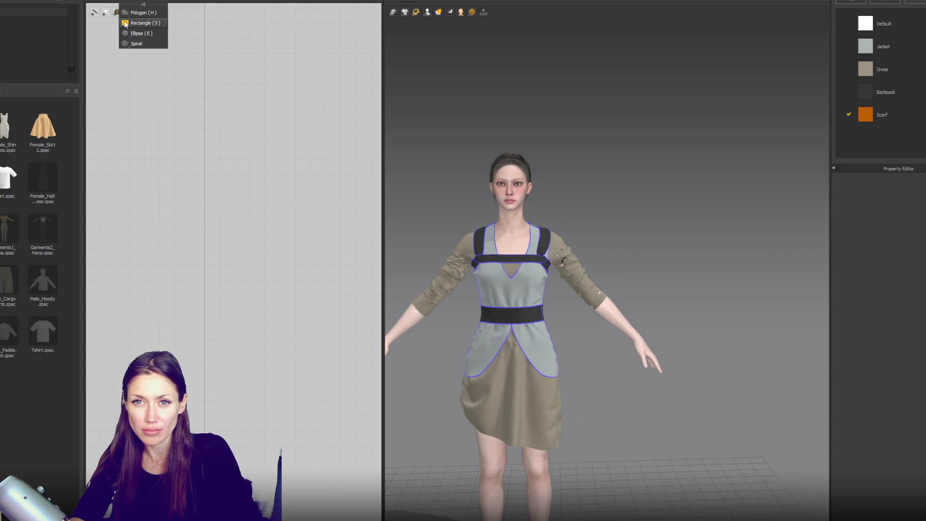
left_click(125, 22)
left_click_drag(139, 84, 192, 212)
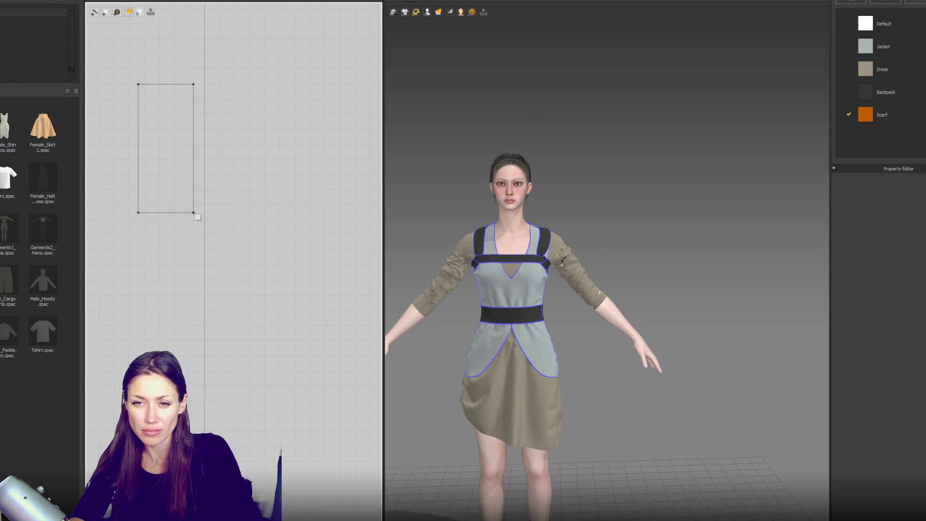
mouse_move(198, 217)
left_mouse_down()
mouse_move(192, 166)
mouse_move(209, 135)
mouse_move(204, 117)
left_mouse_up()
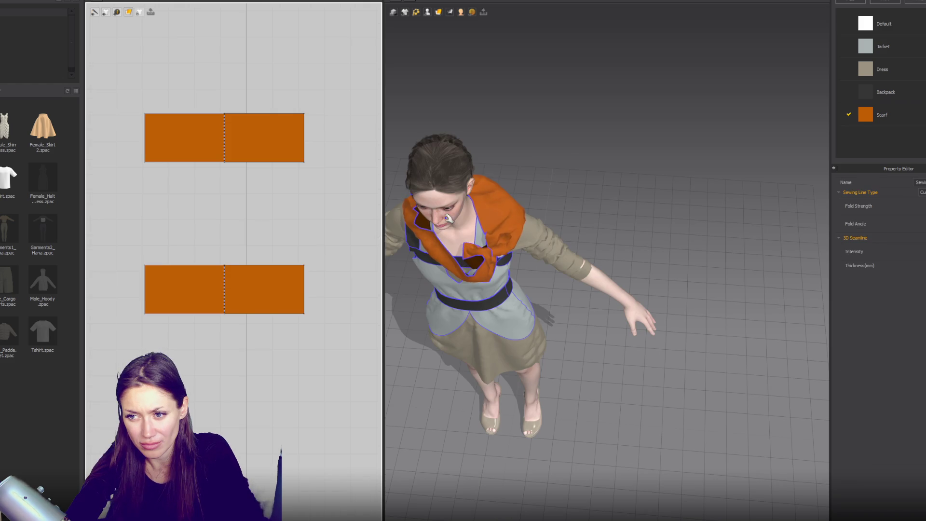
- Drag the scarf flap down across the avatar's chest in 3D
left_click_drag(503, 159, 507, 116)
mouse_move(502, 206)
left_mouse_down()
mouse_move(492, 197)
mouse_move(410, 212)
mouse_move(383, 259)
left_mouse_up()
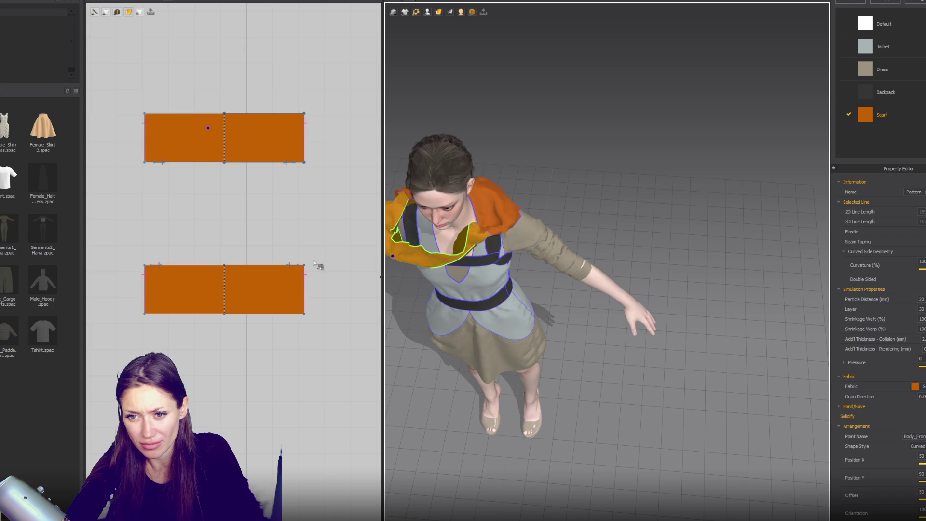
left_click(309, 262)
- Select both rectangle patterns and narrow them slightly from the right handle
left_click(306, 258)
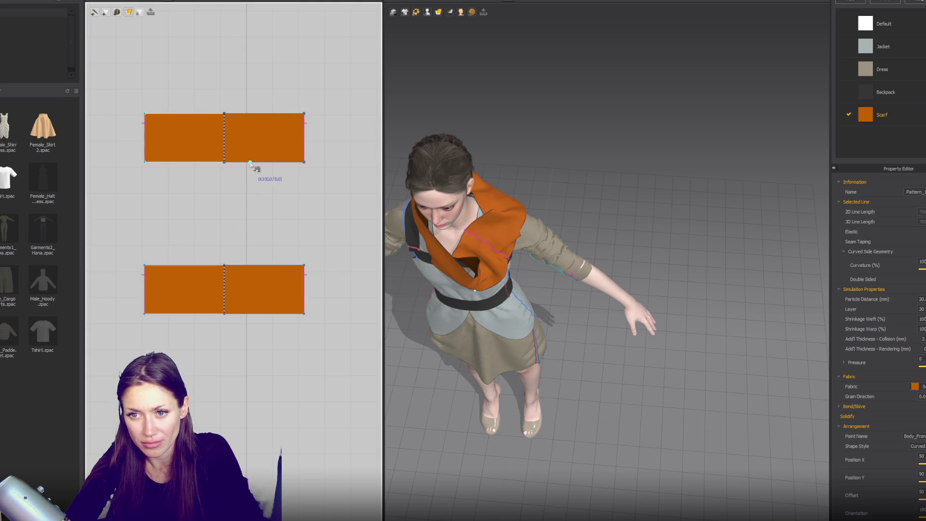
left_click(271, 142)
left_click(292, 262, "shift")
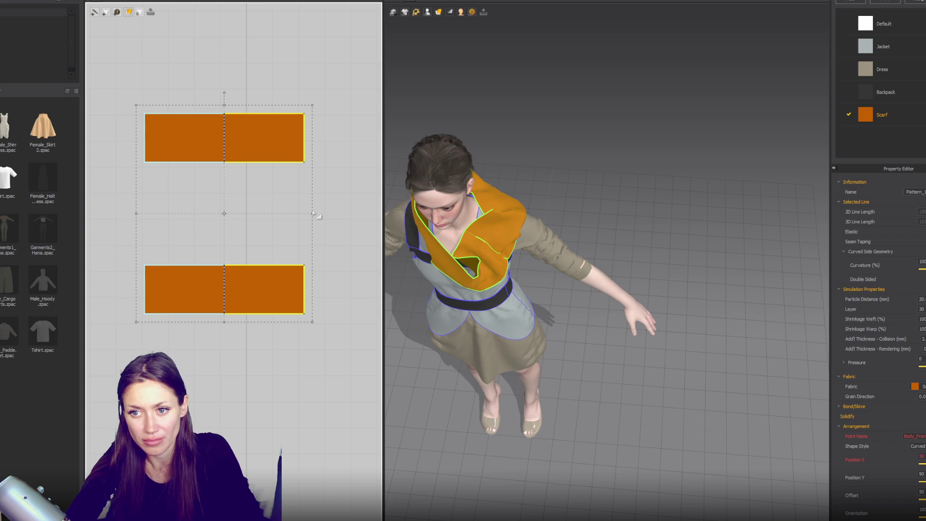
left_click_drag(312, 213, 300, 212)
- Place the top piece on the front torso and the bottom piece on the back via arrangement points
left_click(427, 12)
left_click(458, 41)
mouse_move(579, 145)
right_mouse_down()
mouse_move(605, 163)
mouse_move(555, 164)
right_mouse_up()
left_click(497, 210)
left_click(280, 262)
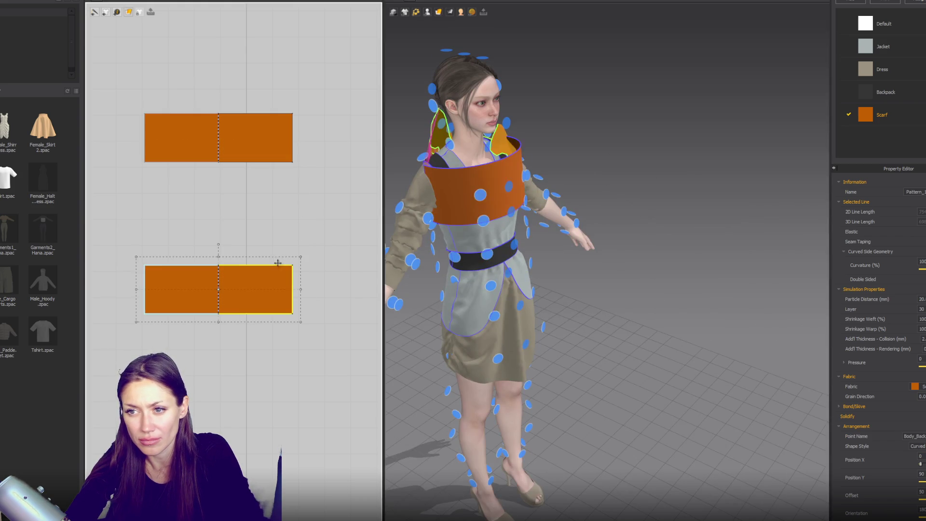
left_click(442, 140)
right_click_drag(531, 193, 463, 194)
left_click(449, 191)
mouse_move(531, 192)
right_mouse_down()
mouse_move(461, 189)
mouse_move(541, 252)
right_mouse_up()
scroll(462, 189, "up", 3)
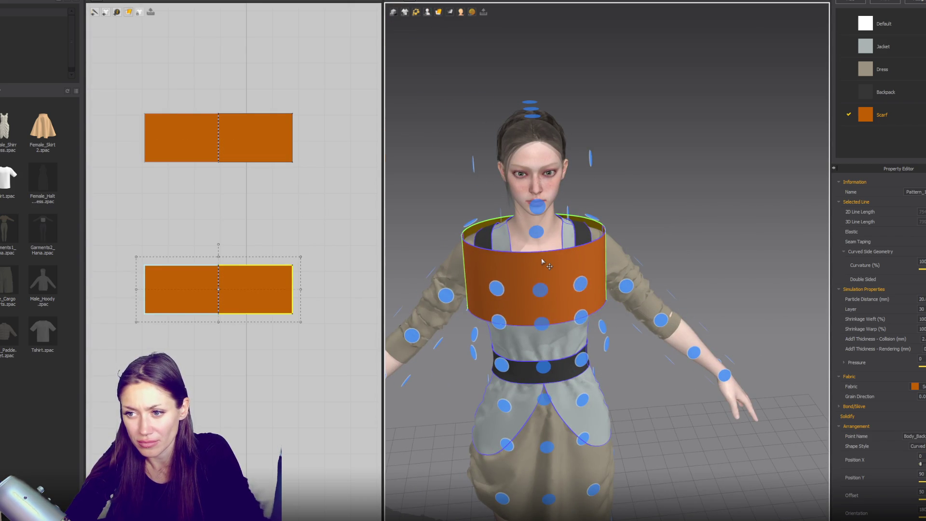
left_click(542, 261)
key("Escape")
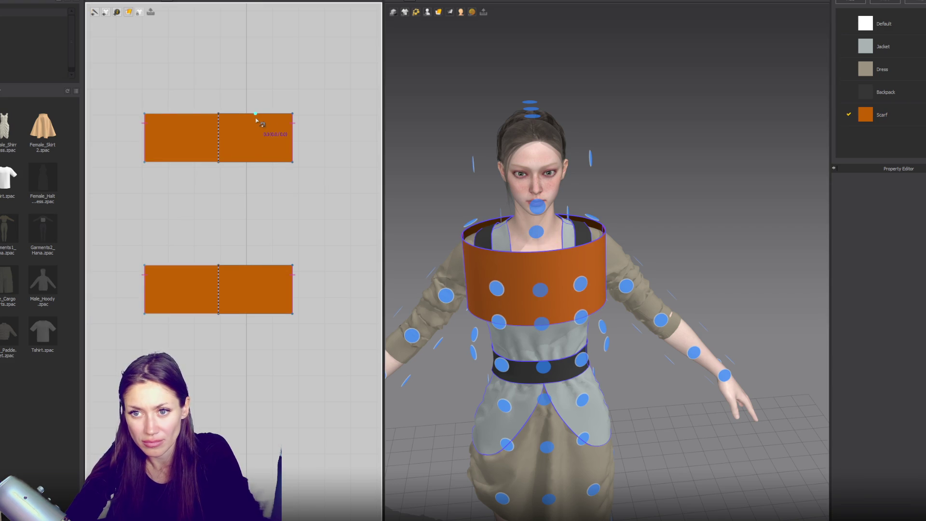
- Sew the pieces' top edges together crosswise and simulate the crossed wrap
left_click(261, 118)
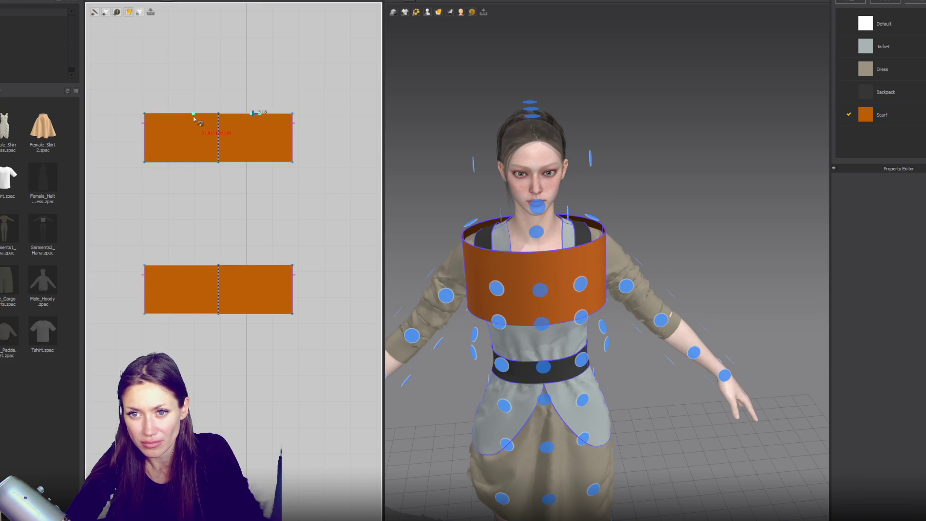
left_click(185, 266)
left_click(178, 268)
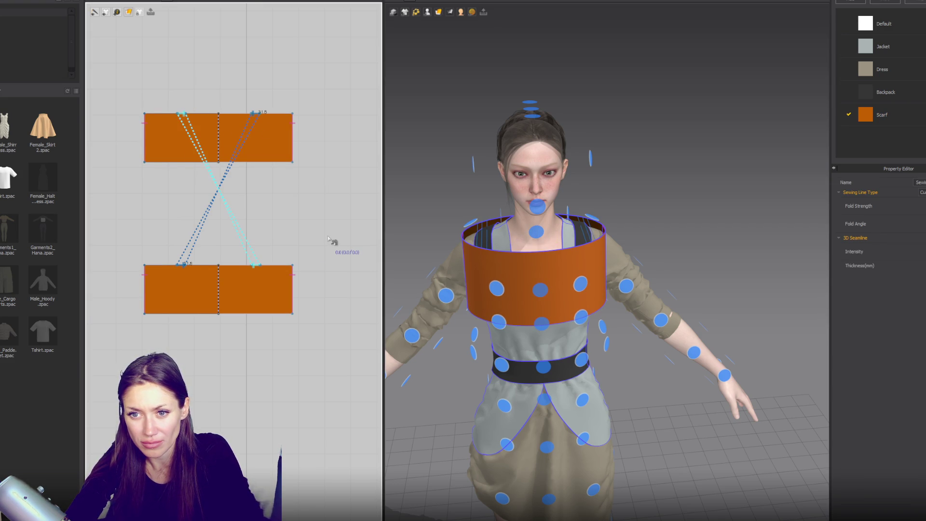
right_click_drag(473, 234, 654, 253)
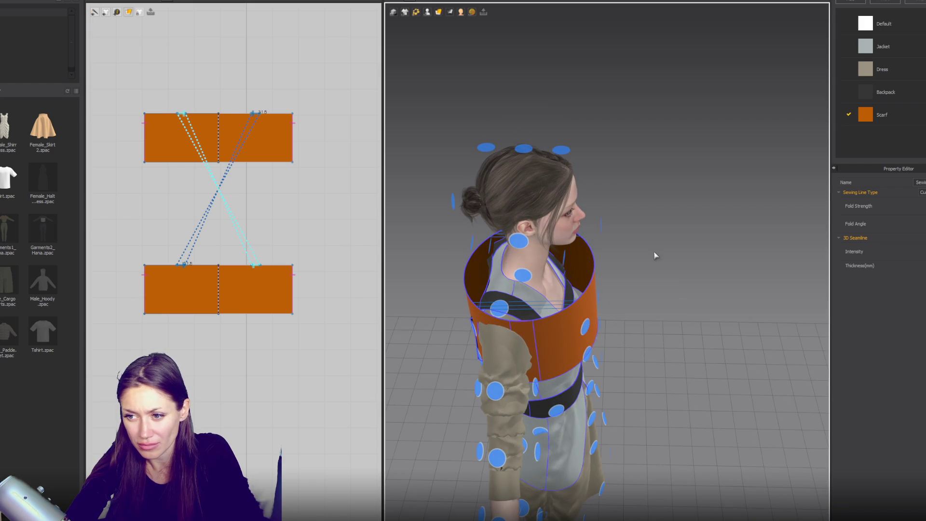
key("a")
key("b")
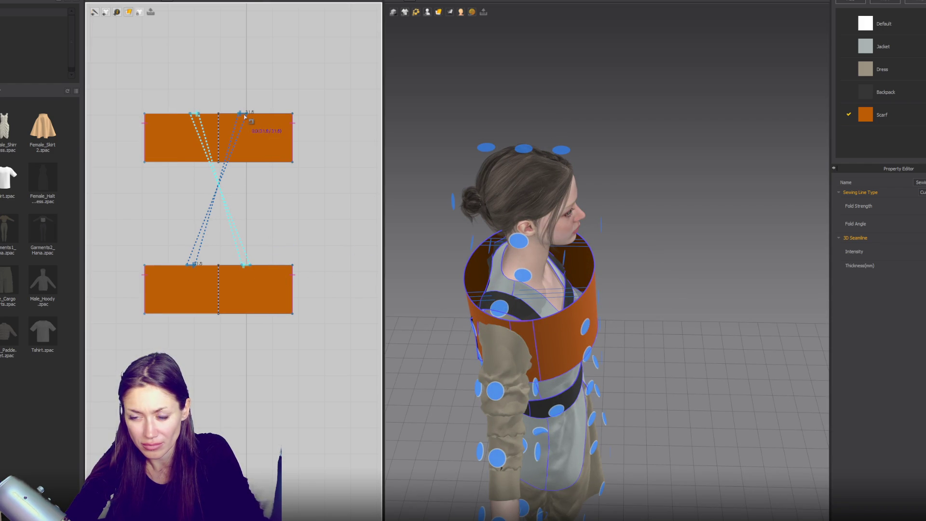
left_click(244, 114)
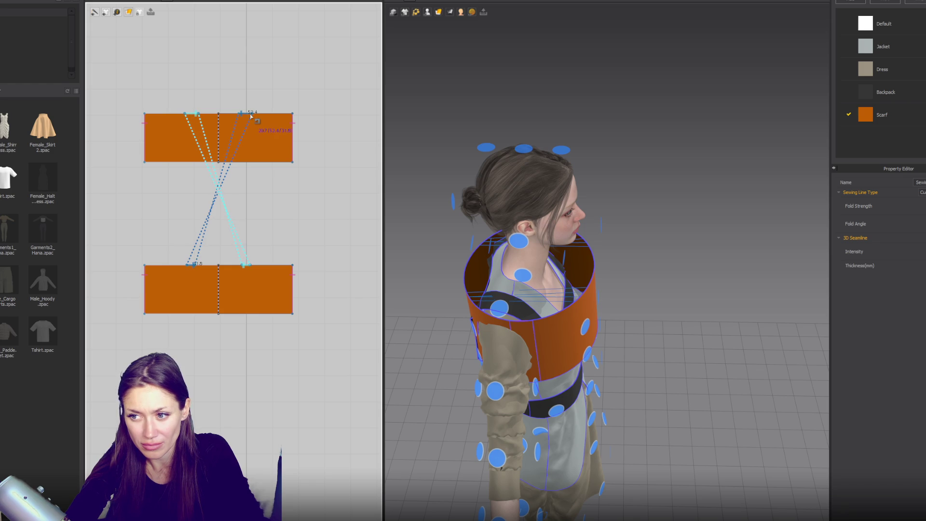
key("space")
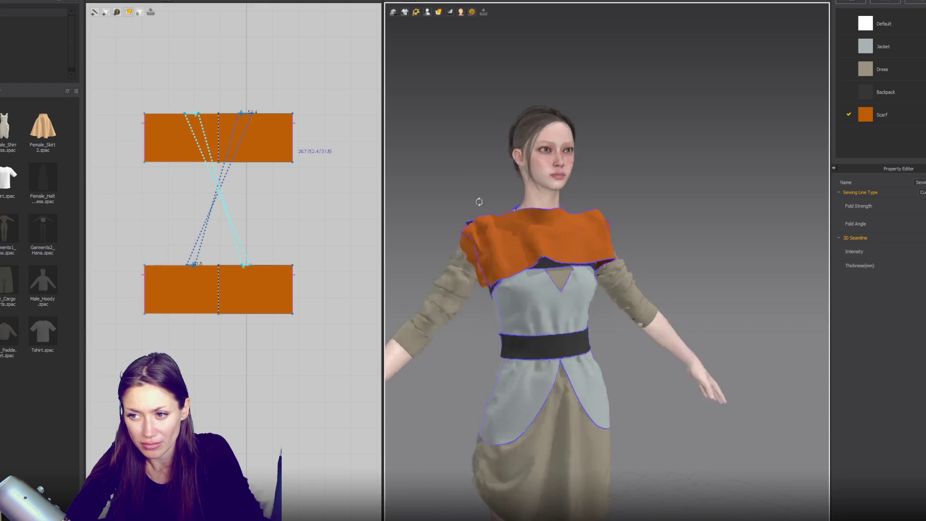
- Undo the crossed drape and re-simulate so the scarf settles onto the shoulders
right_click_drag(479, 202, 576, 221)
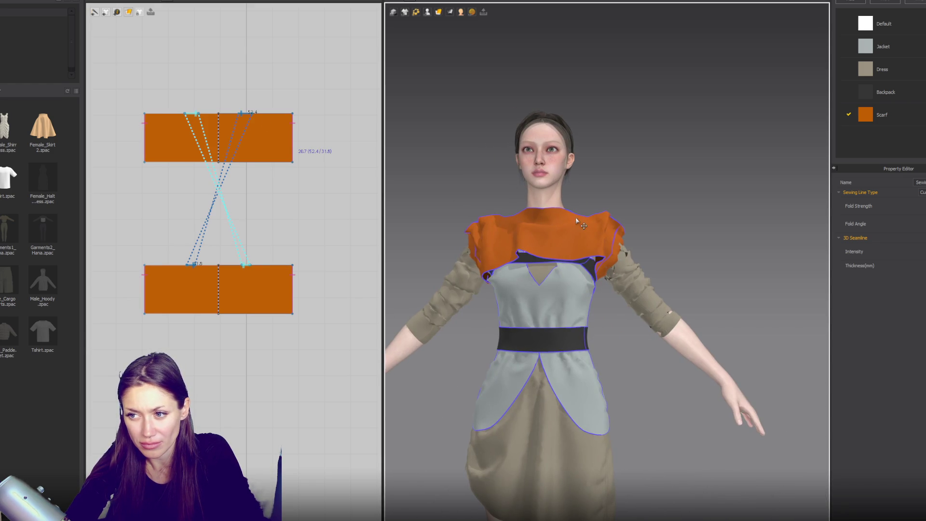
left_click(613, 220)
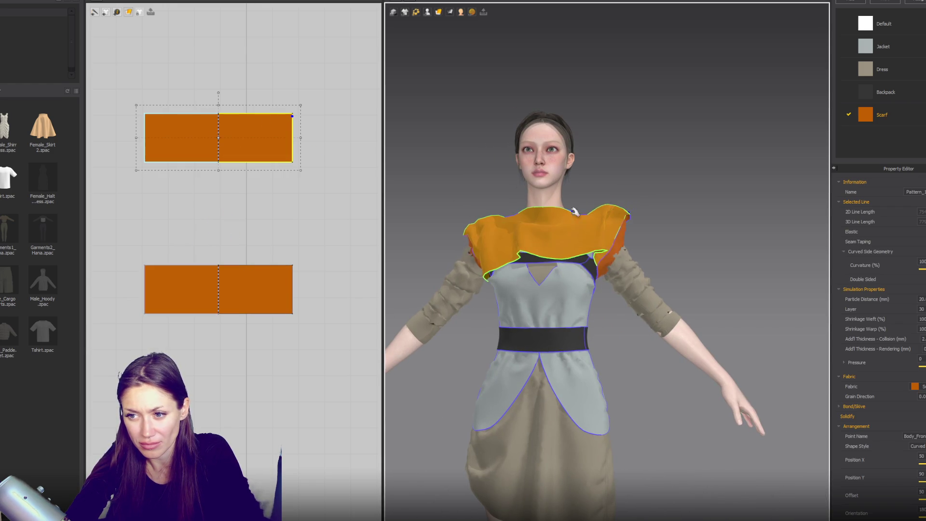
left_click(450, 238)
key("ctrl+z")
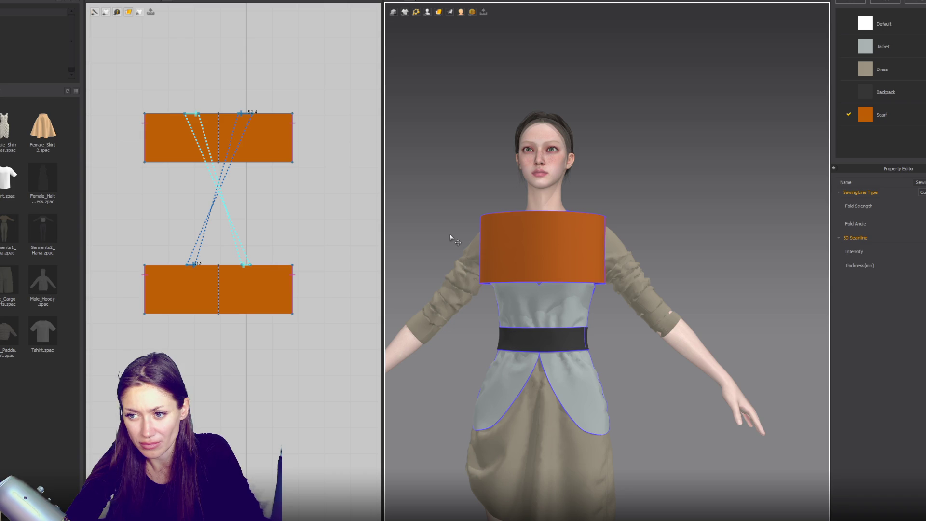
right_click_drag(450, 238, 665, 248)
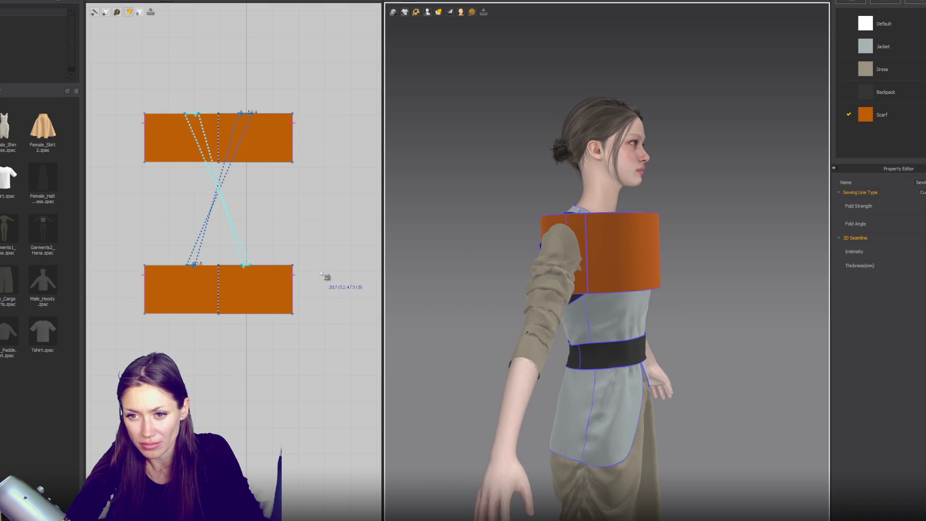
left_click(293, 287)
key("Escape")
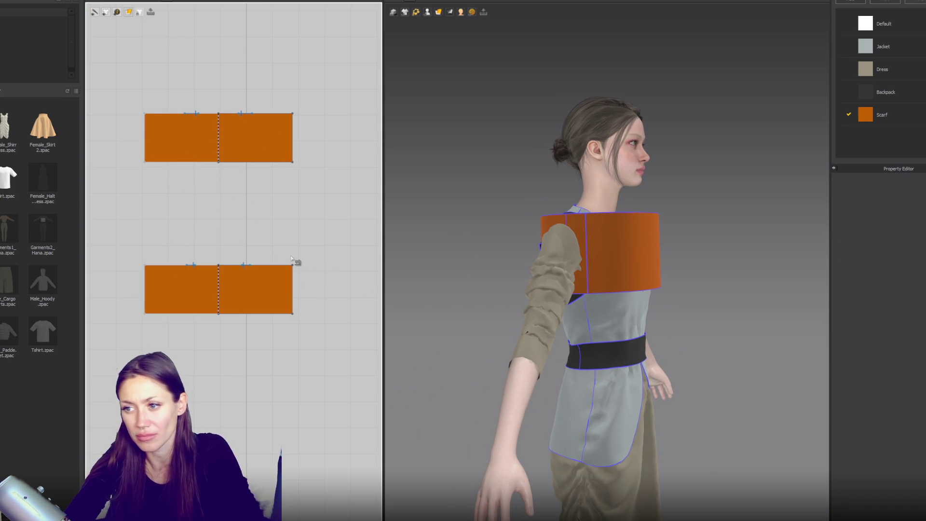
key("space")
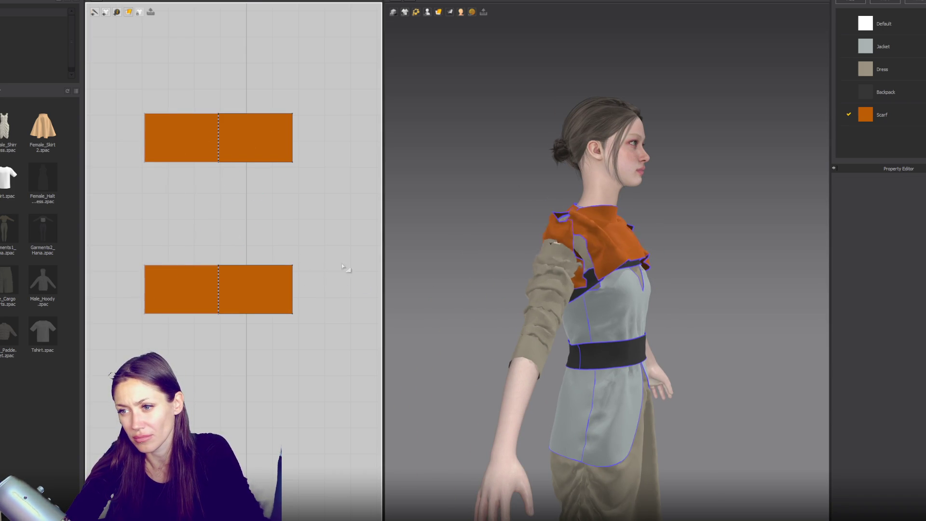
left_click(544, 228)
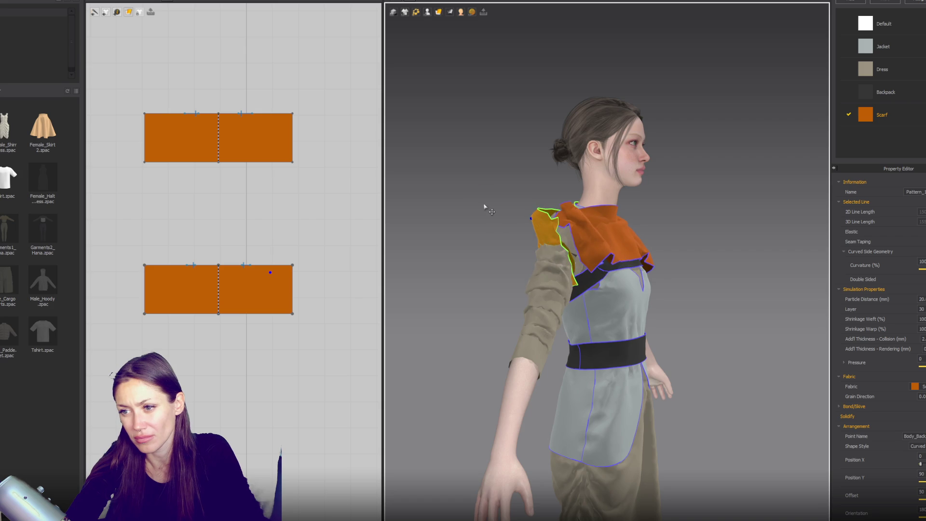
- Undo the drape, test-simulate the front piece, then revert the scarf to flat bands
right_click_drag(483, 207, 527, 274)
key("ctrl+z")
key("ctrl+z")
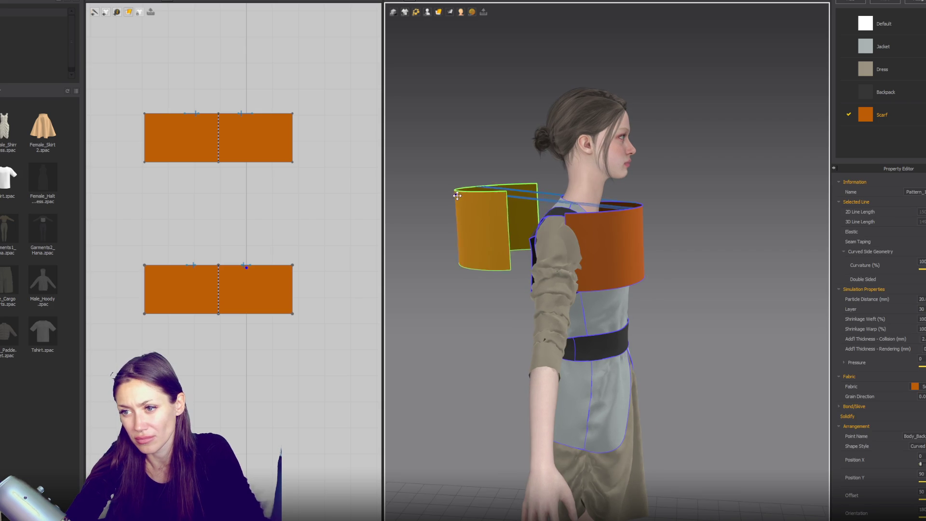
left_click(604, 241)
key("space")
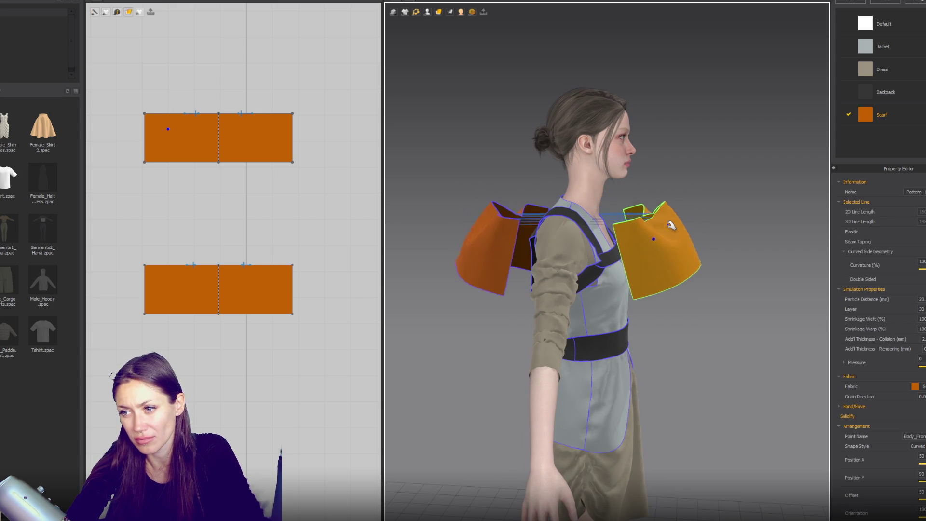
key("ctrl+z")
- Select both scarf patterns, narrow them further, and re-simulate around the neck
left_click(673, 223)
right_click_drag(674, 223, 682, 269)
left_click(479, 244)
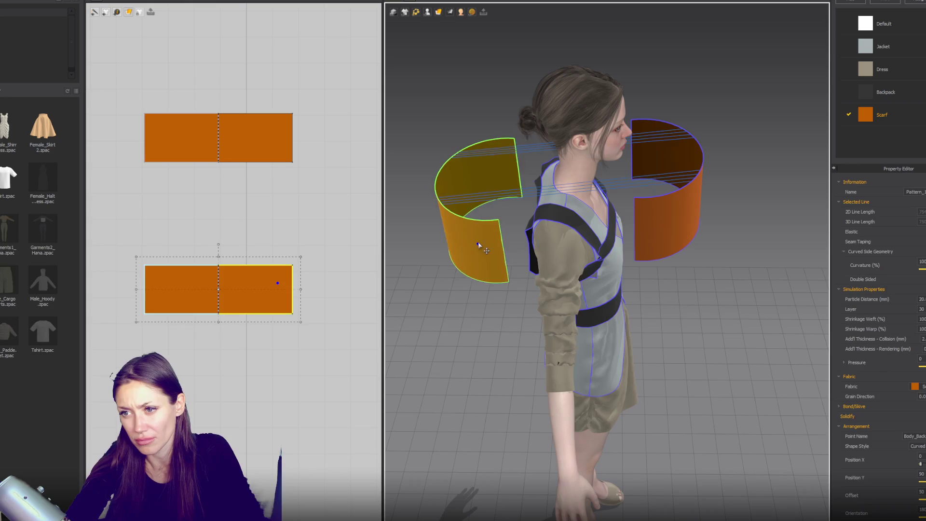
left_click(212, 119)
key("ctrl+a")
left_click_drag(303, 214, 278, 215)
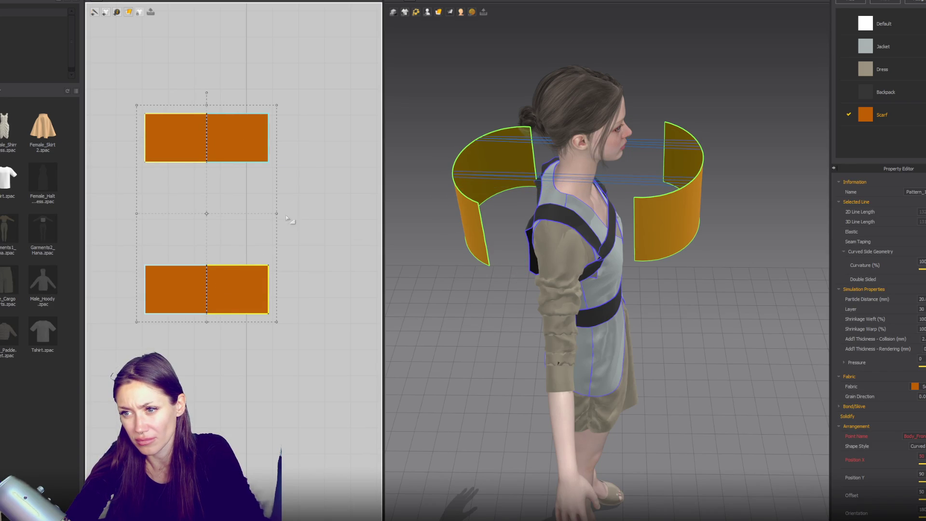
key("space")
- Move the back scarf piece closer to the body and simulate it over the shoulders
mouse_move(695, 192)
right_mouse_down()
mouse_move(732, 187)
mouse_move(676, 190)
right_mouse_up()
left_click(610, 208)
left_click(431, 223)
mouse_move(431, 223)
left_mouse_down()
mouse_move(483, 226)
mouse_move(478, 209)
mouse_move(451, 223)
mouse_move(446, 278)
mouse_move(426, 286)
left_mouse_up()
key("space")
- Check the capelet from the front, adjust the upper piece, and stop the simulation
key("2")
left_click(453, 270)
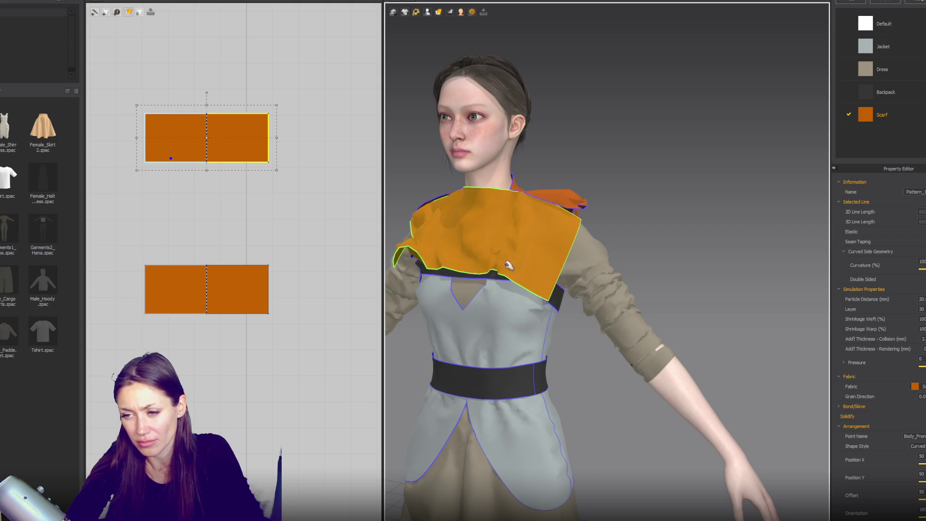
key("2")
key("space")
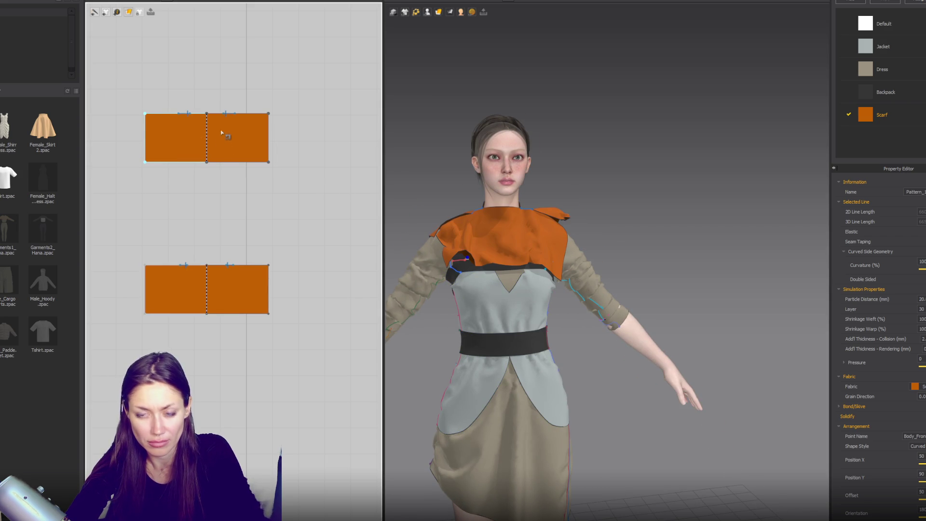
- Drape the scarf over the avatar's shoulders in simulation
left_click(233, 114)
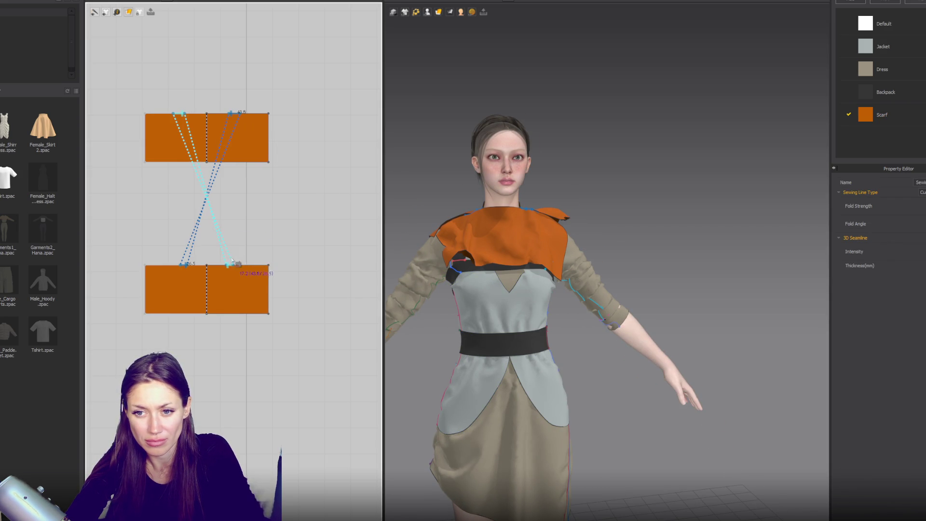
key("space")
left_click(515, 258)
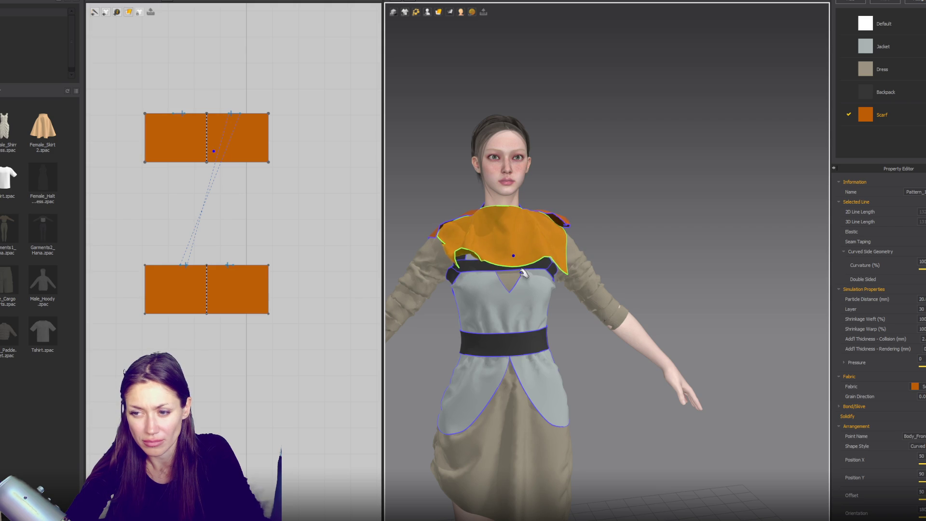
left_click(270, 310)
- Place the bottom pattern beside the top one and sew their top edges together
left_click_drag(185, 300, 337, 151)
scroll(573, 207, "up", 3)
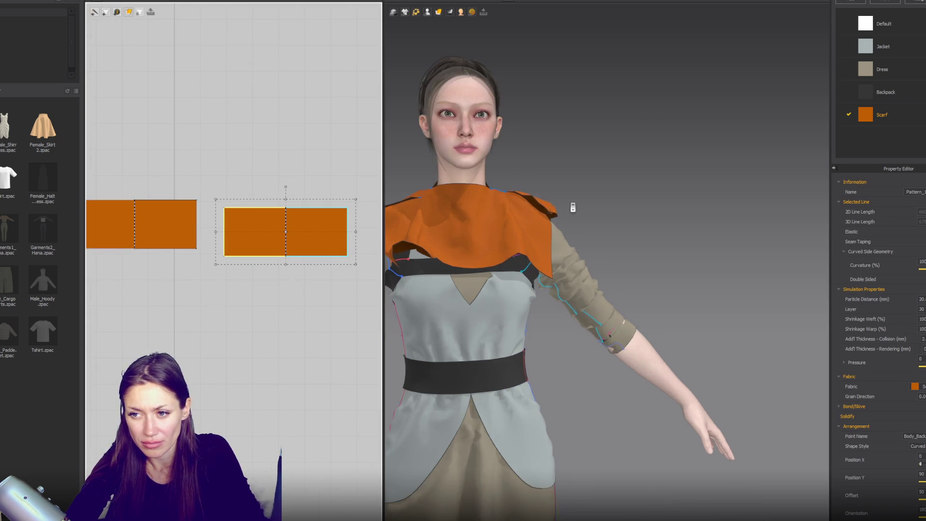
right_click_drag(572, 208, 555, 251)
key("n")
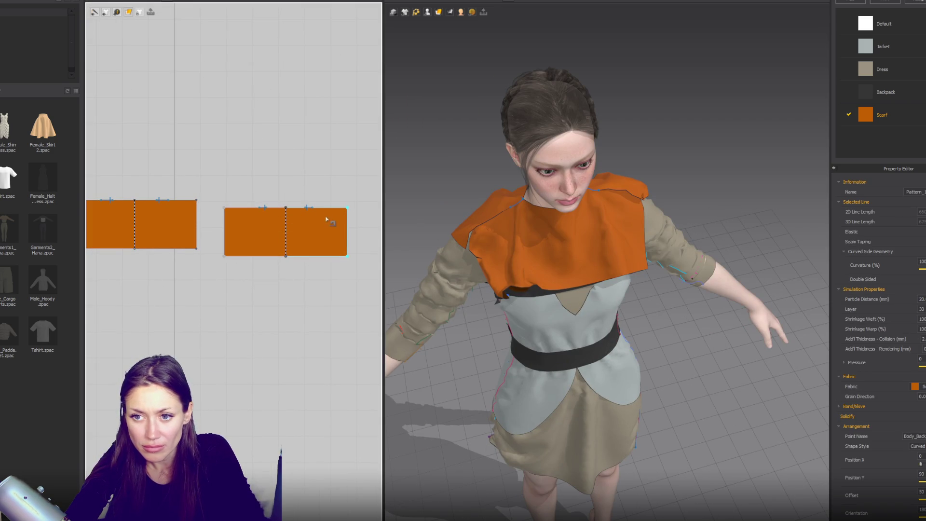
left_click(314, 209)
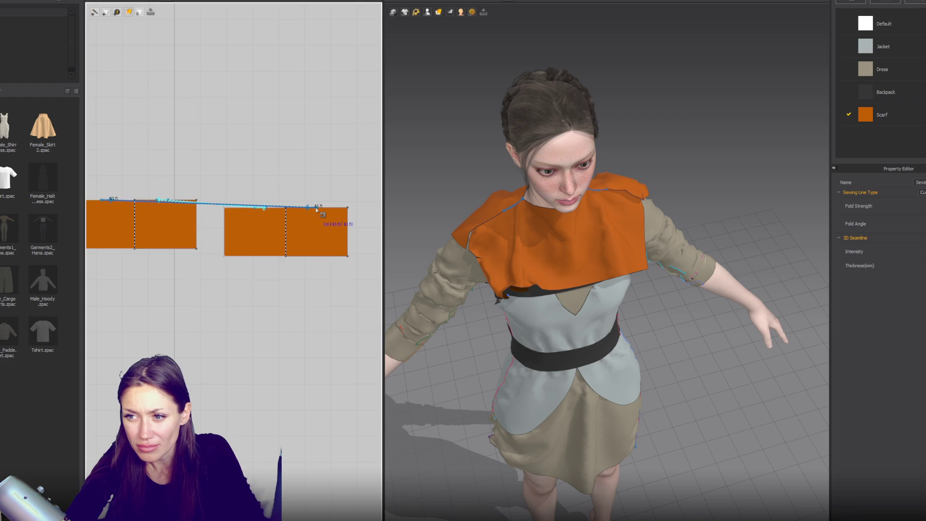
scroll(313, 209, "up", 2)
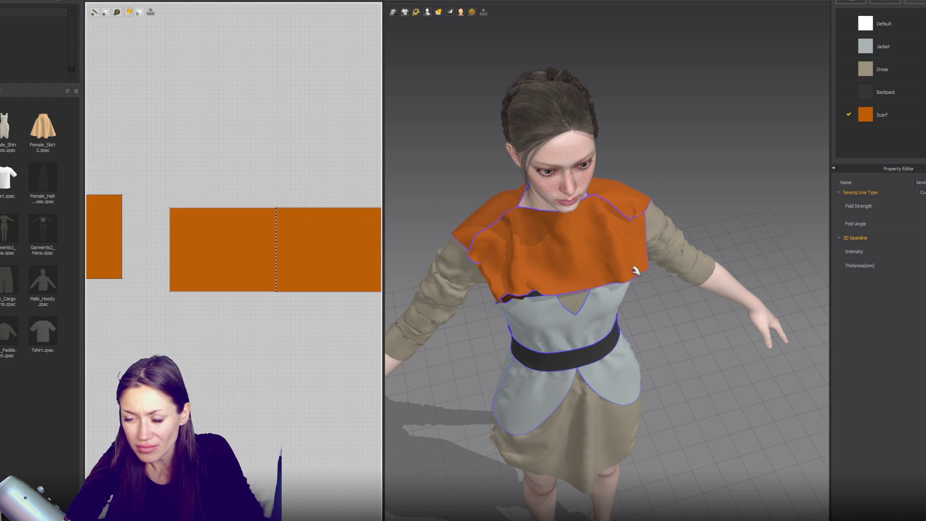
- Pull the scarf's folded corners out flat in the front view
key("2")
left_click(574, 249)
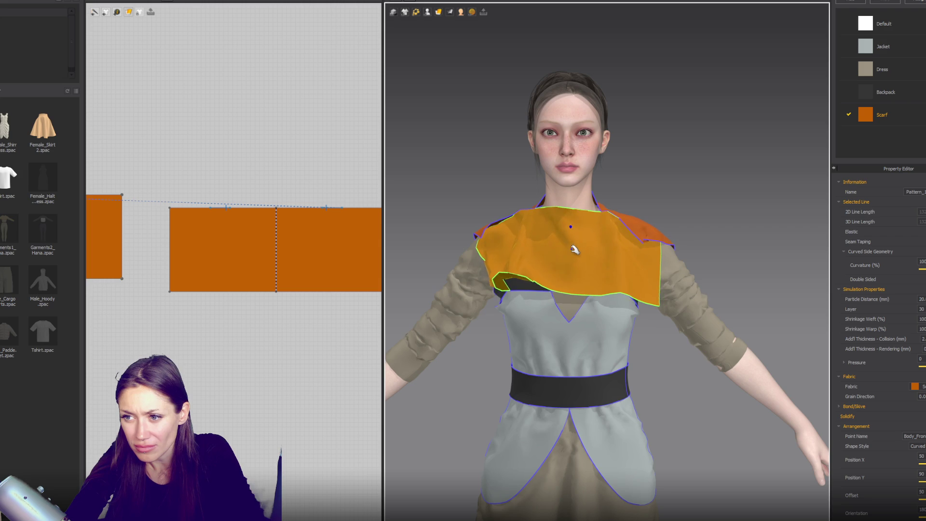
left_click_drag(495, 285, 446, 304)
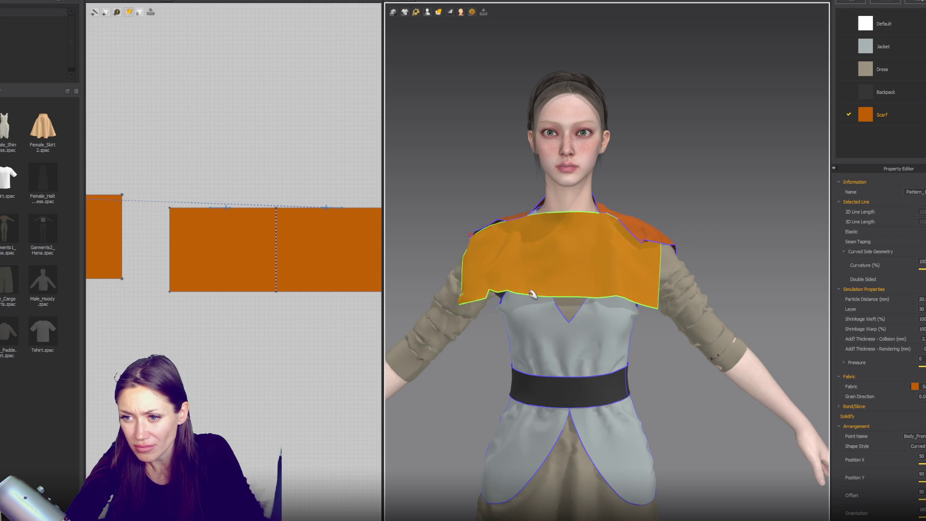
left_click_drag(638, 288, 649, 296)
- Check the drape in side and front views, then move a pattern piece apart to the right
key("4")
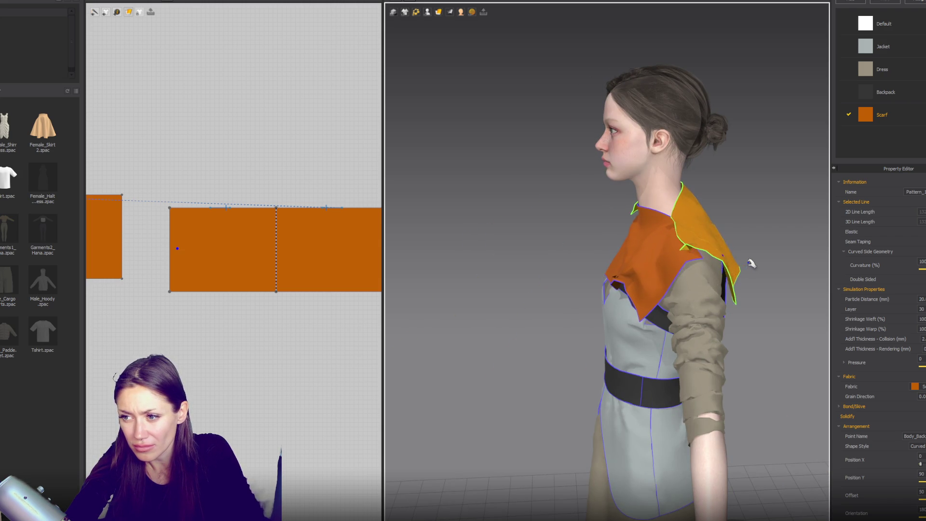
key("2")
scroll(698, 265, "down", 5)
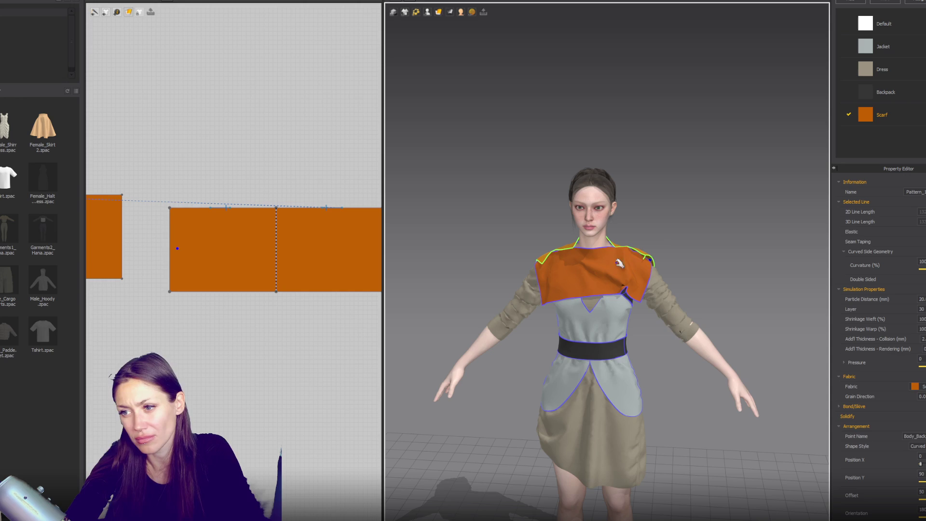
middle_click_drag(270, 268, 323, 219)
left_click_drag(182, 234, 339, 237)
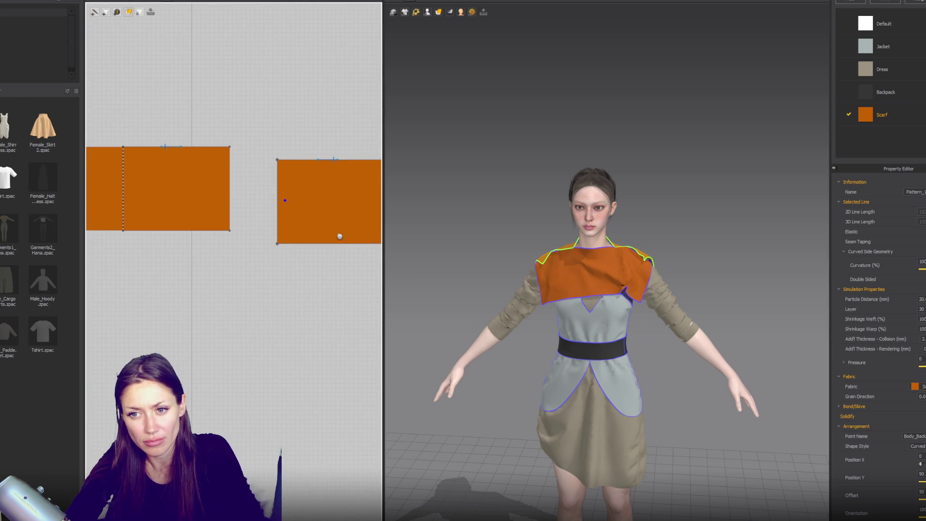
left_click(123, 232)
- Give the piece a pointed bottom tip and drag the top points into a V-shaped edge
left_click(121, 316)
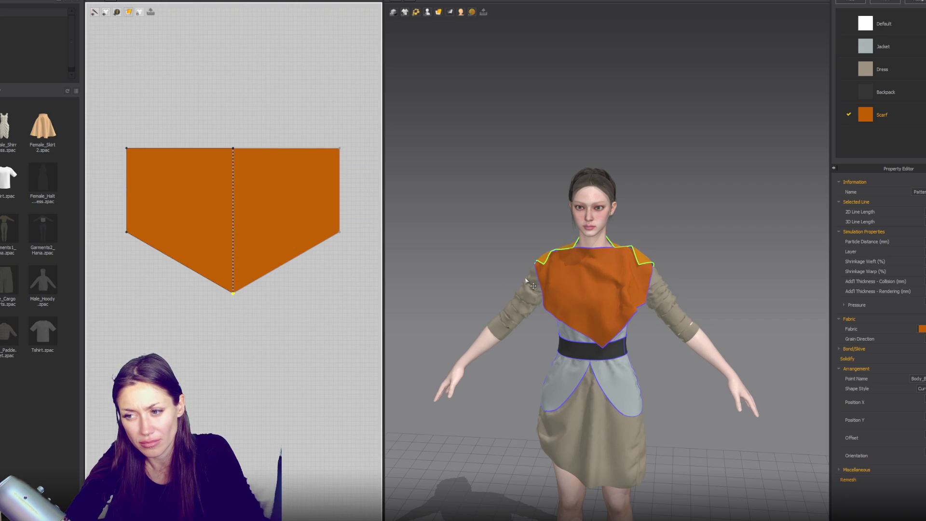
mouse_move(577, 258)
right_mouse_down()
mouse_move(663, 232)
mouse_move(502, 221)
mouse_move(544, 227)
right_mouse_up()
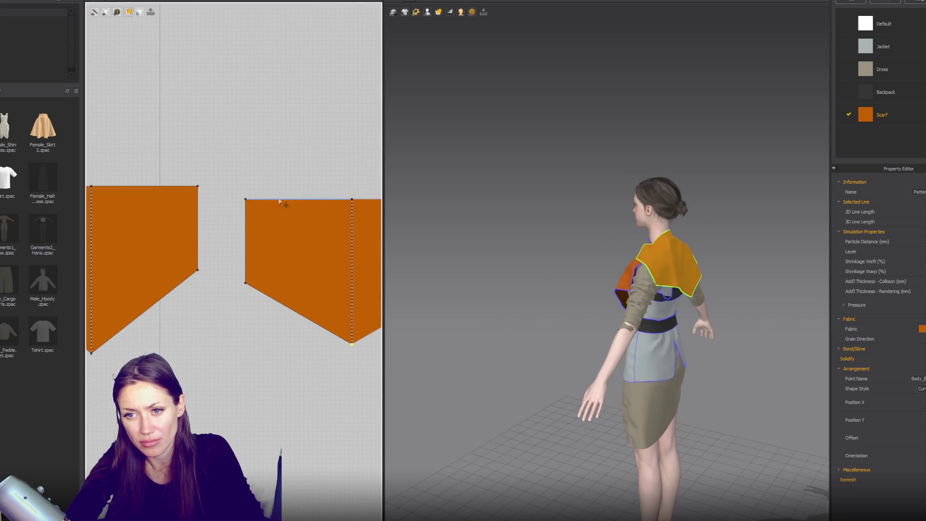
left_click(97, 190)
left_click_drag(96, 190, 97, 177)
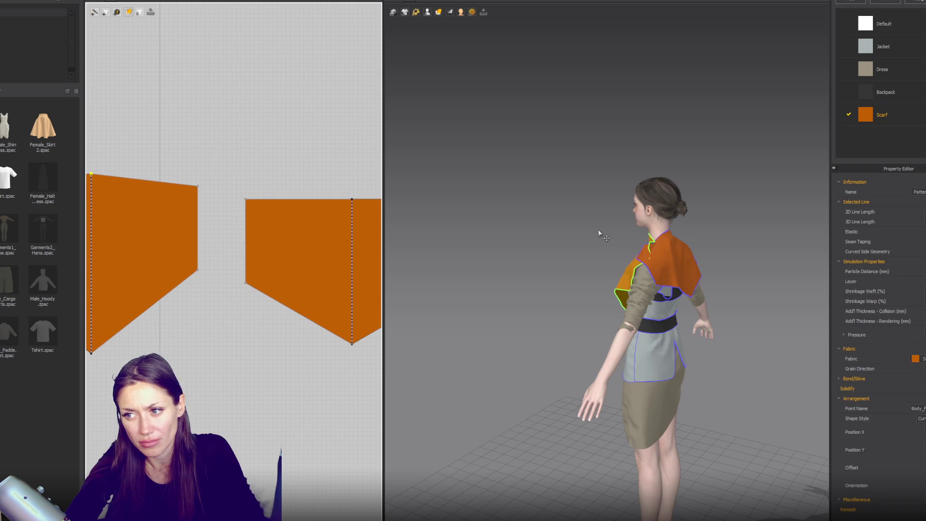
key("2")
right_click_drag(102, 180, 189, 180)
left_click_drag(177, 172, 184, 210)
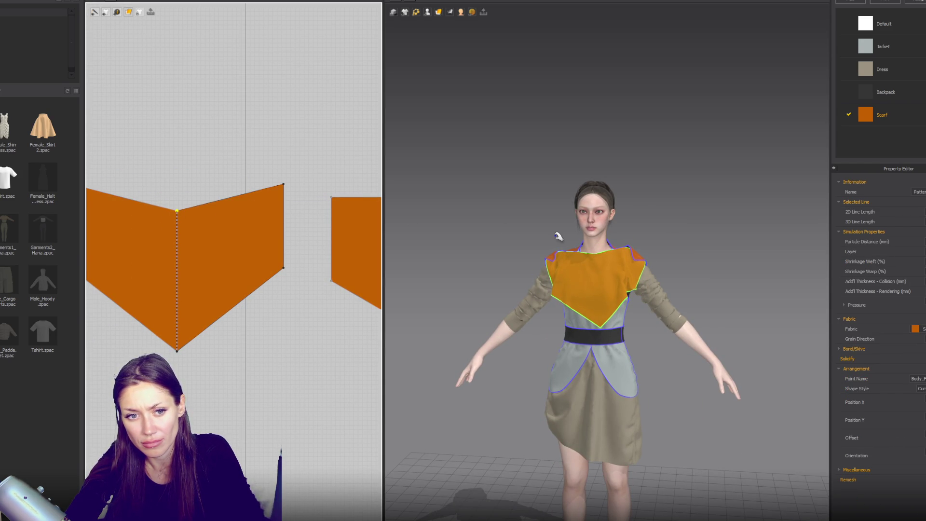
- Reposition the outer top corner and pull the lower outer corner down and out
right_click_drag(559, 236, 685, 241)
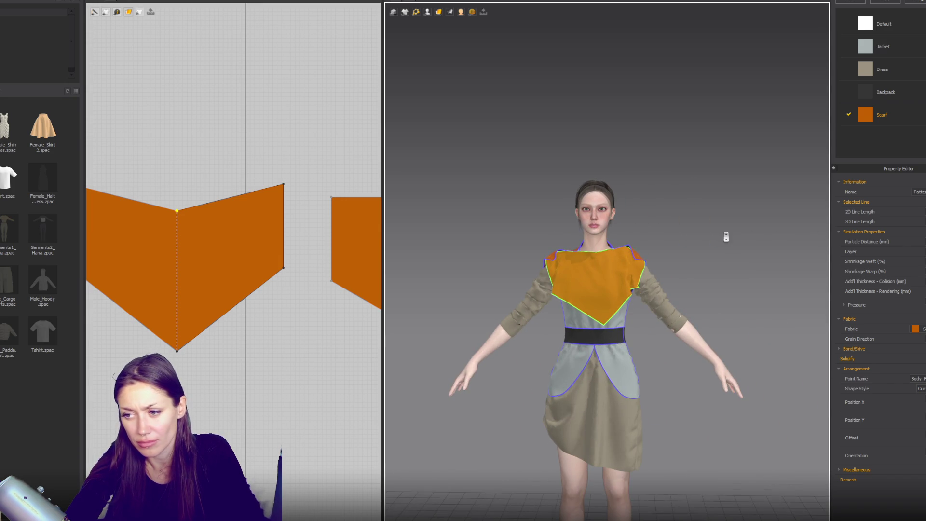
scroll(726, 236, "down", 3)
scroll(253, 233, "down", 3)
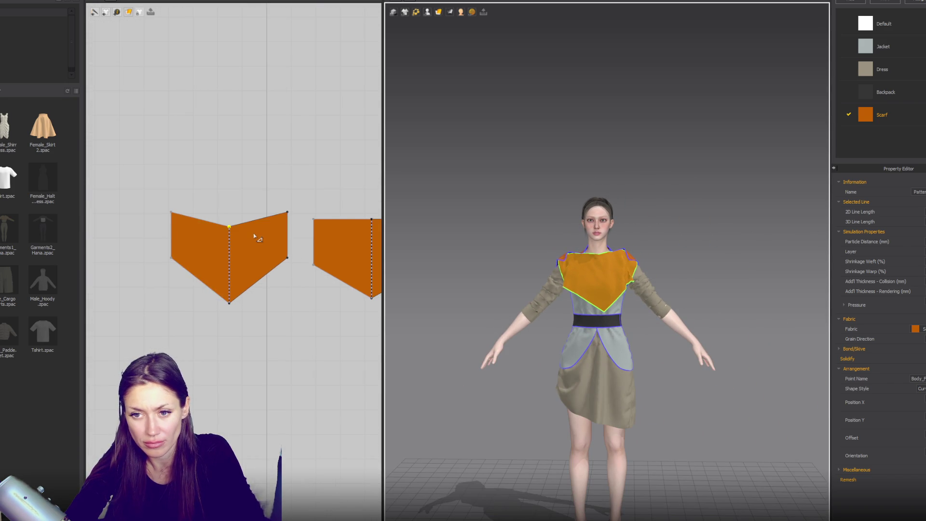
left_click(253, 233)
scroll(263, 221, "up", 3)
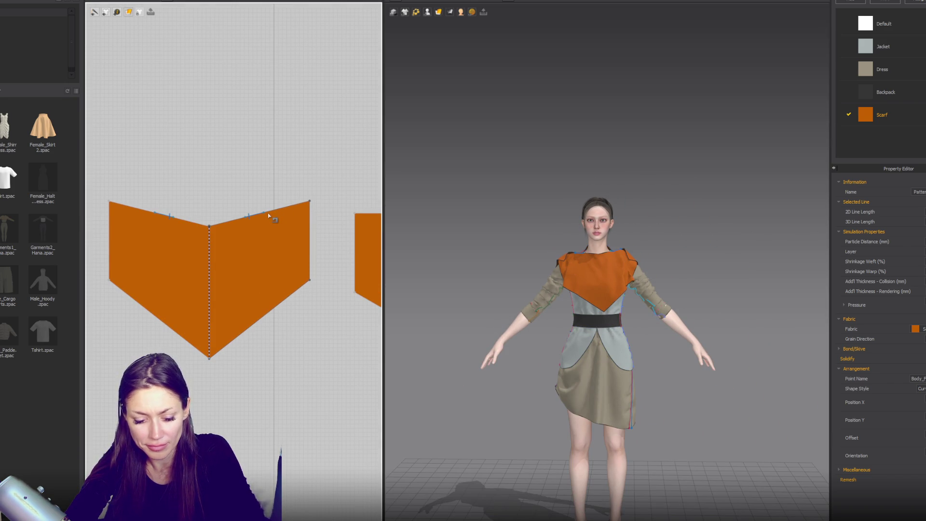
scroll(268, 213, "up", 2)
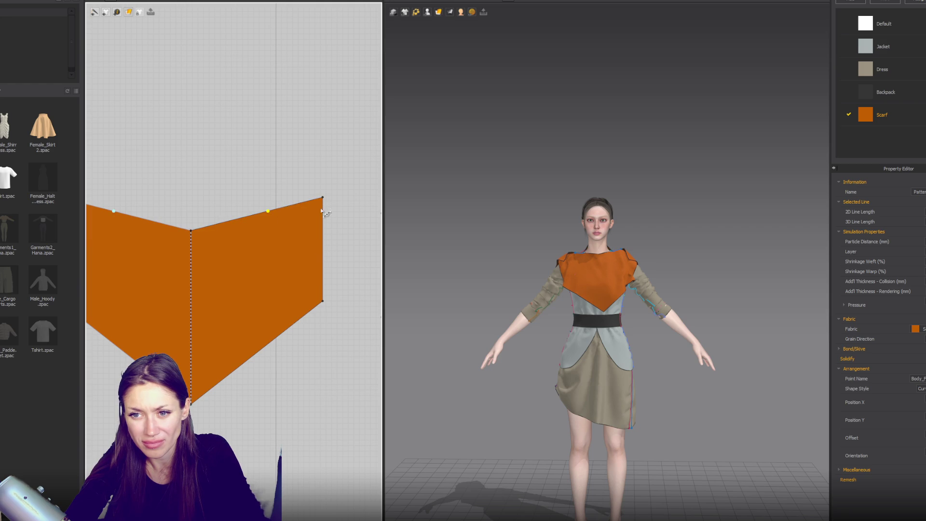
left_click_drag(338, 236, 339, 236)
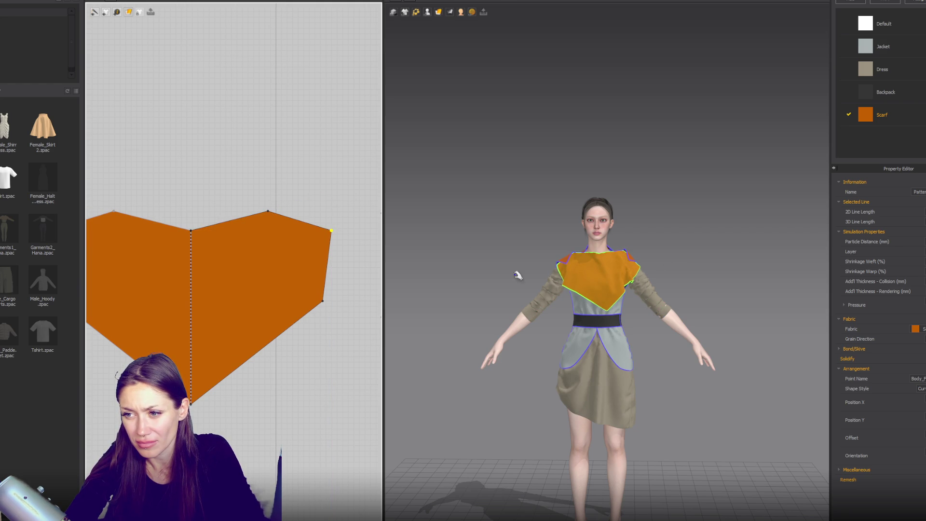
left_click_drag(322, 301, 345, 357)
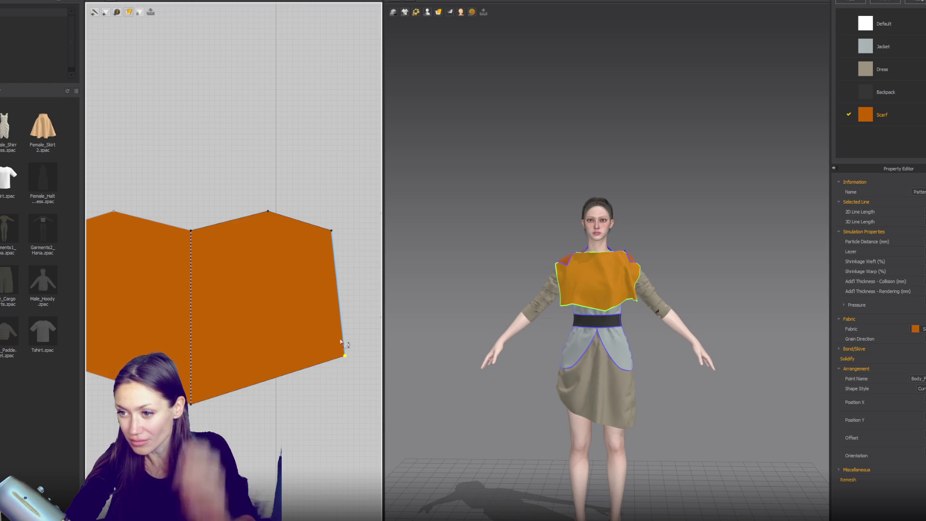
- Move the top outer point up and outward, checking the drape in three-quarter view
scroll(333, 345, "down", 3)
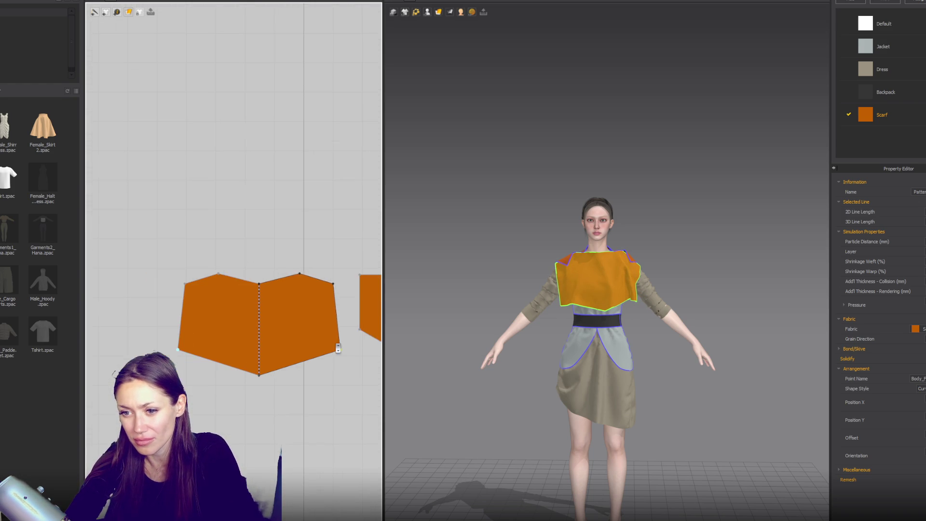
scroll(570, 277, "up", 3)
mouse_move(483, 278)
right_mouse_down()
mouse_move(570, 277)
mouse_move(546, 287)
mouse_move(648, 278)
right_mouse_up()
right_click_drag(328, 315, 234, 276)
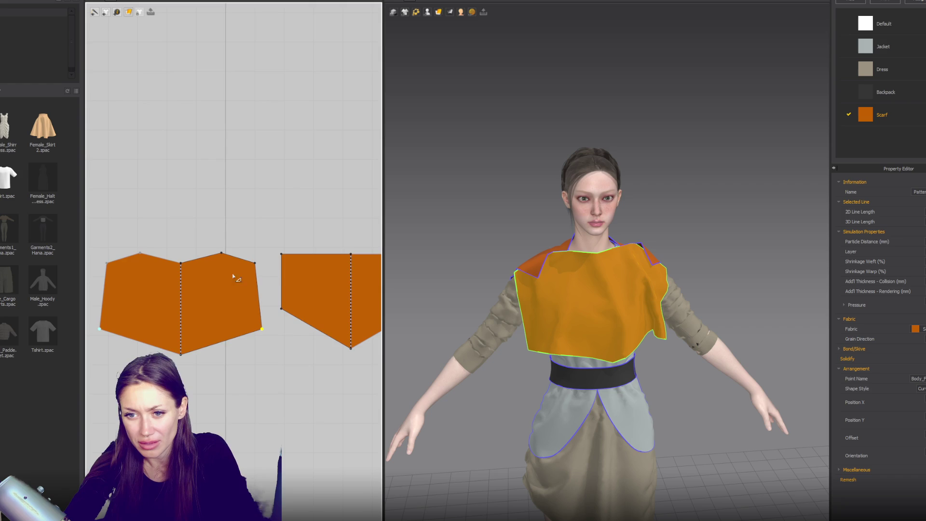
left_click_drag(255, 263, 263, 256)
right_click_drag(304, 277, 237, 278)
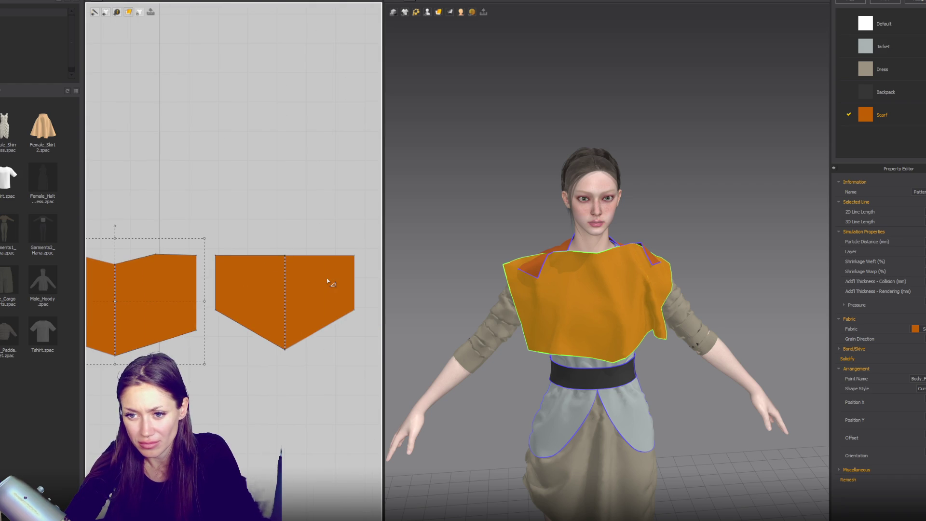
right_click_drag(463, 270, 566, 273)
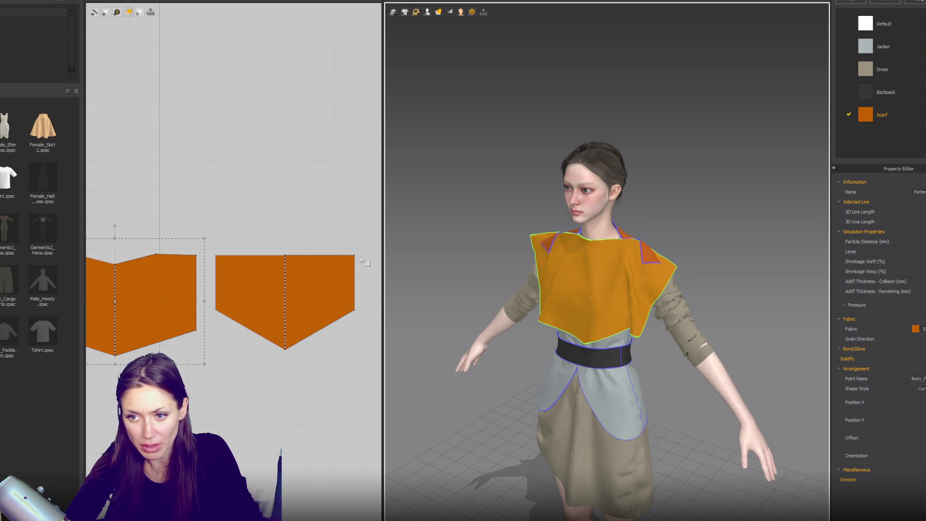
- Sew the top edges of the two chevron pieces together
key("n")
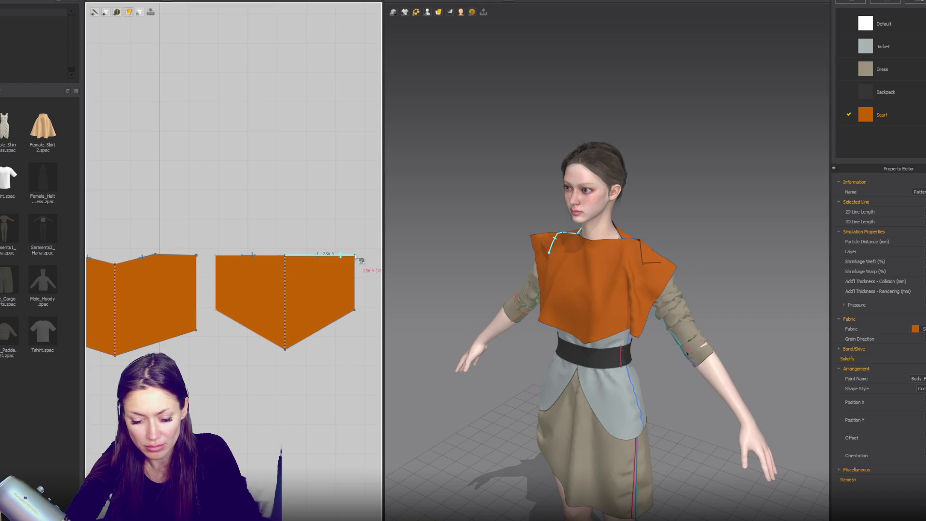
left_click(355, 256)
left_click(211, 253)
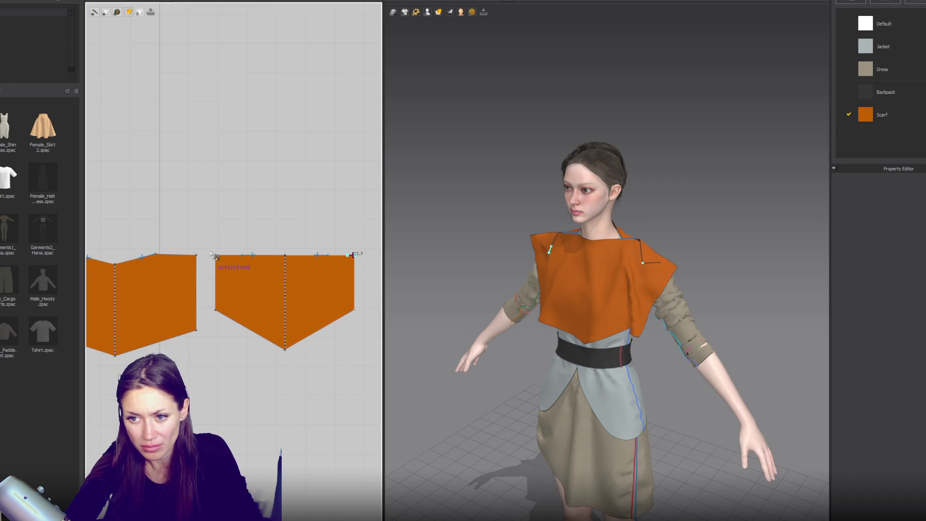
middle_click_drag(196, 256, 285, 263)
left_click(129, 262)
left_click(129, 262)
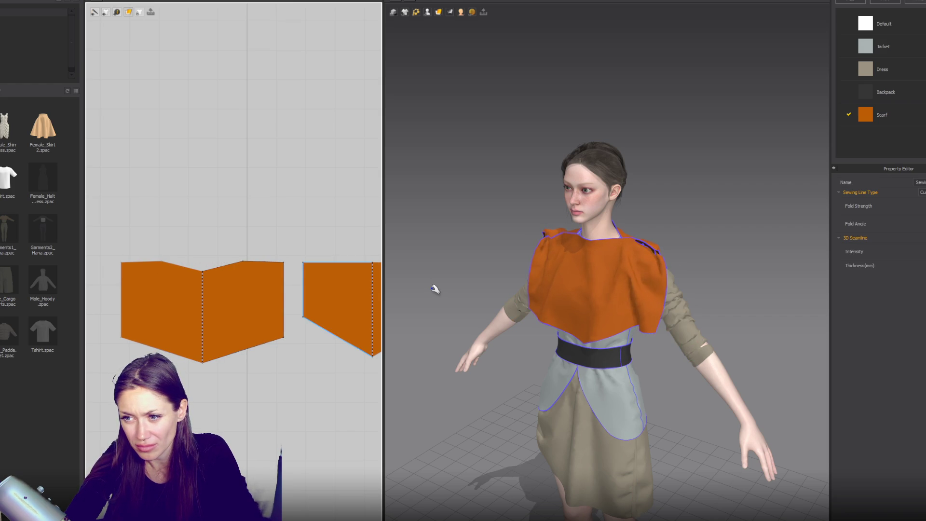
- Push the left piece's left edge outward and move the piece up and left
key("2")
left_click(539, 265)
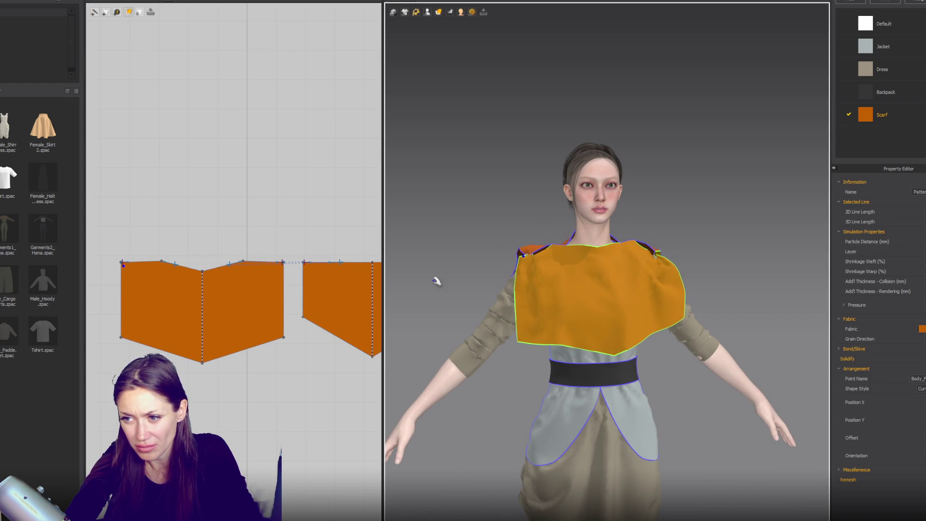
scroll(239, 330, "down", 2)
scroll(268, 258, "down", 2)
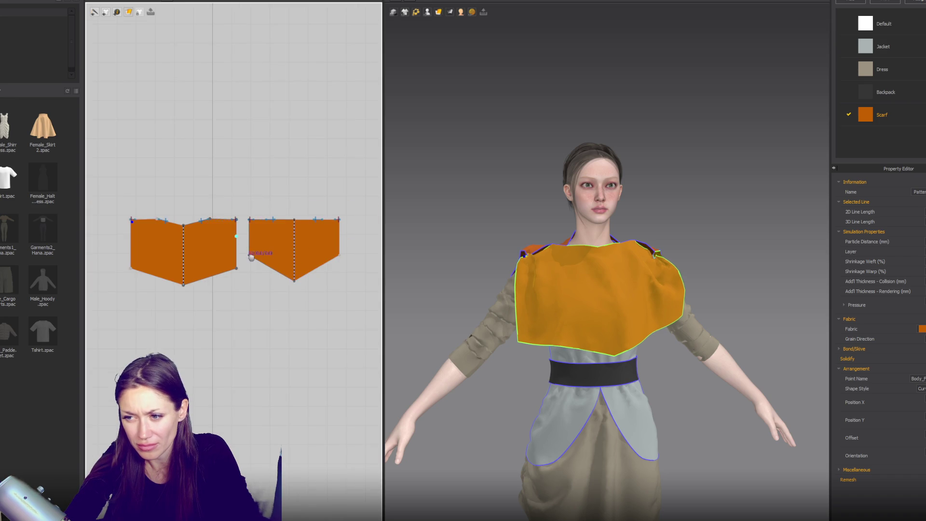
left_click(172, 295)
left_click(148, 297)
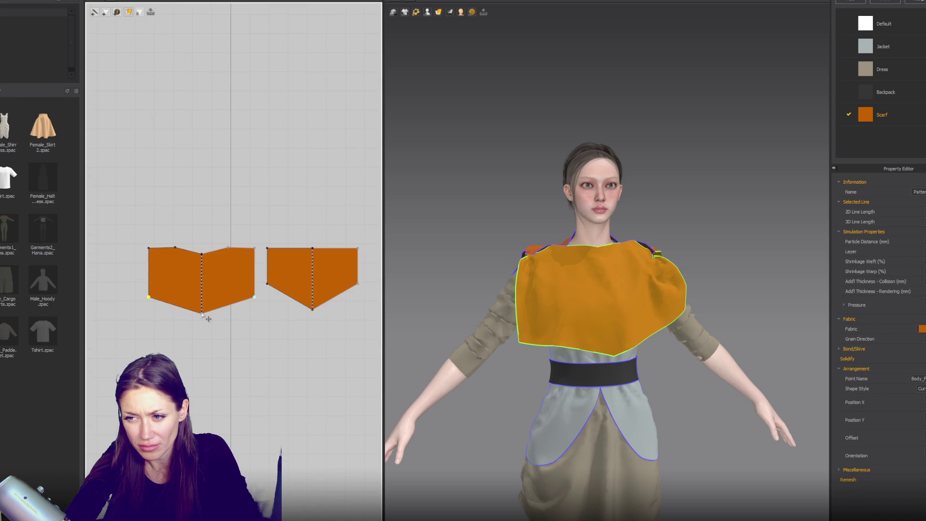
left_click_drag(119, 316, 176, 289)
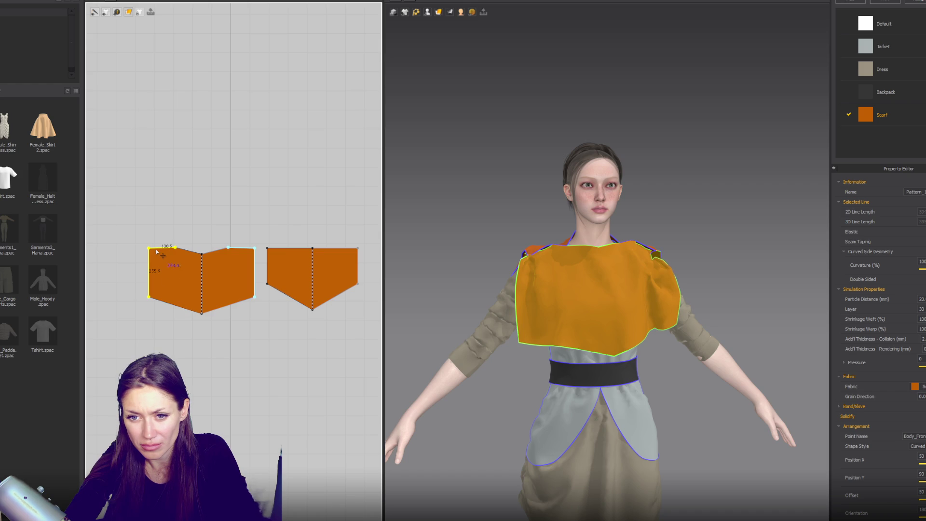
left_click_drag(154, 249, 105, 249)
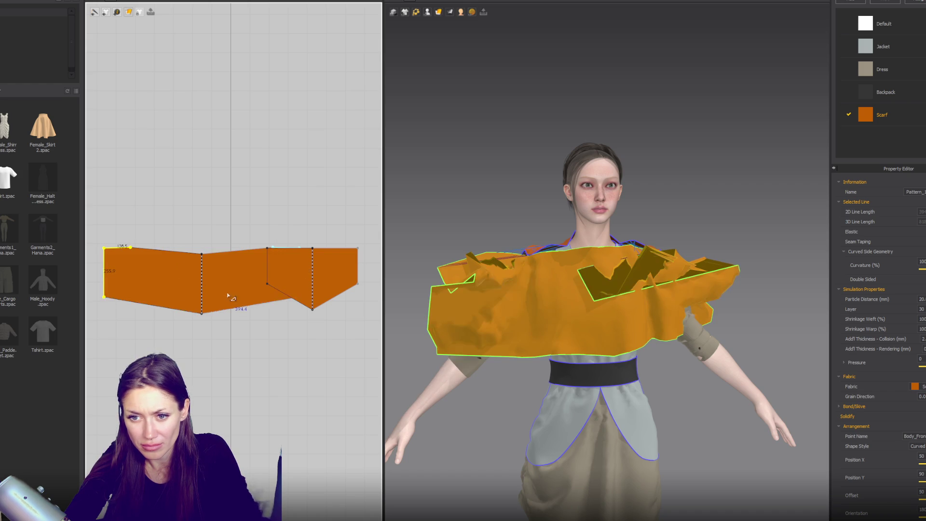
left_click(195, 212)
left_click_drag(213, 271, 192, 183)
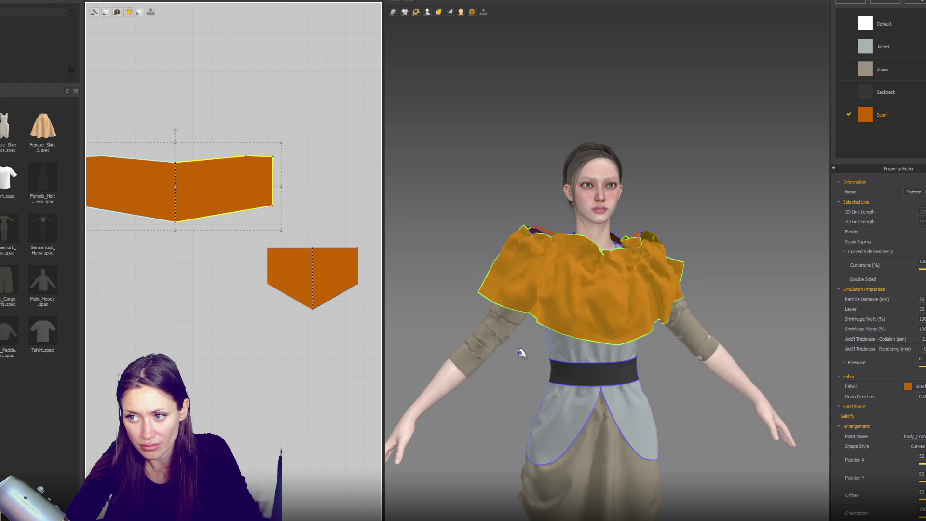
- Pull the draped scarf down and to the left on the avatar
key("6")
left_click(673, 251)
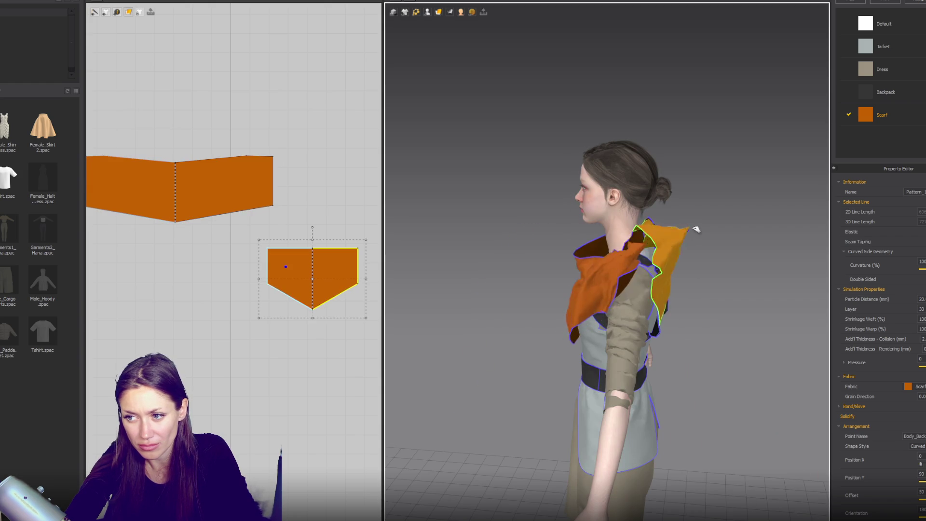
left_click(616, 262)
key("2")
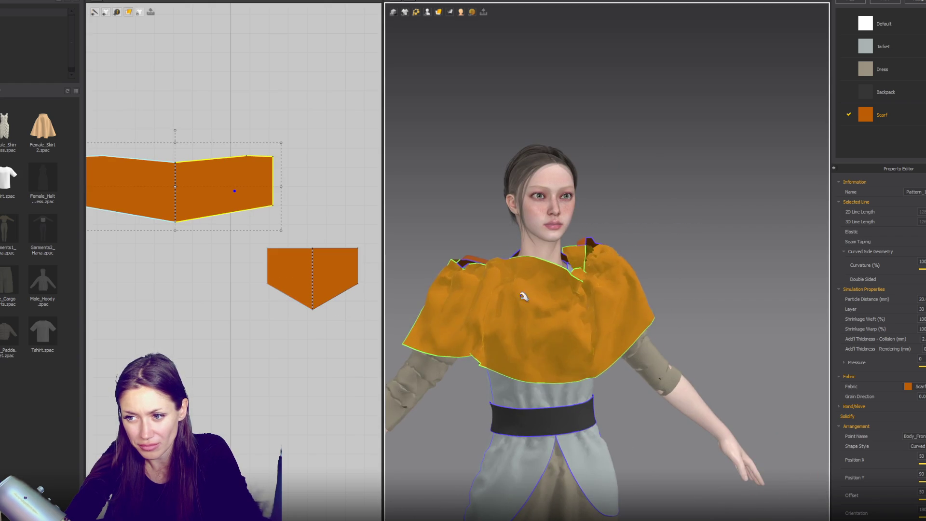
mouse_move(462, 282)
left_mouse_down()
mouse_move(444, 306)
mouse_move(465, 296)
mouse_move(427, 310)
left_mouse_up()
left_click(326, 280)
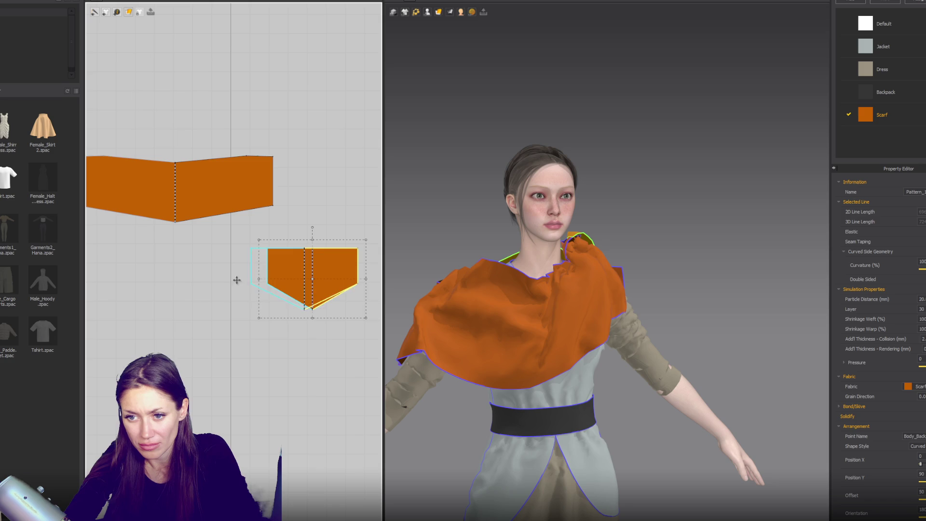
left_click(149, 285)
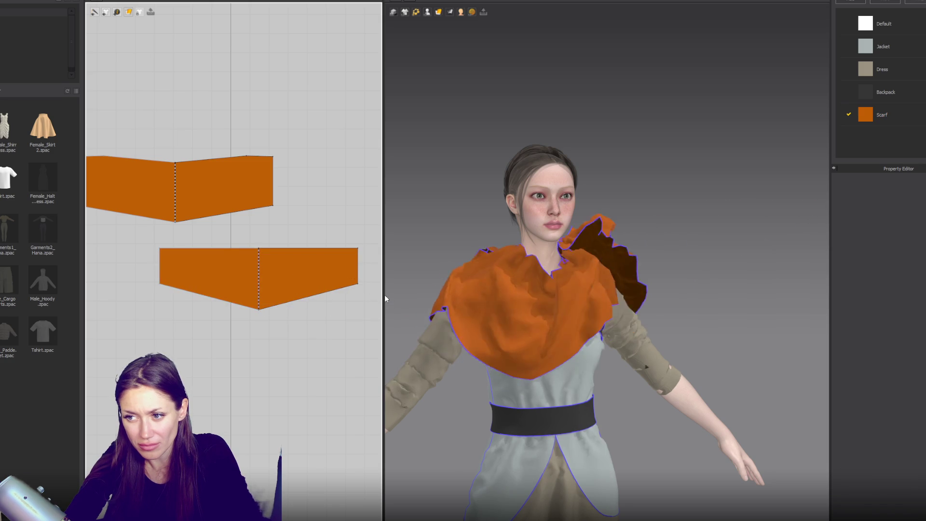
- Pull the scarf's right flap toward the back of the avatar
scroll(664, 259, "down", 2)
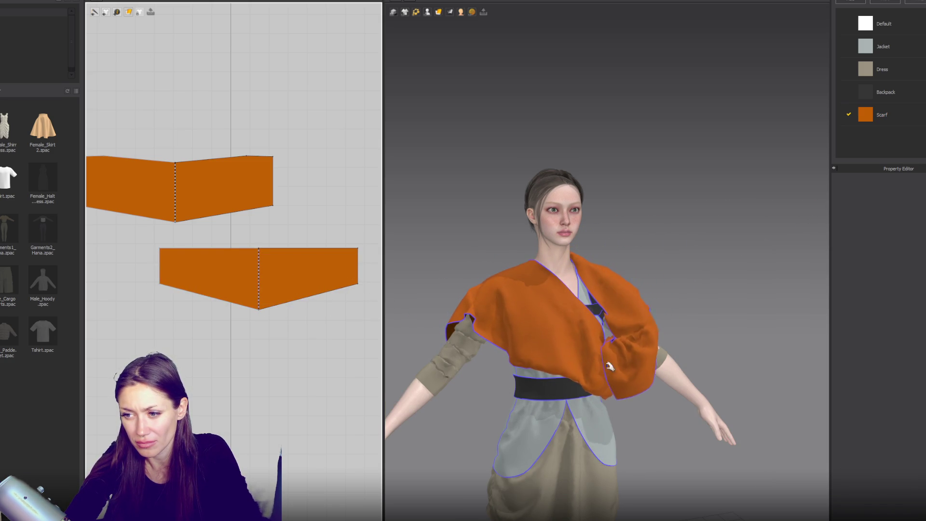
left_click(610, 367)
right_click_drag(616, 404, 473, 381)
mouse_move(630, 283)
left_mouse_down()
mouse_move(538, 261)
mouse_move(530, 270)
left_mouse_up()
mouse_move(399, 382)
right_mouse_down()
mouse_move(624, 341)
mouse_move(593, 272)
right_mouse_up()
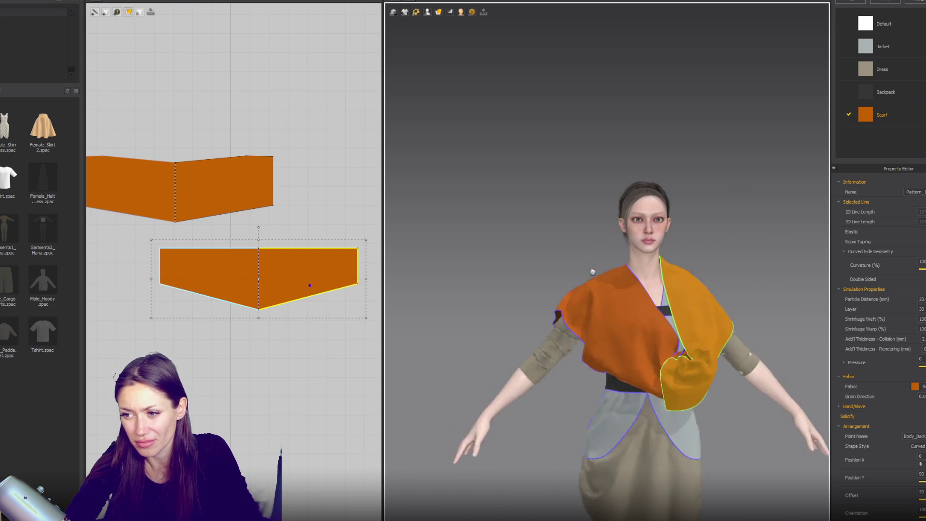
middle_click_drag(592, 272, 576, 257)
scroll(635, 244, "down", 3)
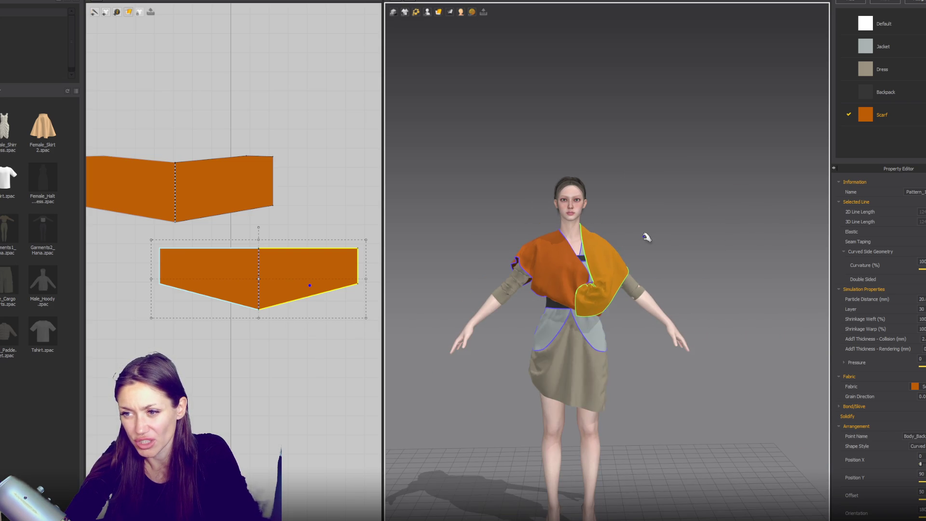
- Select both chevron scarf patterns and delete them
left_click(707, 249)
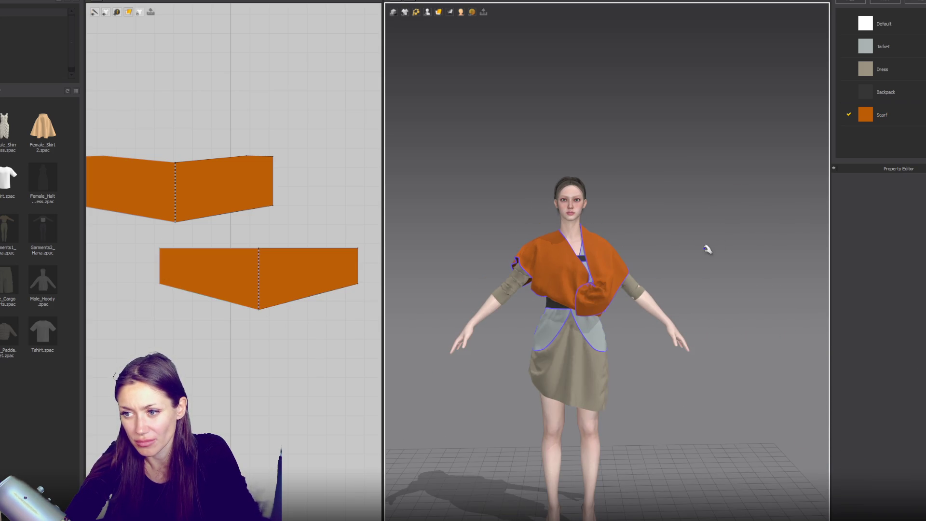
left_click(262, 250)
key("Delete")
scroll(223, 140, "down", 5)
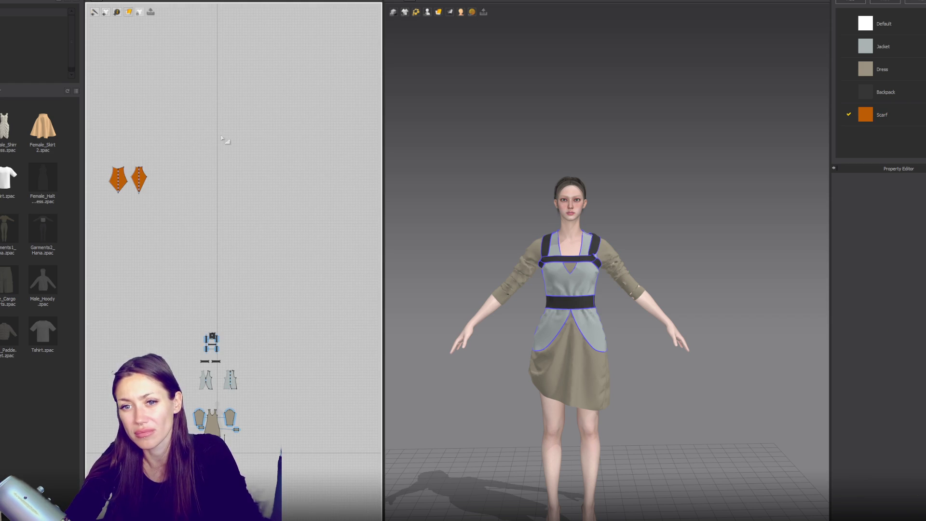
- Restore the kite-shaped scarf with undo, unfreeze it, and drop it onto the shoulders
key("ctrl+z")
scroll(548, 52, "down", 3)
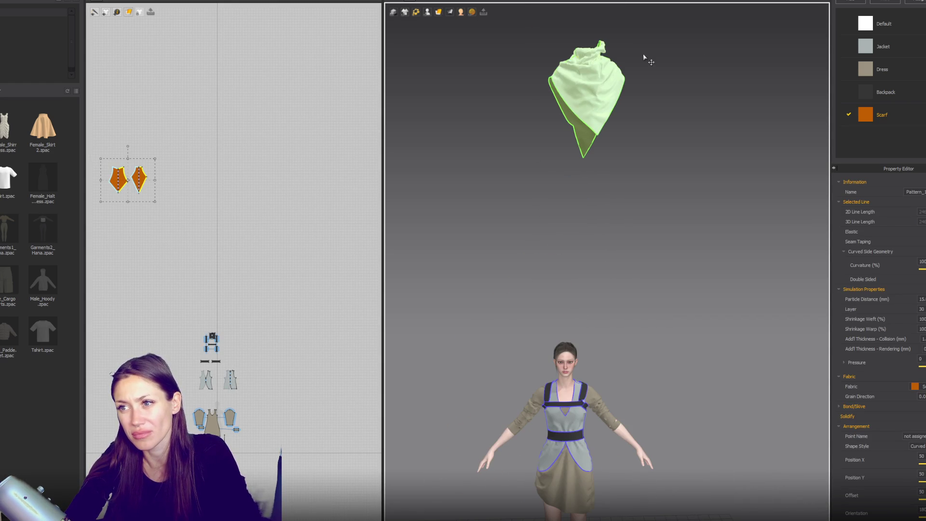
right_click(571, 52)
key("Escape")
right_click(558, 79)
left_click(246, 143)
right_click(591, 85)
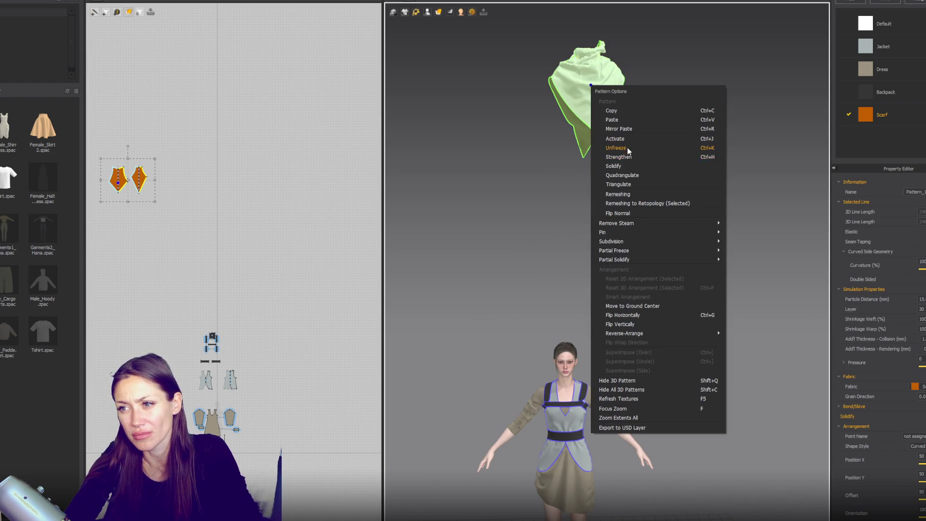
left_click(627, 147)
mouse_move(622, 424)
right_mouse_down()
mouse_move(663, 424)
mouse_move(641, 420)
right_mouse_up()
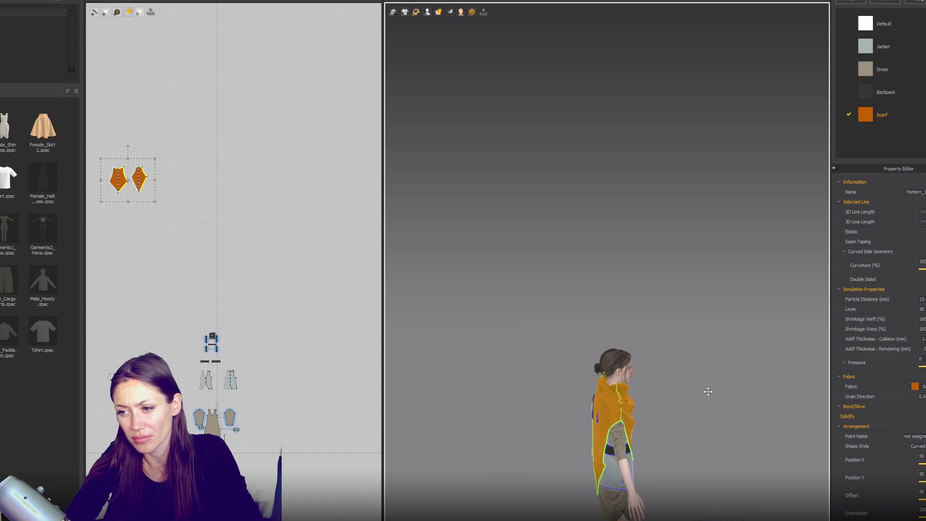
- Dip the left piece's top edge at centre and lower the right piece's top corners
key("2")
scroll(606, 276, "up", 2)
scroll(596, 268, "down", 1)
scroll(563, 288, "up", 2)
scroll(137, 202, "up", 4)
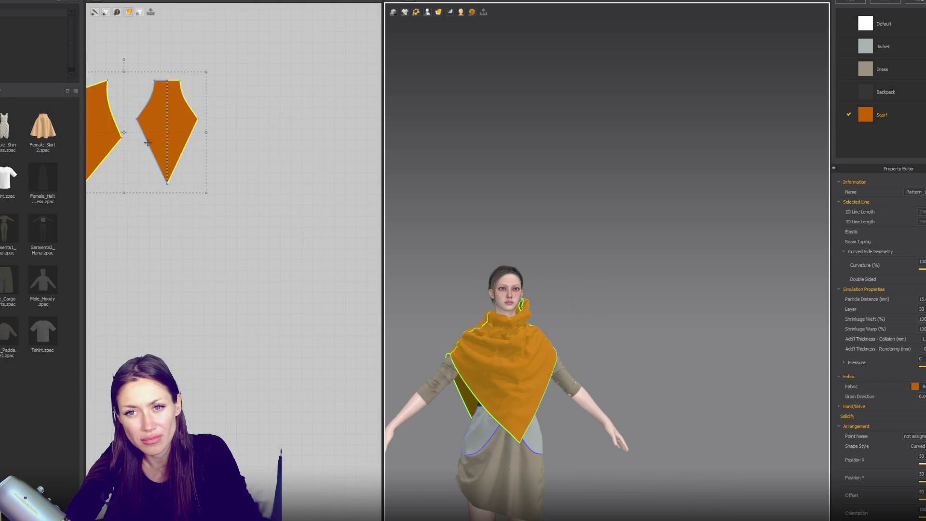
scroll(147, 143, "up", 3)
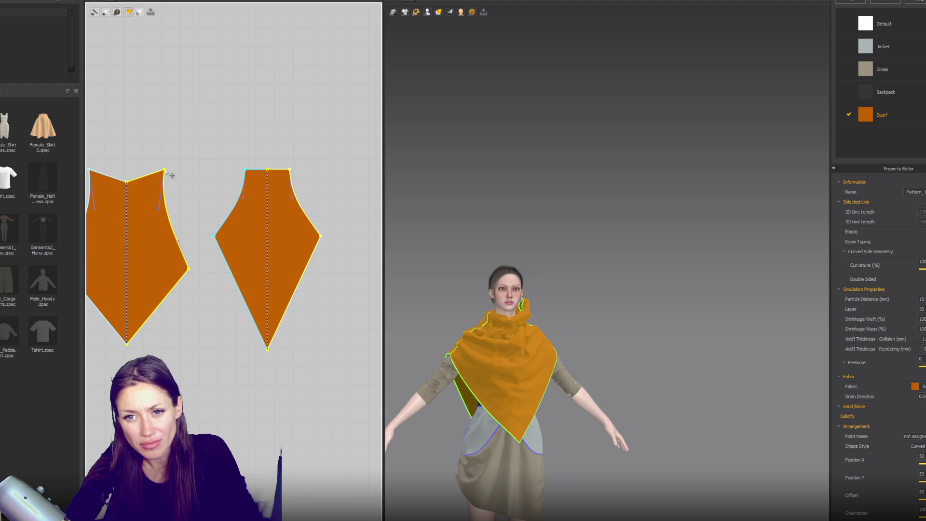
left_click(170, 178)
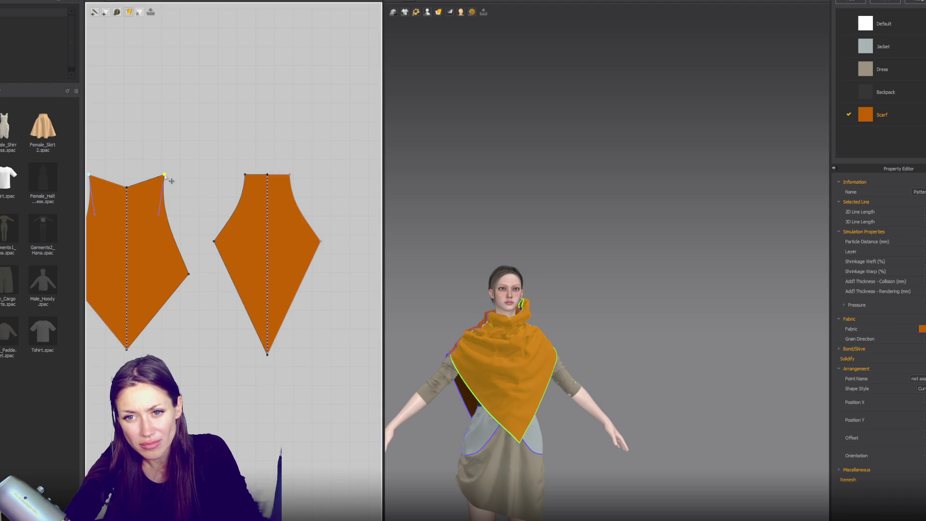
key("Delete")
left_click_drag(126, 187, 126, 198)
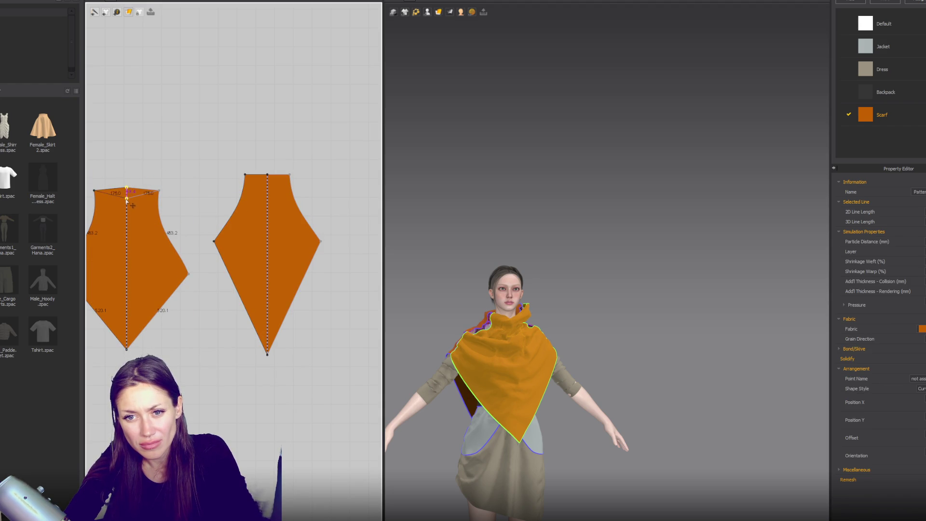
left_click_drag(248, 178, 267, 190)
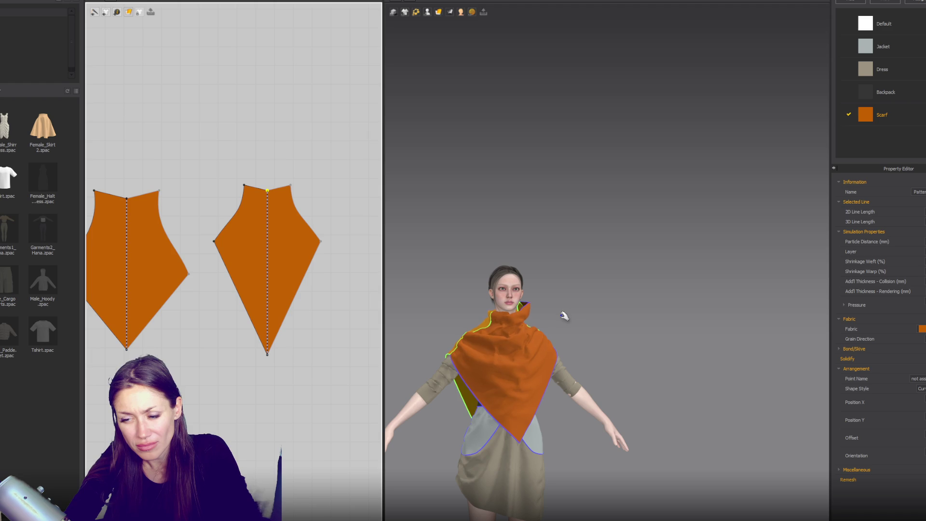
- Widen the right piece's side corners outward and pull the left flap onto the shoulder
left_click(504, 343)
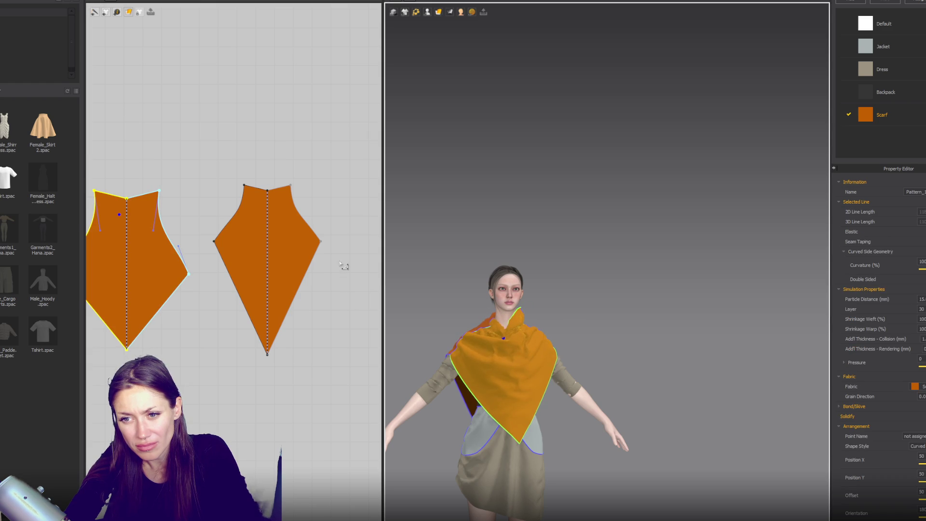
left_click_drag(322, 241, 336, 247)
left_click(318, 222)
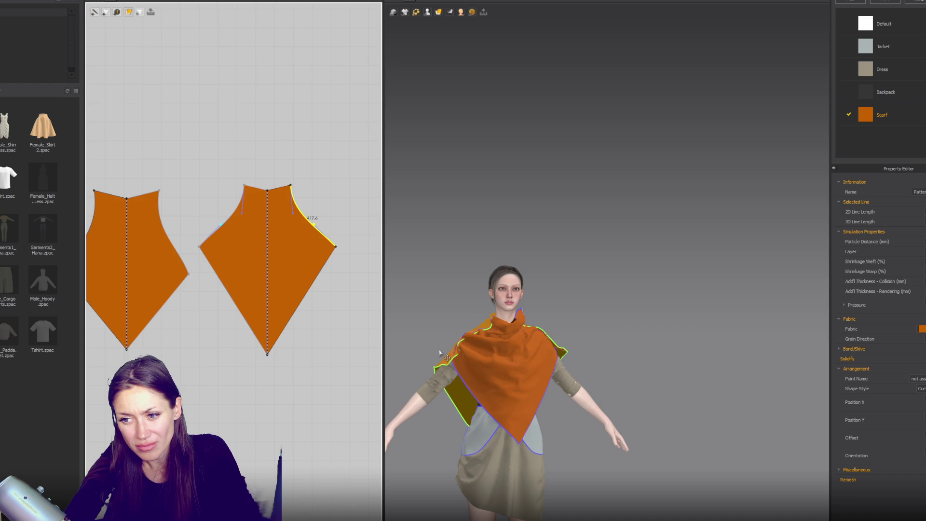
mouse_move(446, 345)
left_mouse_down()
mouse_move(471, 309)
mouse_move(476, 316)
mouse_move(402, 350)
left_mouse_up()
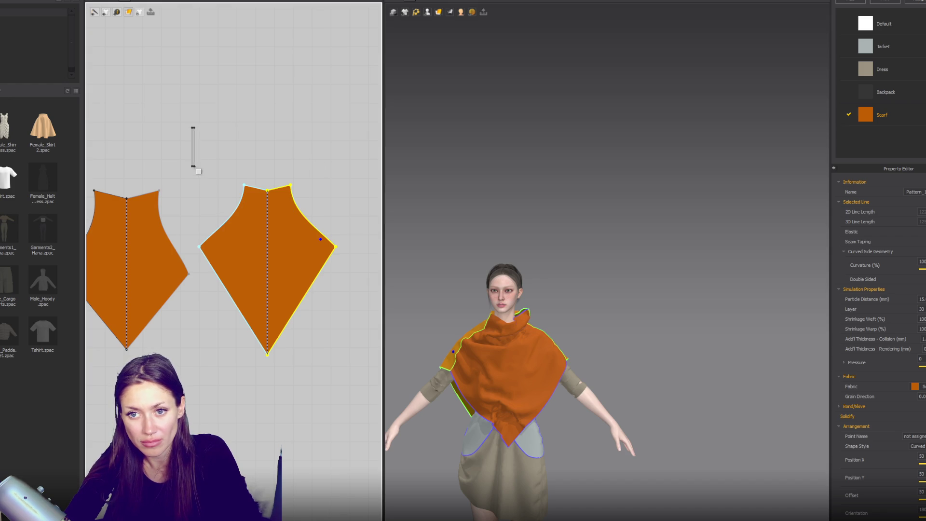
- Sew the narrow strip to the right chevron piece's curve and add a mirrored second strip beside it
left_click(194, 187)
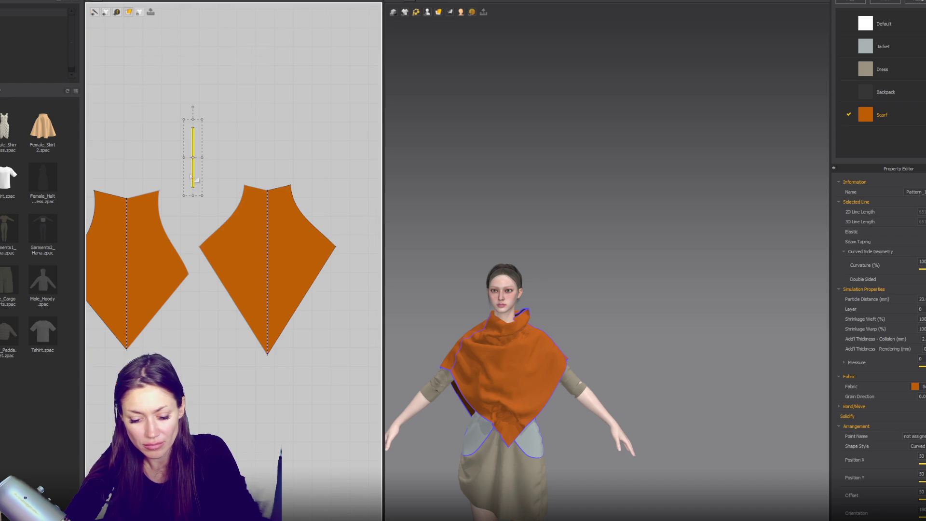
scroll(196, 179, "up", 3)
left_click(195, 207)
left_click(122, 212)
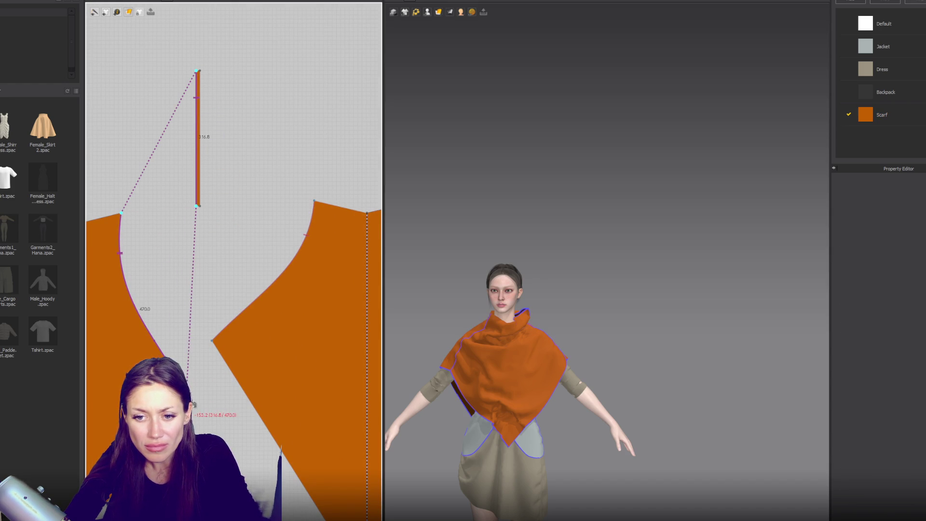
left_click(195, 406)
left_click(197, 72)
key("Escape")
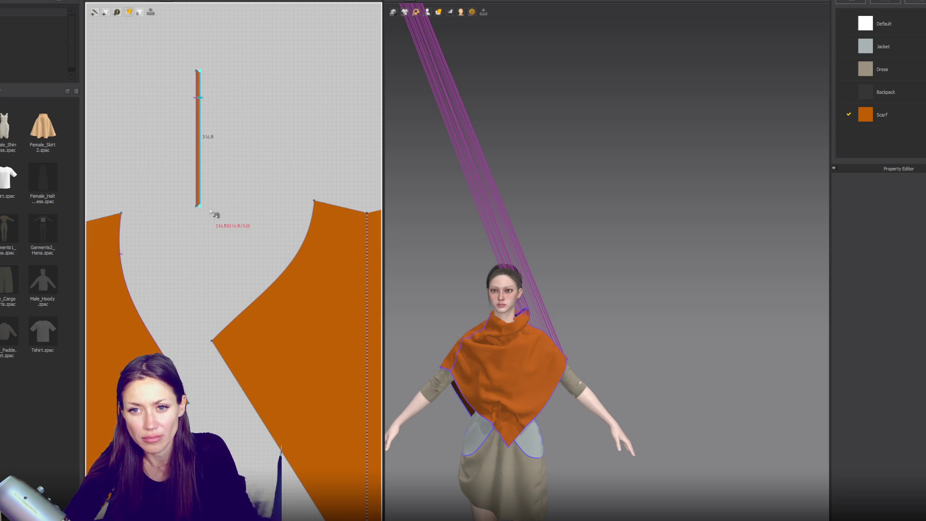
left_click(214, 345)
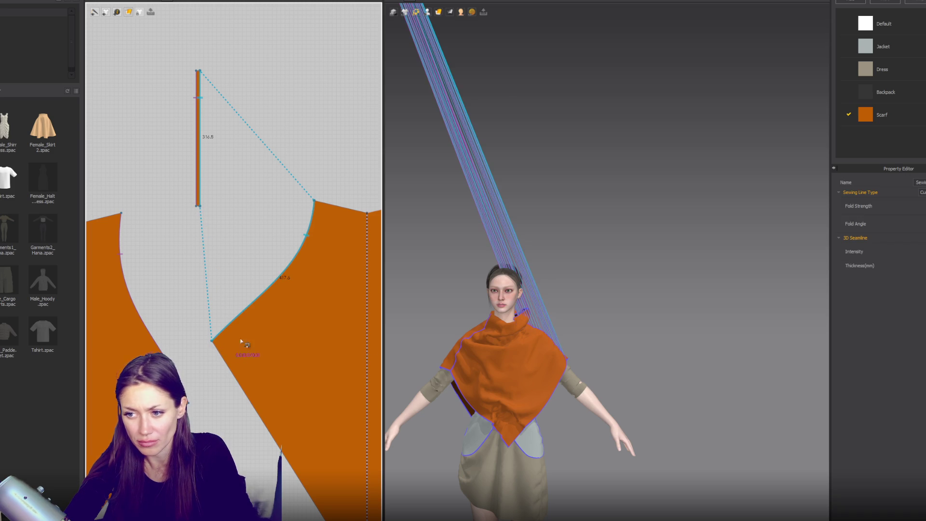
scroll(332, 329, "down", 5)
left_click(240, 226)
left_click_drag(240, 227, 144, 224, "ctrl")
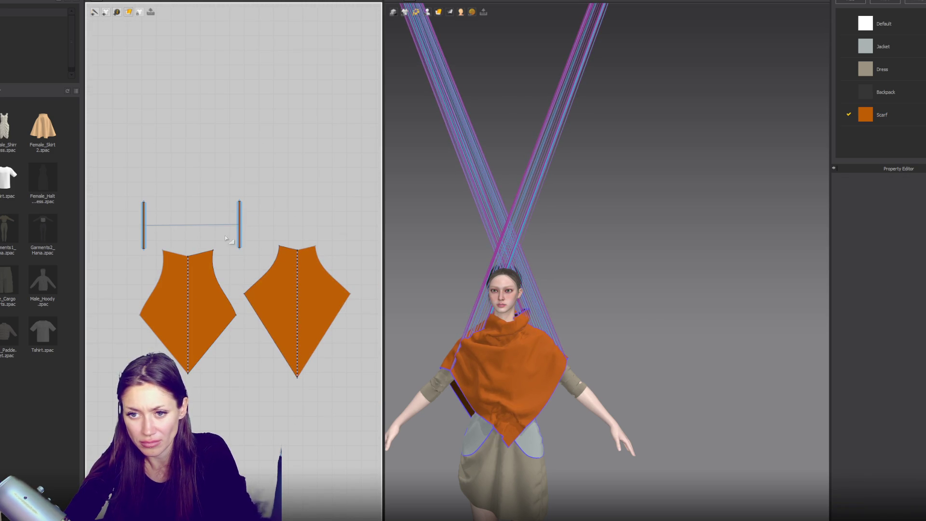
- Place the strap on the avatar's Arm_Outside arrangement point and simulate to re-drape the wrap
left_click(240, 225)
left_click(427, 11)
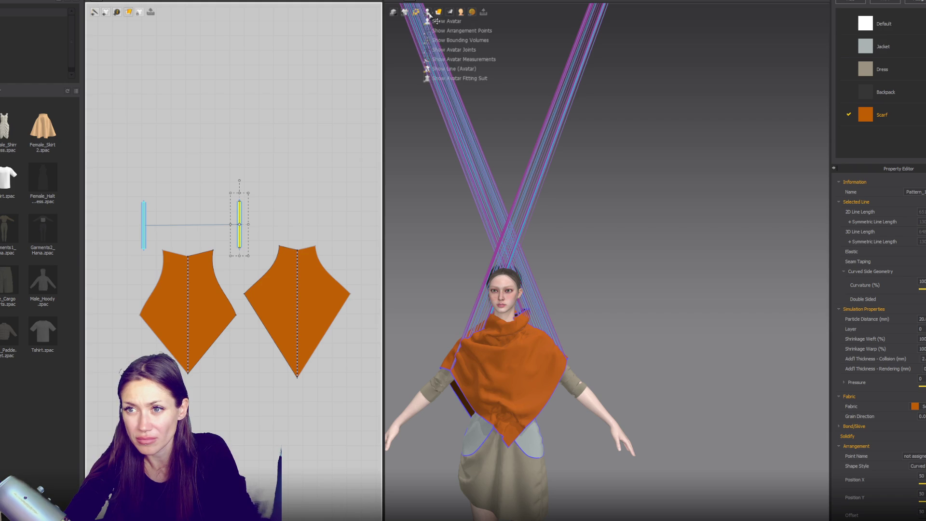
right_click_drag(455, 60, 559, 363)
left_click(548, 423)
mouse_move(548, 423)
right_mouse_down()
mouse_move(594, 378)
mouse_move(581, 378)
right_mouse_up()
scroll(538, 355, "up", 3)
mouse_move(538, 356)
right_mouse_down()
mouse_move(709, 279)
mouse_move(685, 279)
right_mouse_up()
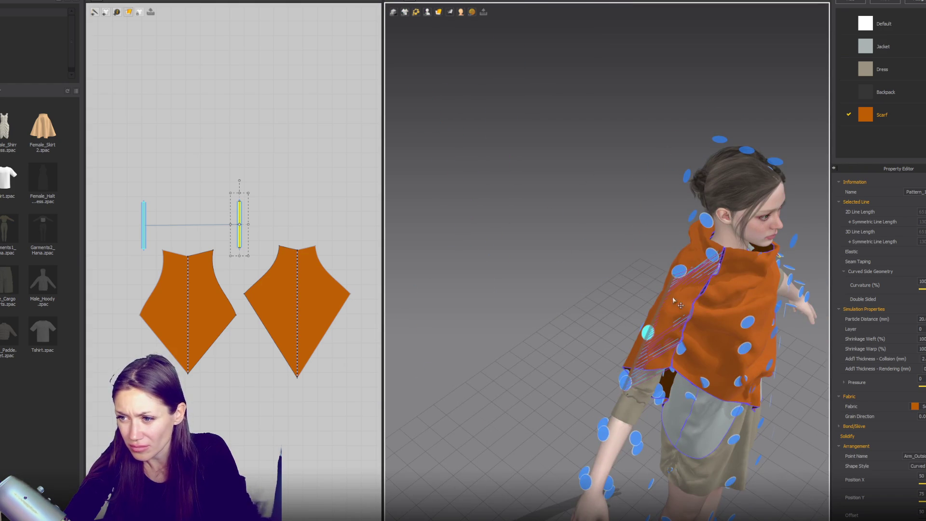
left_click(685, 278)
left_click(648, 332)
right_click_drag(648, 332, 655, 298)
key("space")
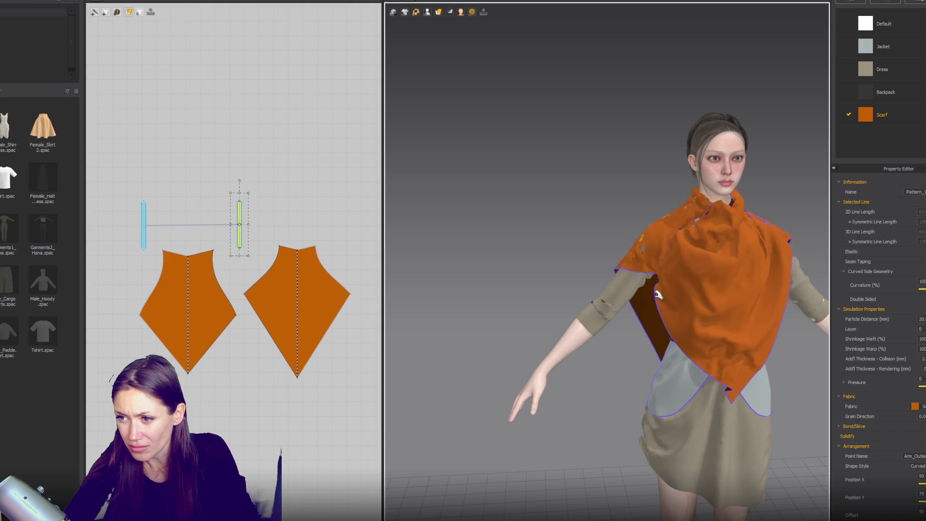
right_click_drag(511, 258, 553, 276)
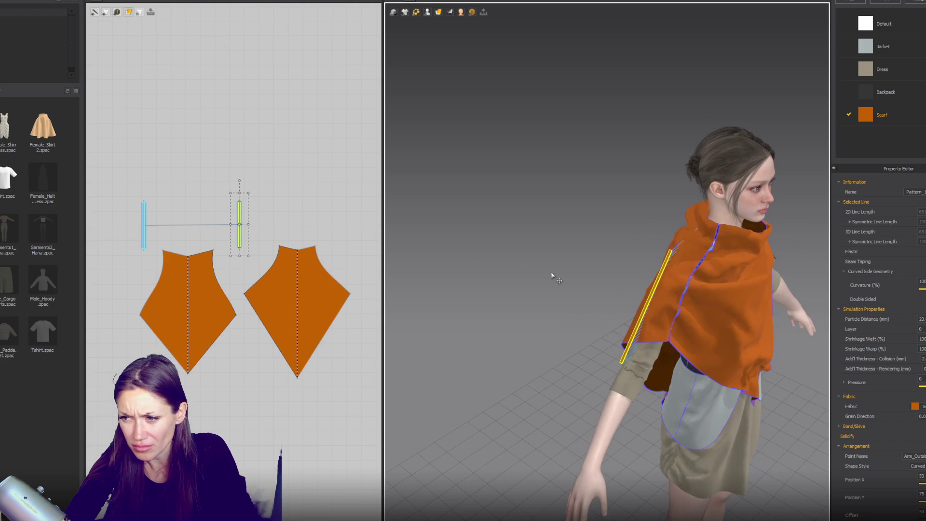
- Select the strap's right end line, toggle the arrangement points, then select the wrap panel
left_click(217, 285)
scroll(217, 285, "up", 3)
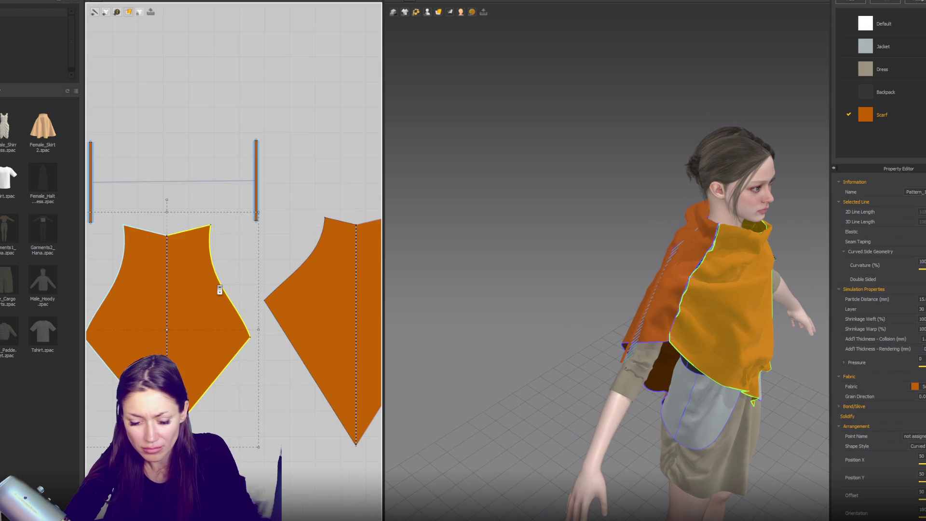
key("n")
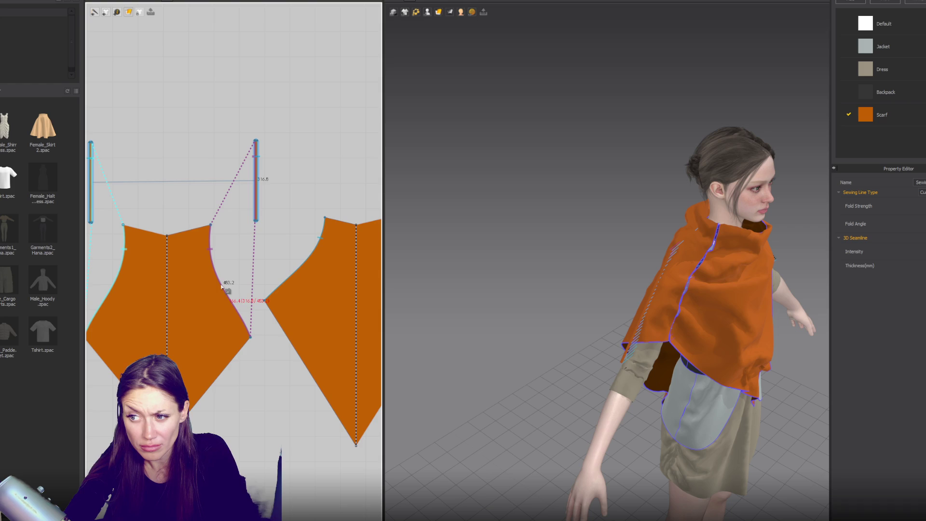
left_click(256, 273)
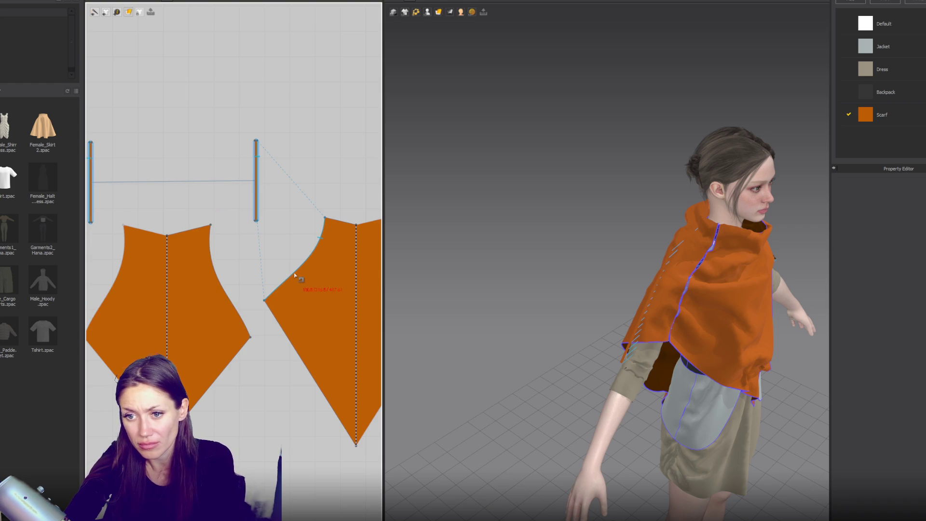
left_click(256, 185)
left_click(426, 12)
left_click(487, 45)
right_click_drag(510, 142, 641, 271)
left_click(622, 287)
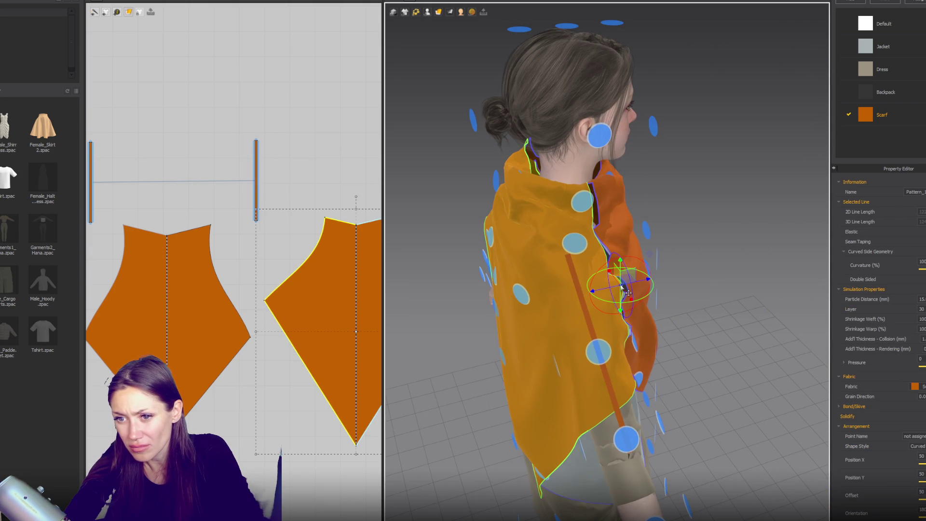
- Sew the strap's right end to the right chevron's curved edge and briefly simulate
left_click(256, 178)
left_click(284, 166)
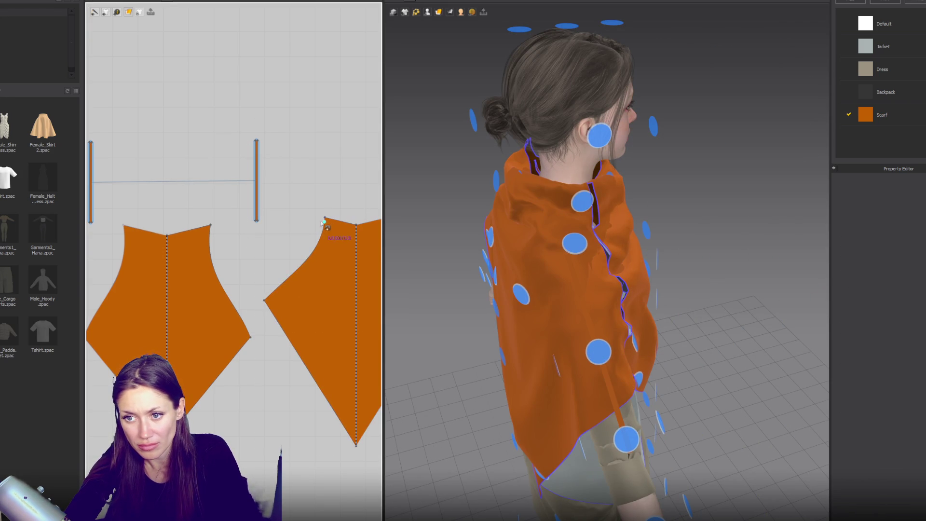
left_click(256, 154)
left_click(251, 141)
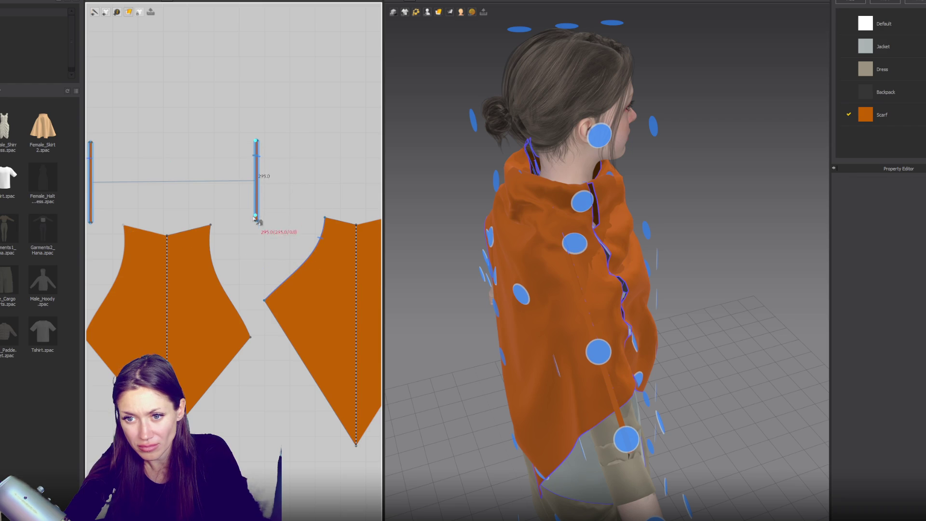
left_click(251, 336)
key("space")
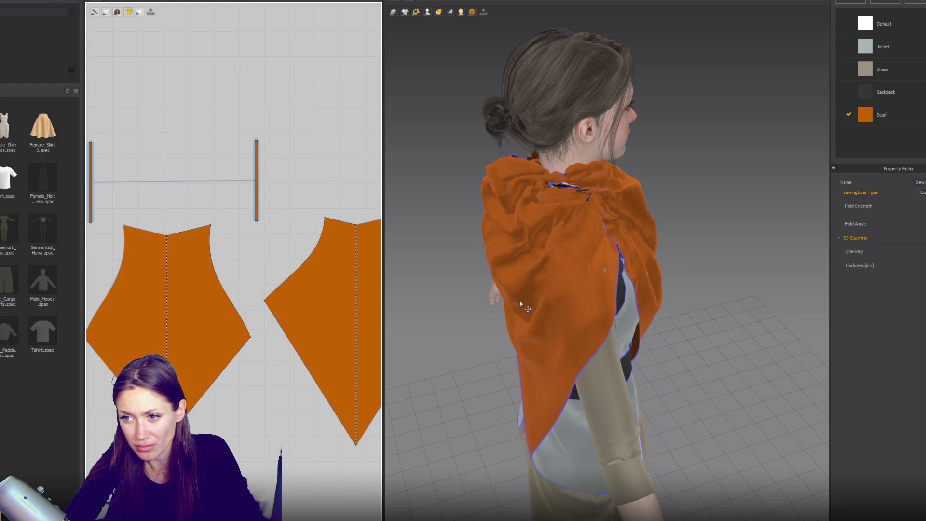
key("space")
right_click_drag(519, 300, 487, 287)
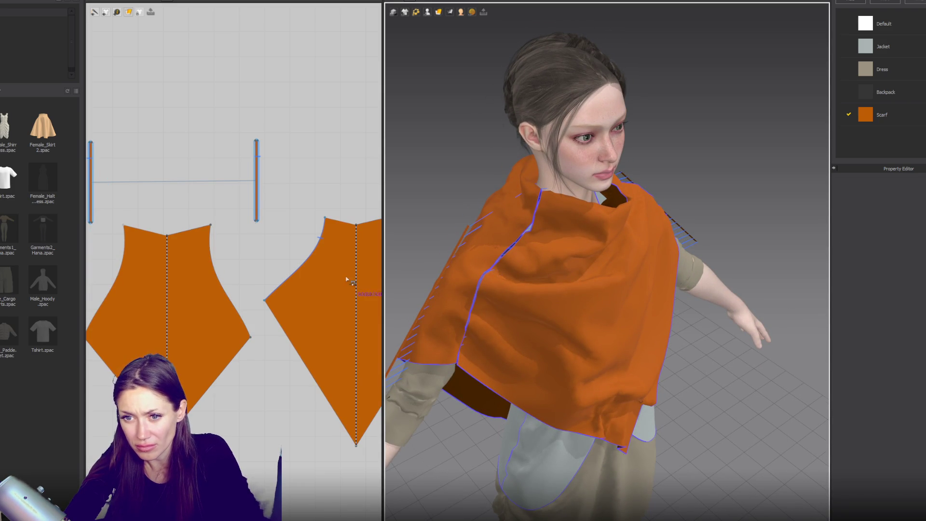
- Reposition the strap and its end within the 2D pattern area
left_click(255, 200)
left_click(254, 200)
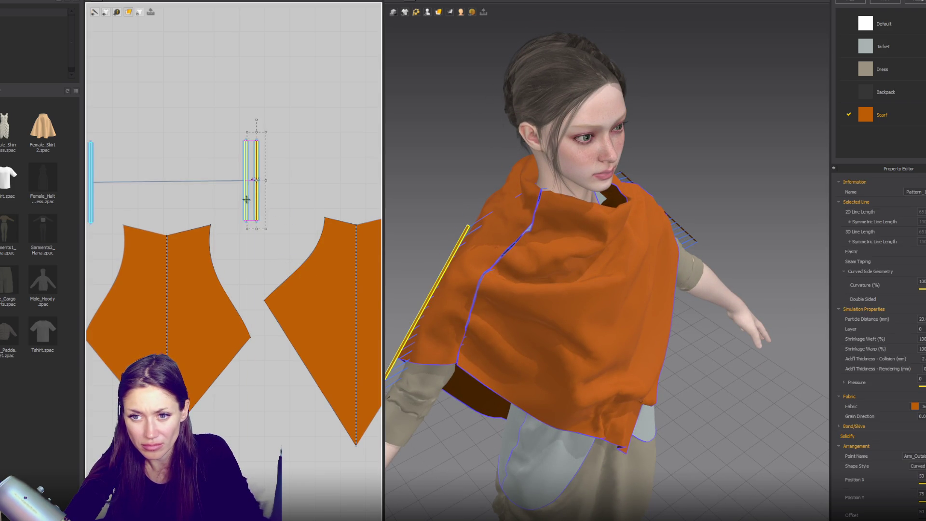
right_click_drag(239, 216, 283, 229)
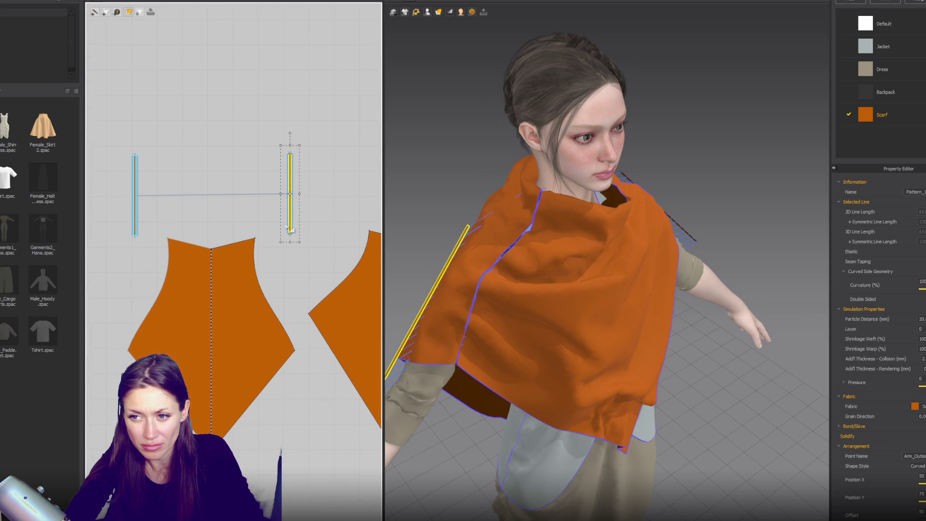
mouse_move(153, 209)
left_mouse_down()
mouse_move(248, 186)
mouse_move(333, 207)
mouse_move(154, 207)
left_mouse_up()
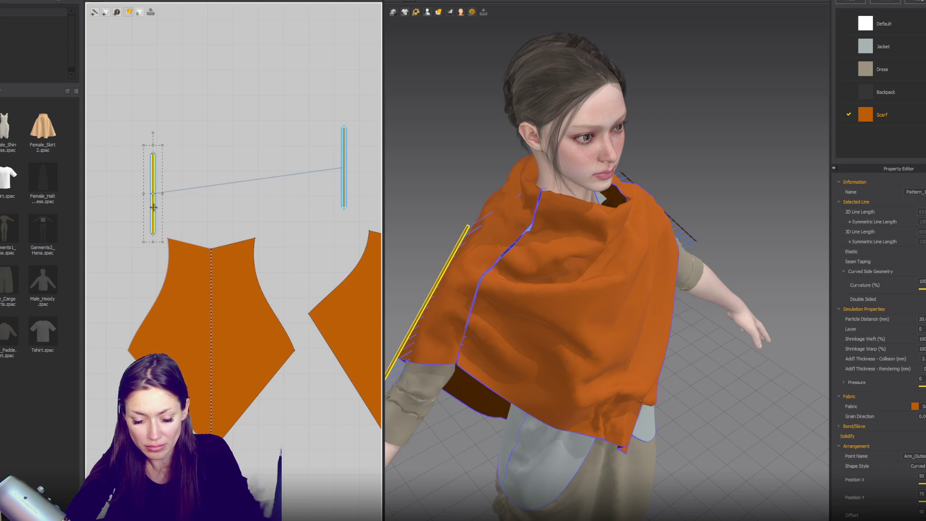
left_click(157, 206)
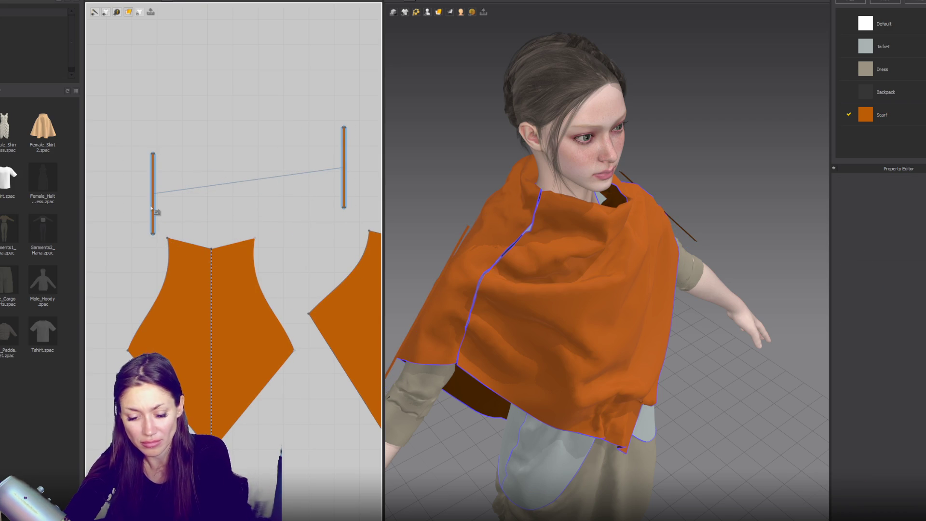
- Sew the strap's left end to the chevron pieces' curved edges
left_click(153, 153)
left_click(154, 234)
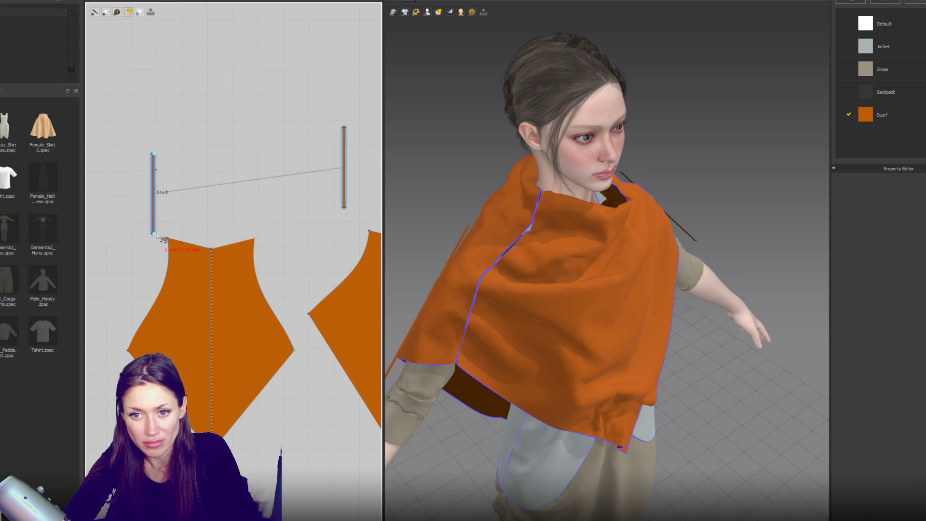
left_click(129, 353)
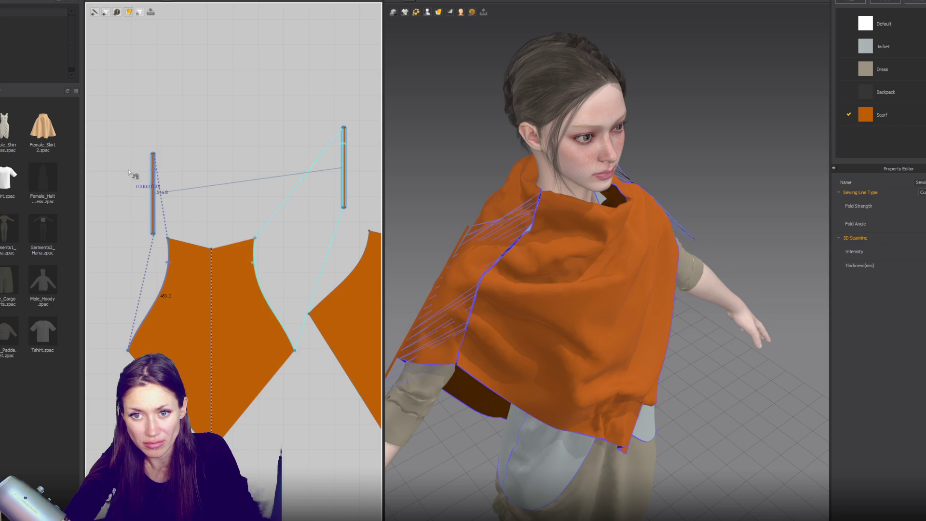
left_click(147, 157)
left_click(152, 235)
middle_click_drag(88, 240, 108, 202)
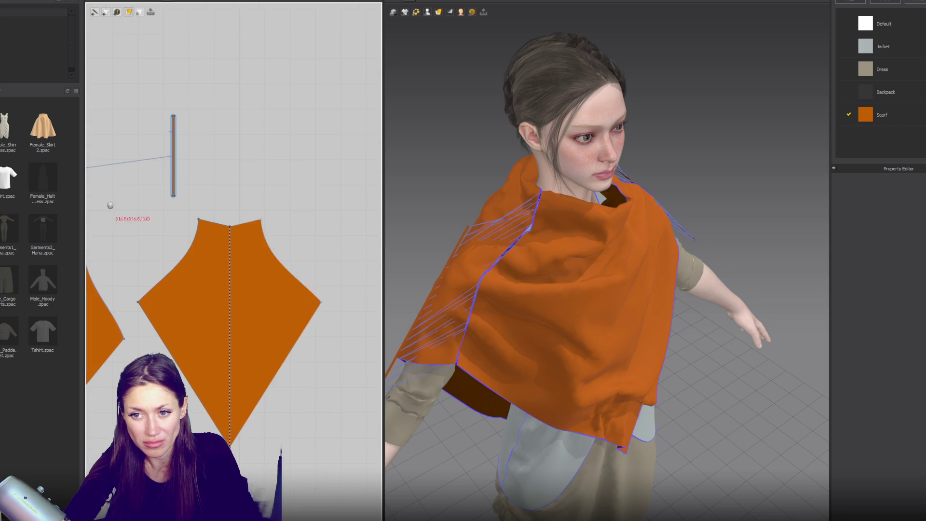
left_click(261, 219)
left_click(322, 304)
- Simulate the seams together and pull the wrap's corner down over the chest
right_click_drag(602, 280, 557, 270)
key("space")
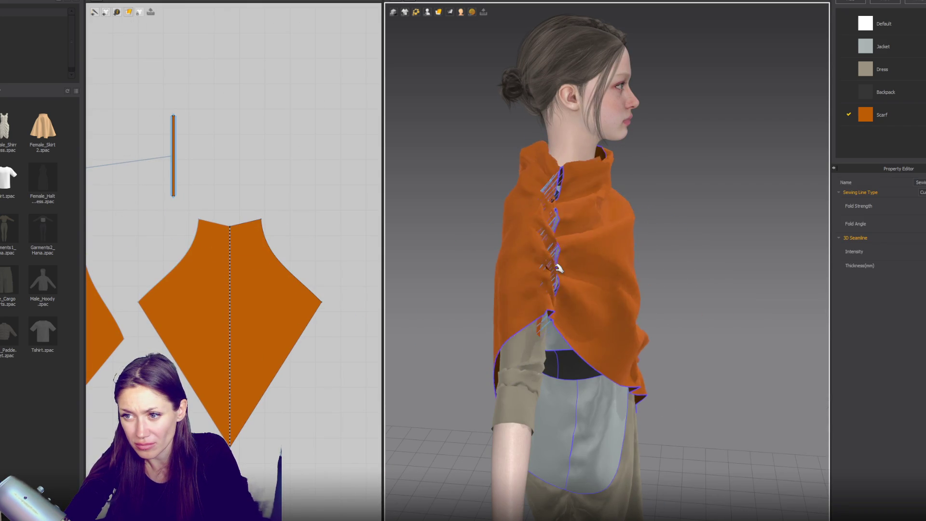
right_click_drag(649, 249, 564, 244)
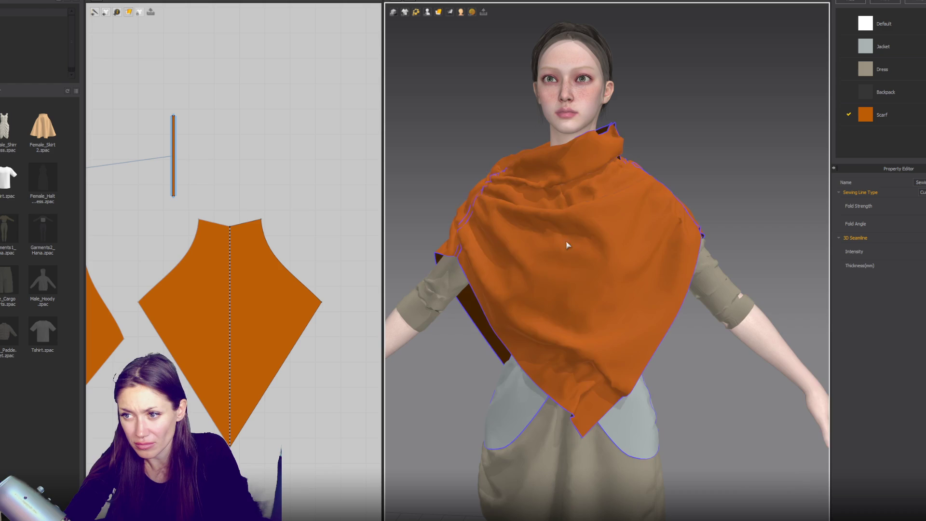
scroll(627, 207, "down", 1)
left_click(621, 202)
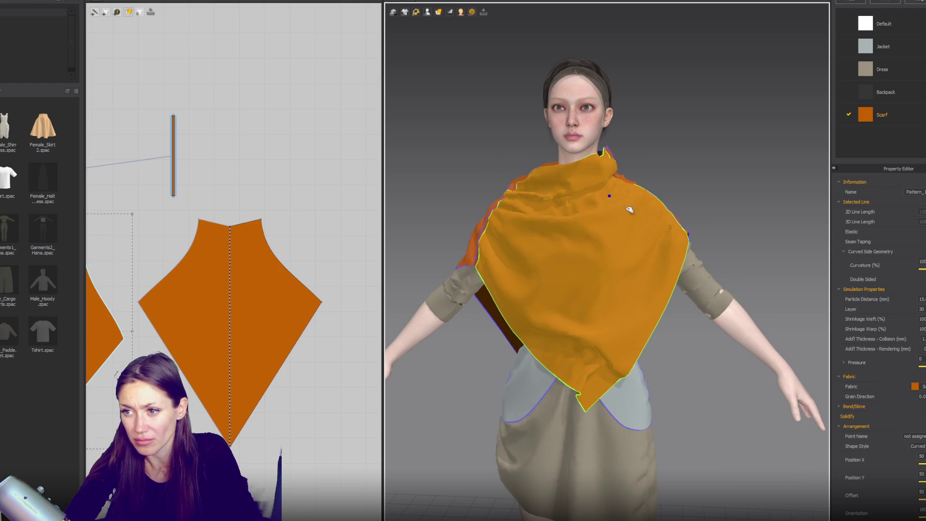
mouse_move(651, 244)
left_mouse_down()
mouse_move(599, 381)
mouse_move(642, 390)
mouse_move(678, 327)
mouse_move(646, 295)
left_mouse_up()
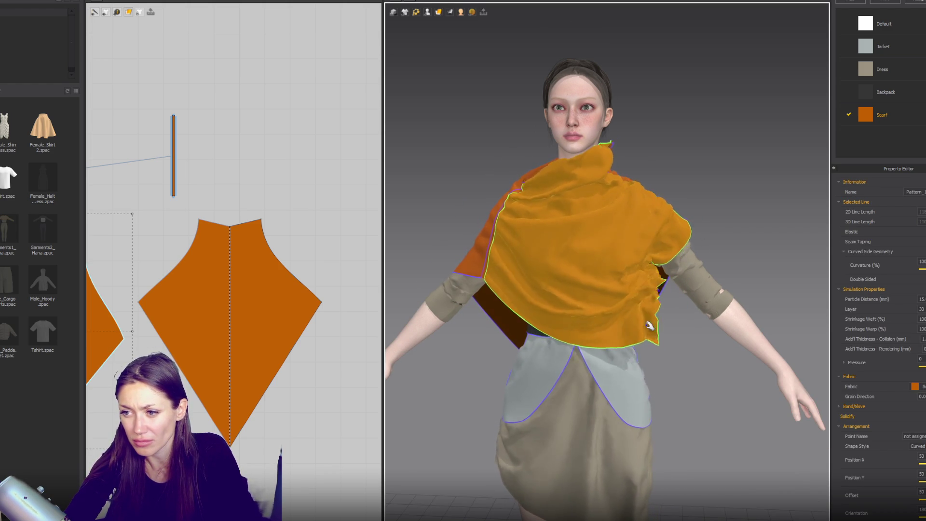
- Shorten both the left and right strap end lines from the bottom
scroll(658, 292, "down", 1)
scroll(276, 206, "down", 2)
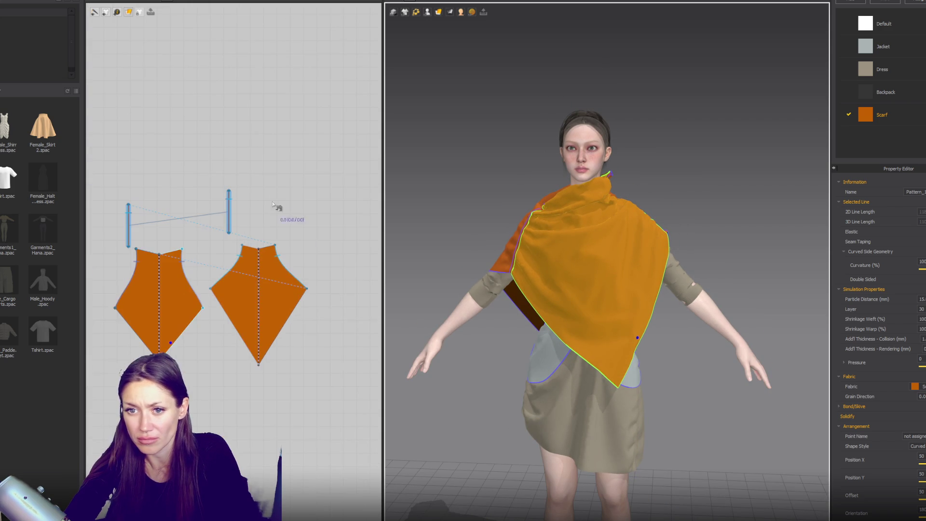
left_click(130, 227)
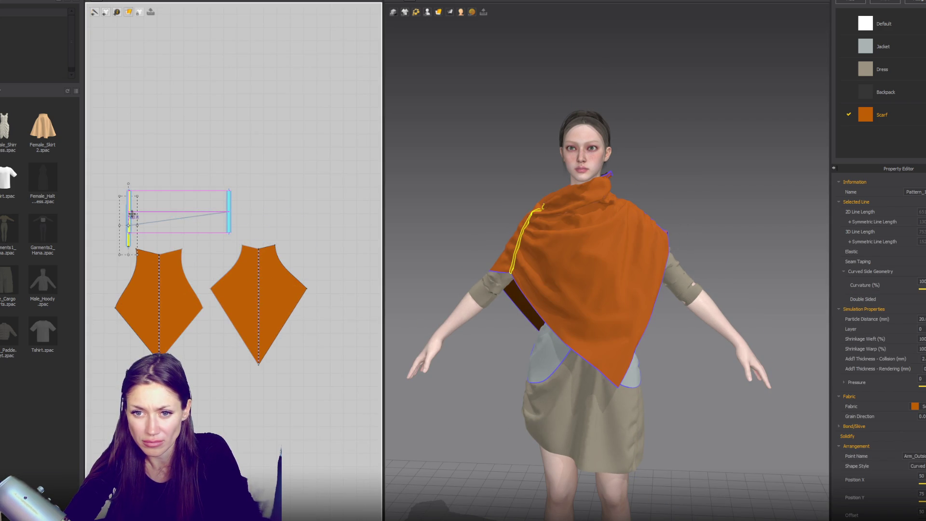
left_click(229, 215, "shift")
left_click_drag(183, 236, 183, 222)
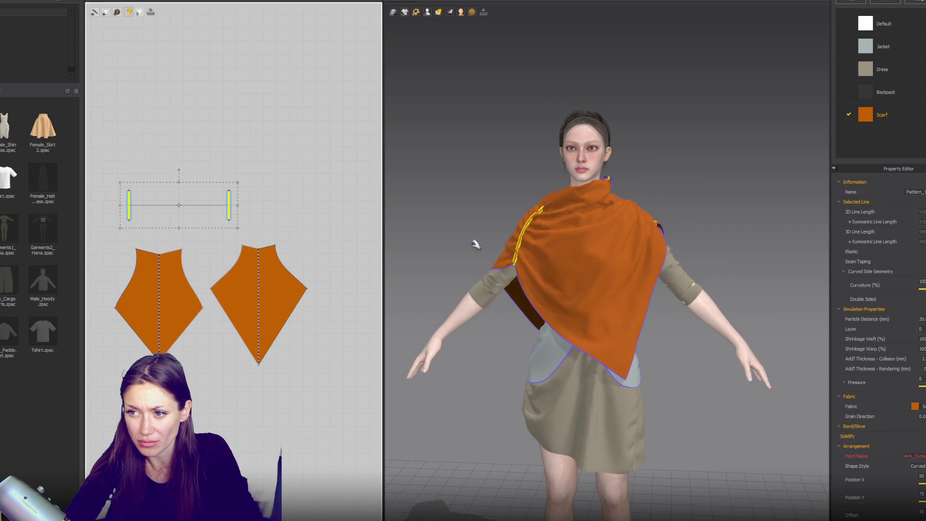